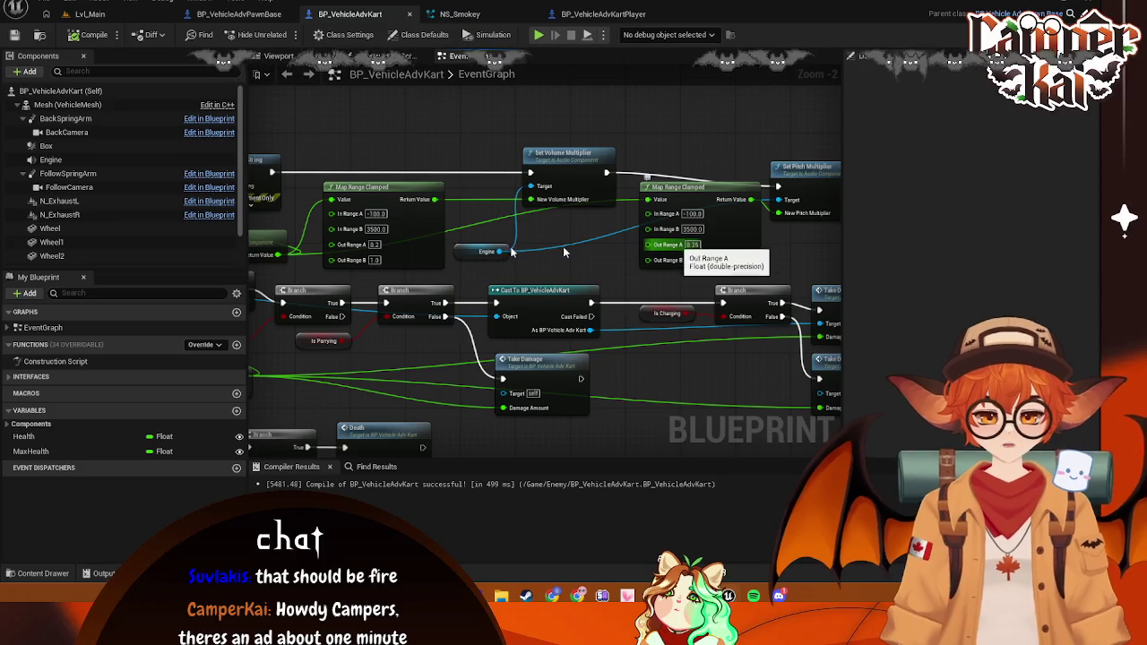
Step: From Lvl_Main, play-test a race with the bunny kart, driving forward, then stop the session
{"action": "left_click", "coordinate": [91, 15]}
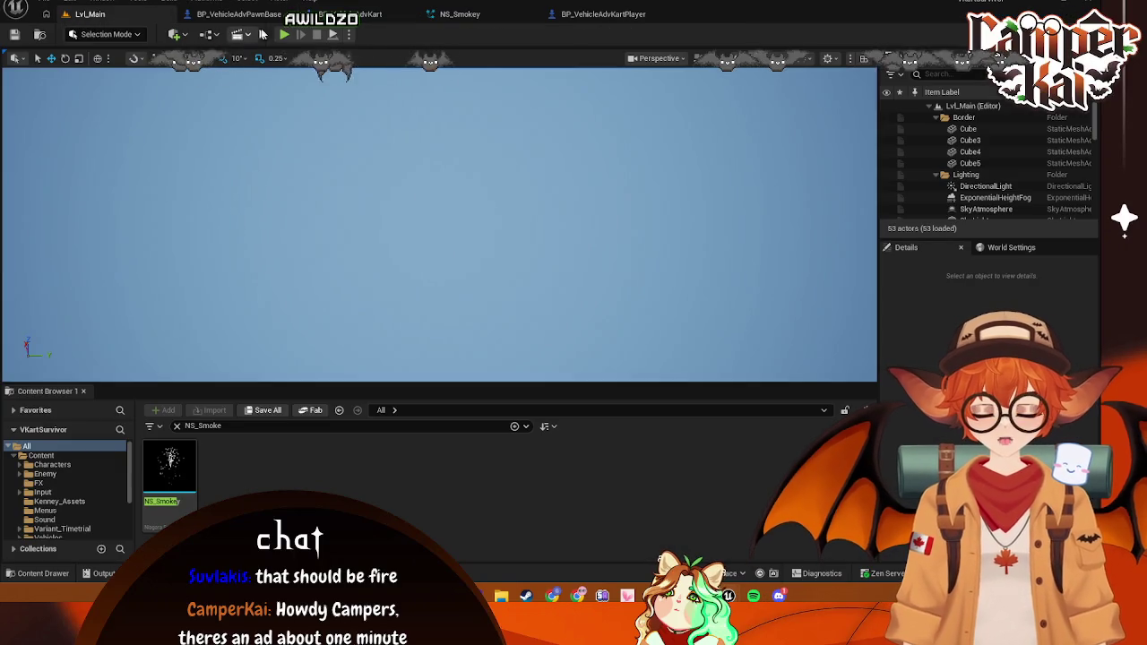
{"action": "left_click", "coordinate": [283, 35]}
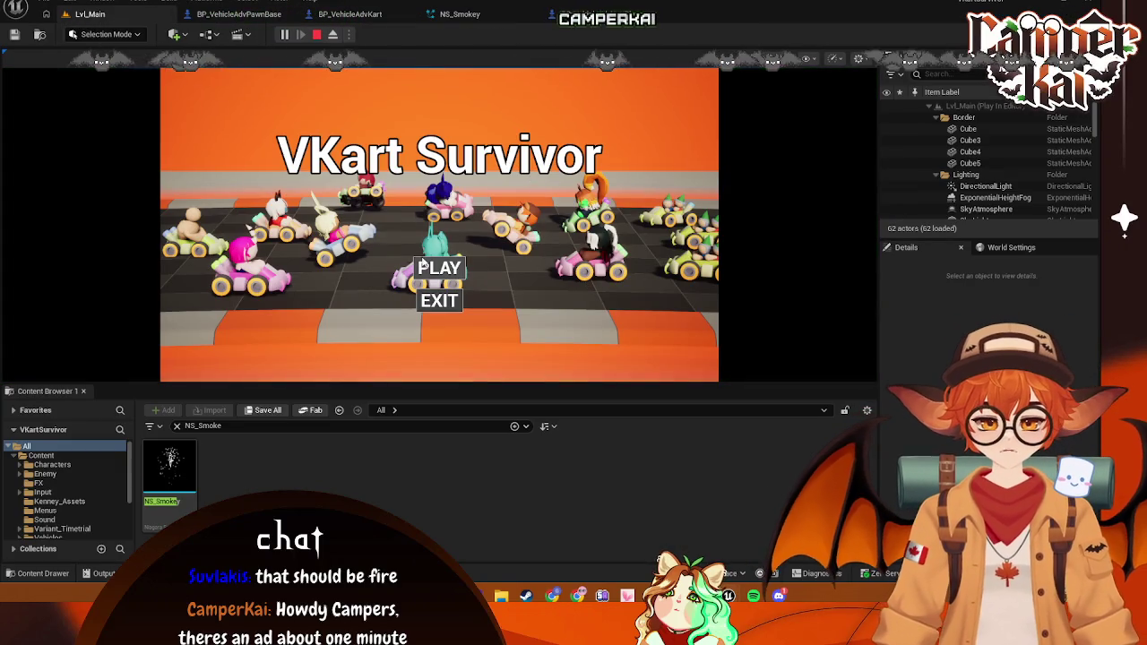
{"action": "left_click", "coordinate": [436, 271]}
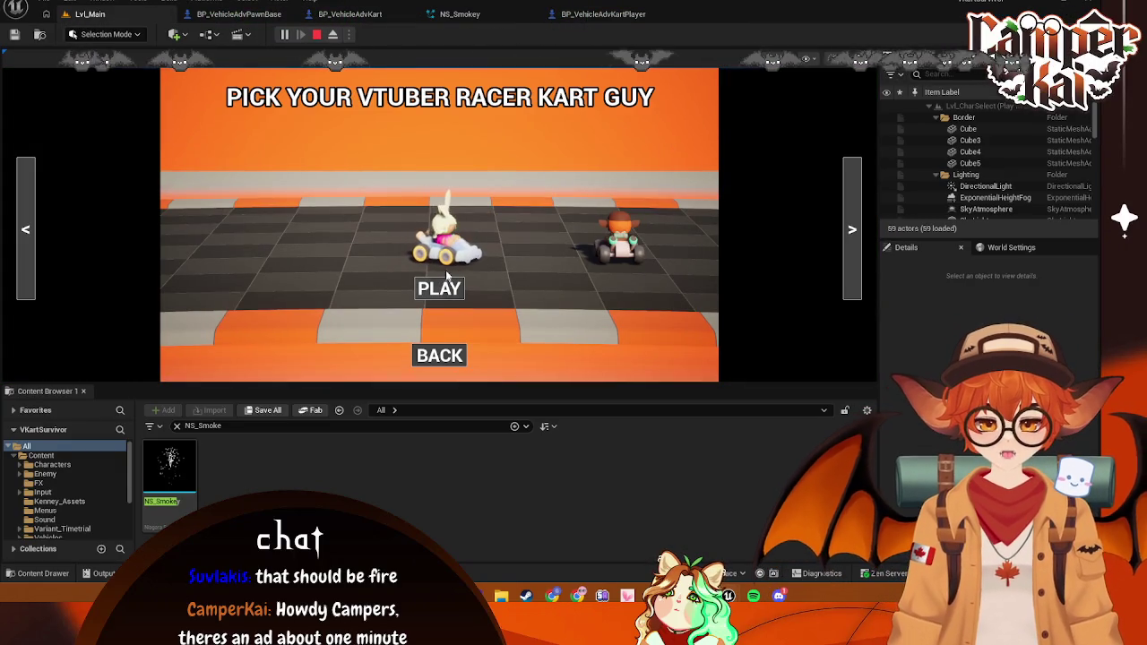
{"action": "left_click", "coordinate": [439, 287]}
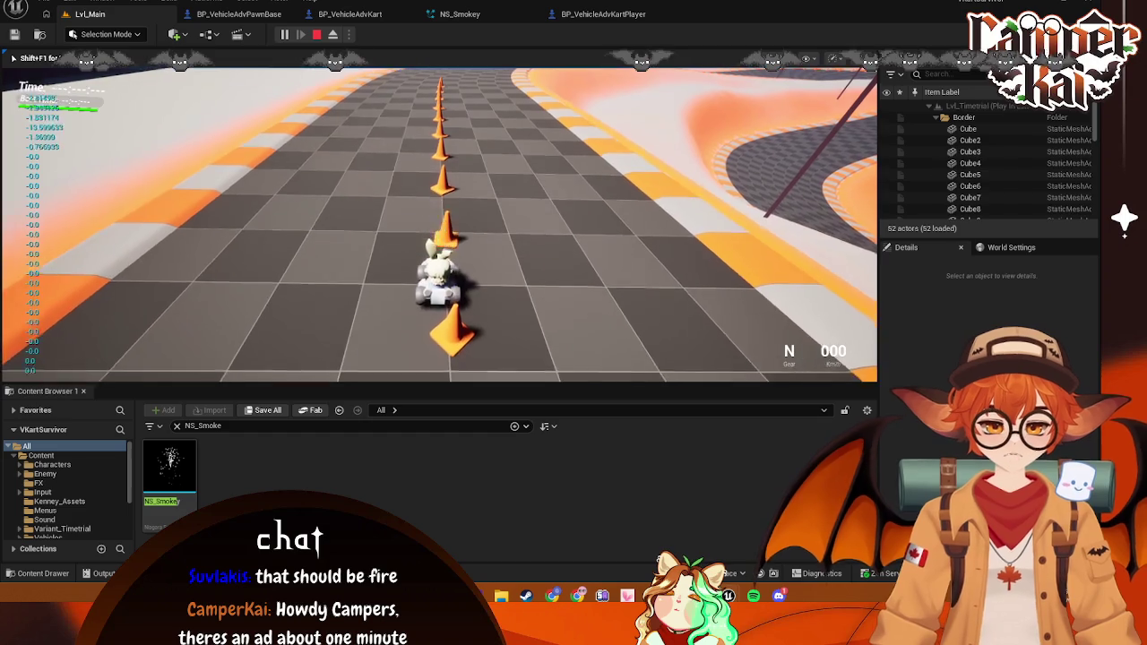
{"action": "key", "text": "w"}
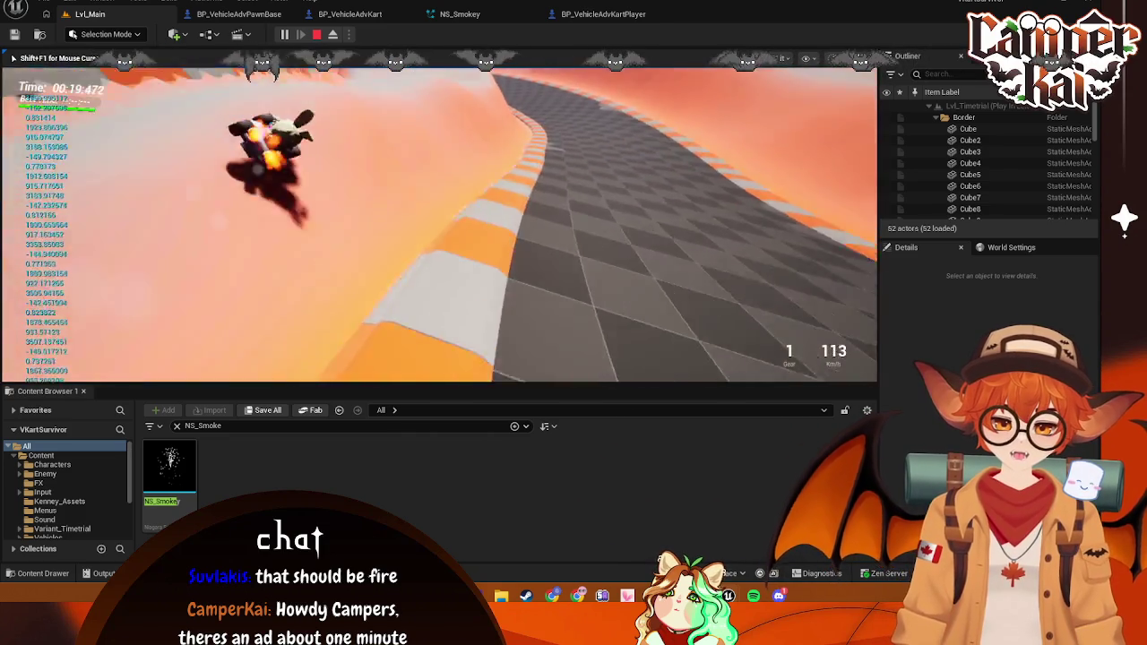
{"action": "key", "text": "Escape"}
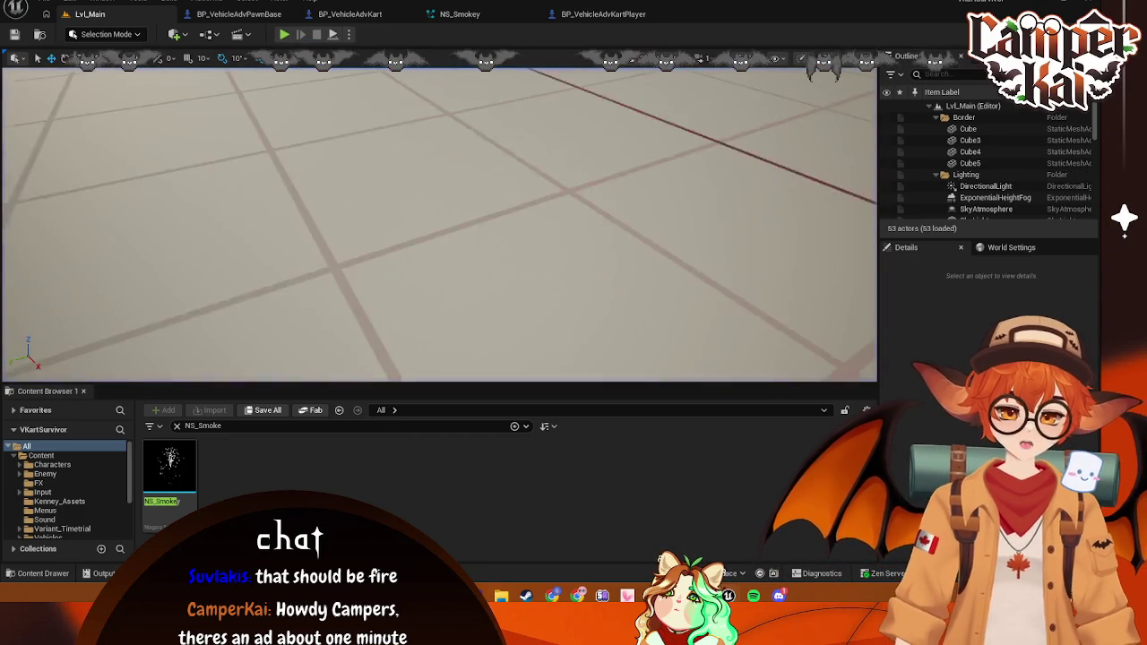
Step: Look over the BP_VehicleAdvKartPlayer and NS_Smokey tabs, then bring up BP_DestroyedKart's event graph
{"action": "left_click", "coordinate": [587, 14]}
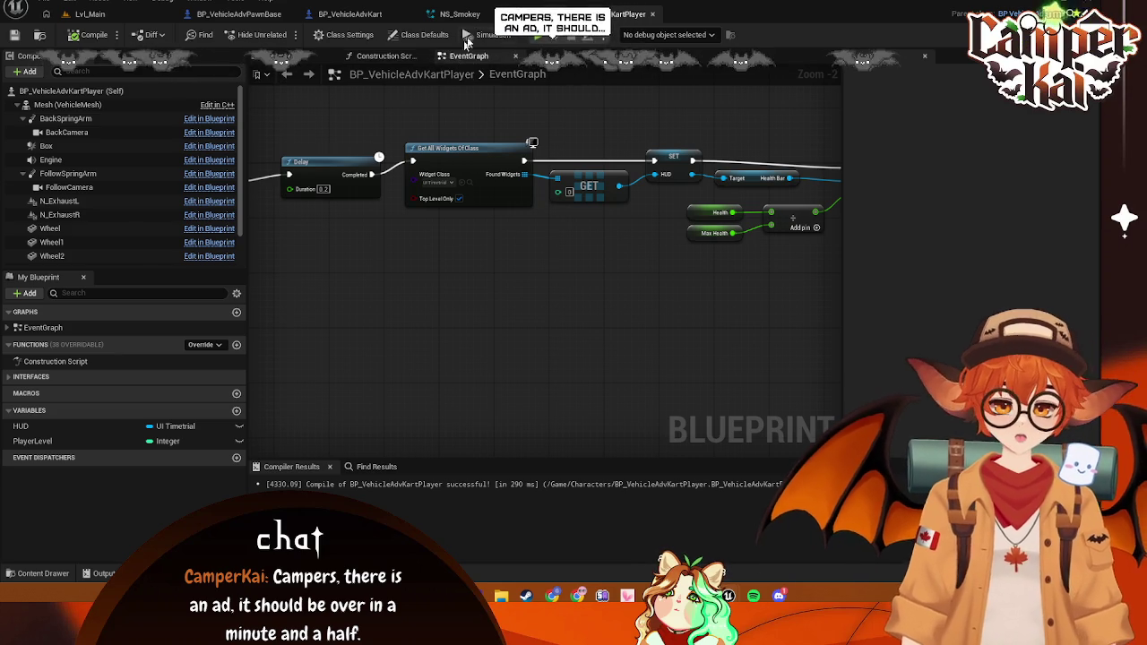
{"action": "left_click", "coordinate": [460, 15]}
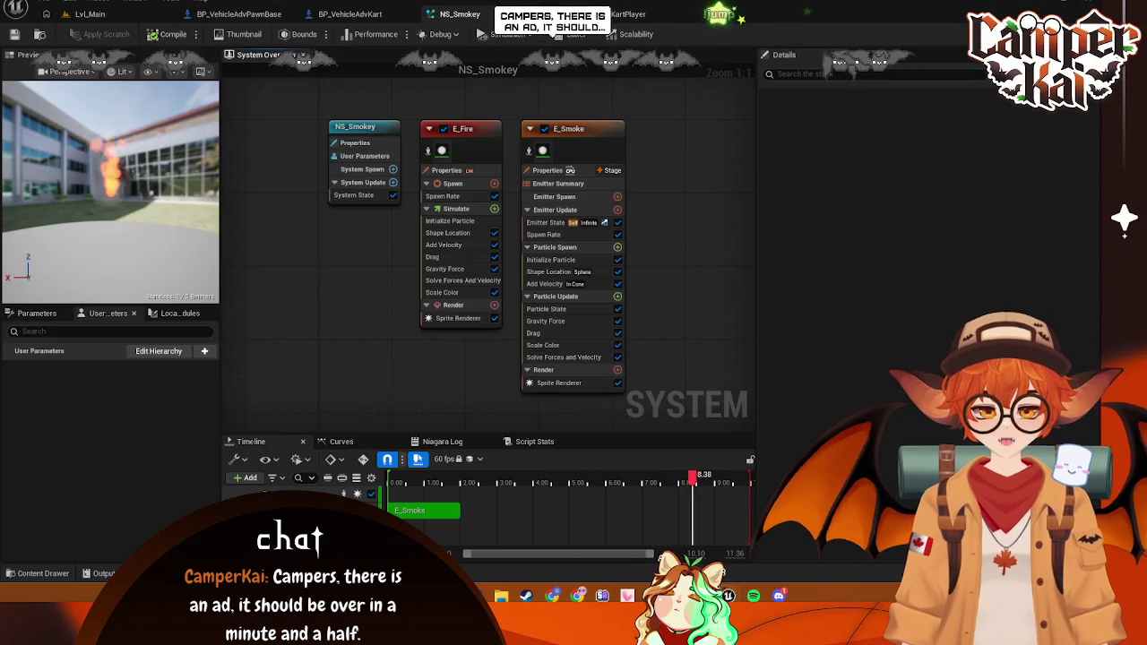
{"action": "left_click", "coordinate": [485, 14]}
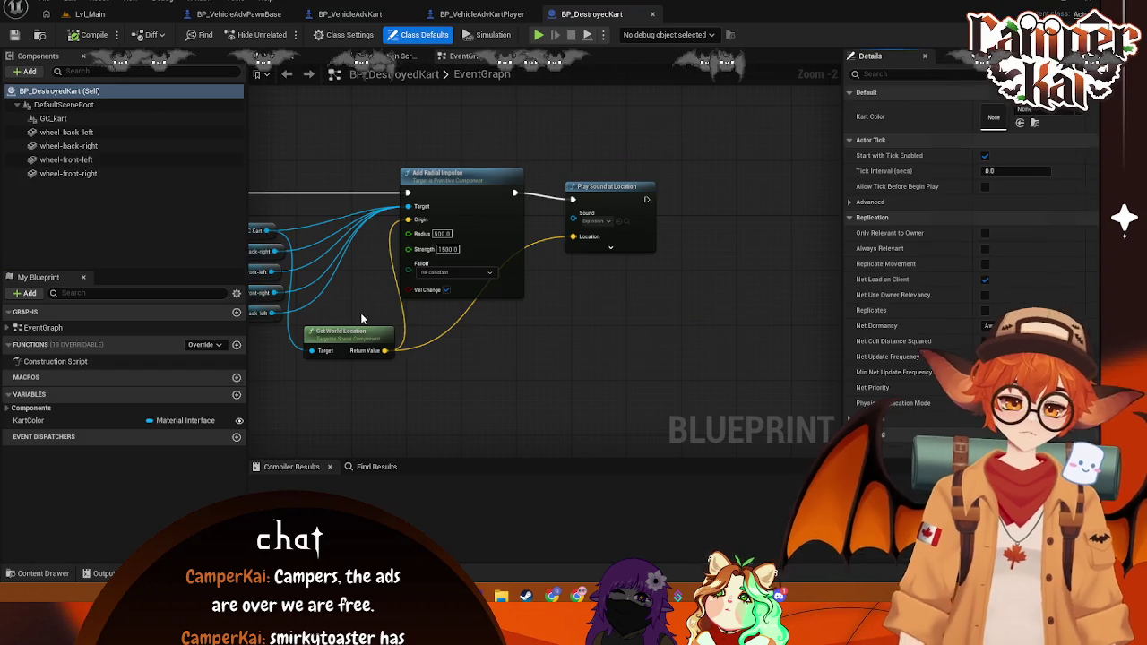
Step: In BP_DestroyedKart, delete the Play Sound at Location node, then undo the deletion
{"action": "left_click_drag", "start_coordinate": [443, 383], "coordinate": [449, 382]}
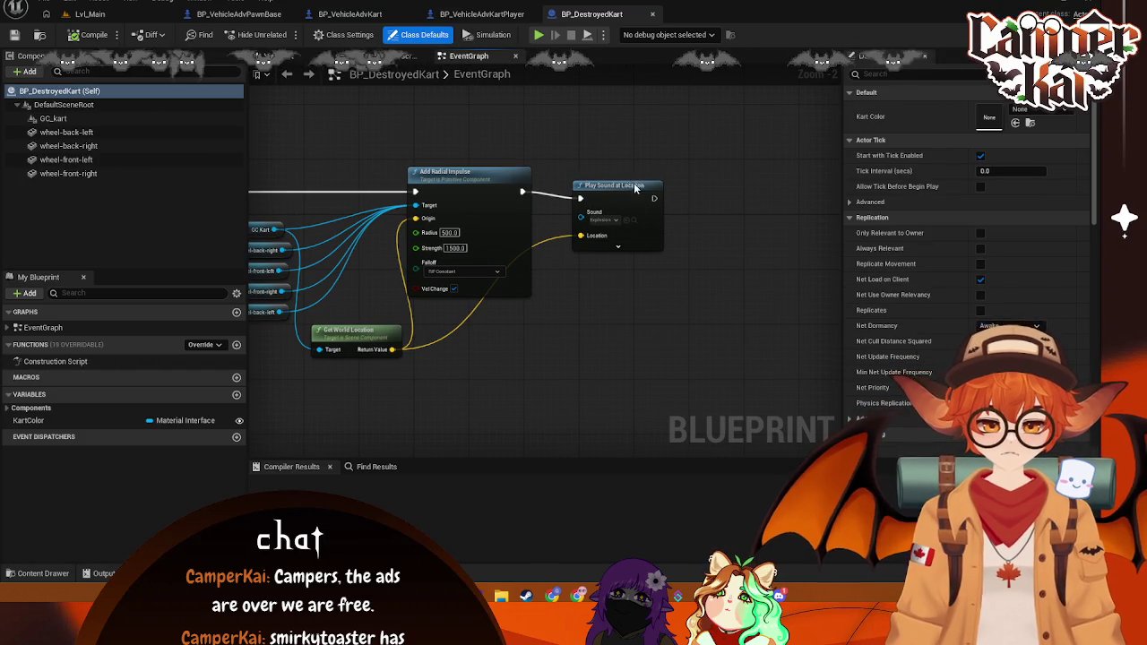
{"action": "left_click", "coordinate": [633, 183]}
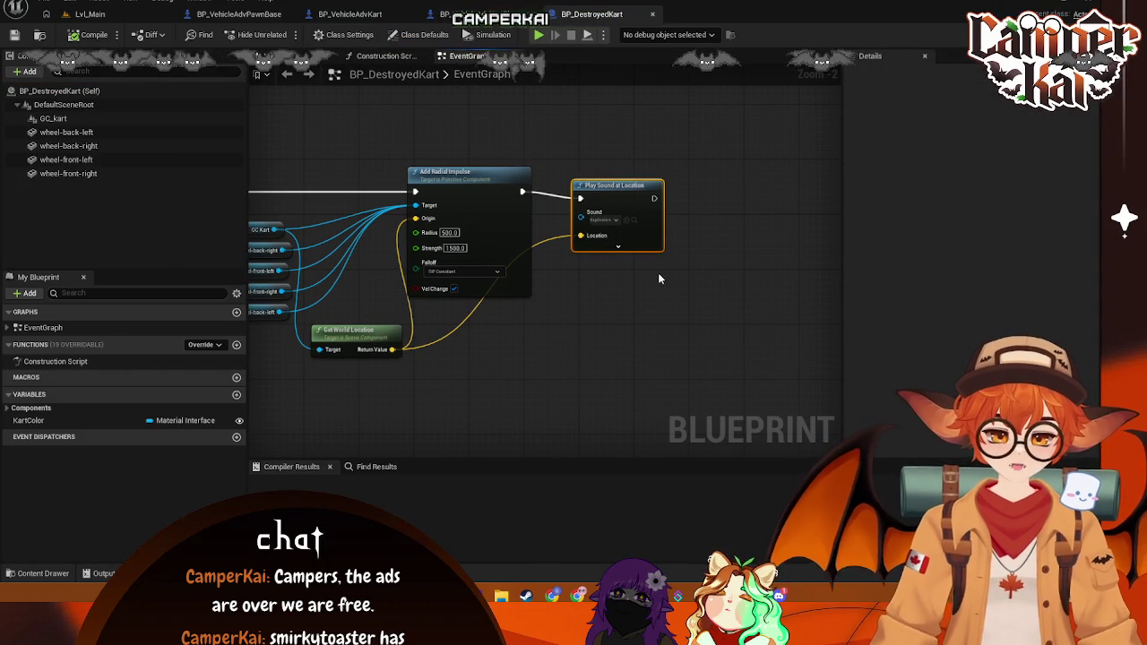
{"action": "mouse_move", "coordinate": [633, 298]}
{"action": "left_mouse_down"}
{"action": "mouse_move", "coordinate": [761, 341]}
{"action": "mouse_move", "coordinate": [631, 327]}
{"action": "mouse_move", "coordinate": [691, 308]}
{"action": "left_mouse_up"}
{"action": "key", "text": "Delete"}
{"action": "key", "text": "ctrl+z"}
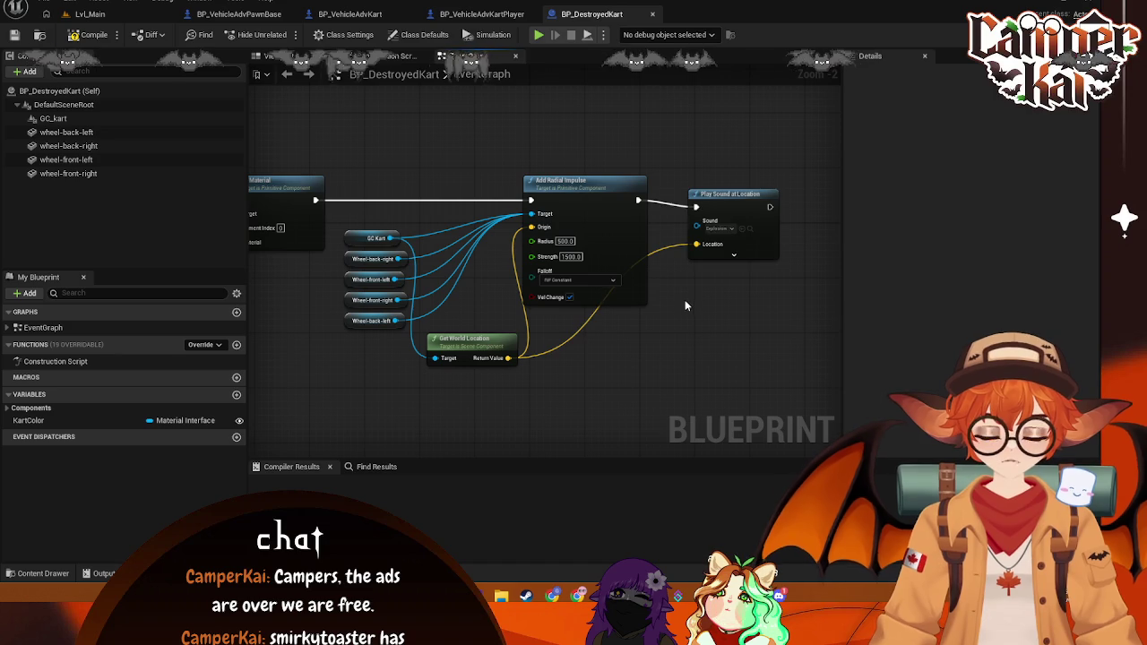
Step: Browse the project's FX assets in the Content Drawer, then return to the BP_VehicleAdvKart graph
{"action": "left_click", "coordinate": [42, 574]}
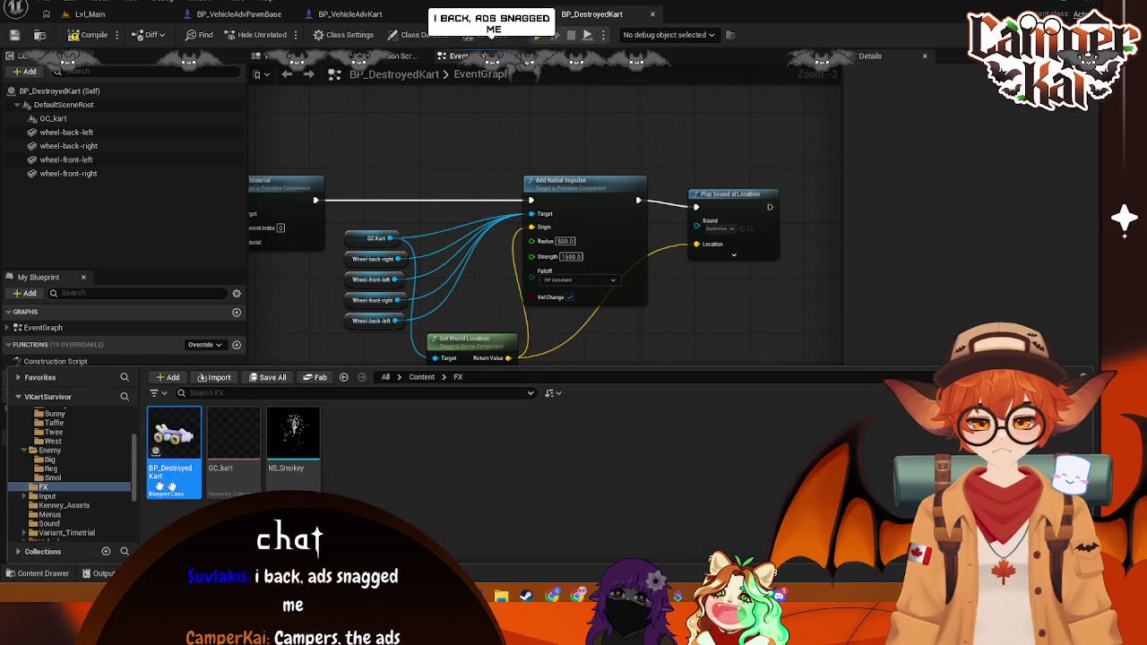
{"action": "scroll", "coordinate": [61, 473], "scroll_direction": "up", "scroll_amount": 3}
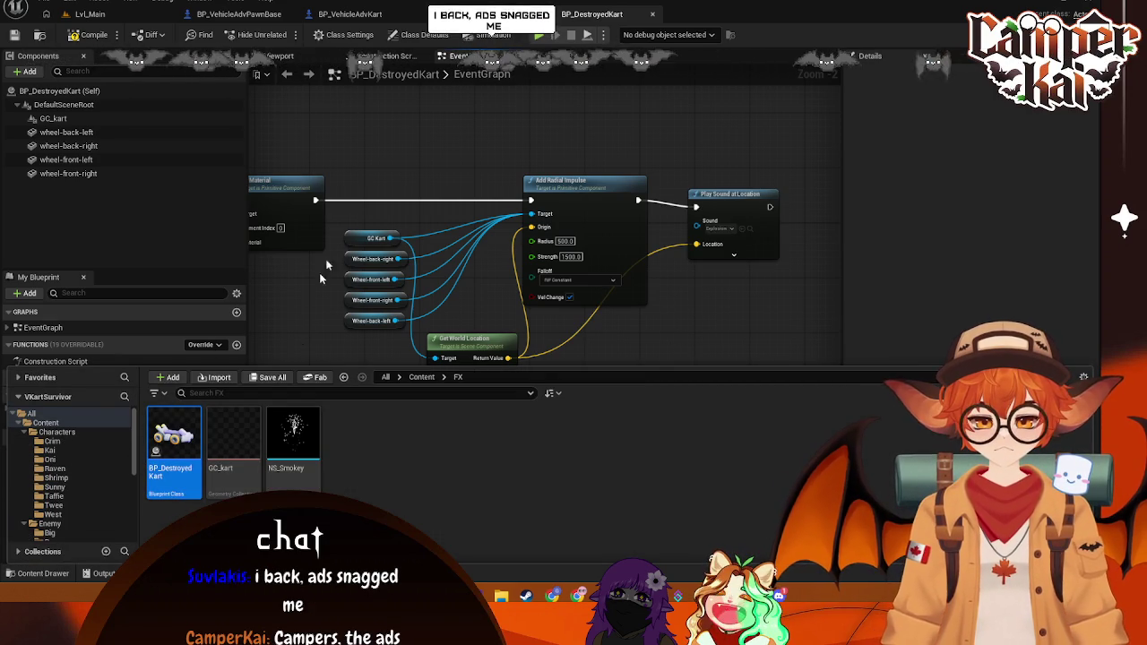
{"action": "left_click", "coordinate": [479, 15]}
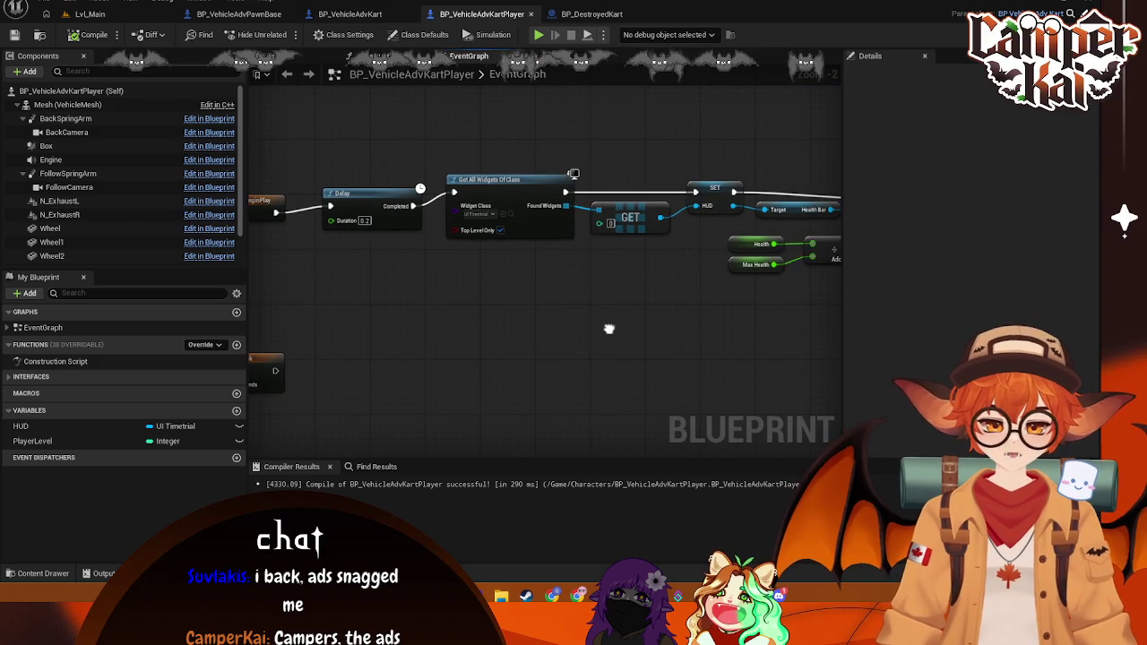
{"action": "left_click", "coordinate": [349, 15]}
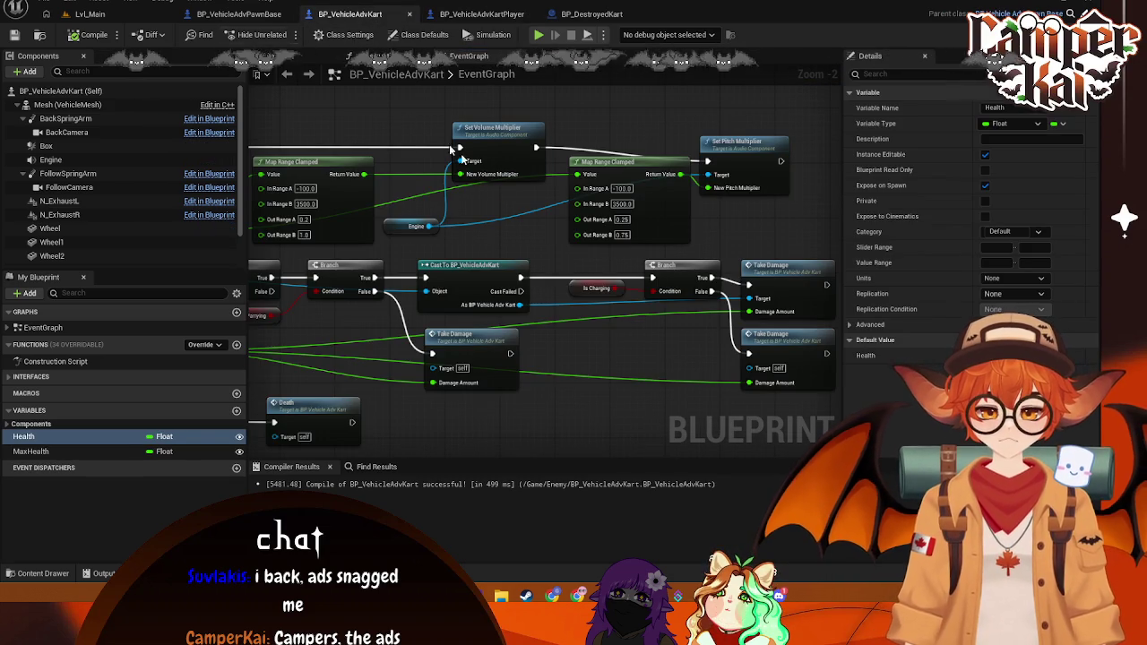
Step: Pan BP_VehicleAdvKart's graph to frame the overlap, TakeDamage and Death nodes together
{"action": "mouse_move", "coordinate": [486, 241]}
{"action": "left_mouse_down"}
{"action": "mouse_move", "coordinate": [686, 303]}
{"action": "mouse_move", "coordinate": [727, 244]}
{"action": "mouse_move", "coordinate": [661, 333]}
{"action": "mouse_move", "coordinate": [636, 315]}
{"action": "mouse_move", "coordinate": [558, 313]}
{"action": "left_mouse_up"}
{"action": "left_click_drag", "start_coordinate": [707, 351], "coordinate": [495, 337]}
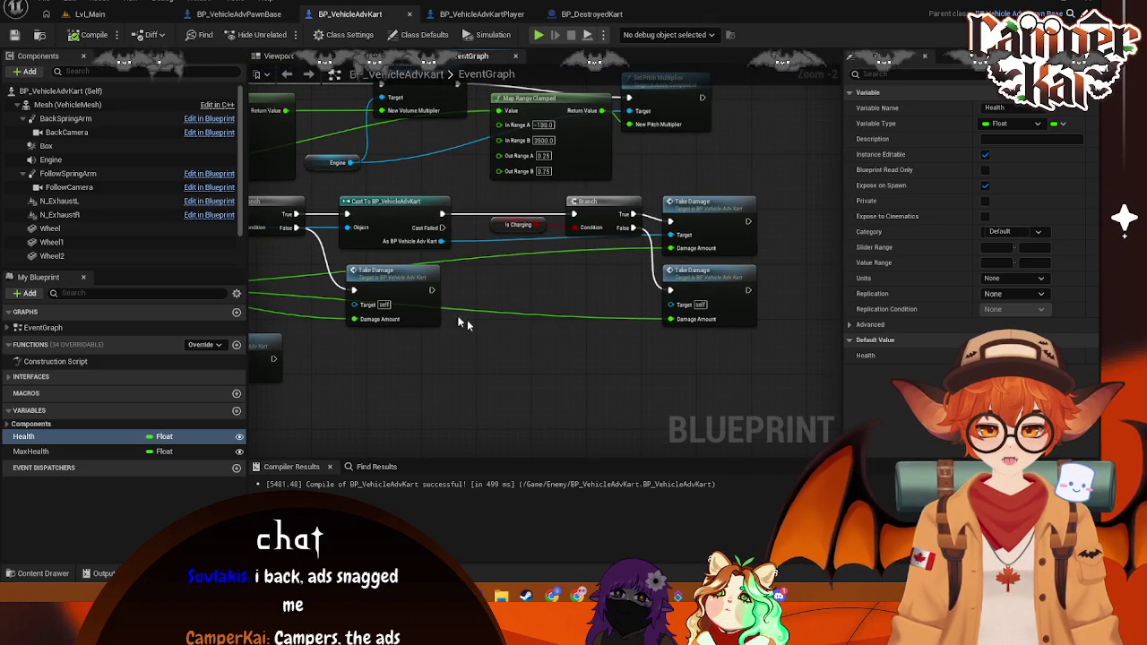
{"action": "mouse_move", "coordinate": [583, 280]}
{"action": "left_mouse_down"}
{"action": "mouse_move", "coordinate": [789, 305]}
{"action": "mouse_move", "coordinate": [807, 340]}
{"action": "left_mouse_up"}
{"action": "left_click_drag", "start_coordinate": [538, 269], "coordinate": [627, 323]}
Step: Delete Play Sound at Location from BP_DestroyedKart and nudge the Get World Location node
{"action": "left_click", "coordinate": [599, 14]}
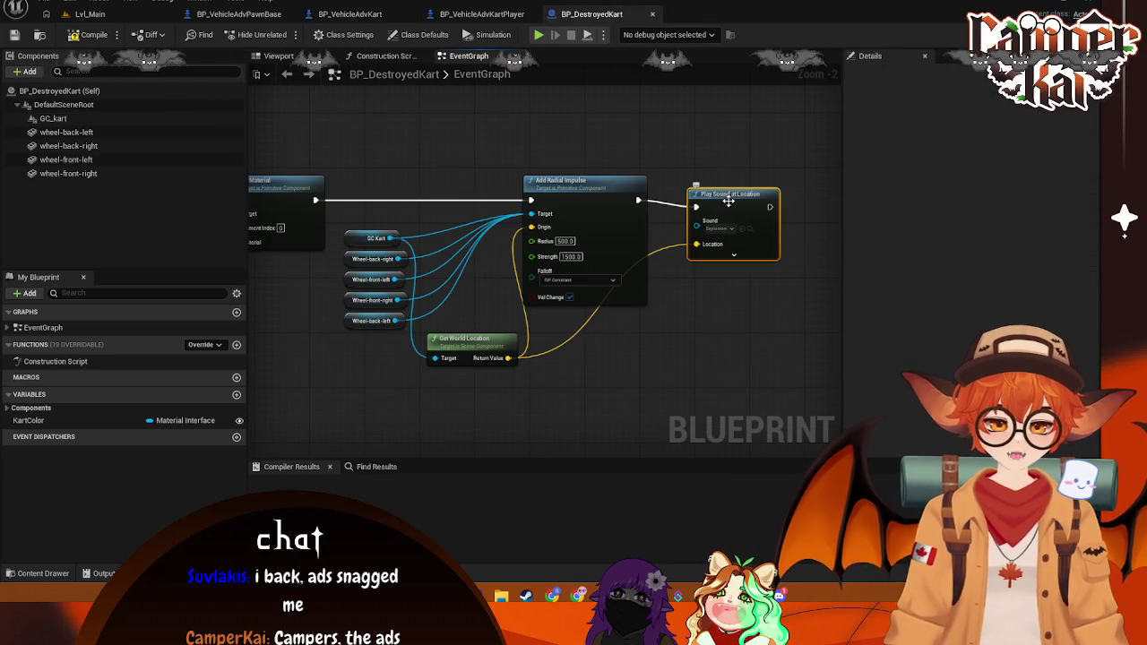
{"action": "key", "text": "Delete"}
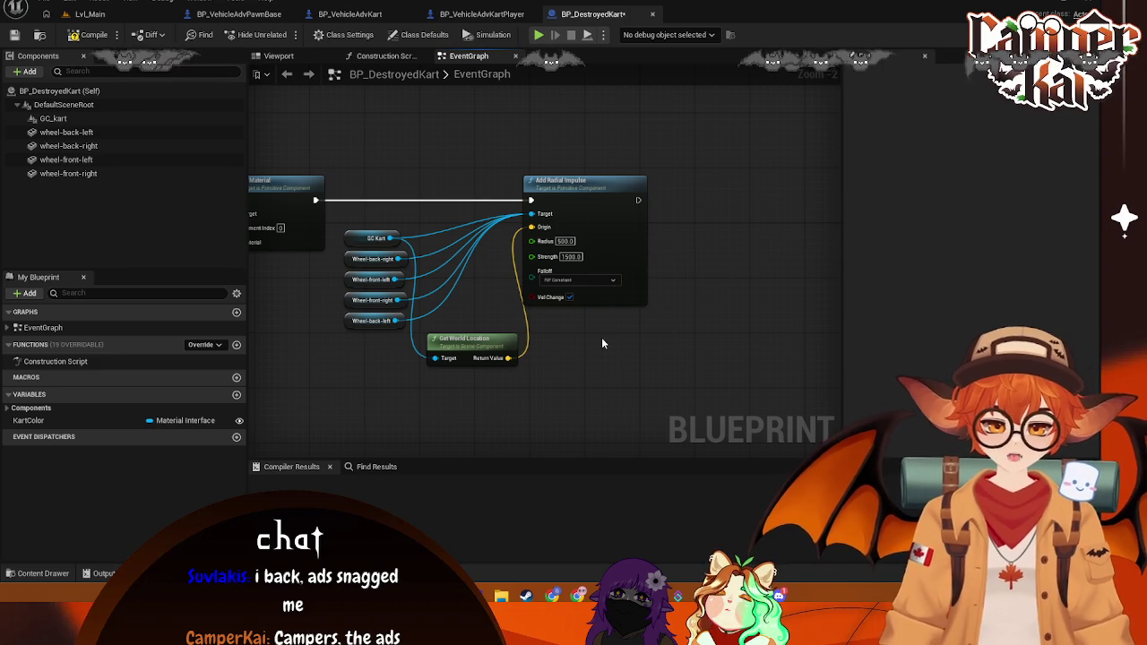
{"action": "left_click_drag", "start_coordinate": [474, 338], "coordinate": [467, 333]}
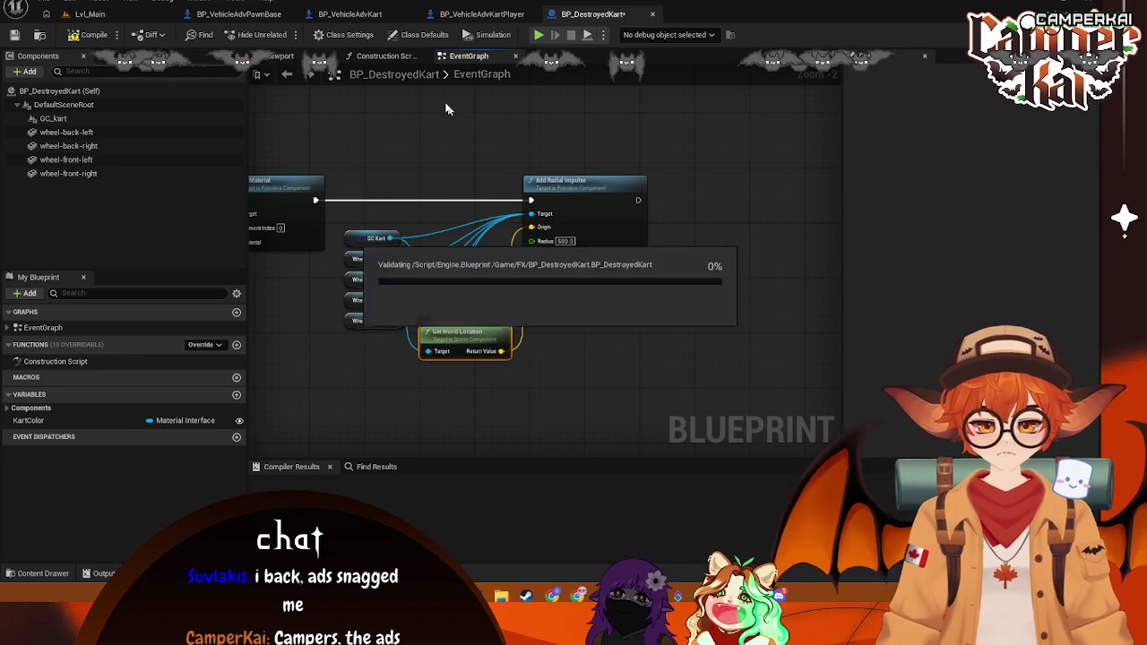
Step: Cycle through the BP_VehicleAdvKartPlayer, BP_VehicleAdvKart and BP_VehicleAdvPawnBase tabs, ending on Lvl_Main
{"action": "left_click", "coordinate": [481, 14]}
{"action": "left_click", "coordinate": [350, 14]}
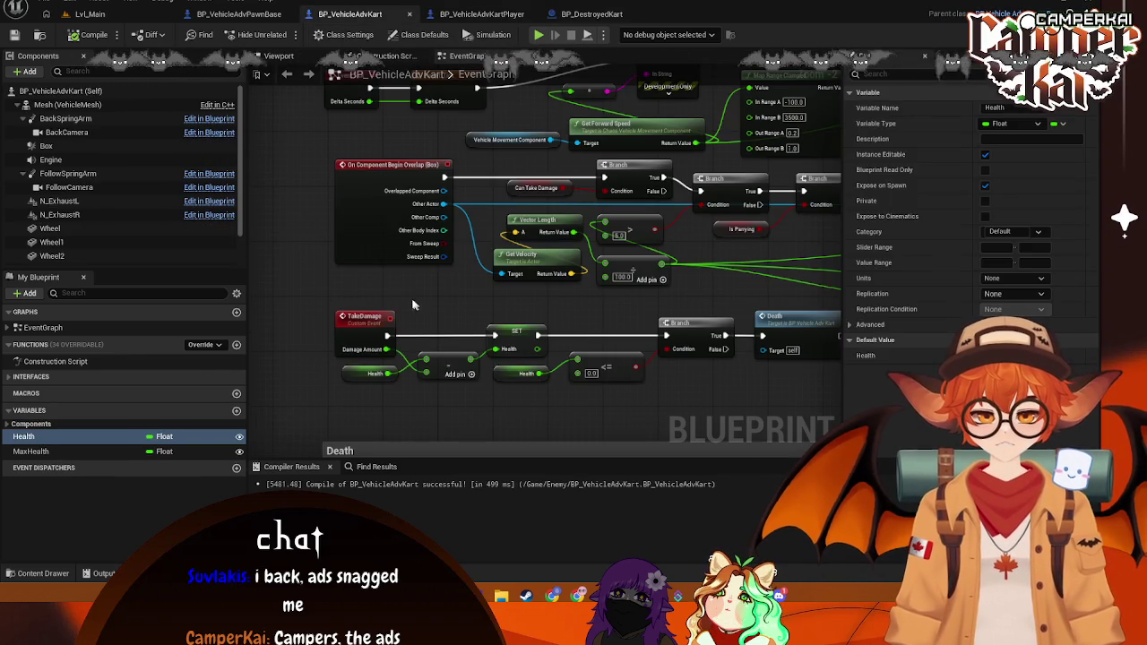
{"action": "left_click", "coordinate": [238, 14]}
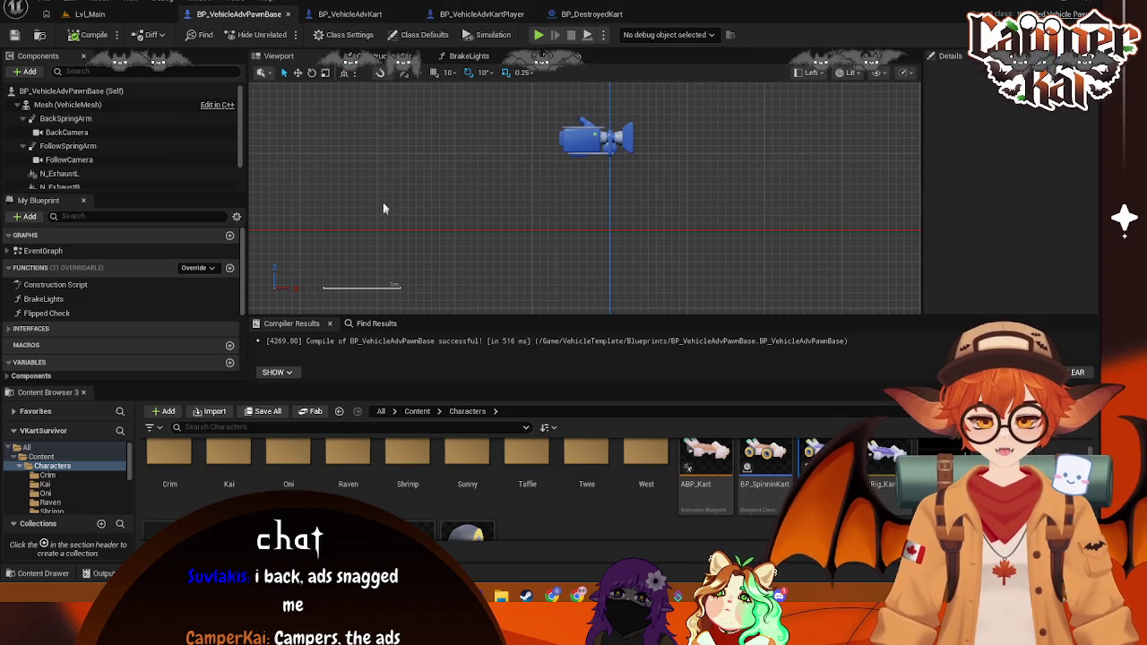
{"action": "left_click", "coordinate": [89, 14]}
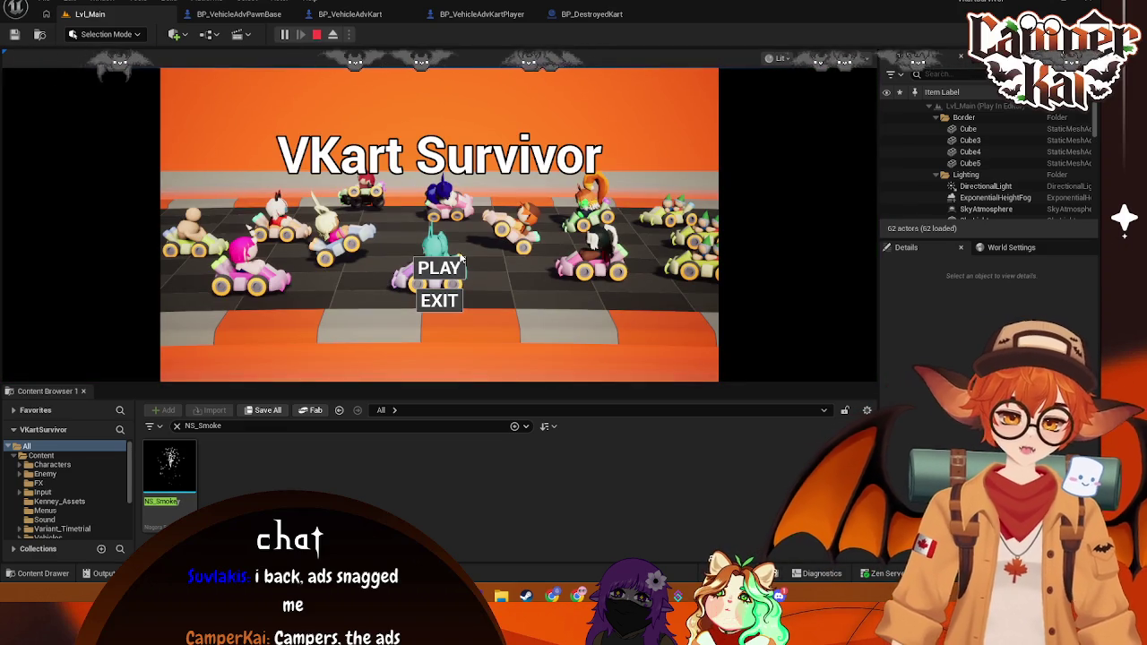
Step: Start a race with the bunny kart, accelerate through the cones, and steer left then right
{"action": "left_click", "coordinate": [434, 272]}
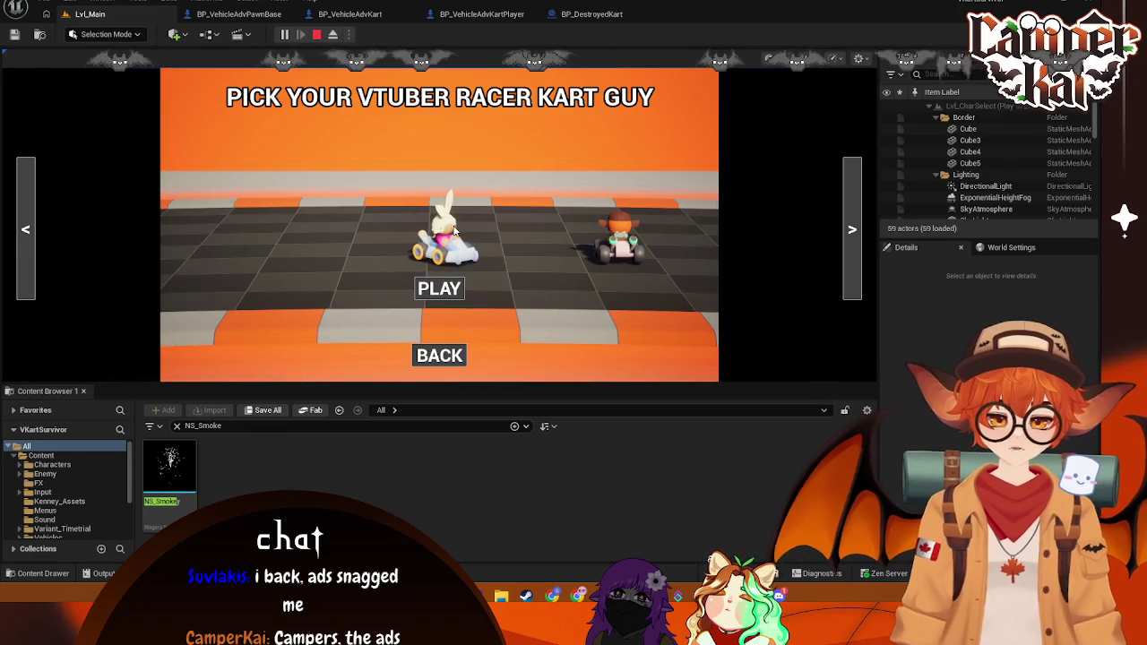
{"action": "left_click", "coordinate": [440, 288]}
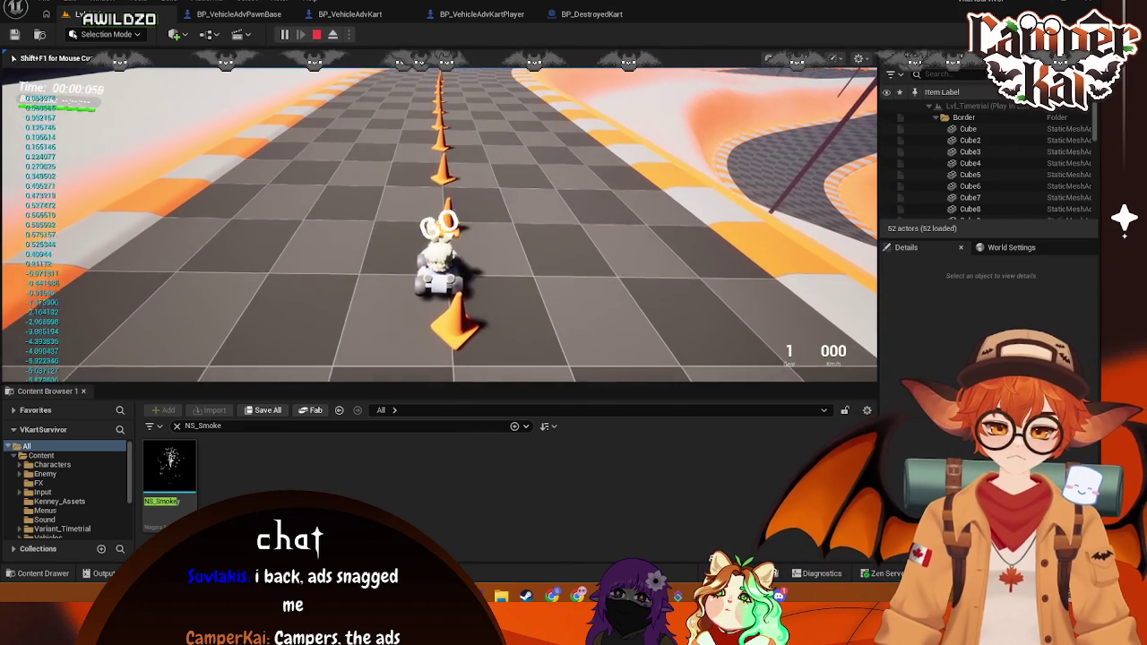
{"action": "key", "text": "w"}
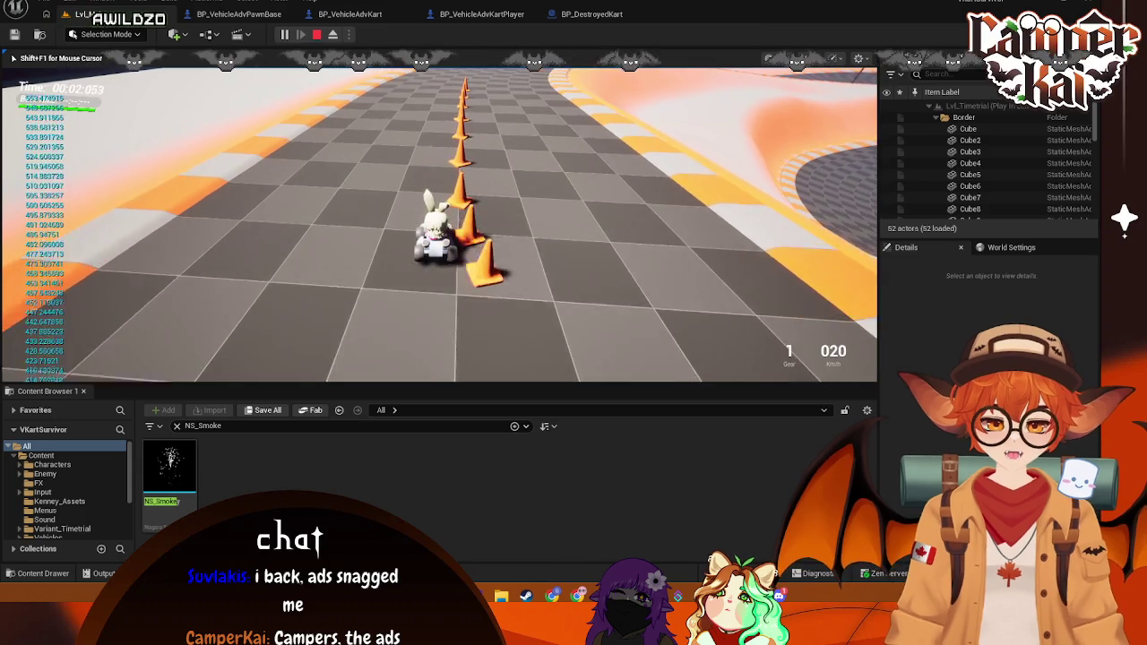
{"action": "key", "text": "w"}
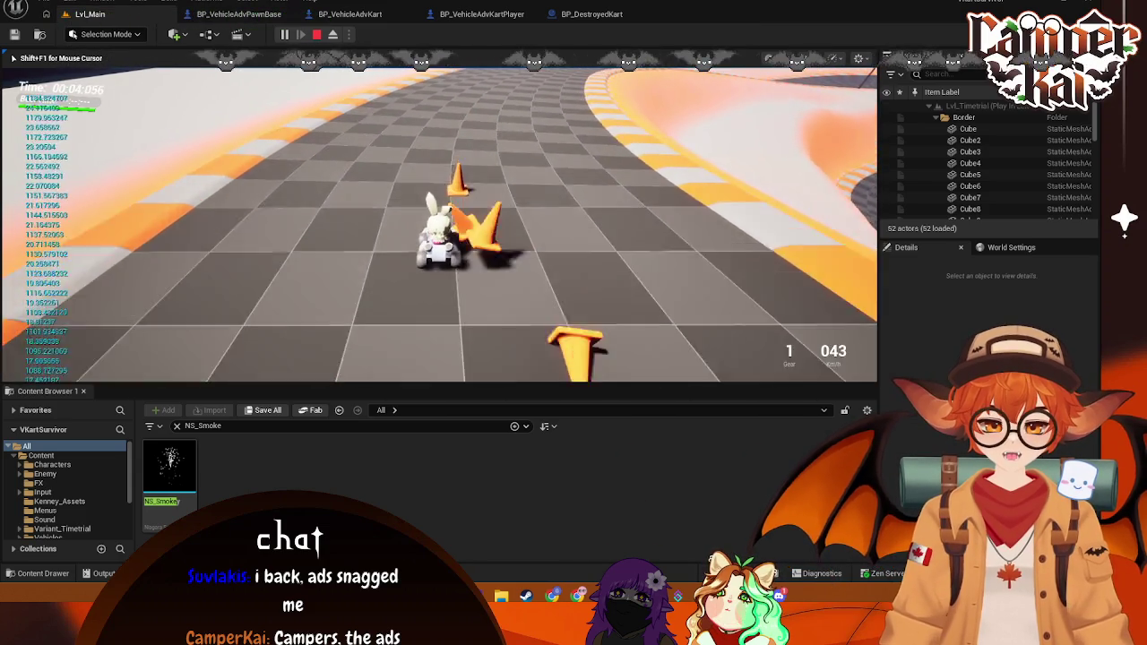
{"action": "key", "text": "w"}
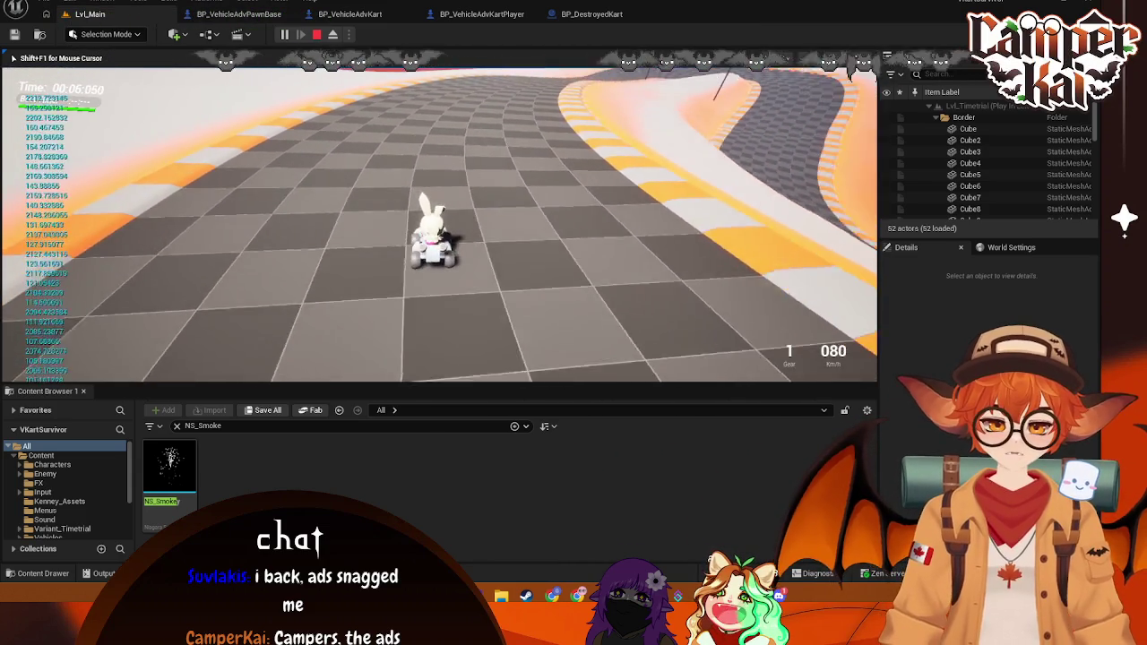
{"action": "key", "text": "a"}
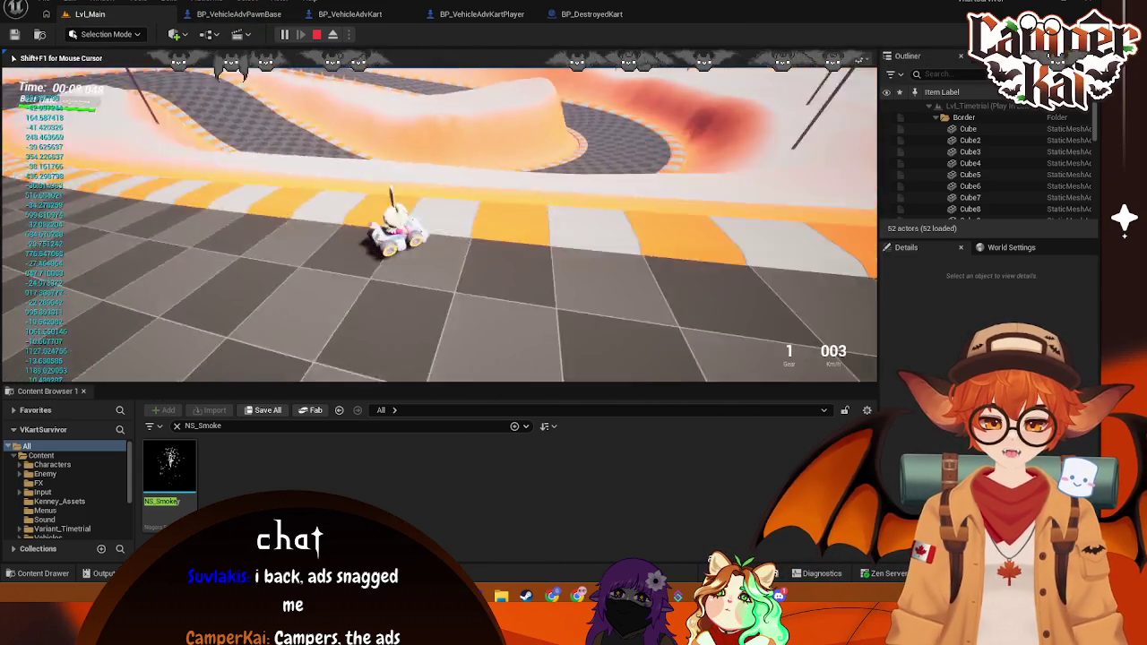
{"action": "key", "text": "d"}
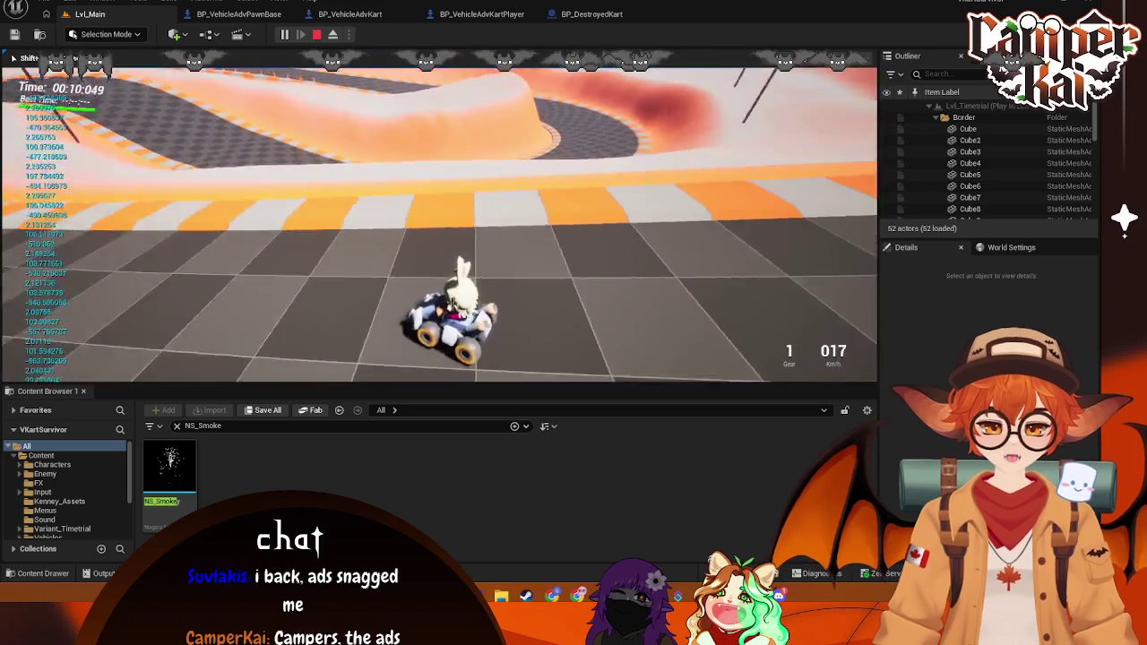
Step: Speed down the straight, round the left curve, reverse to turn around, then stop the play session
{"action": "key", "text": "w"}
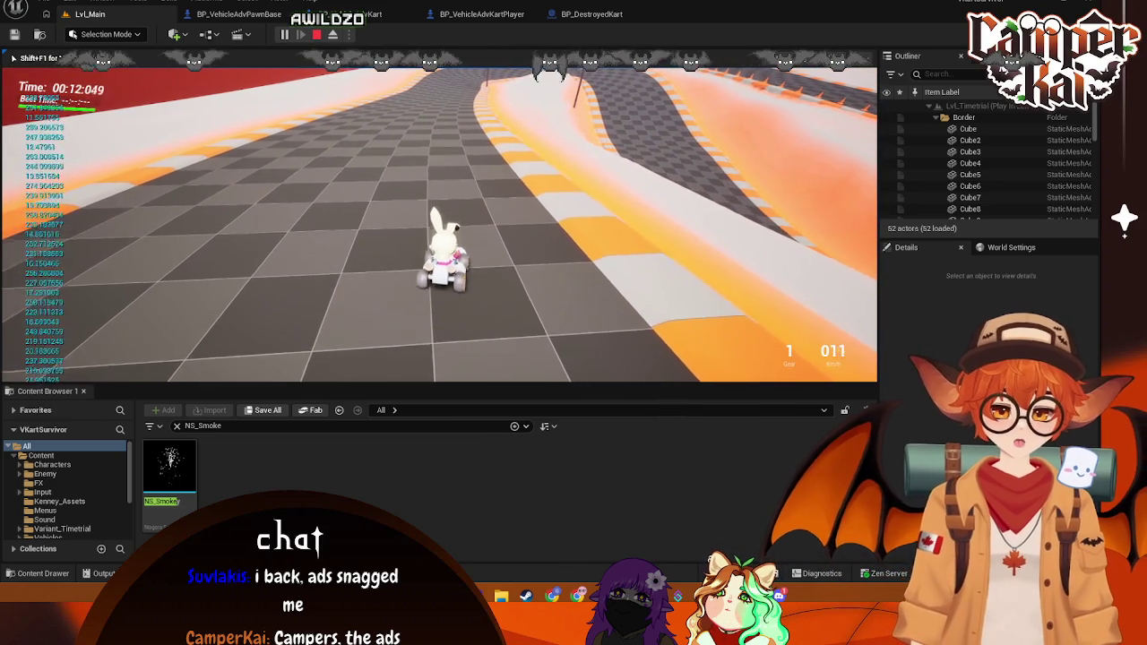
{"action": "key", "text": "w"}
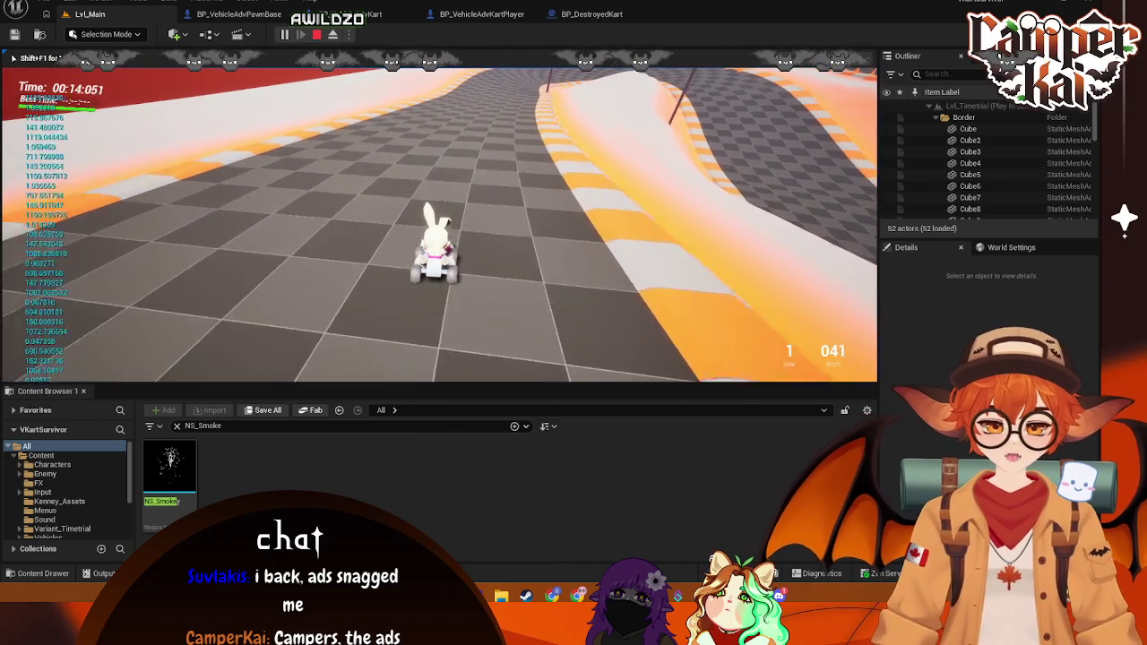
{"action": "key", "text": "w"}
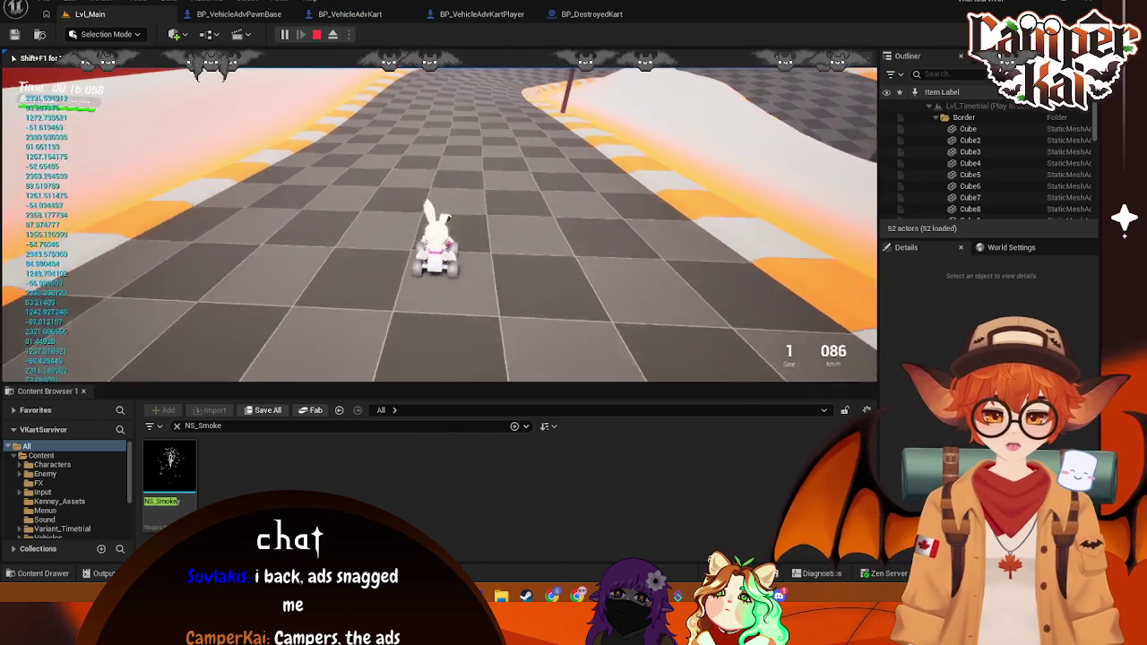
{"action": "key", "text": "a"}
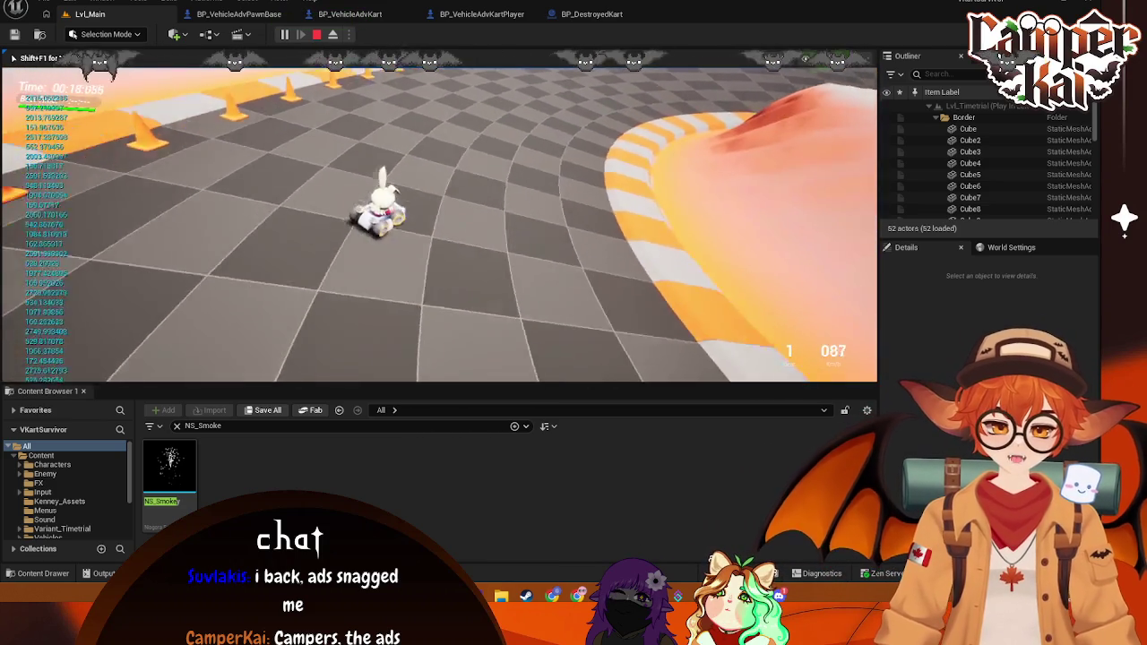
{"action": "key", "text": "s"}
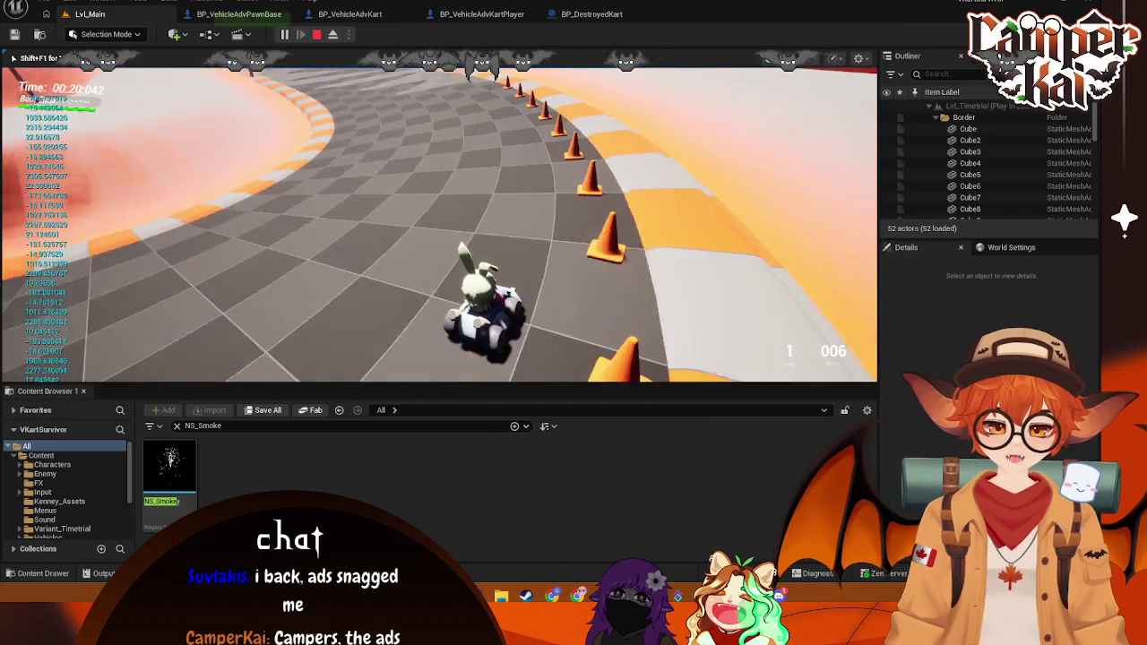
{"action": "key", "text": "w"}
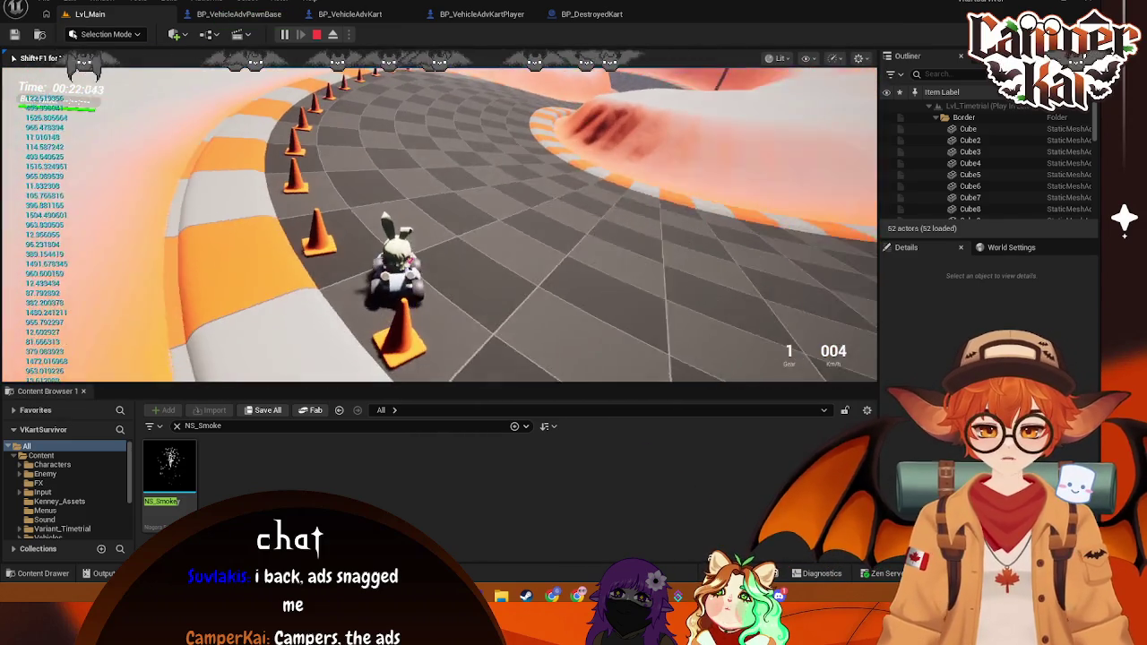
{"action": "key", "text": "d"}
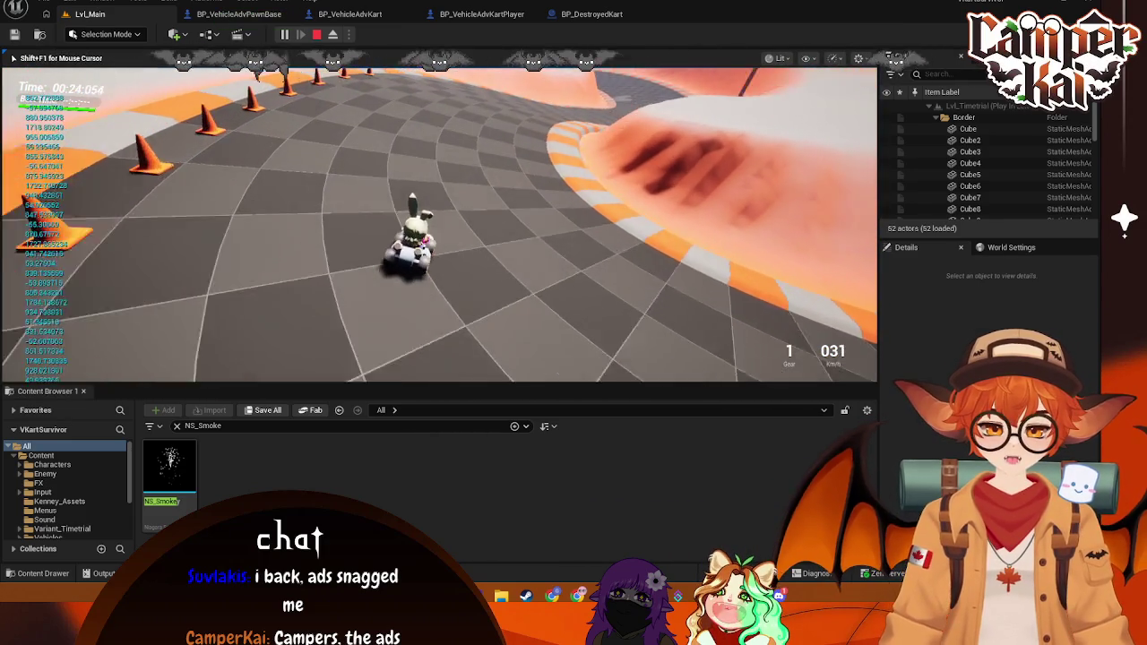
{"action": "key", "text": "Escape"}
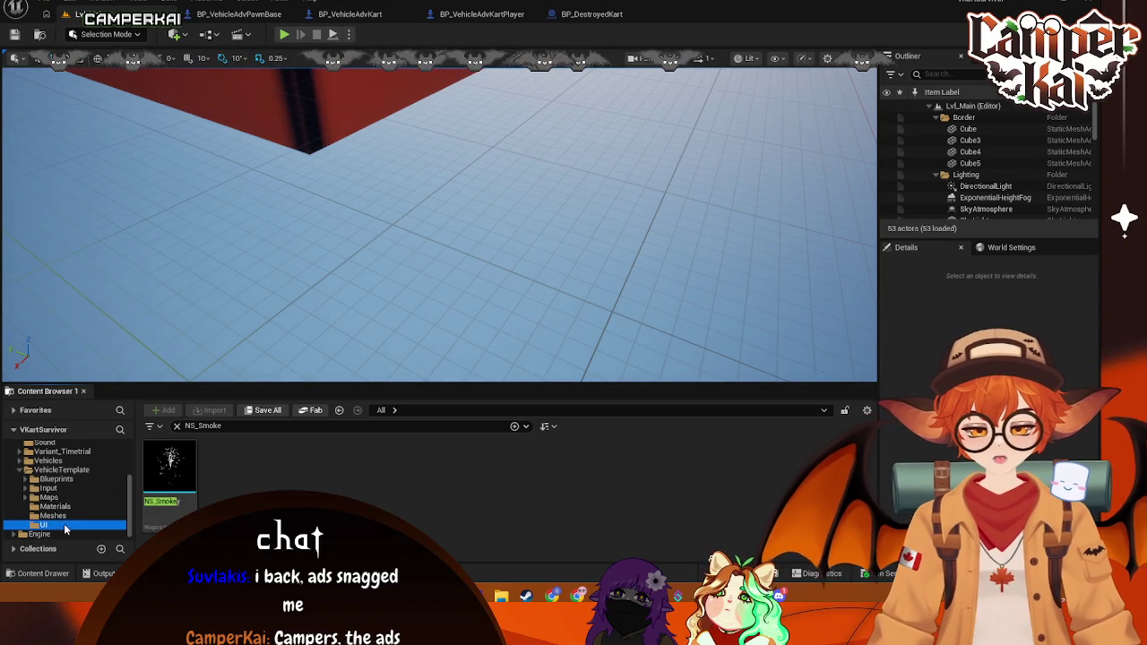
Step: Show VehicleTemplate's Input folder with the NS_Smoke filter cleared, and close IMC_Vehicle_Default
{"action": "left_click", "coordinate": [49, 488]}
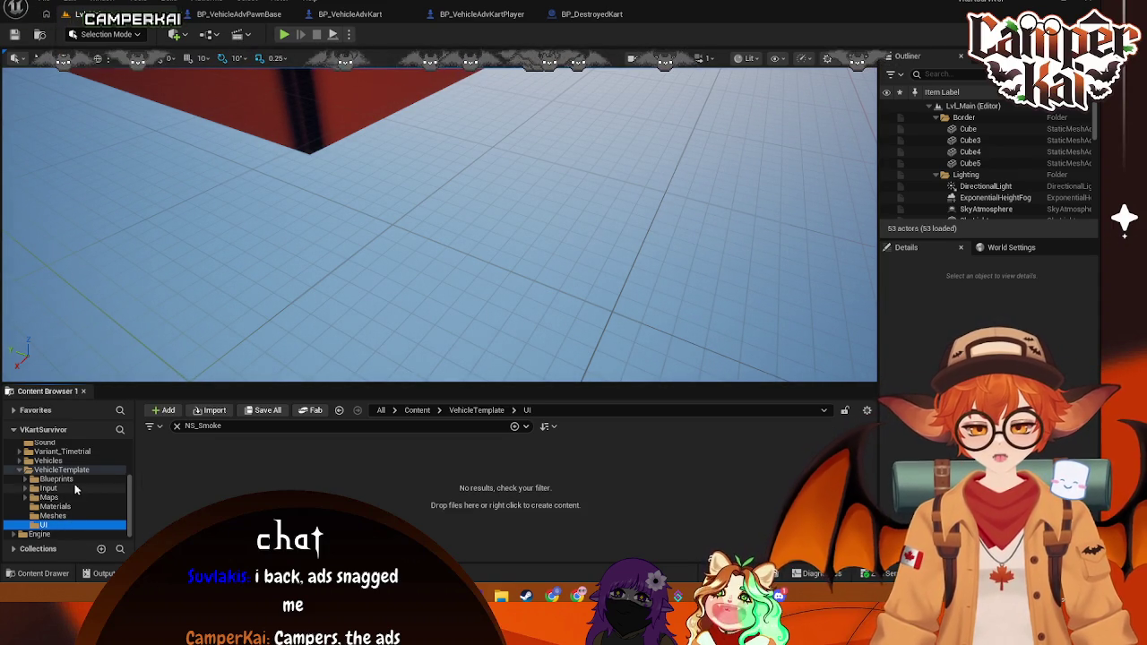
{"action": "left_click", "coordinate": [175, 427]}
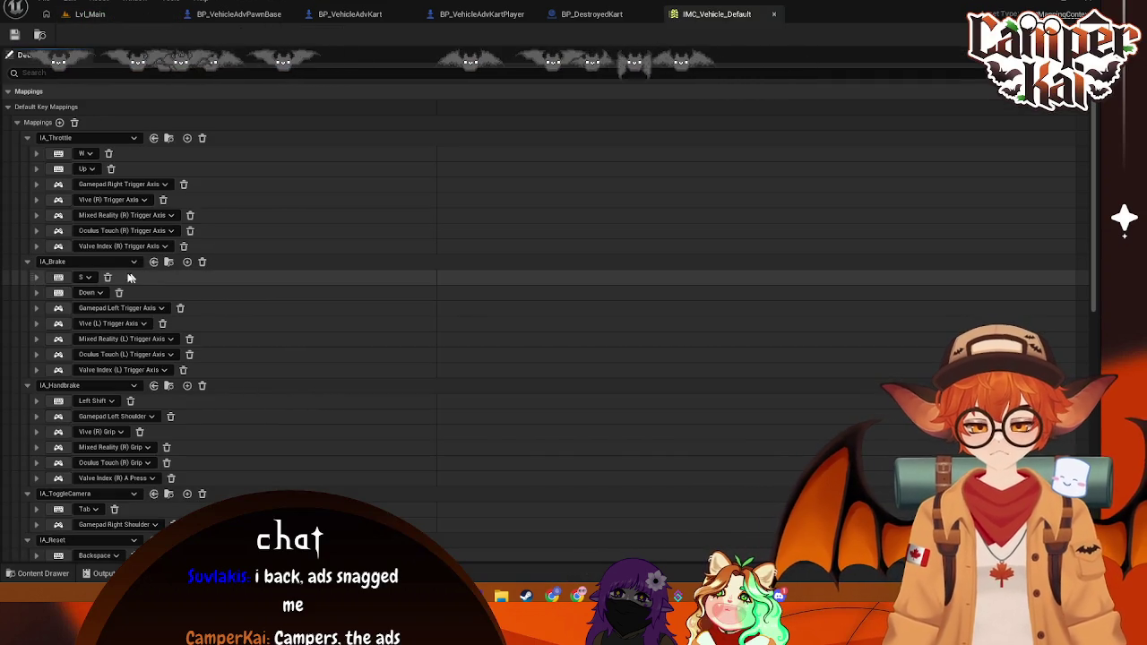
{"action": "key", "text": "ctrl+w"}
{"action": "left_click", "coordinate": [107, 14]}
Step: Launch Play with Alt+P, start a race with the chosen kart, and accelerate into the curve
{"action": "key", "text": "alt+p"}
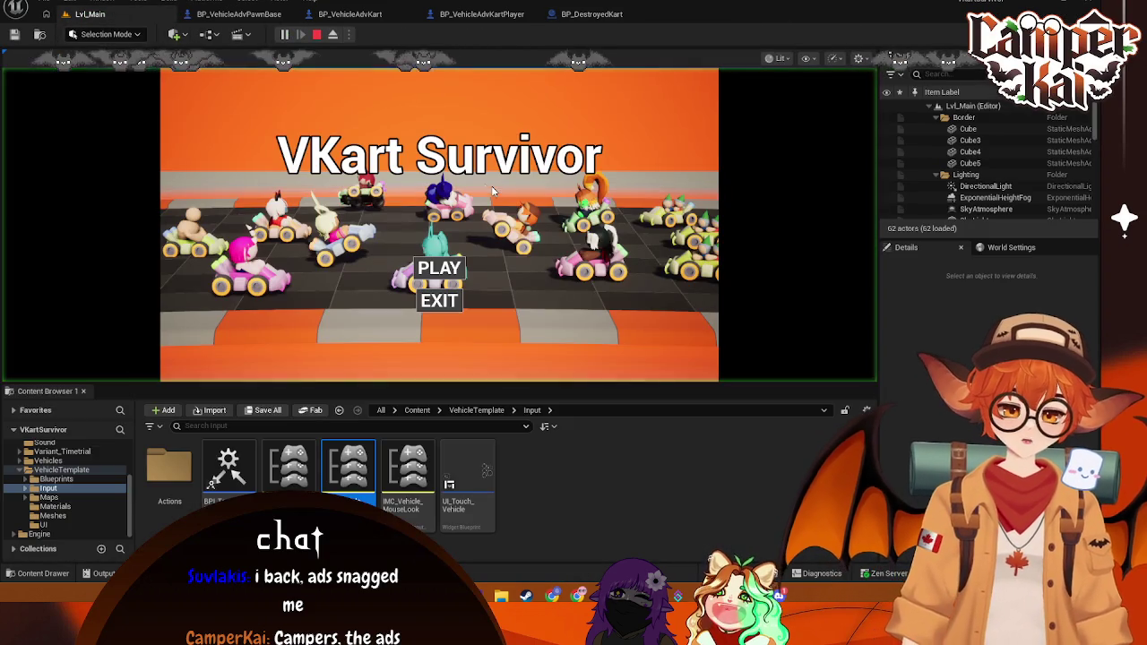
{"action": "left_click", "coordinate": [443, 272]}
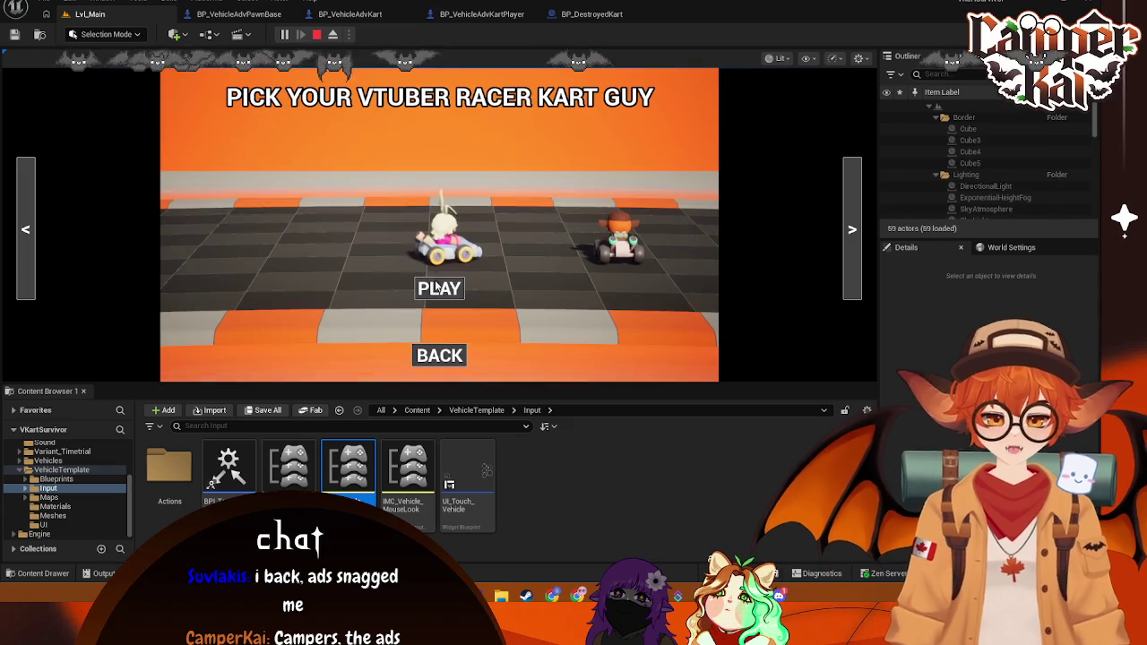
{"action": "left_click", "coordinate": [439, 288]}
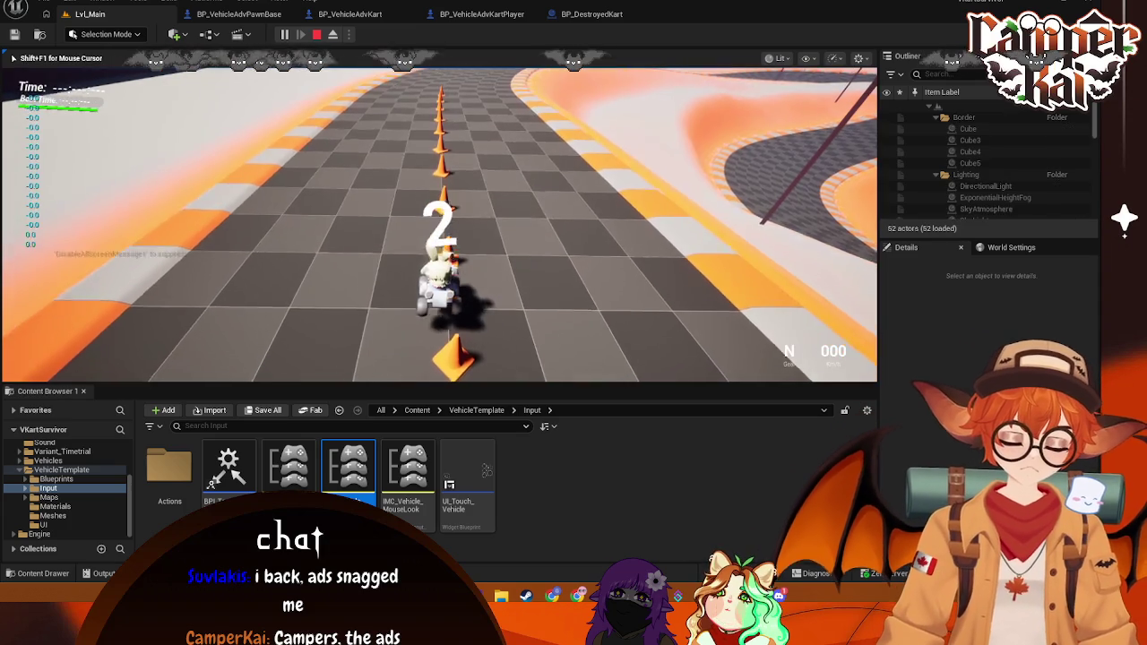
{"action": "key", "text": "w"}
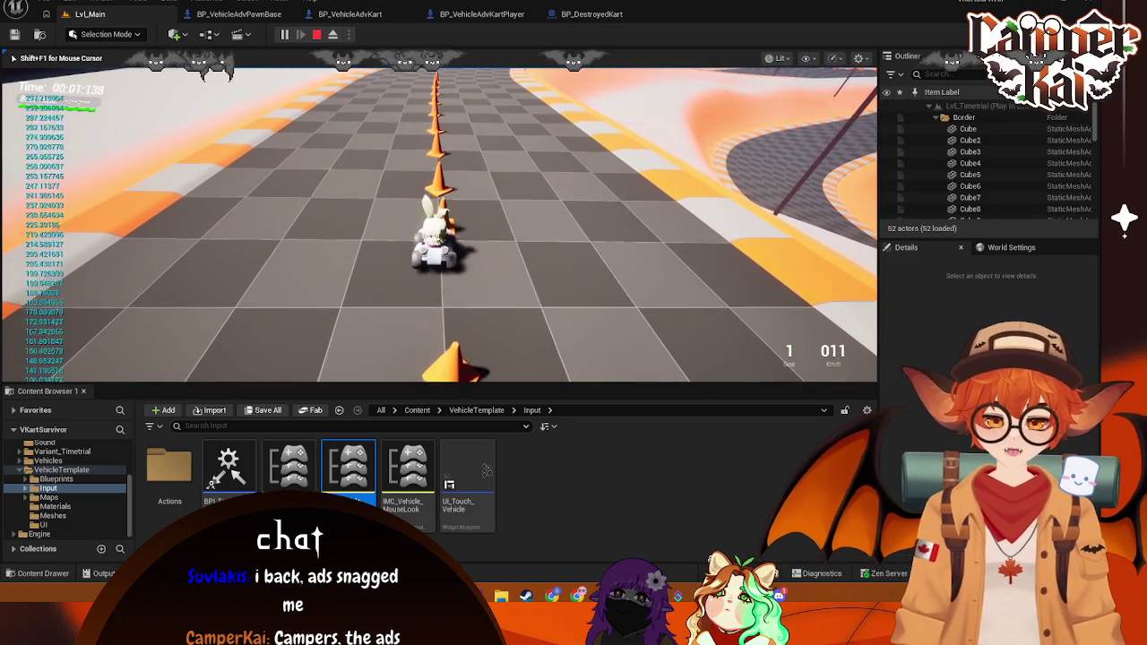
{"action": "key", "text": "w"}
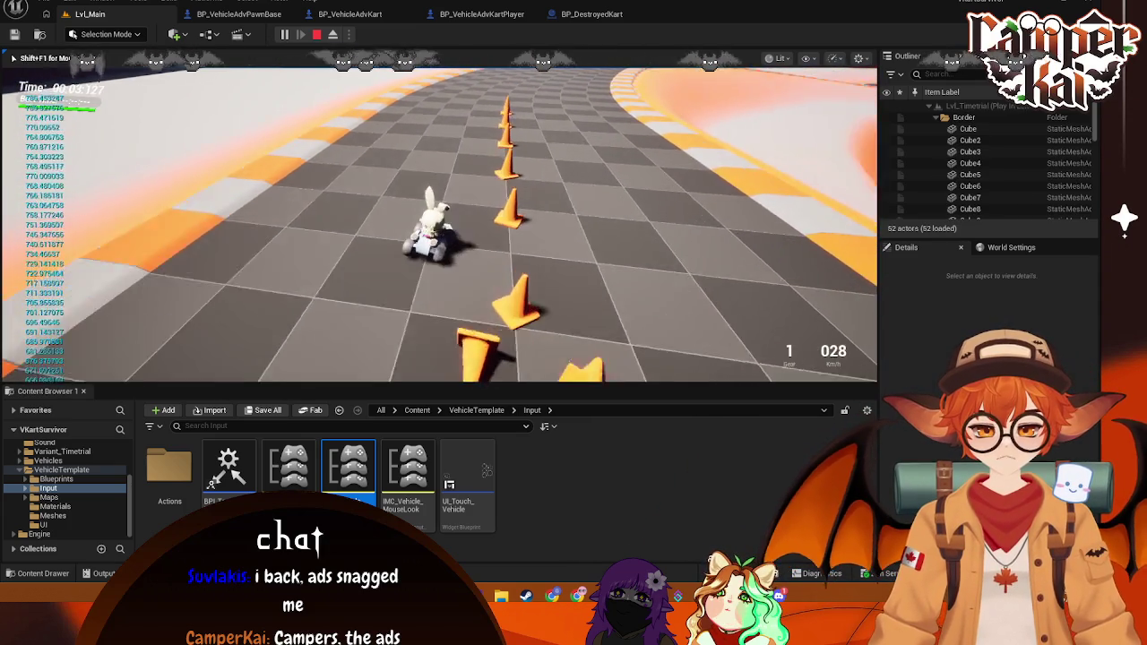
{"action": "key", "text": "w"}
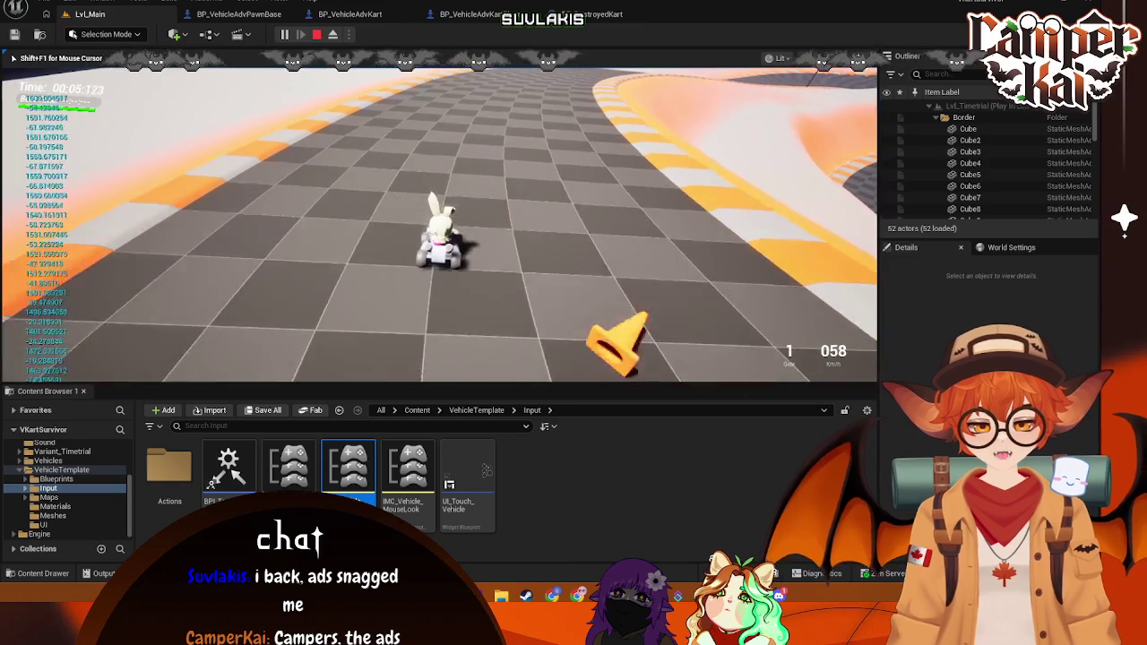
{"action": "key", "text": "w"}
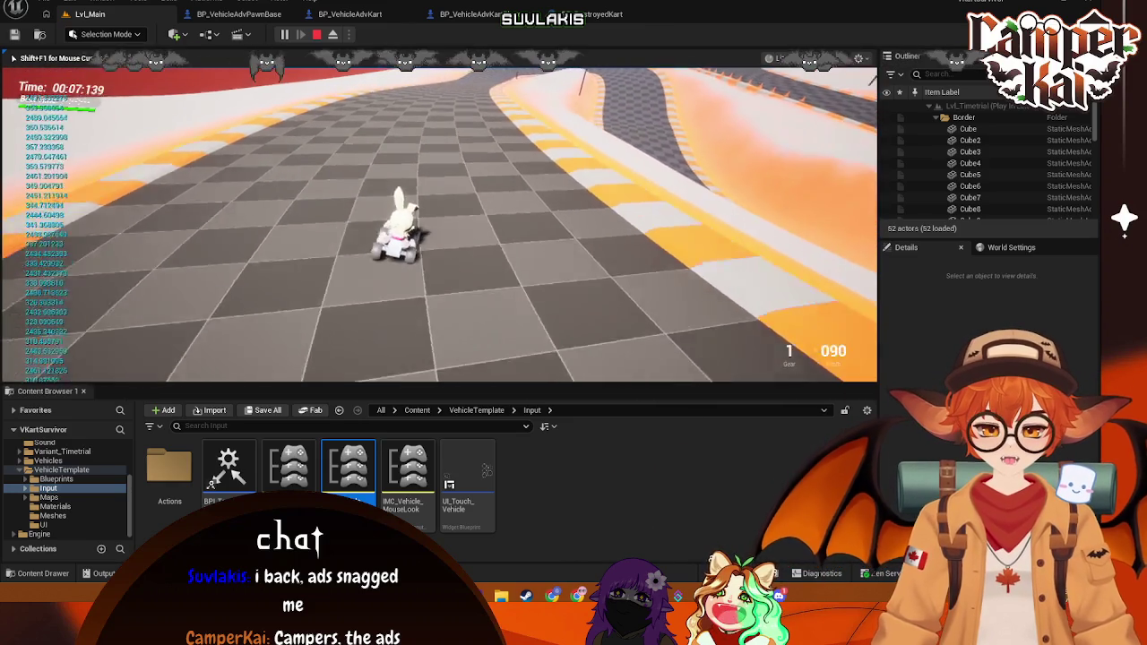
{"action": "key", "text": "w"}
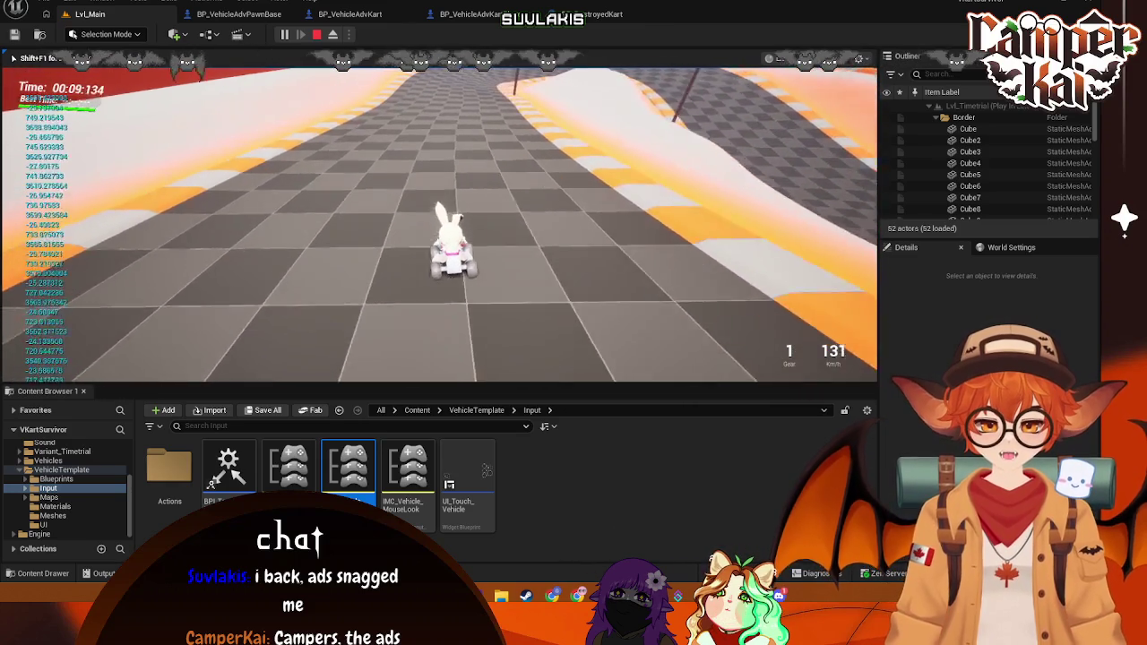
Step: Drive through the curve and cones, reverse and drive on, then stop and open BP_DestroyedKart
{"action": "key", "text": "a"}
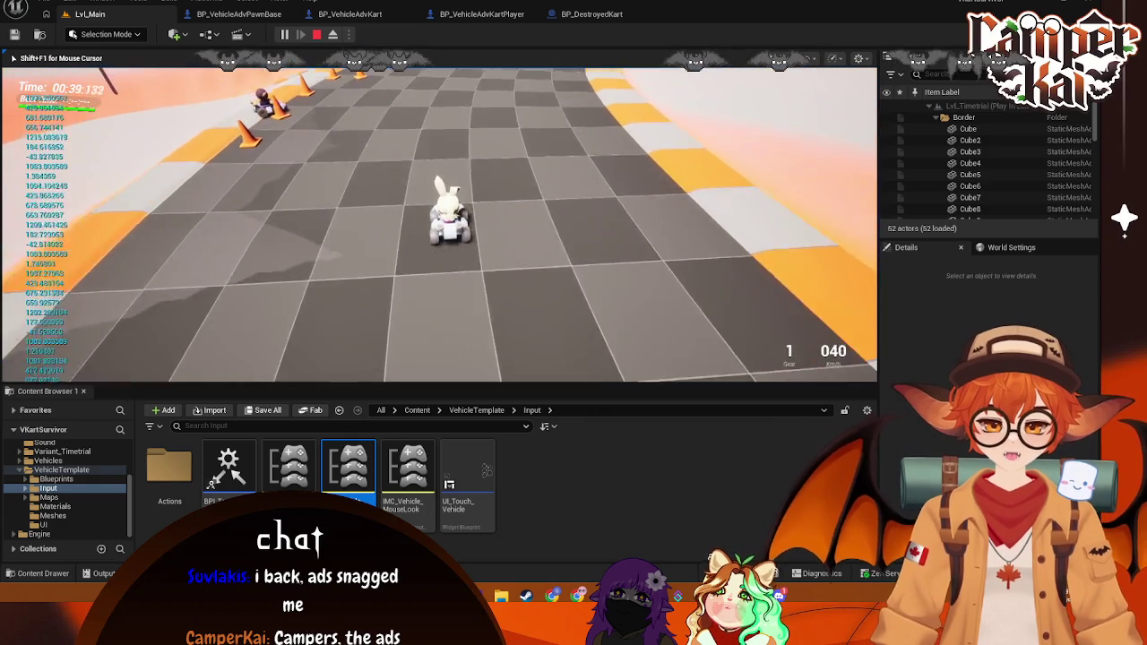
{"action": "key", "text": "w"}
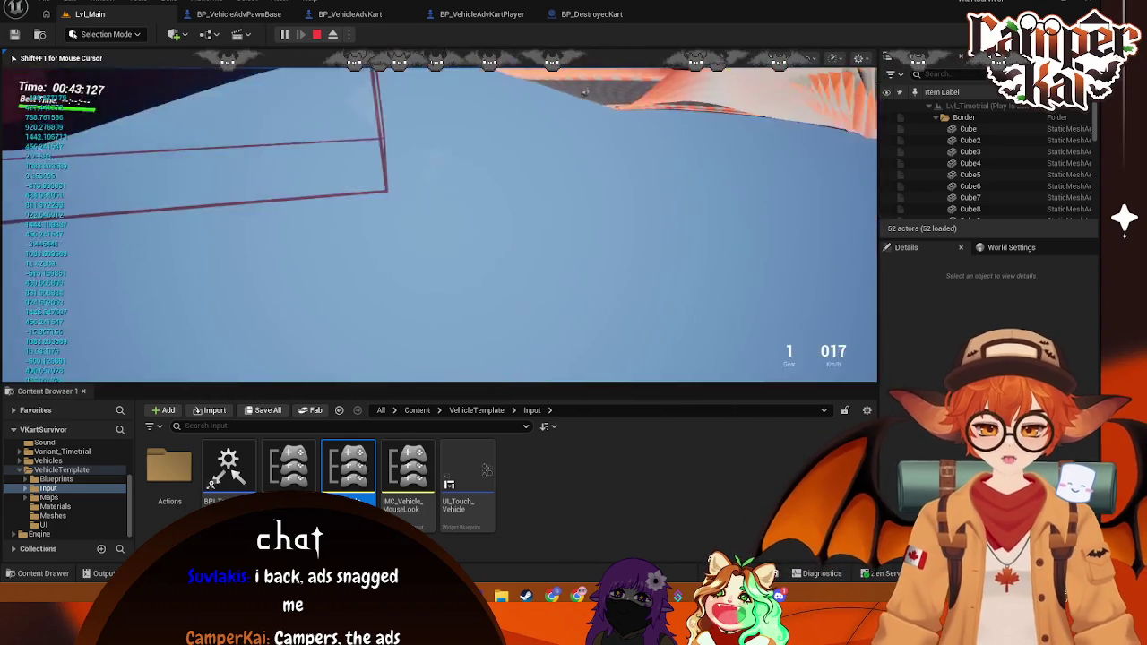
{"action": "key", "text": "w"}
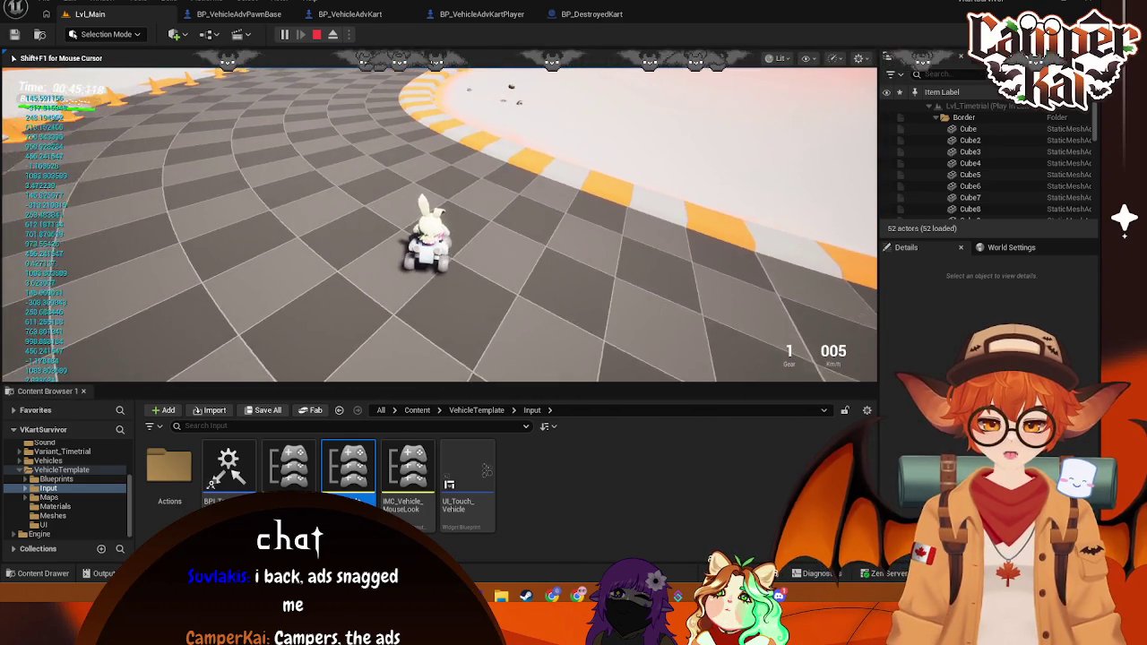
{"action": "key", "text": "a"}
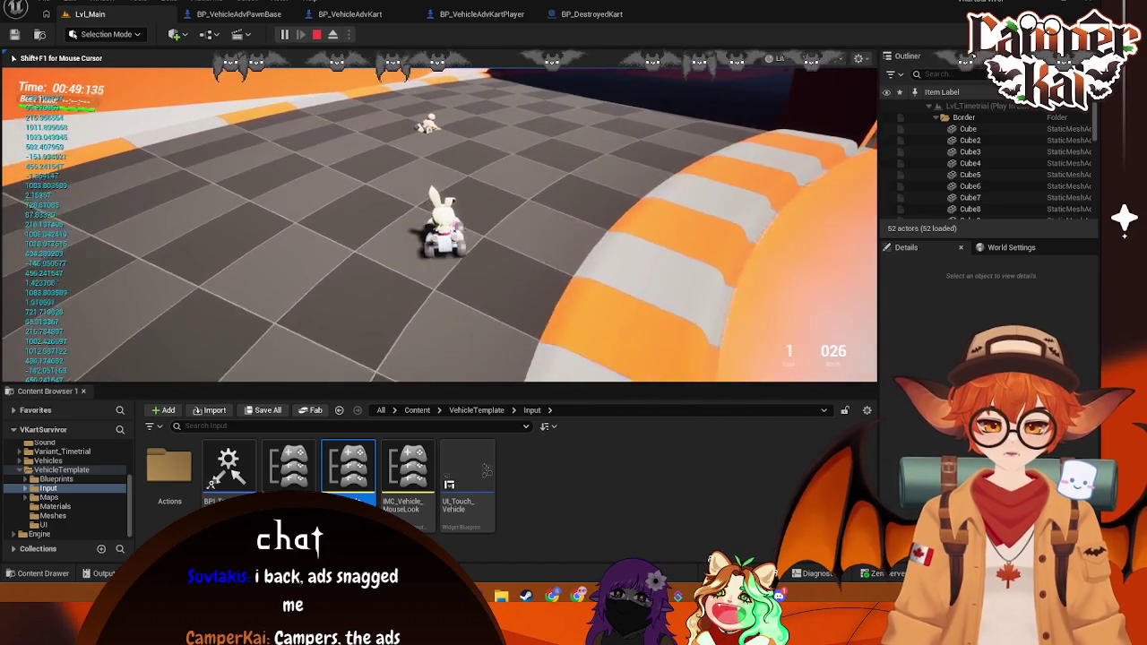
{"action": "key", "text": "s"}
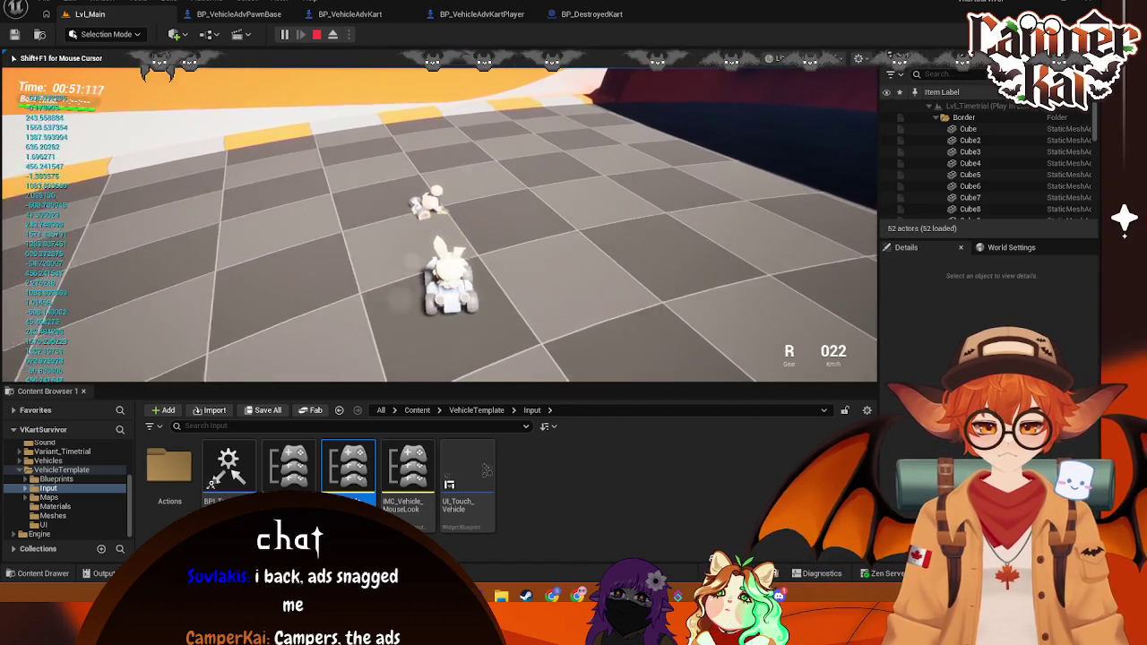
{"action": "key", "text": "w"}
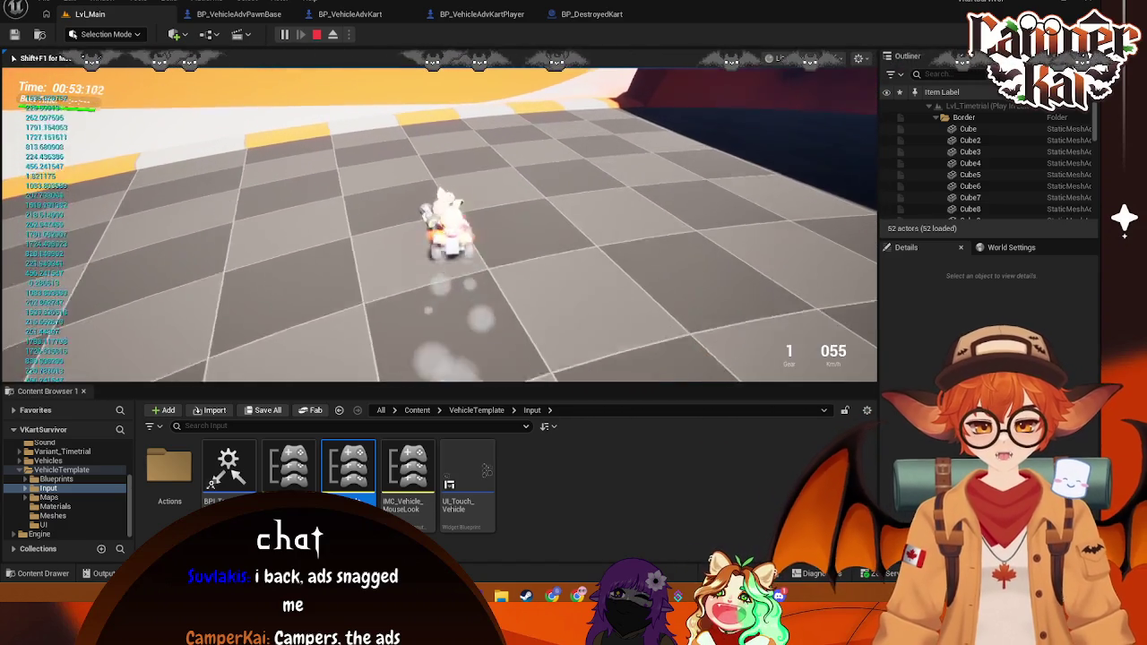
{"action": "key", "text": "Escape"}
{"action": "left_click", "coordinate": [585, 14]}
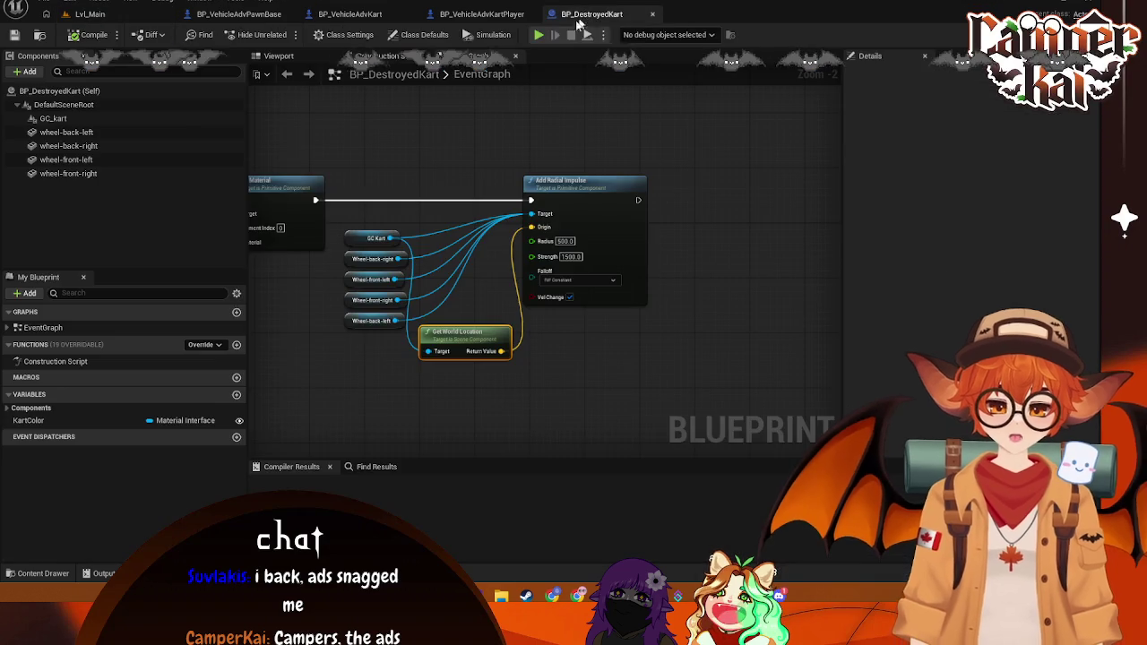
Step: Look through the BP_VehicleAdvKartPlayer, BP_VehicleAdvKart and BP_VehicleAdvPawnBase graphs
{"action": "left_click", "coordinate": [482, 14]}
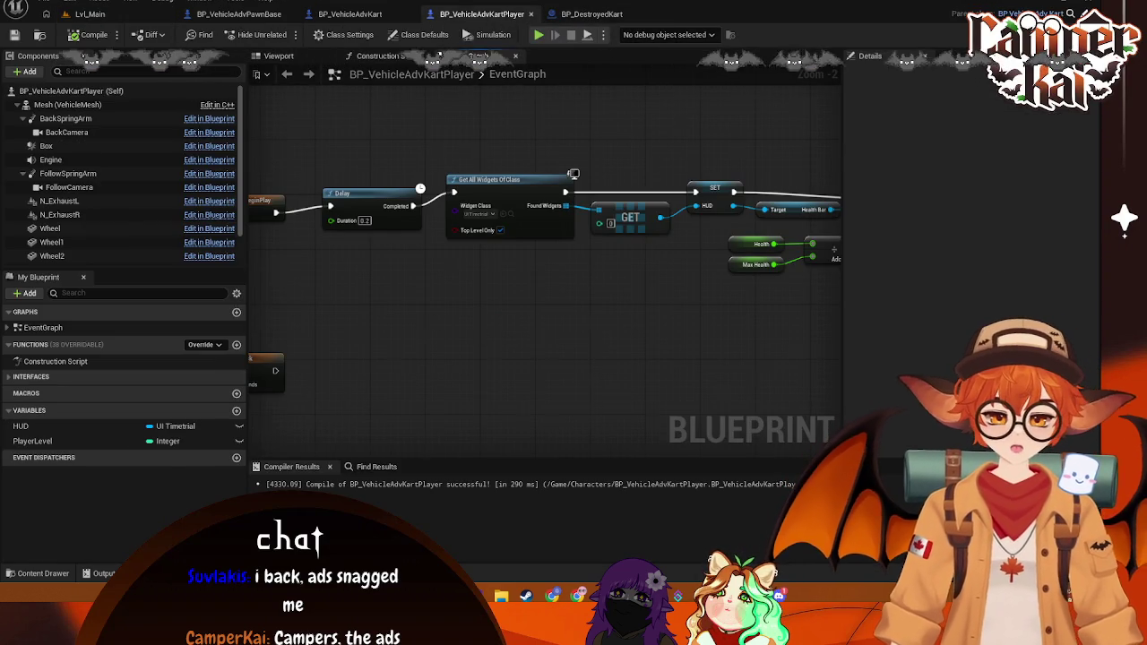
{"action": "scroll", "coordinate": [429, 320], "scroll_direction": "down", "scroll_amount": 1}
{"action": "left_click", "coordinate": [339, 17]}
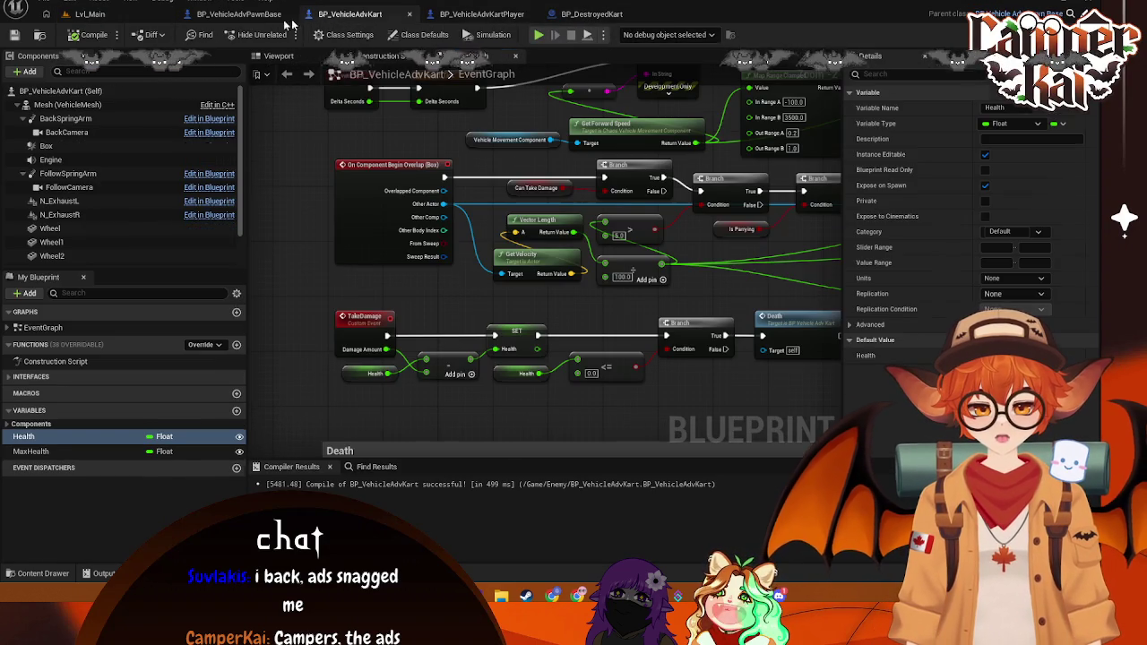
{"action": "left_click", "coordinate": [231, 15]}
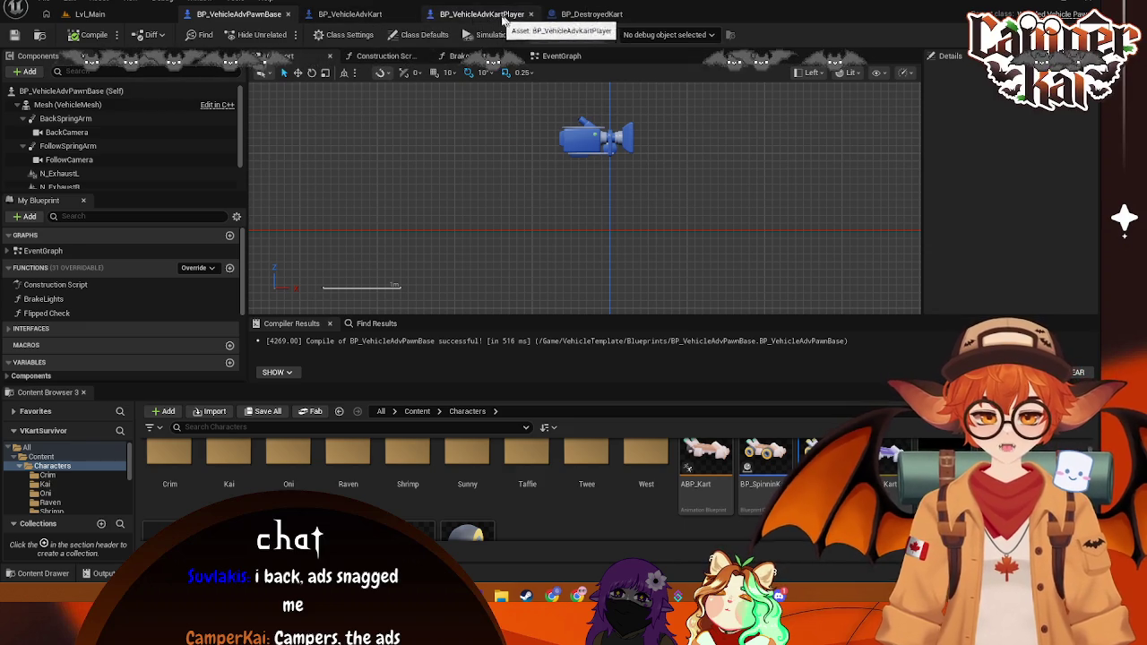
Step: Pan BP_VehicleAdvKart's graph along the overlap chain to TakeDamage, then play from Lvl_Main
{"action": "left_click", "coordinate": [345, 14]}
{"action": "mouse_move", "coordinate": [425, 142]}
{"action": "left_mouse_down"}
{"action": "mouse_move", "coordinate": [363, 159]}
{"action": "mouse_move", "coordinate": [317, 153]}
{"action": "mouse_move", "coordinate": [422, 195]}
{"action": "left_mouse_up"}
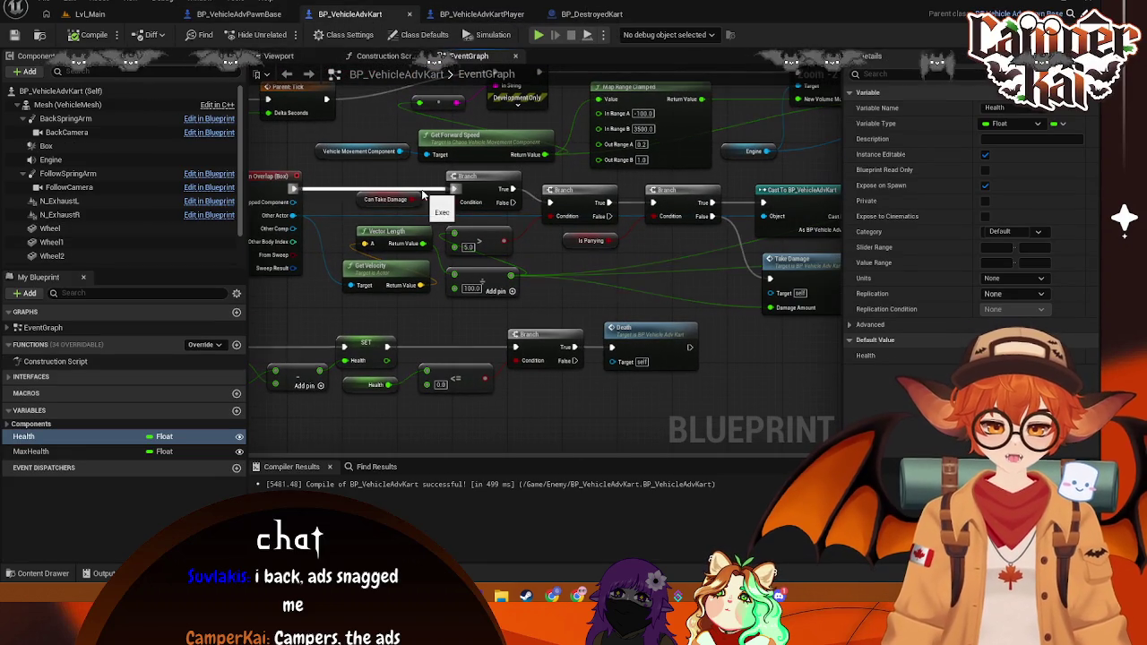
{"action": "left_click_drag", "start_coordinate": [560, 224], "coordinate": [490, 228]}
{"action": "mouse_move", "coordinate": [607, 231]}
{"action": "left_mouse_down"}
{"action": "mouse_move", "coordinate": [552, 225]}
{"action": "mouse_move", "coordinate": [361, 266]}
{"action": "mouse_move", "coordinate": [465, 254]}
{"action": "left_mouse_up"}
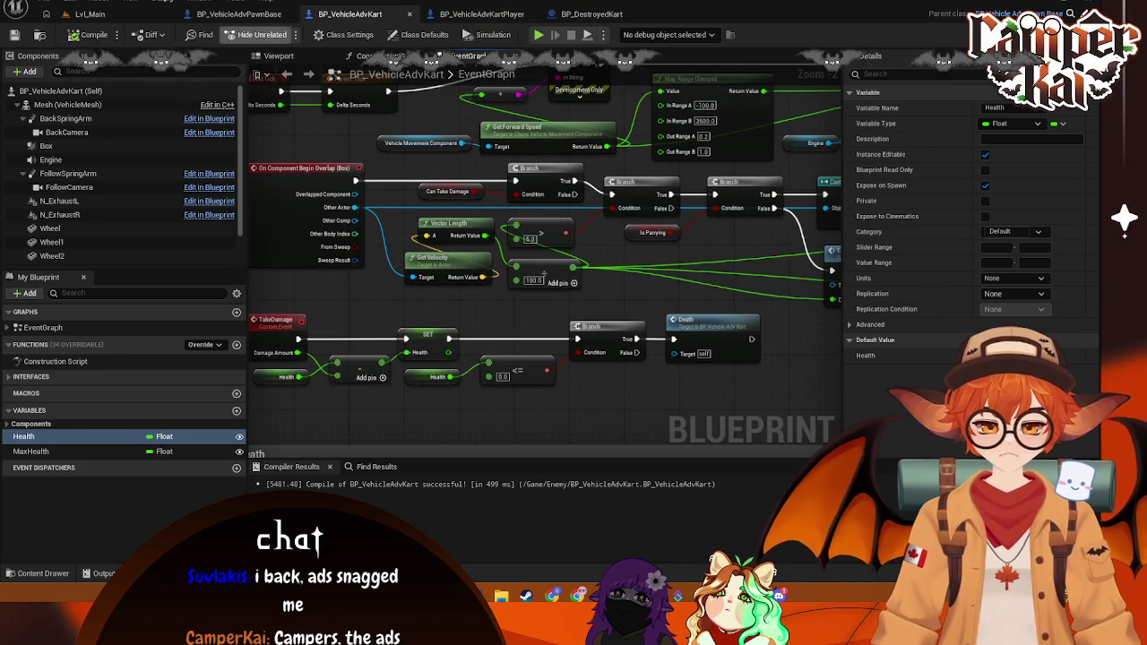
{"action": "left_click", "coordinate": [90, 14]}
{"action": "left_click", "coordinate": [285, 34]}
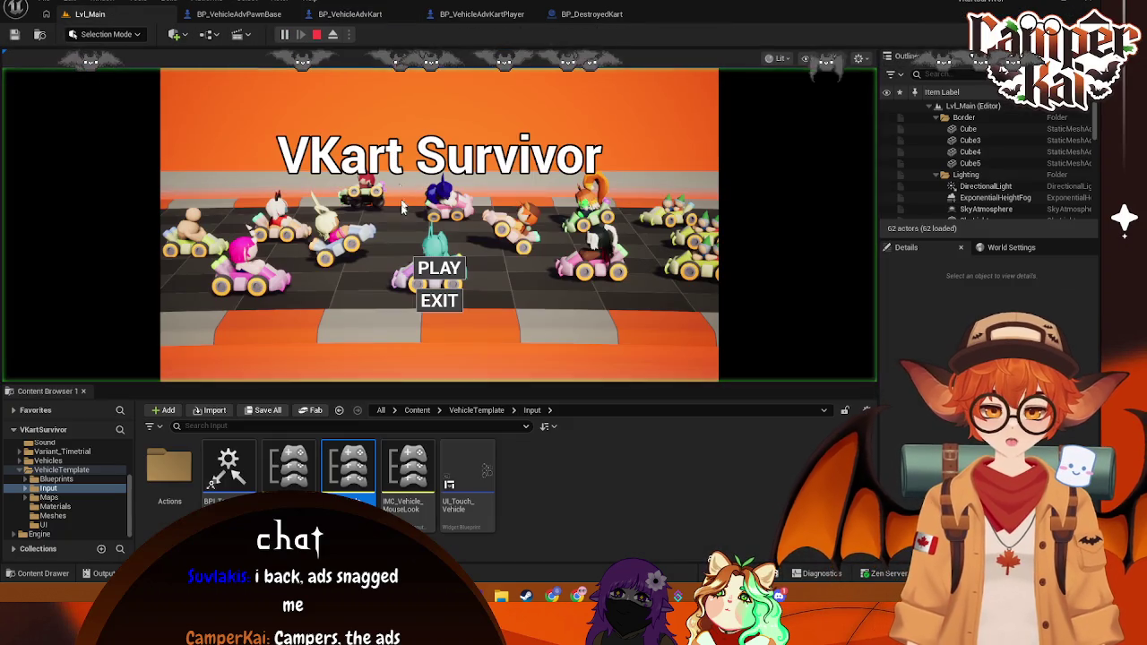
Step: Start a race with the chosen kart and drive past the cones until it is wasted
{"action": "left_click", "coordinate": [423, 267]}
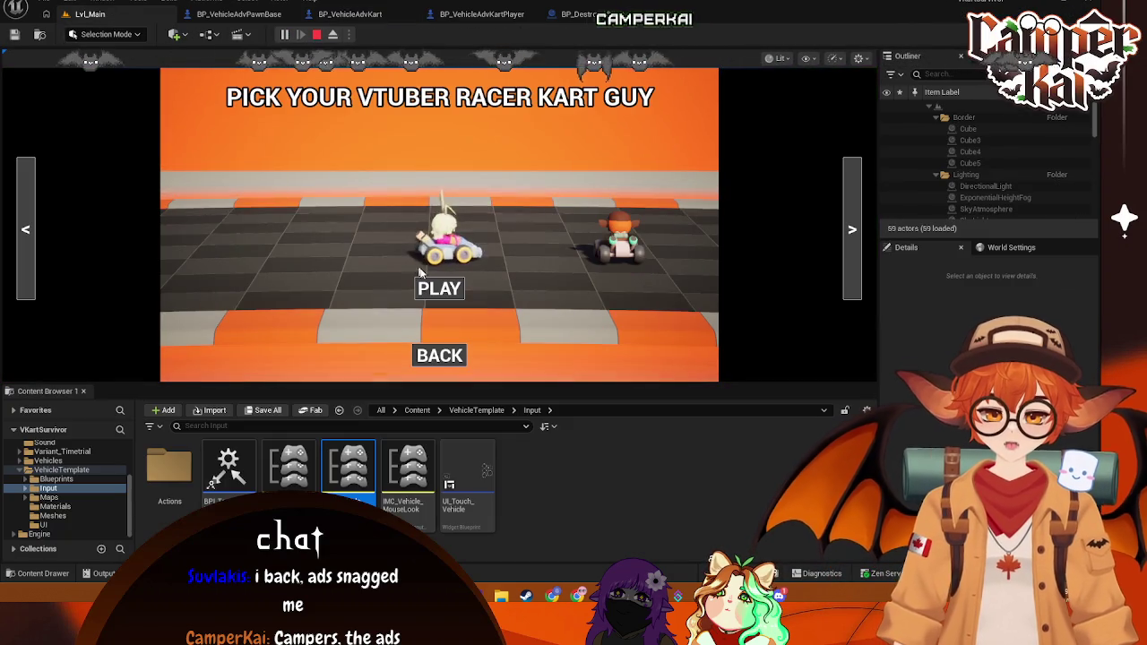
{"action": "left_click", "coordinate": [422, 286]}
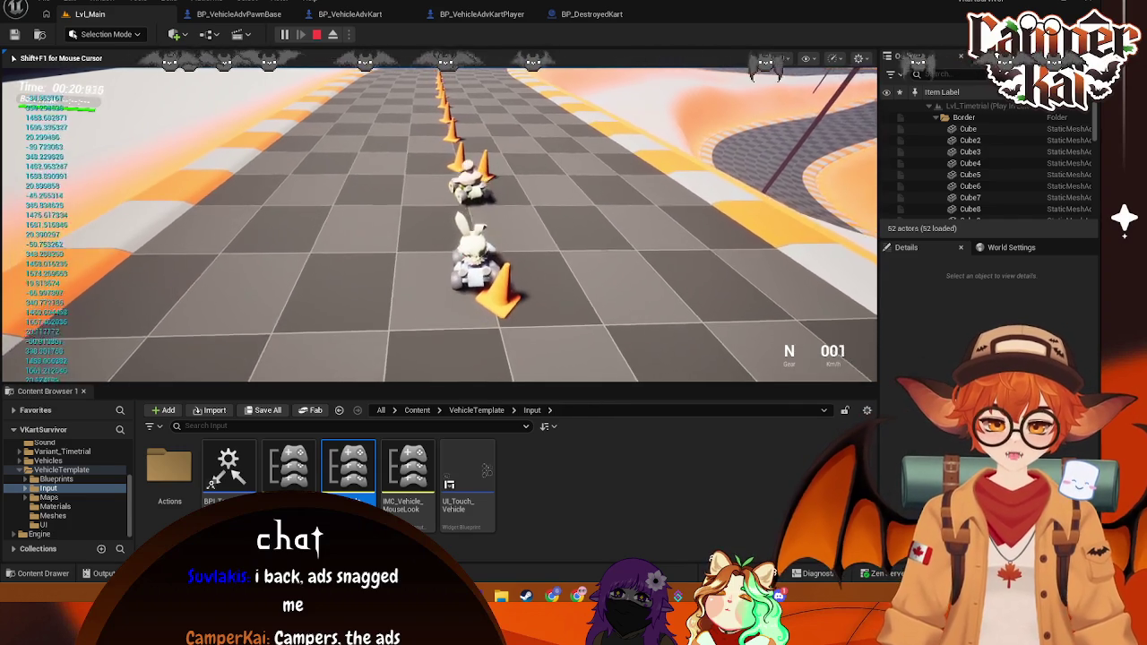
{"action": "key", "text": "w"}
{"action": "key", "text": "a"}
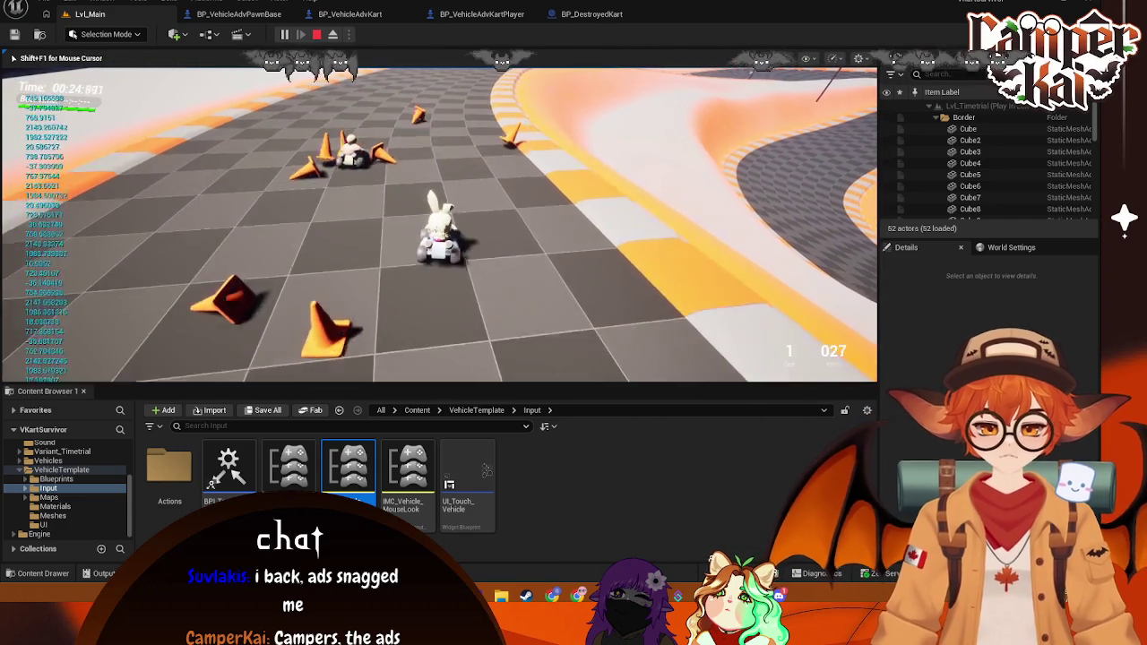
{"action": "key", "text": "s"}
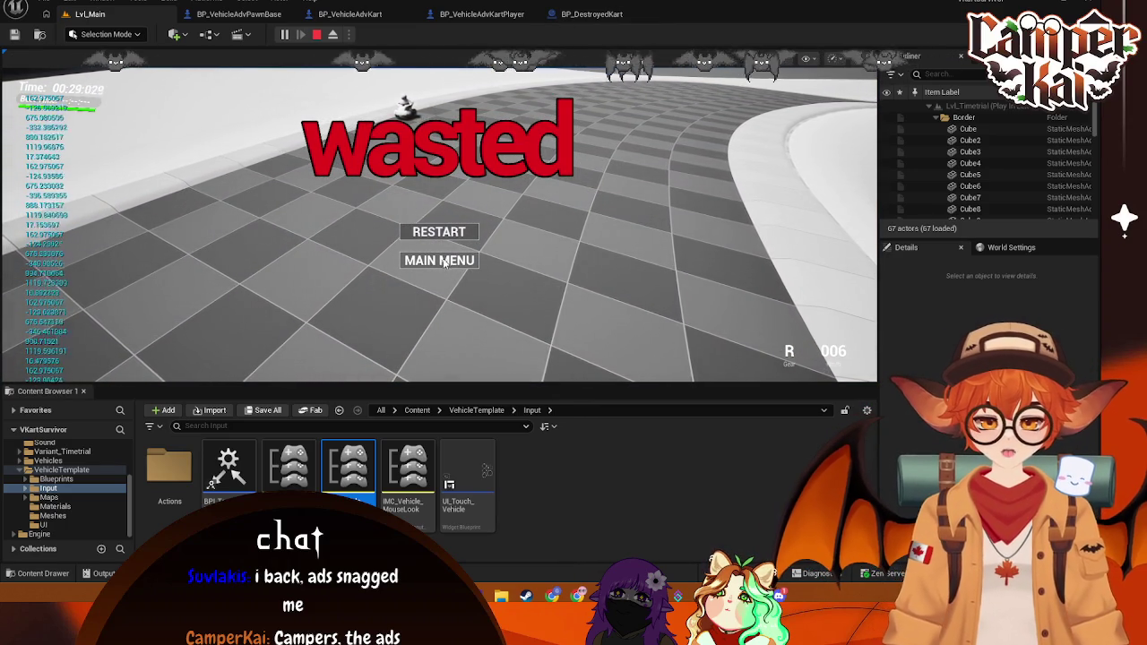
Step: Go back to the game's main menu, stop the play session, and bring up BP_DestroyedKart
{"action": "left_click", "coordinate": [474, 265]}
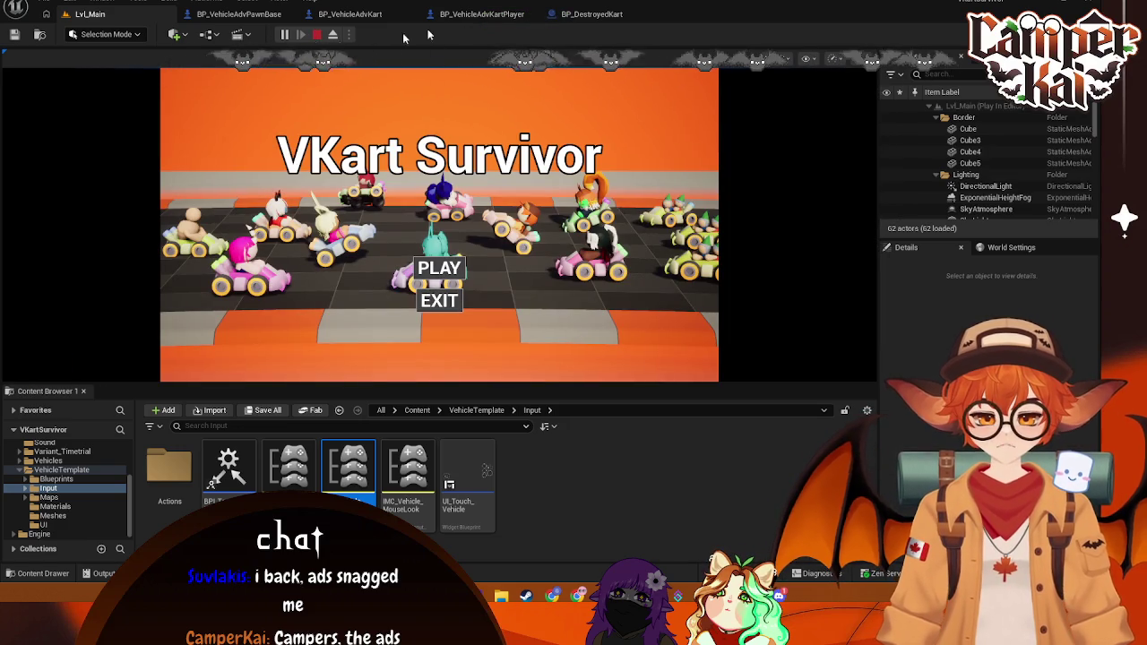
{"action": "key", "text": "Escape"}
{"action": "left_click", "coordinate": [591, 13]}
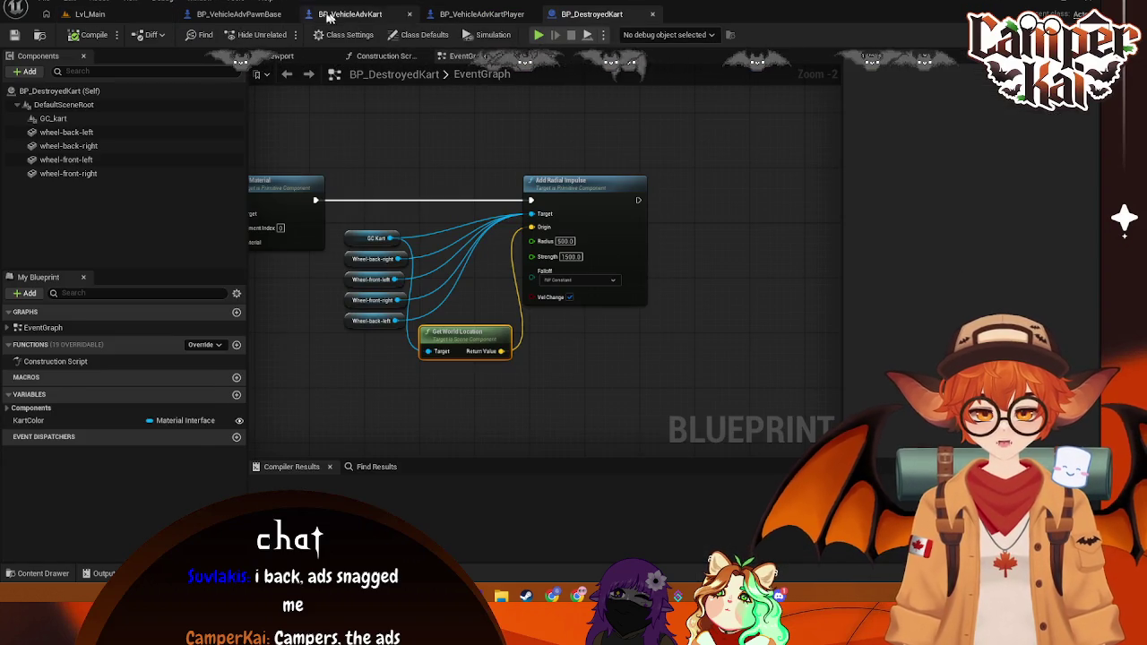
Step: In BP_VehicleAdvKart, delete the old Print String, rewire Event Tick, and tidy the multiplier nodes
{"action": "left_click", "coordinate": [368, 13]}
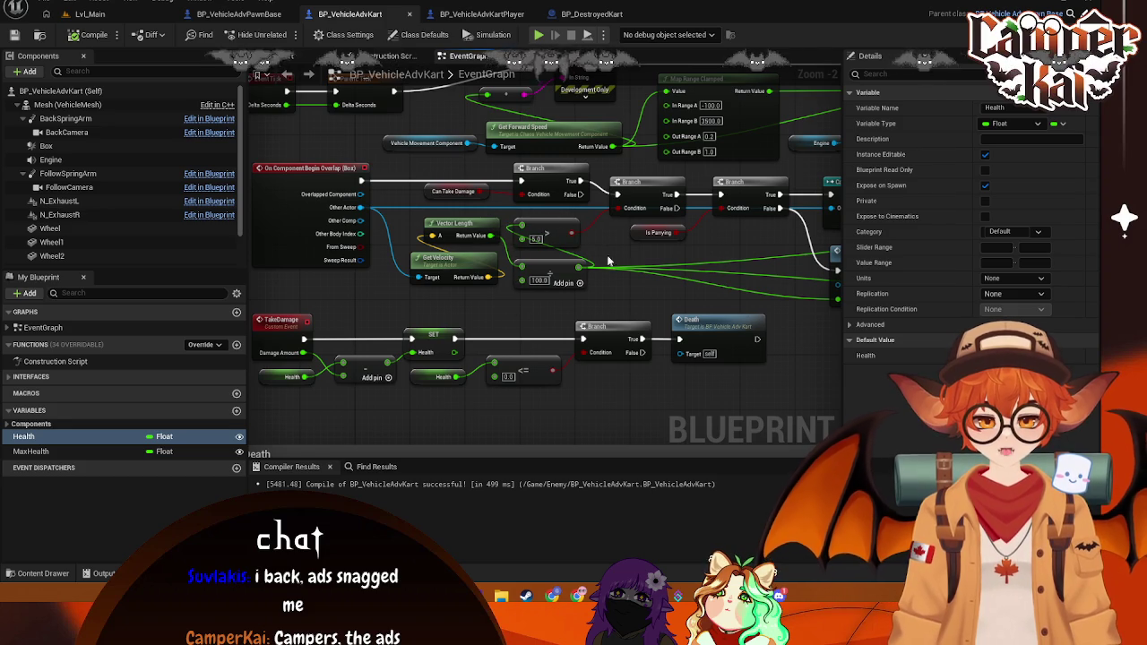
{"action": "scroll", "coordinate": [512, 204], "scroll_direction": "down", "scroll_amount": 2}
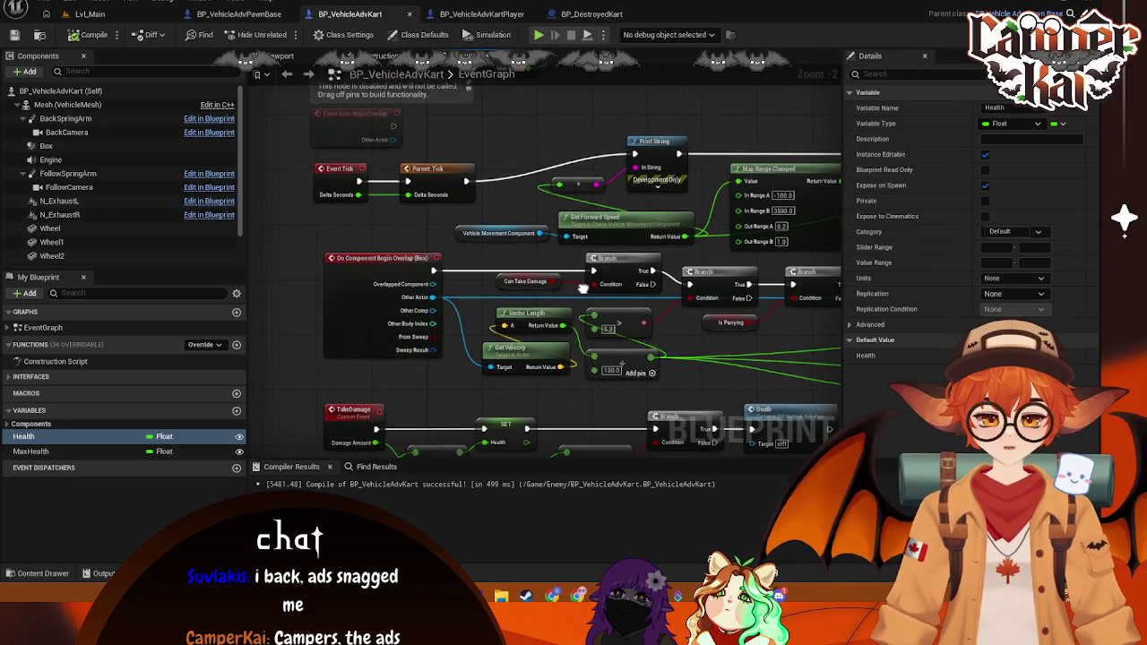
{"action": "left_click", "coordinate": [652, 133]}
{"action": "key", "text": "Delete"}
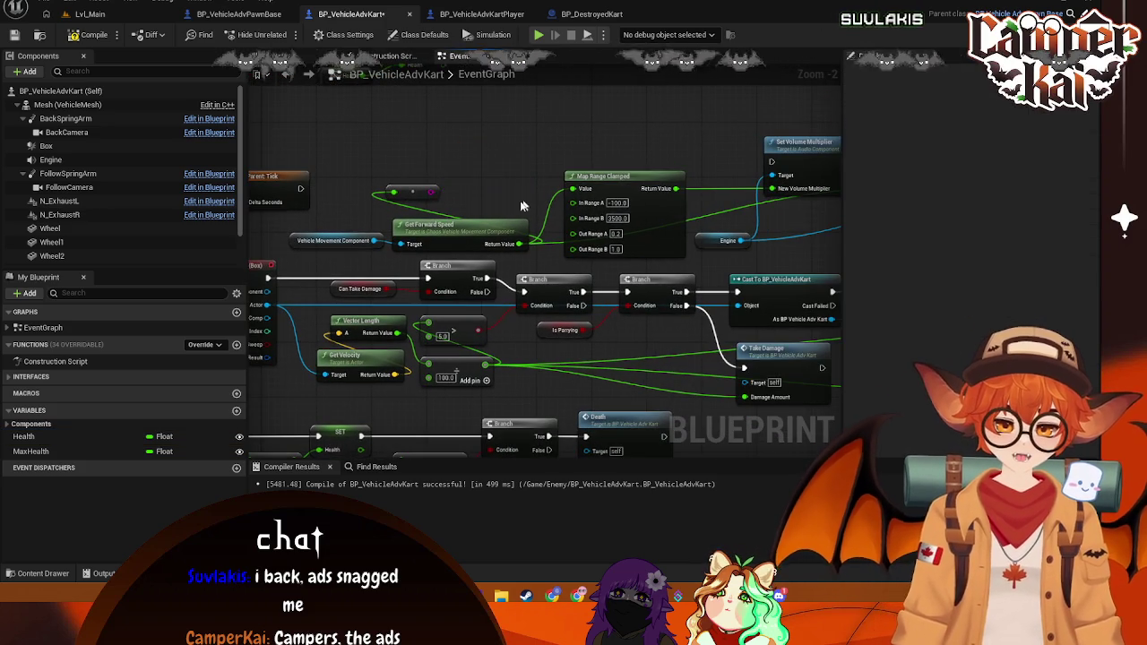
{"action": "mouse_move", "coordinate": [302, 188]}
{"action": "left_mouse_down"}
{"action": "mouse_move", "coordinate": [756, 141]}
{"action": "mouse_move", "coordinate": [641, 173]}
{"action": "mouse_move", "coordinate": [772, 161]}
{"action": "left_mouse_up"}
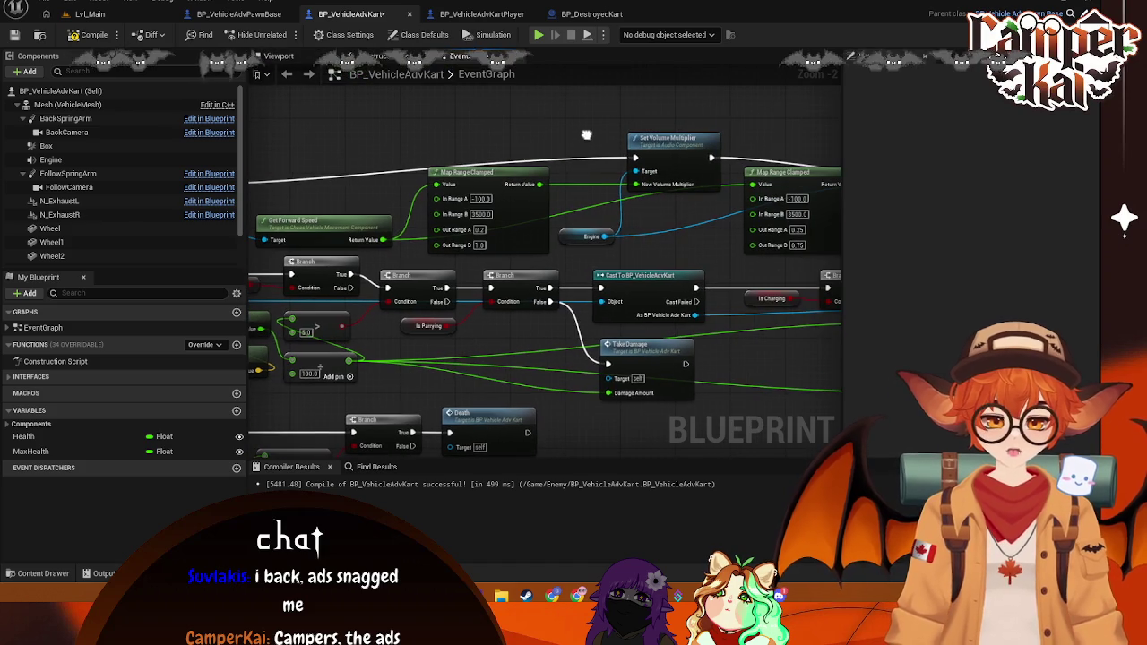
{"action": "mouse_move", "coordinate": [702, 134]}
{"action": "left_mouse_down"}
{"action": "mouse_move", "coordinate": [702, 158]}
{"action": "mouse_move", "coordinate": [466, 174]}
{"action": "left_mouse_up"}
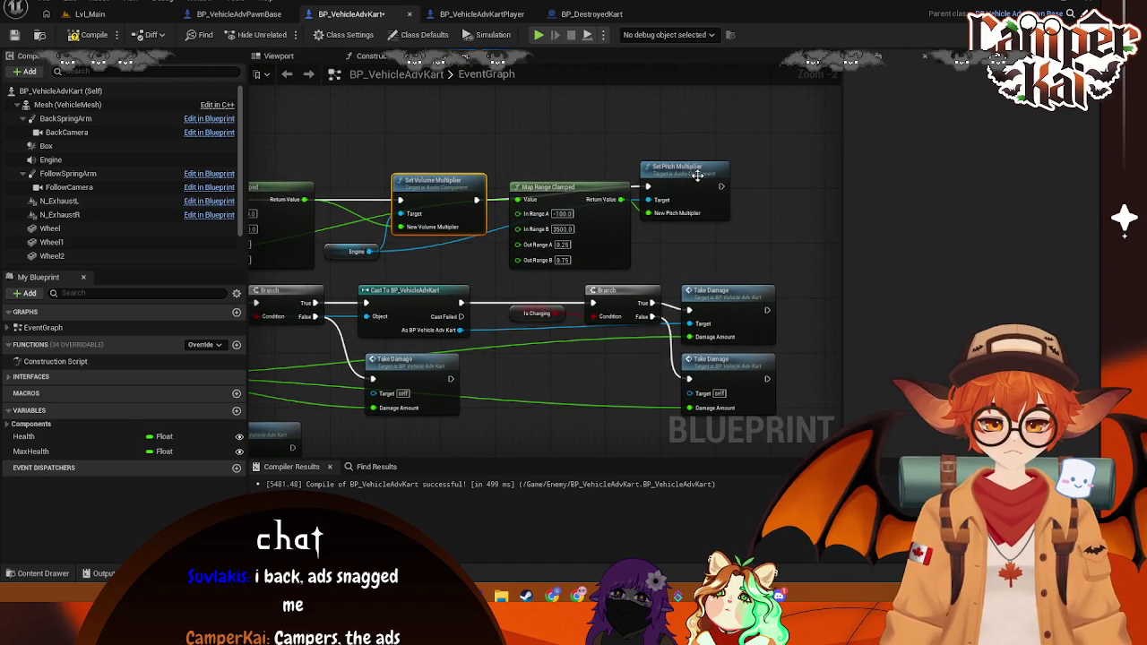
{"action": "left_click_drag", "start_coordinate": [695, 171], "coordinate": [705, 192]}
{"action": "mouse_move", "coordinate": [577, 203]}
{"action": "left_mouse_down"}
{"action": "mouse_move", "coordinate": [684, 235]}
{"action": "mouse_move", "coordinate": [461, 163]}
{"action": "left_mouse_up"}
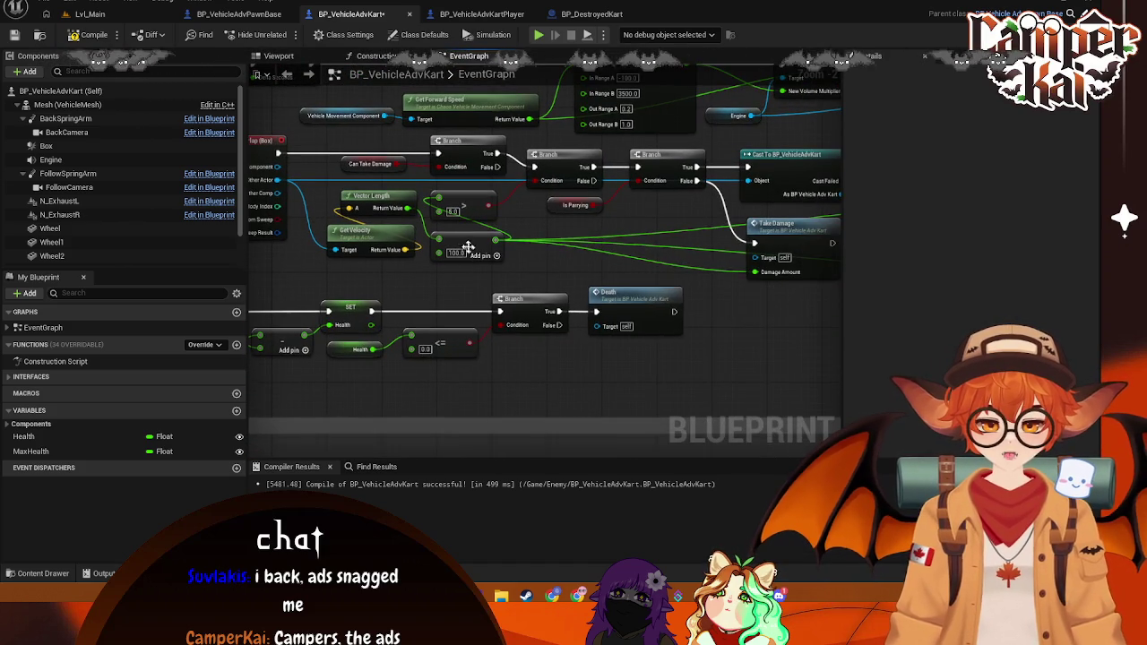
Step: Add a Print String after the box overlap event, compile BP_VehicleAdvKart, and launch Play
{"action": "mouse_move", "coordinate": [492, 240]}
{"action": "left_mouse_down"}
{"action": "mouse_move", "coordinate": [513, 233]}
{"action": "mouse_move", "coordinate": [520, 193]}
{"action": "mouse_move", "coordinate": [516, 208]}
{"action": "mouse_move", "coordinate": [296, 164]}
{"action": "mouse_move", "coordinate": [498, 146]}
{"action": "mouse_move", "coordinate": [471, 139]}
{"action": "mouse_move", "coordinate": [513, 146]}
{"action": "left_mouse_up"}
{"action": "left_click", "coordinate": [284, 154]}
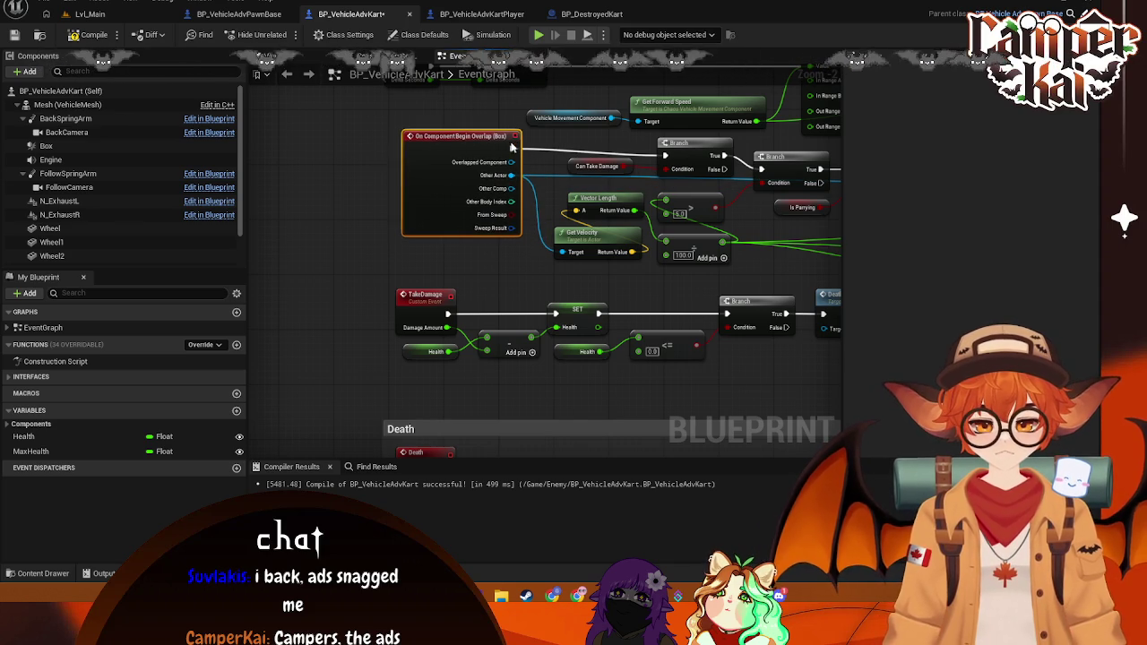
{"action": "left_click_drag", "start_coordinate": [644, 164], "coordinate": [533, 189]}
{"action": "left_click_drag", "start_coordinate": [404, 176], "coordinate": [433, 167]}
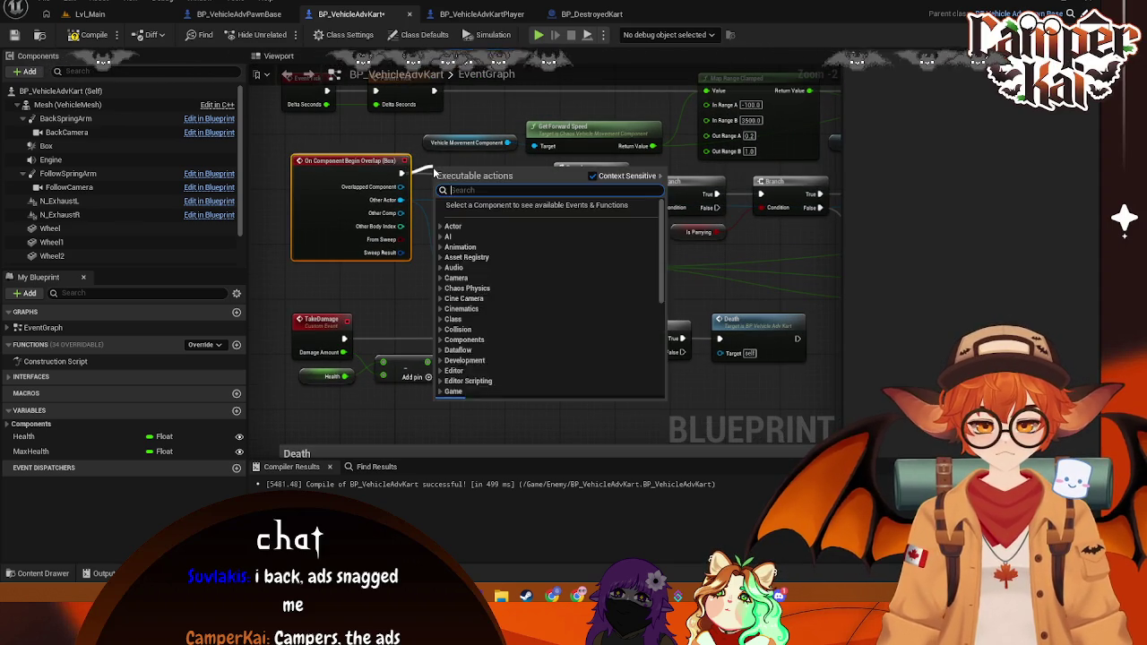
{"action": "type", "text": "print"}
{"action": "key", "text": "Return"}
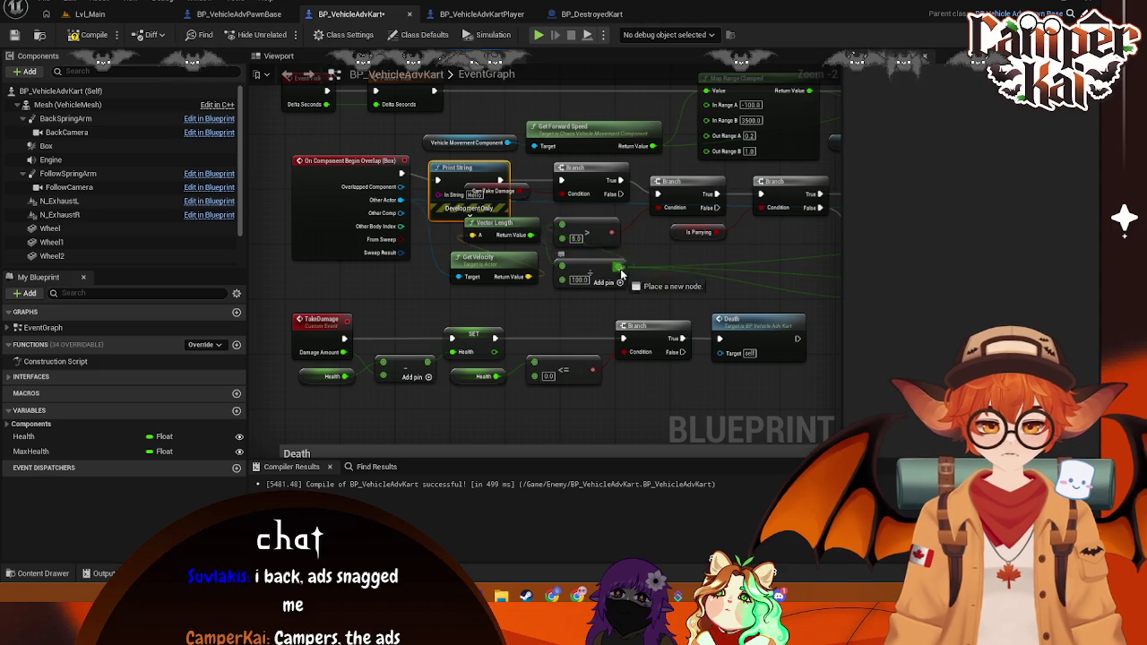
{"action": "left_click", "coordinate": [497, 221]}
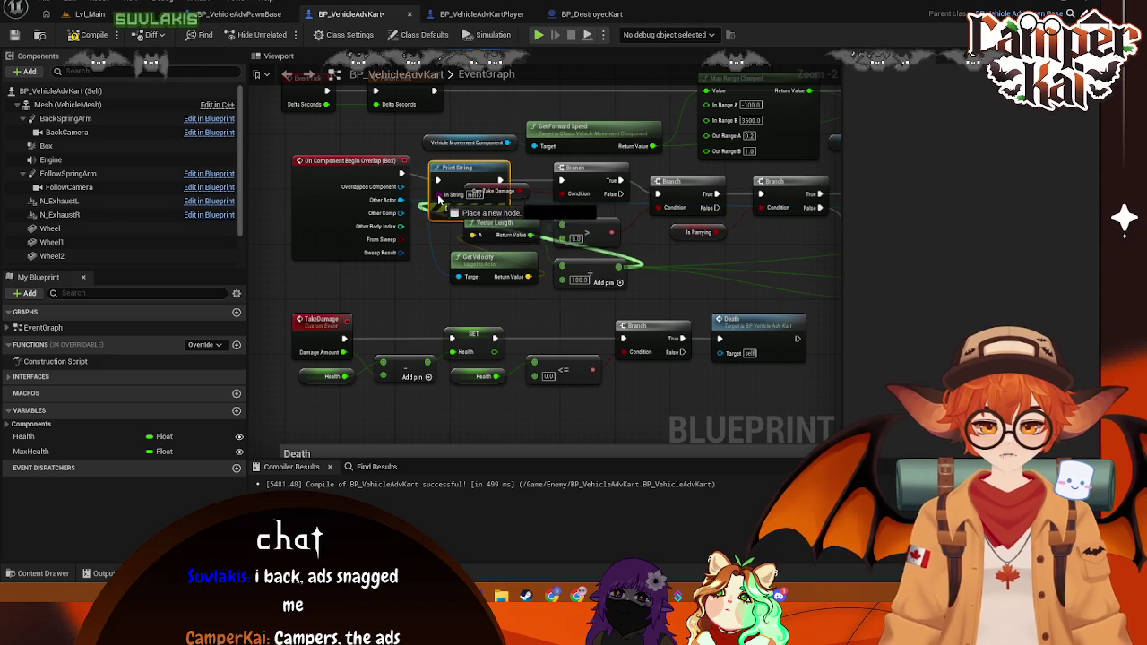
{"action": "left_click", "coordinate": [90, 34]}
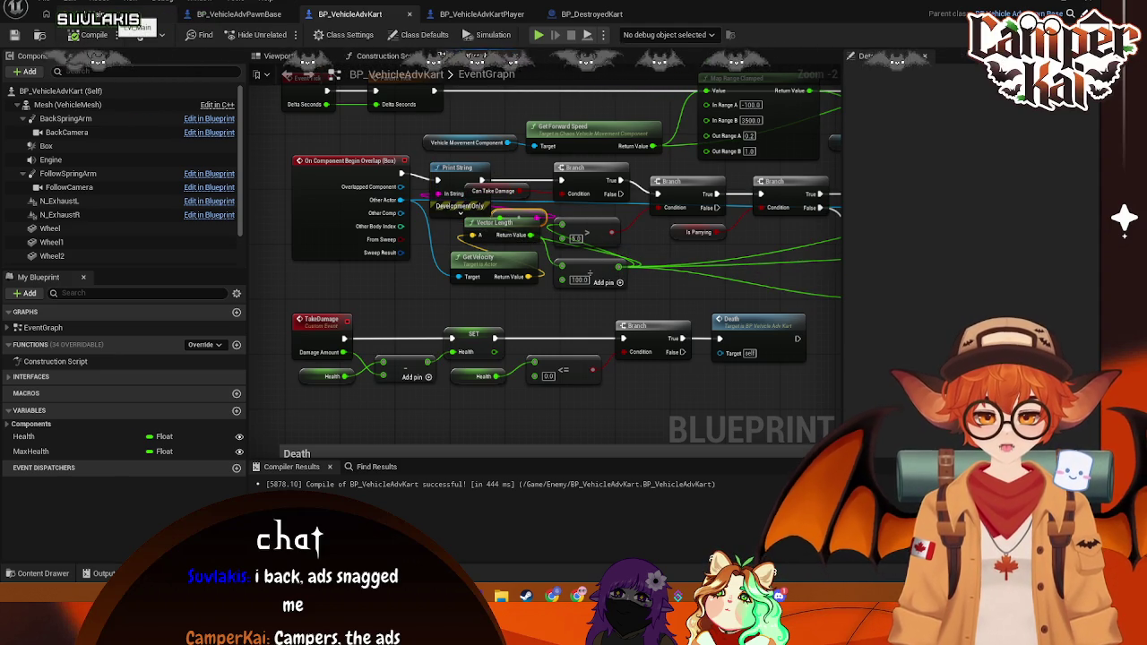
{"action": "left_click", "coordinate": [539, 34]}
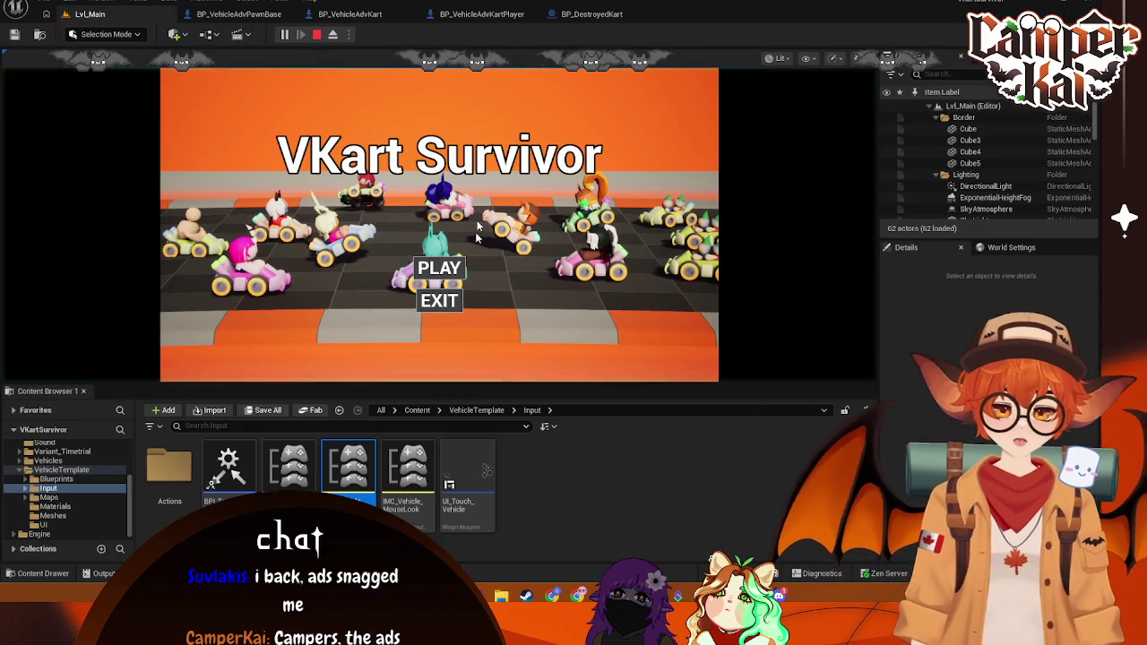
Step: Race the chosen kart into the pink wall until it is wasted, then stop the session
{"action": "left_click", "coordinate": [448, 271]}
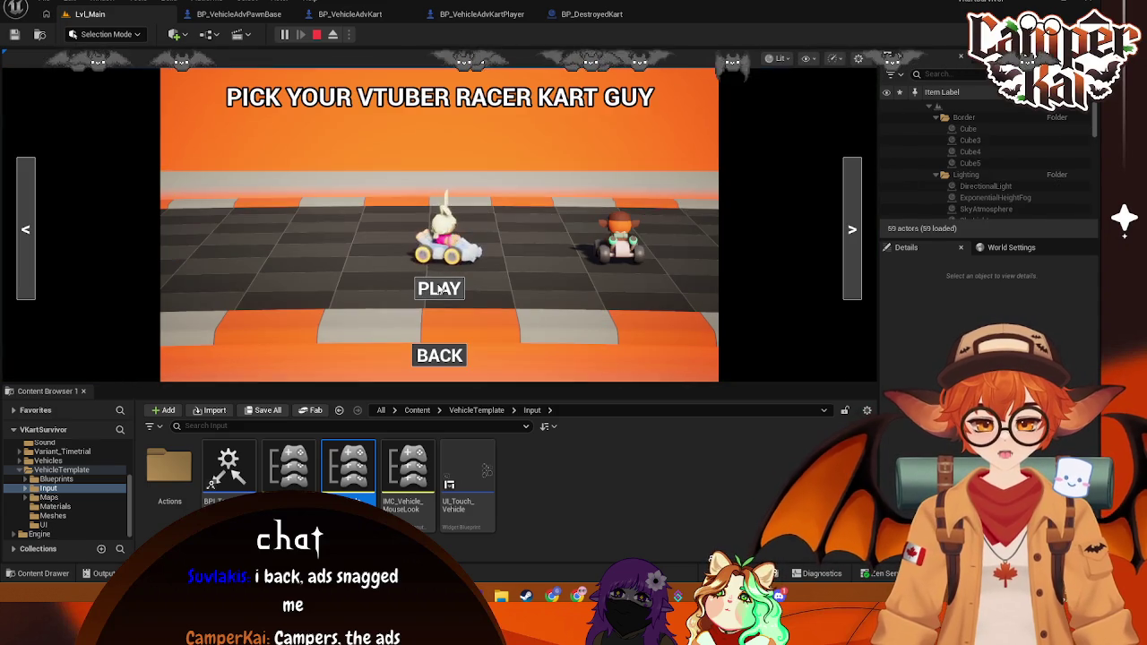
{"action": "left_click", "coordinate": [439, 289]}
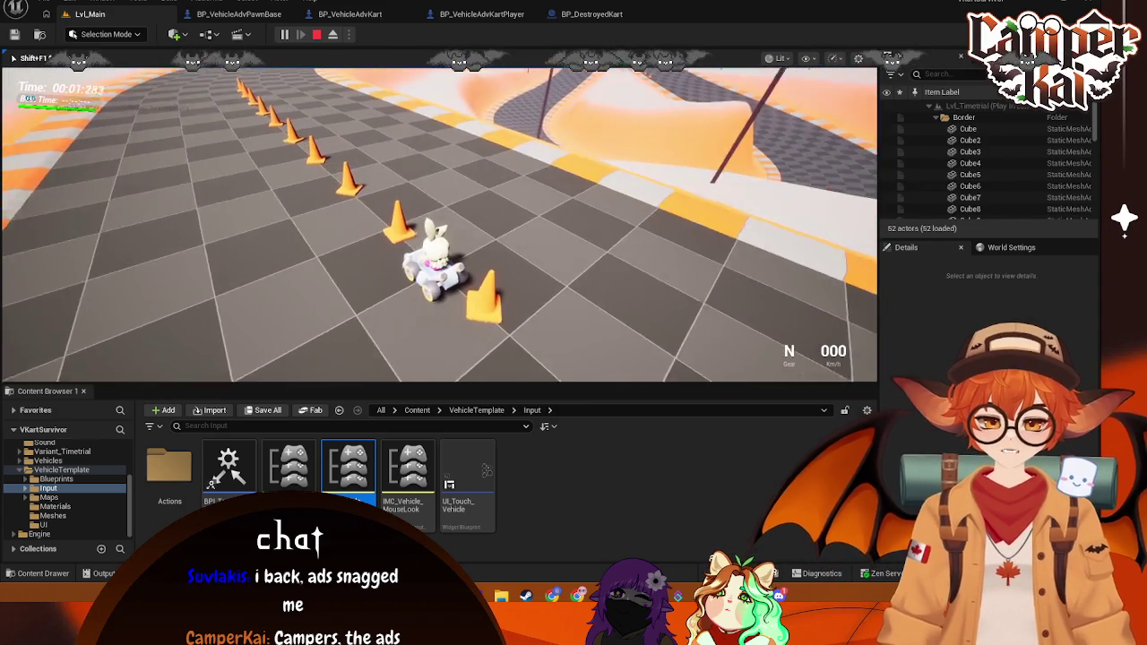
{"action": "key", "text": "w"}
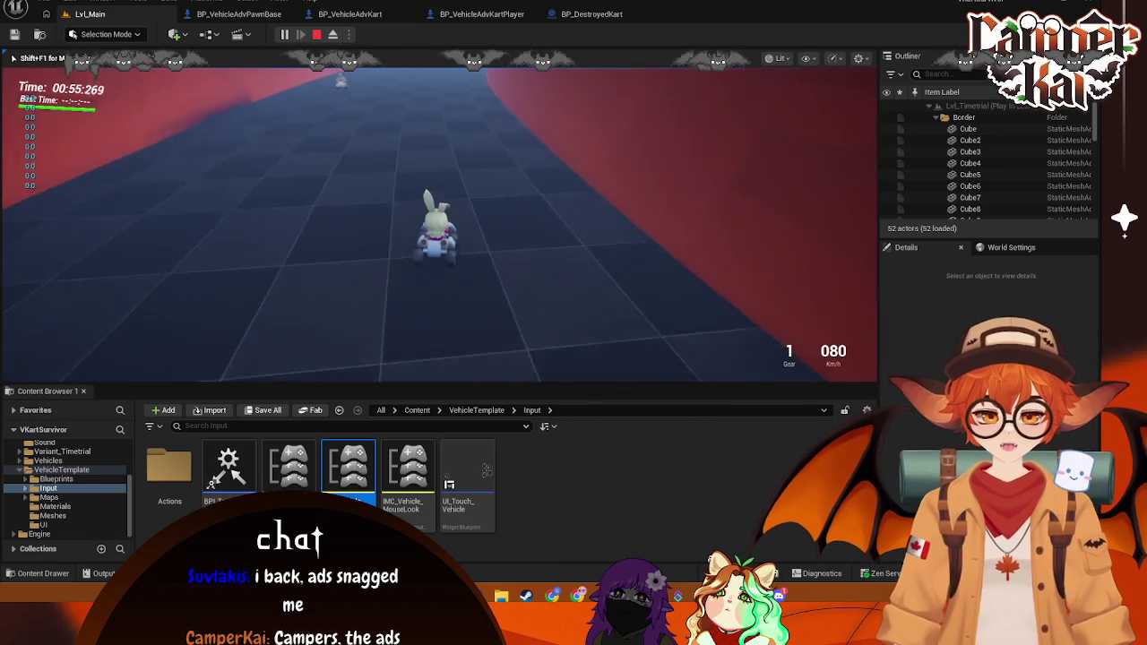
{"action": "key", "text": "s"}
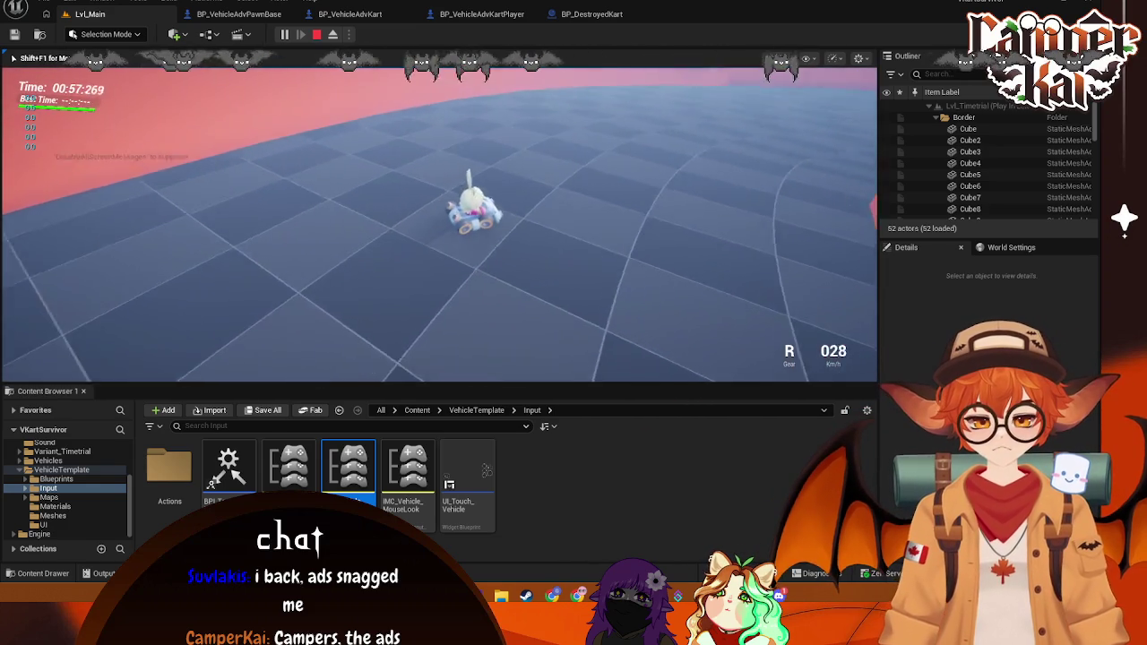
{"action": "key", "text": "w"}
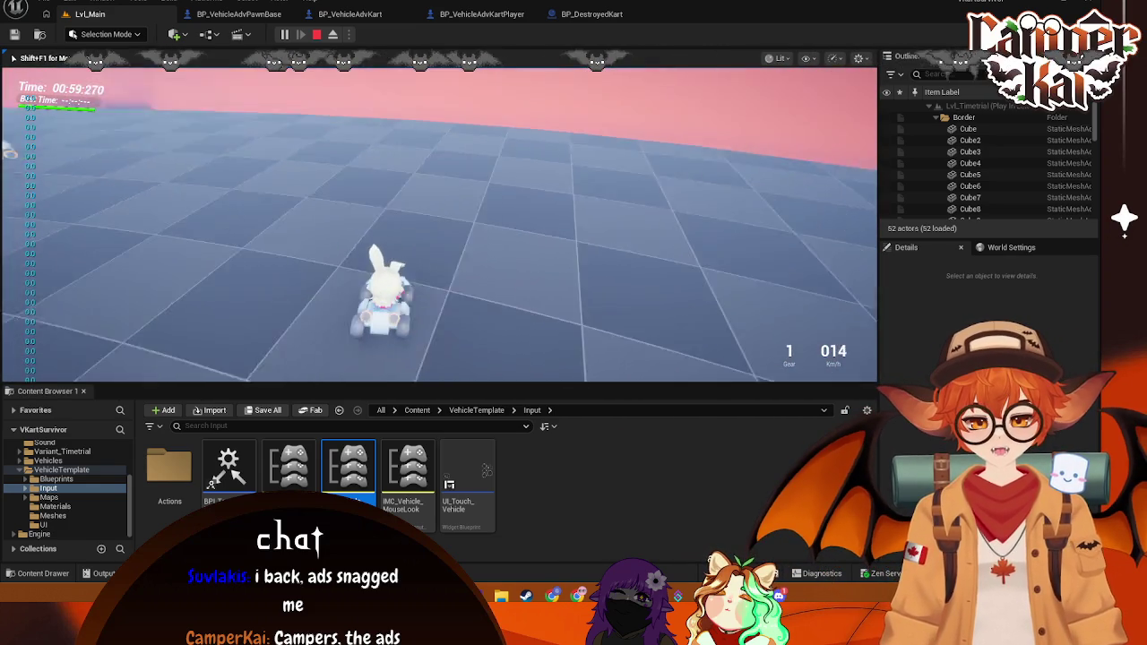
{"action": "key", "text": "d"}
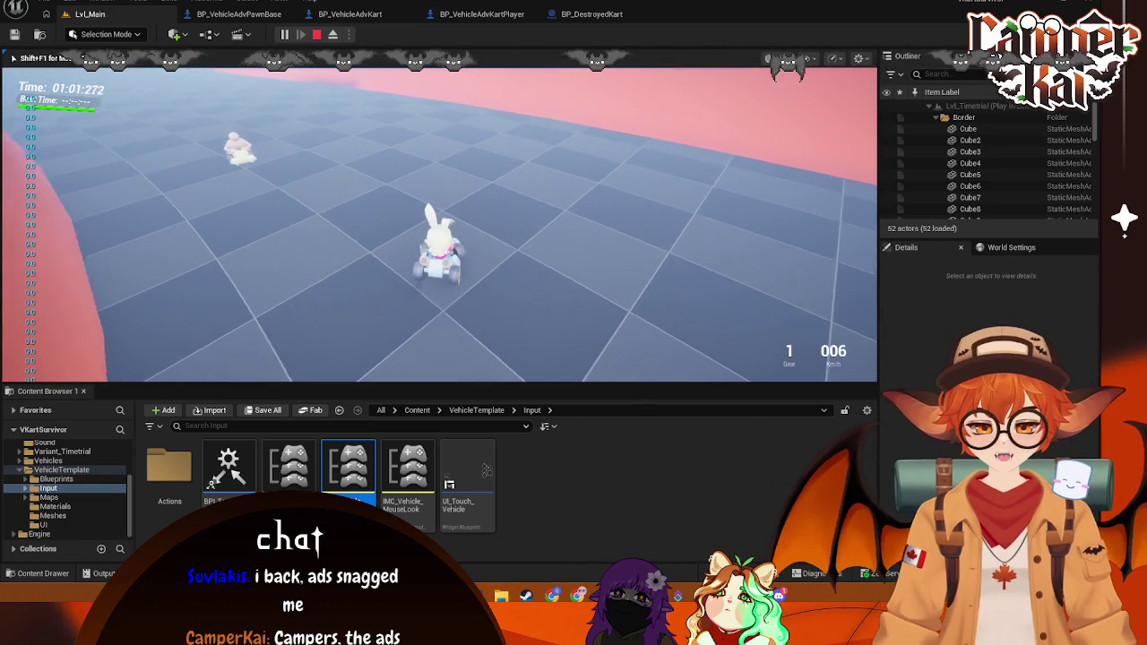
{"action": "key", "text": "d"}
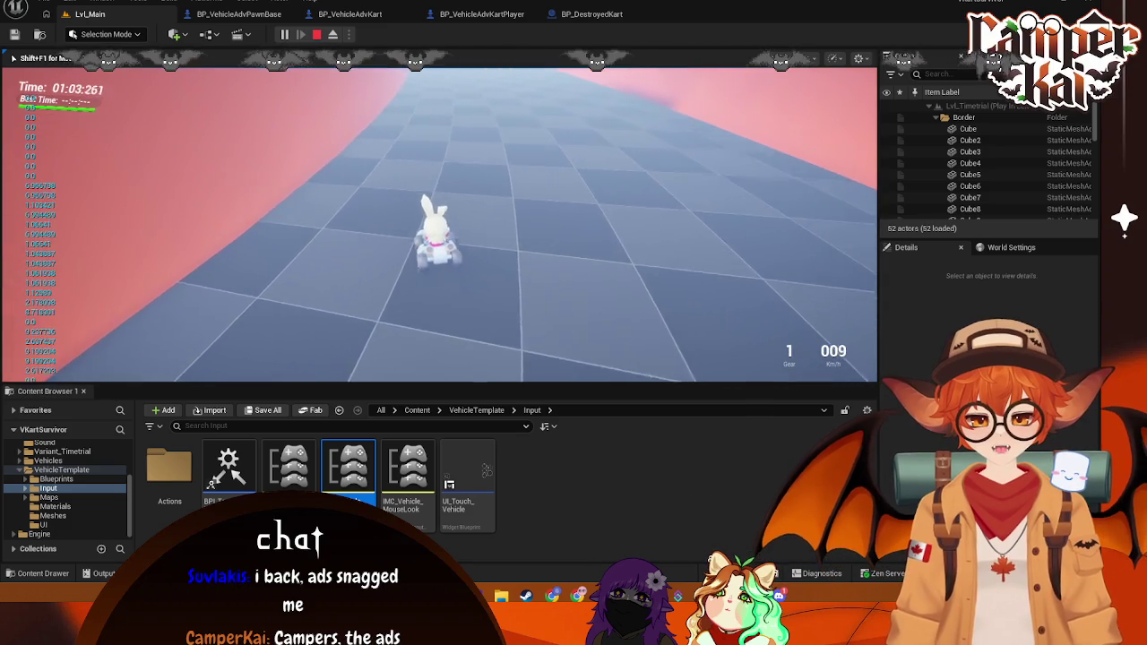
{"action": "key", "text": "w"}
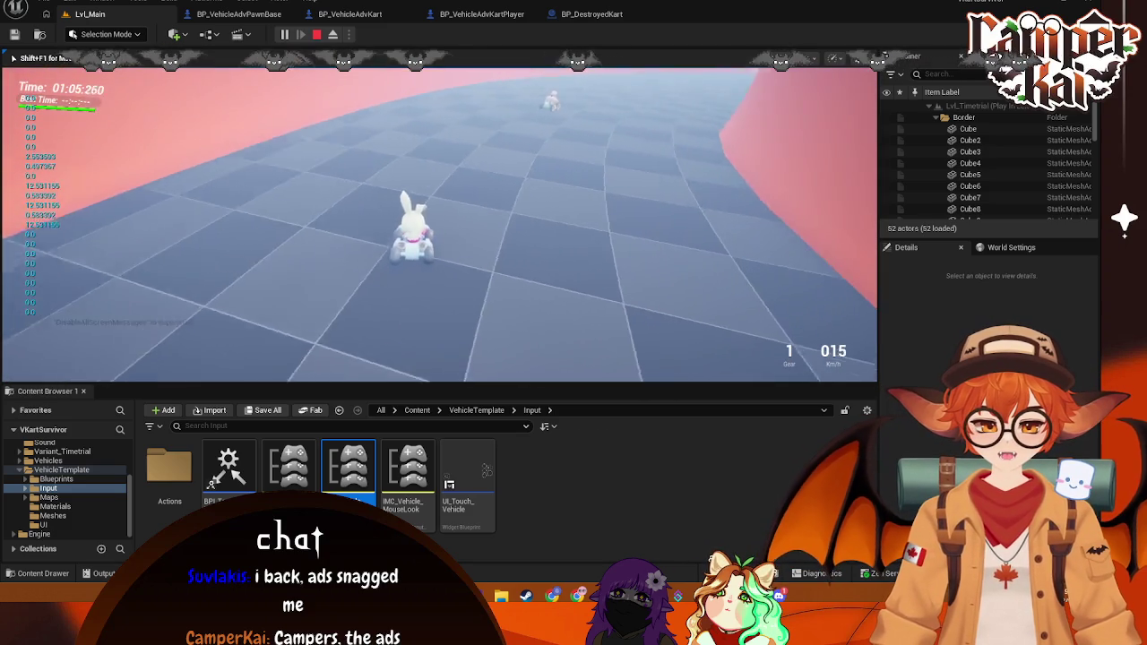
{"action": "key", "text": "w"}
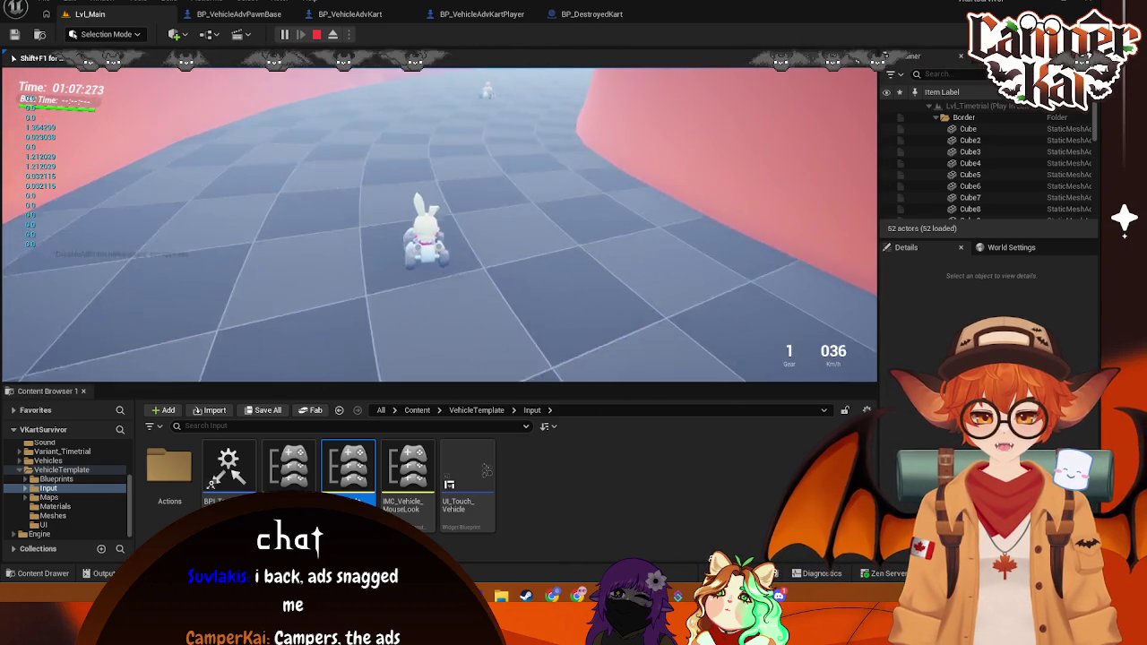
{"action": "key", "text": "w"}
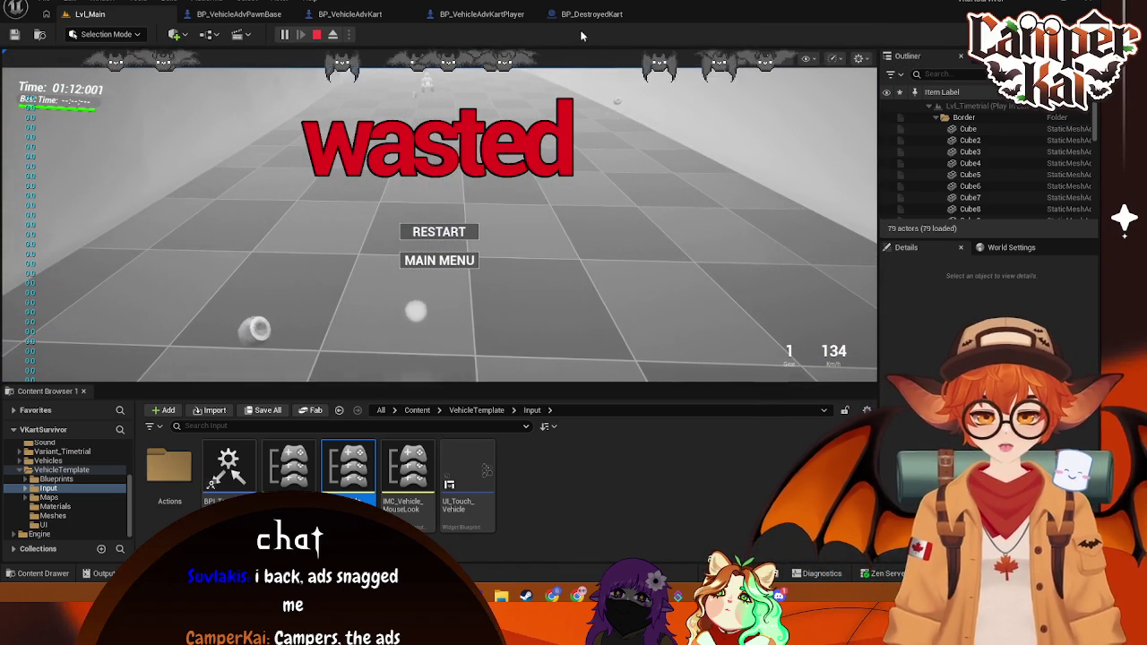
{"action": "left_click", "coordinate": [317, 34]}
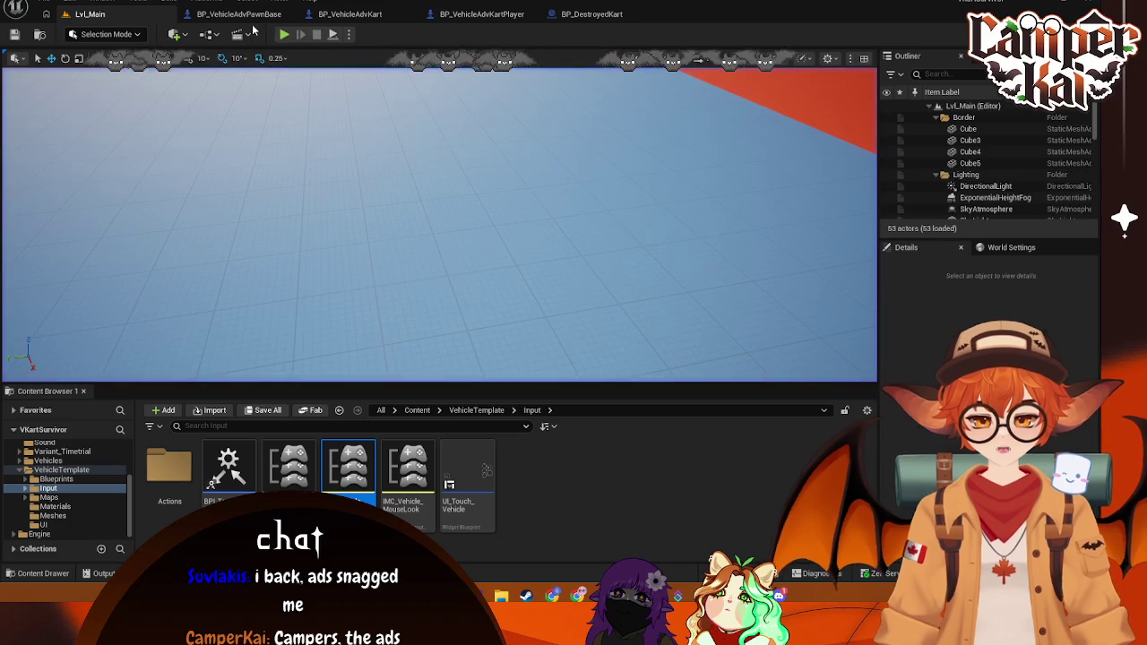
Step: In BP_VehicleAdvKart, shift the Print String aside and add a Branch after Begin Overlap
{"action": "left_click", "coordinate": [350, 13]}
{"action": "left_click_drag", "start_coordinate": [431, 282], "coordinate": [563, 279]}
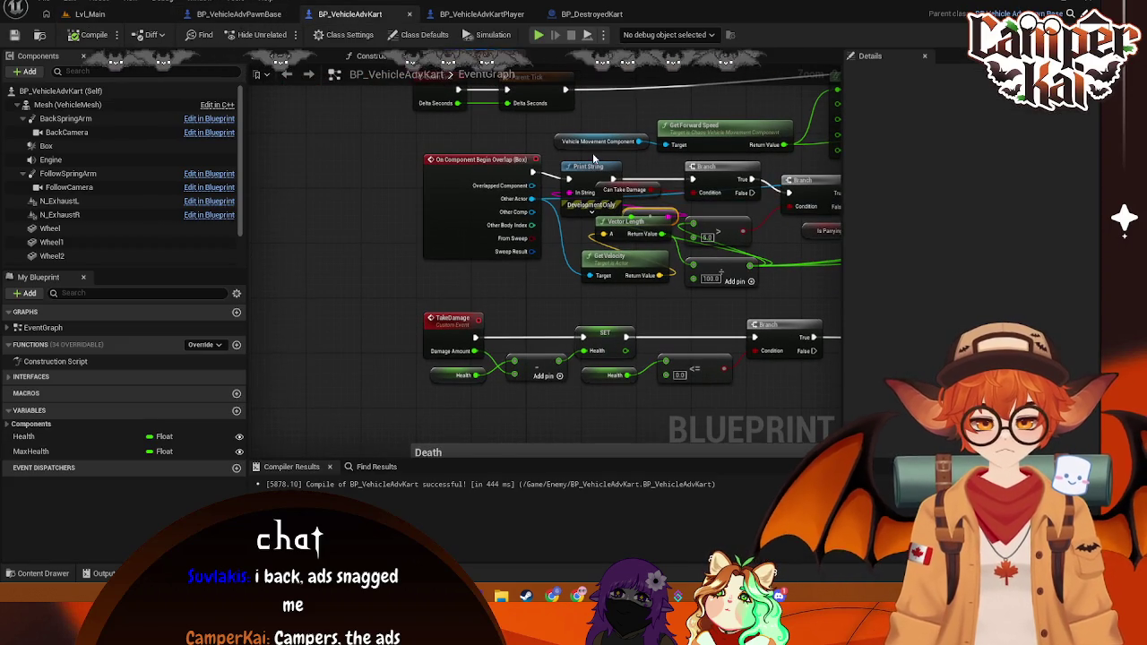
{"action": "left_click_drag", "start_coordinate": [591, 175], "coordinate": [397, 192]}
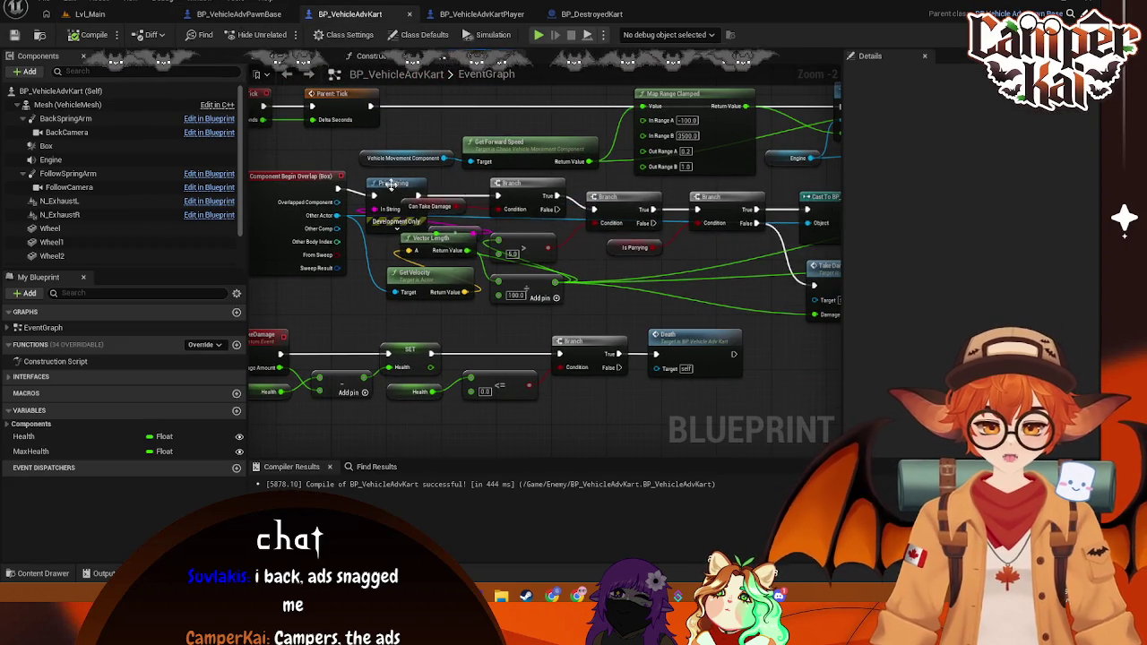
{"action": "left_click", "coordinate": [394, 185]}
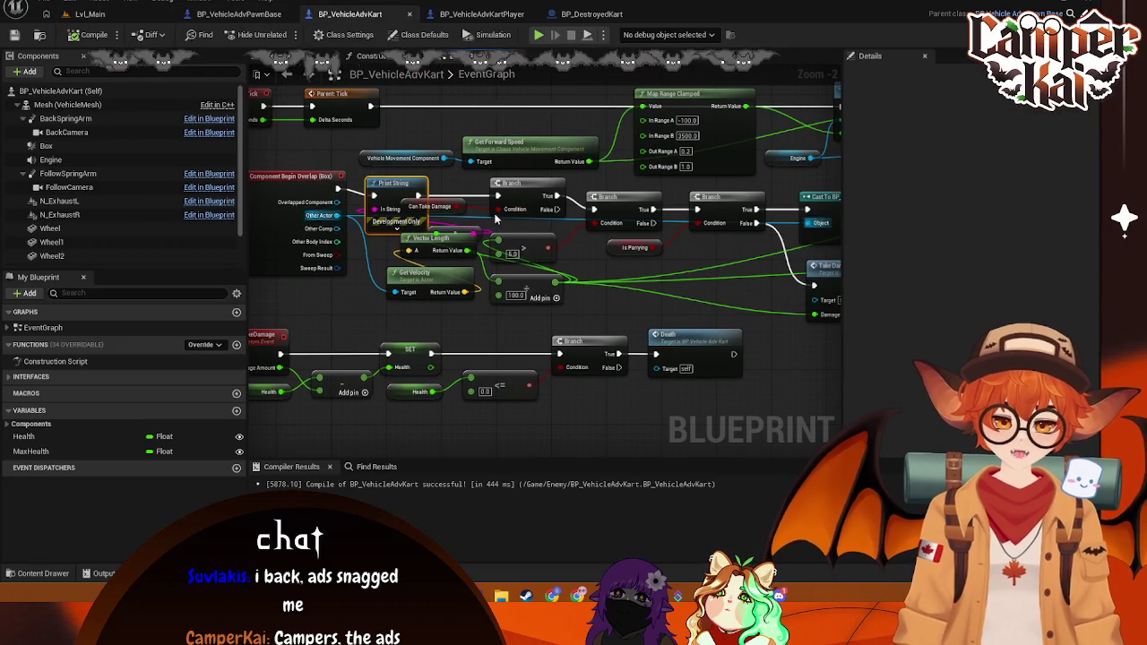
{"action": "left_click_drag", "start_coordinate": [408, 191], "coordinate": [463, 191]}
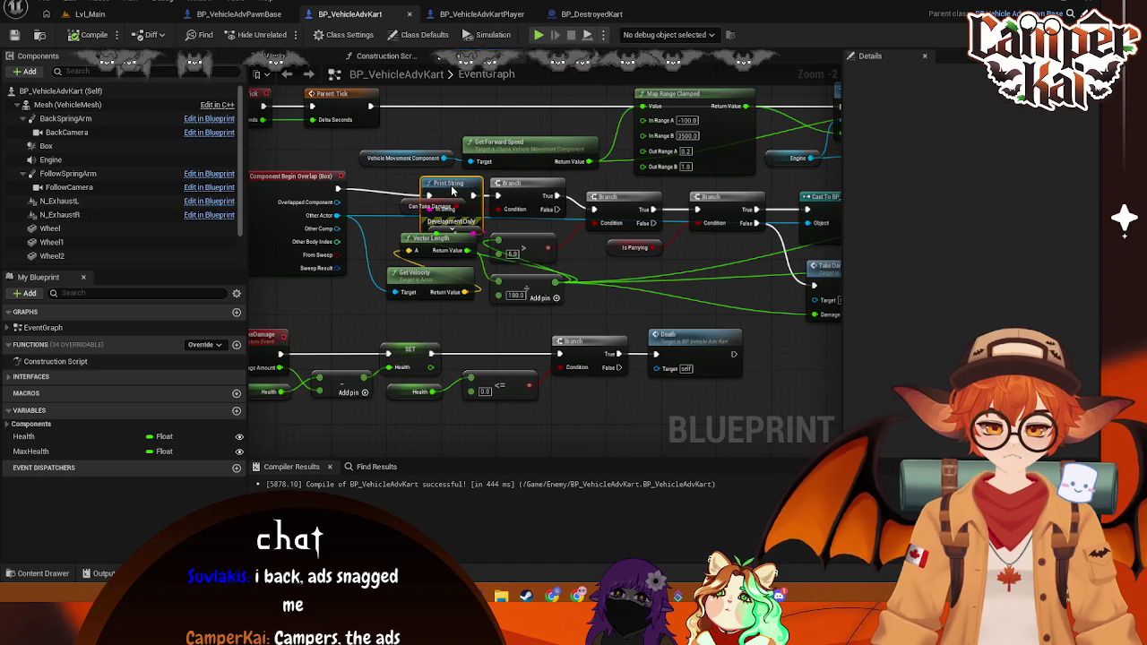
{"action": "mouse_move", "coordinate": [581, 176]}
{"action": "left_mouse_down"}
{"action": "mouse_move", "coordinate": [393, 176]}
{"action": "mouse_move", "coordinate": [467, 186]}
{"action": "left_mouse_up"}
{"action": "type", "text": "branch"}
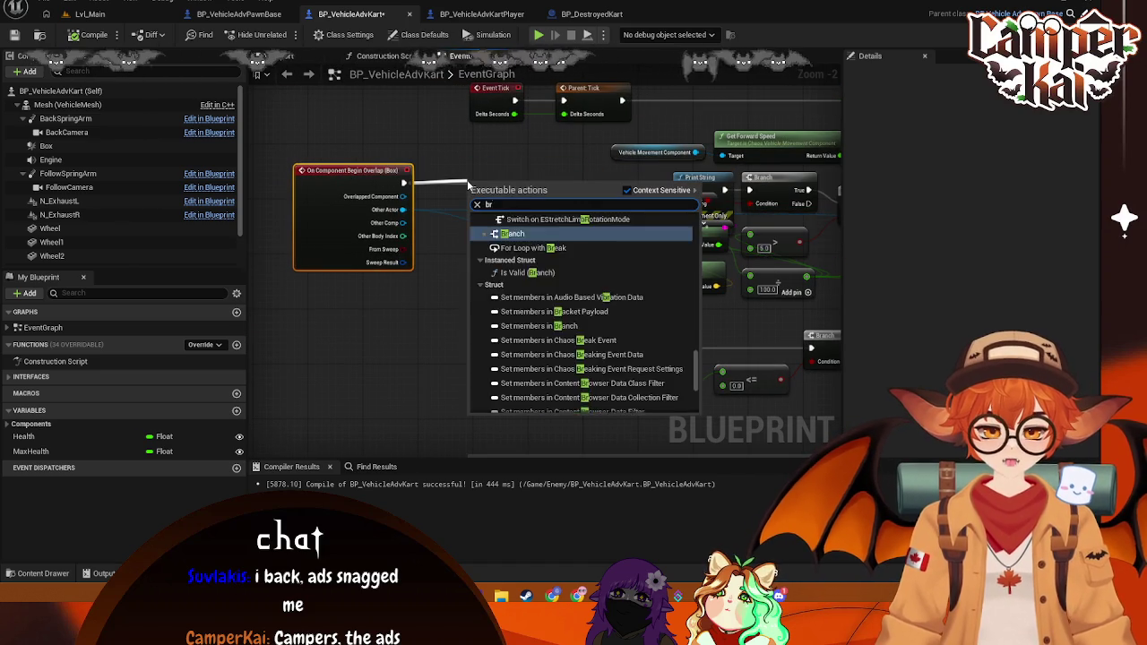
{"action": "left_click", "coordinate": [517, 299]}
{"action": "left_click_drag", "start_coordinate": [553, 204], "coordinate": [608, 197]}
Step: Add a Cast To BP_VehicleAdvKart node from Other Actor, then view BP_VehicleAdvKartPlayer's graph
{"action": "right_click", "coordinate": [460, 277]}
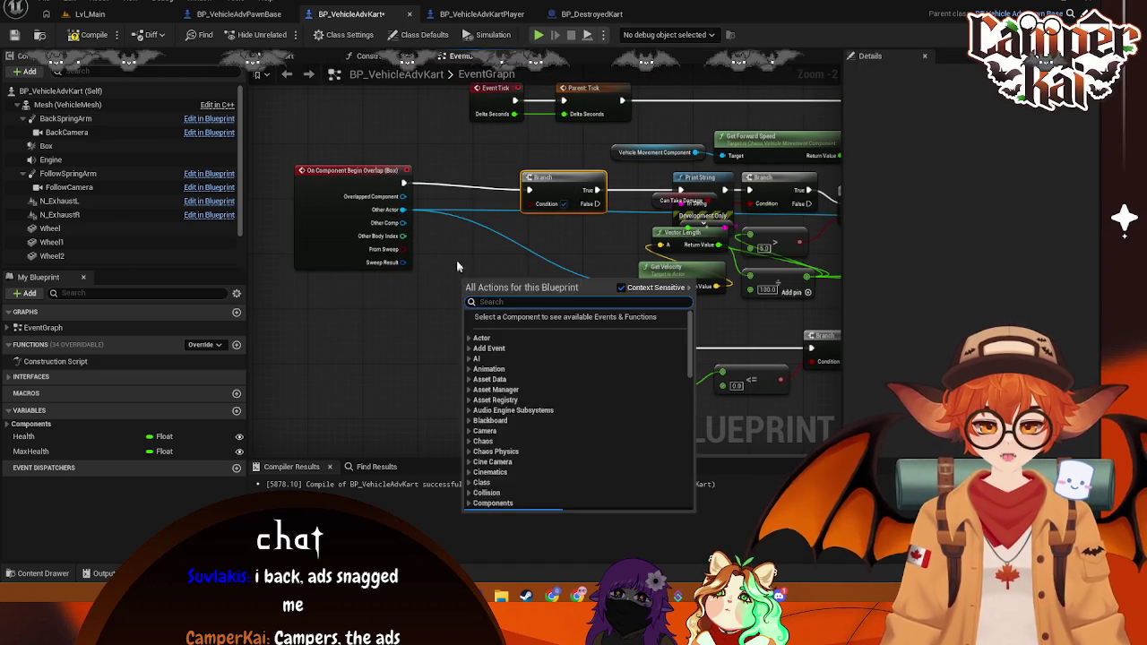
{"action": "key", "text": "Escape"}
{"action": "left_click_drag", "start_coordinate": [408, 212], "coordinate": [471, 269]}
{"action": "type", "text": "ge"}
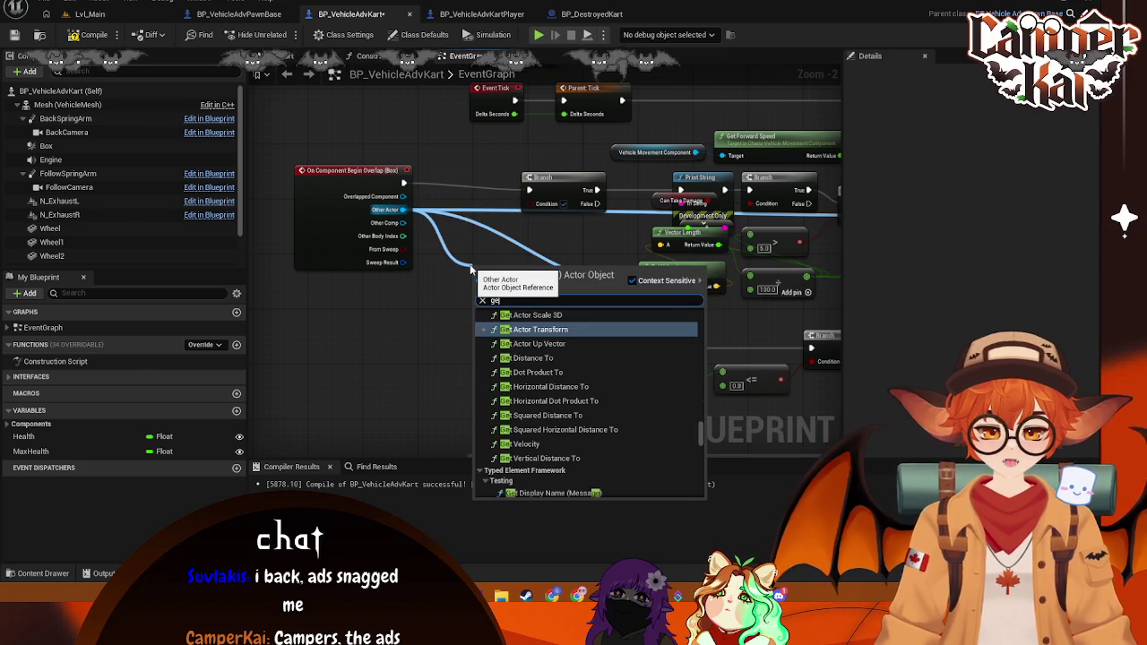
{"action": "key", "text": "BackSpace"}
{"action": "key", "text": "BackSpace"}
{"action": "type", "text": "cast"}
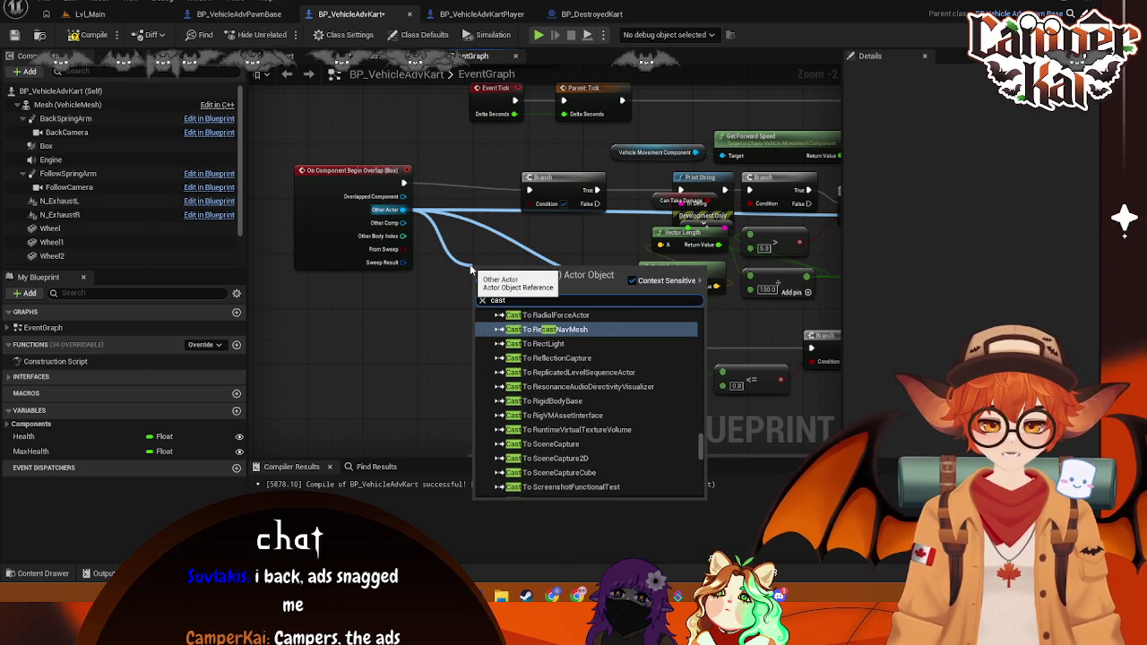
{"action": "type", "text": " to kart"}
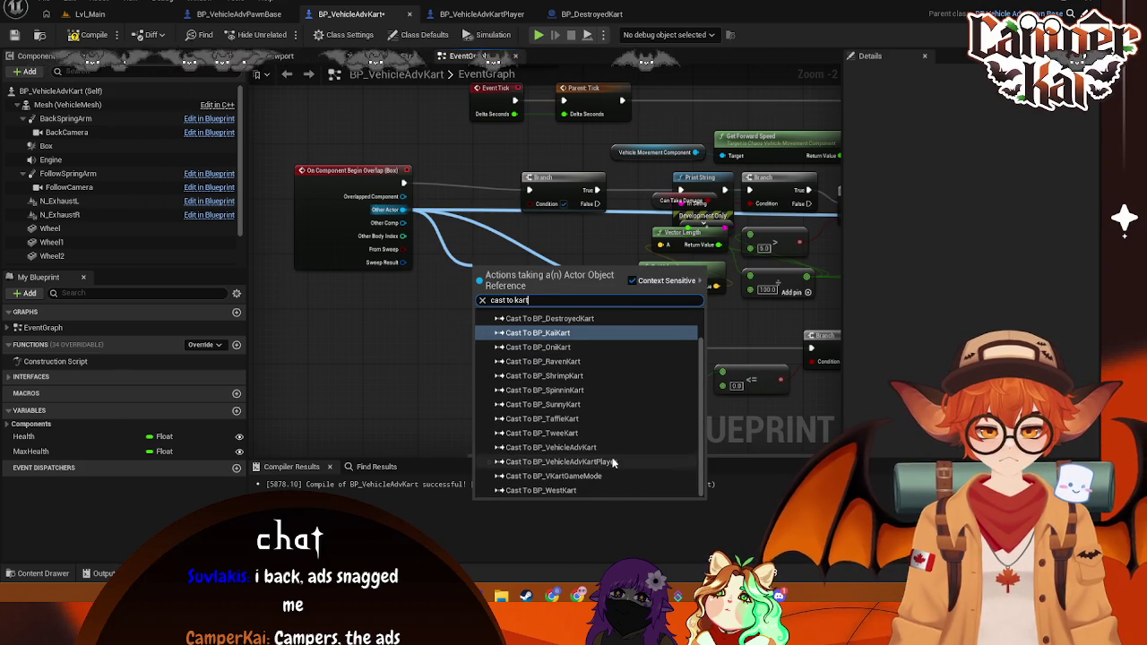
{"action": "left_click", "coordinate": [551, 448]}
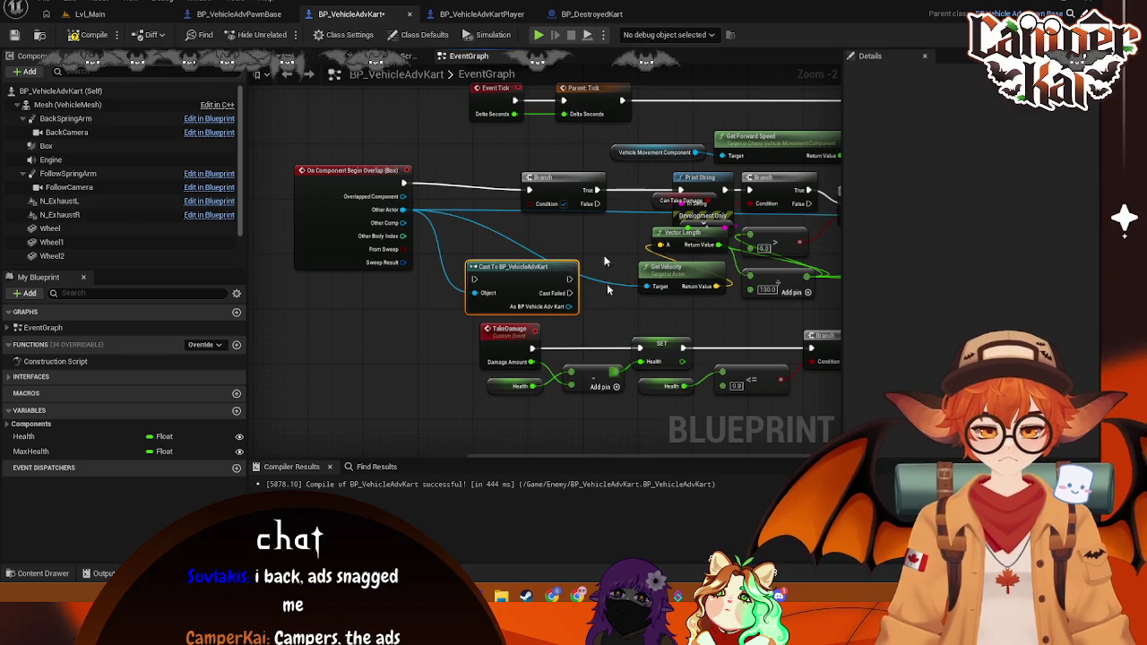
{"action": "left_click", "coordinate": [481, 15]}
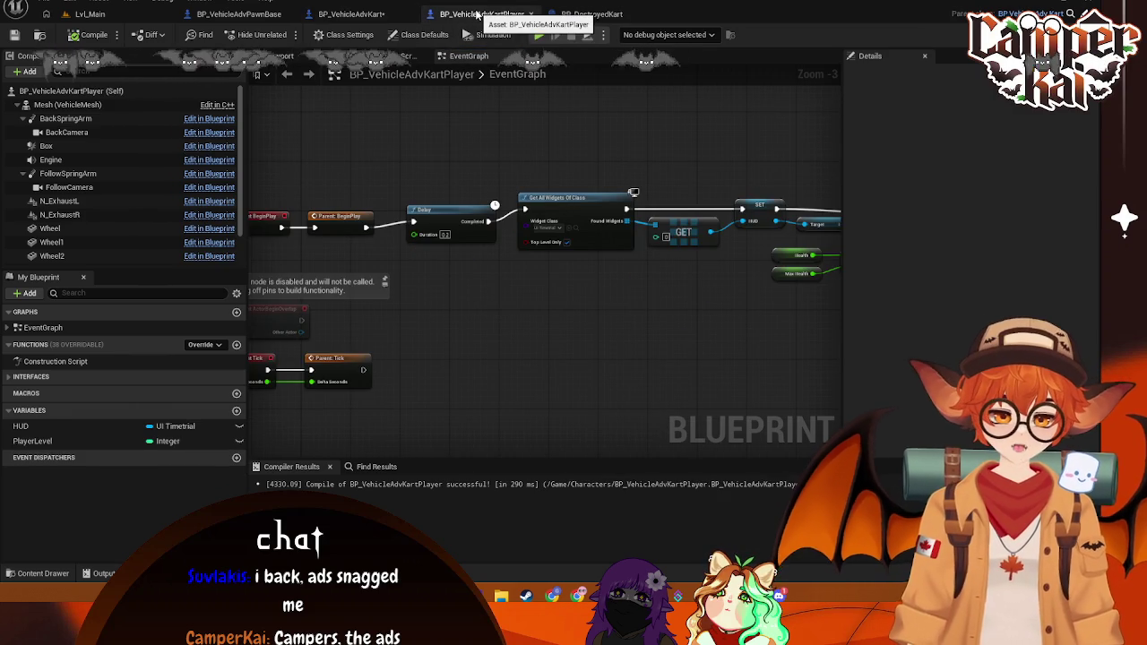
Step: Back in BP_VehicleAdvKart, wire the Cast node's exec output into Print String and select the Branch
{"action": "left_click", "coordinate": [373, 16]}
{"action": "mouse_move", "coordinate": [570, 283]}
{"action": "left_mouse_down"}
{"action": "mouse_move", "coordinate": [527, 203]}
{"action": "mouse_move", "coordinate": [681, 192]}
{"action": "left_mouse_up"}
{"action": "left_click", "coordinate": [559, 187]}
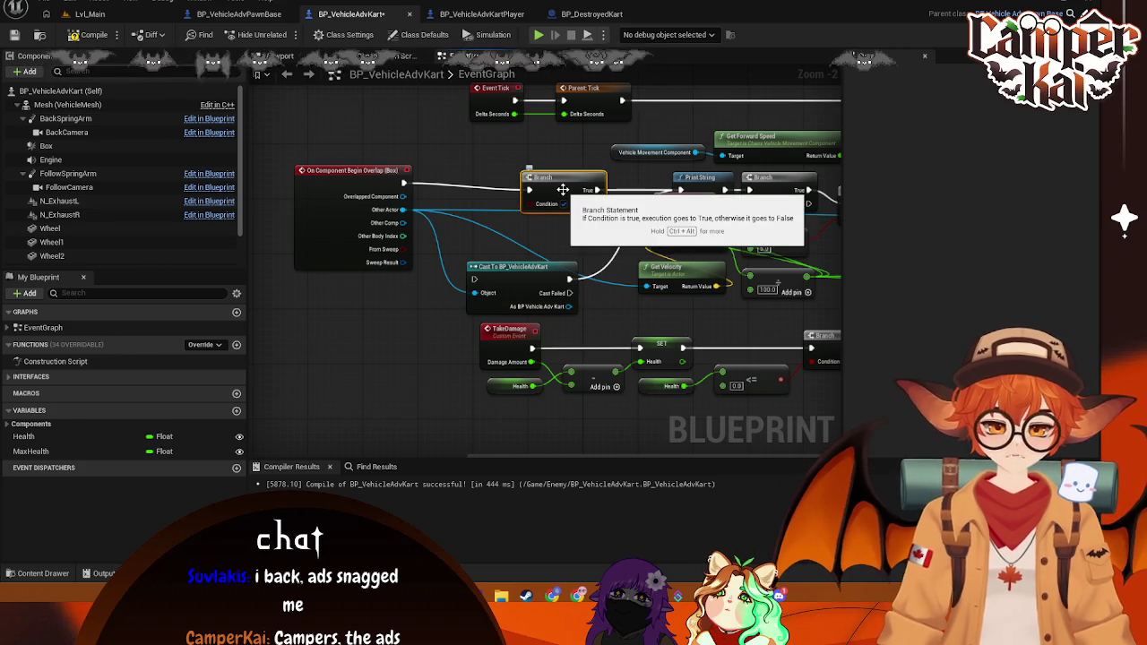
Step: Delete the Branch, move the Cast node into its place, tidy nearby nodes, and return to Lvl_Main
{"action": "key", "text": "Delete"}
{"action": "mouse_move", "coordinate": [532, 276]}
{"action": "left_mouse_down"}
{"action": "mouse_move", "coordinate": [559, 192]}
{"action": "mouse_move", "coordinate": [416, 186]}
{"action": "left_mouse_up"}
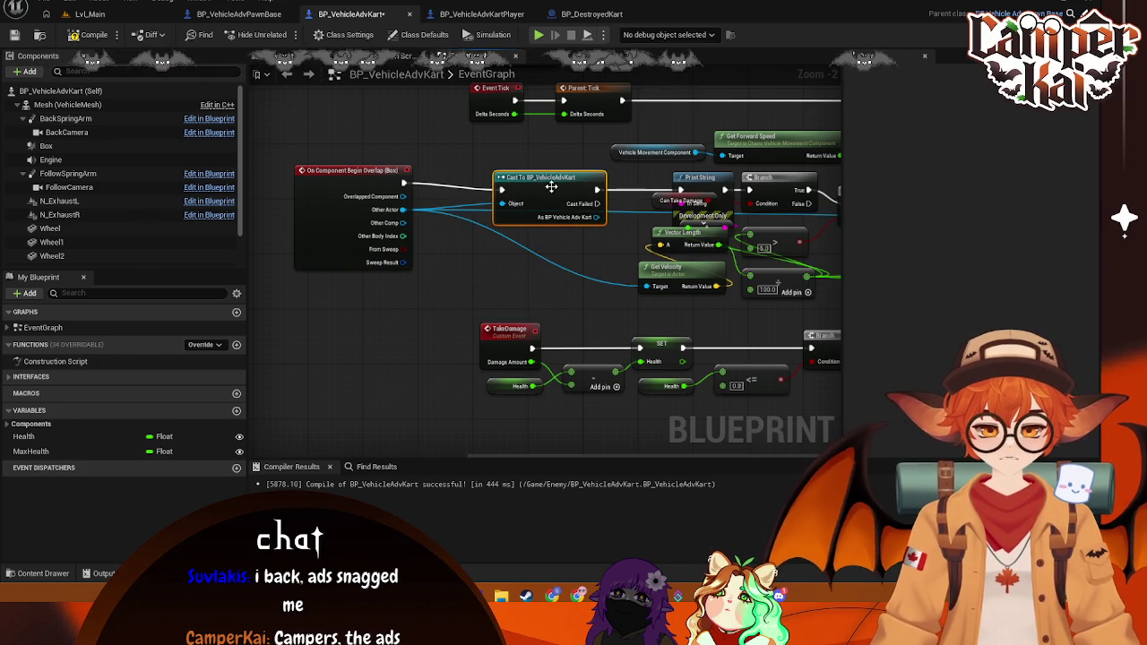
{"action": "left_click_drag", "start_coordinate": [550, 187], "coordinate": [590, 187]}
{"action": "left_click_drag", "start_coordinate": [342, 170], "coordinate": [452, 171]}
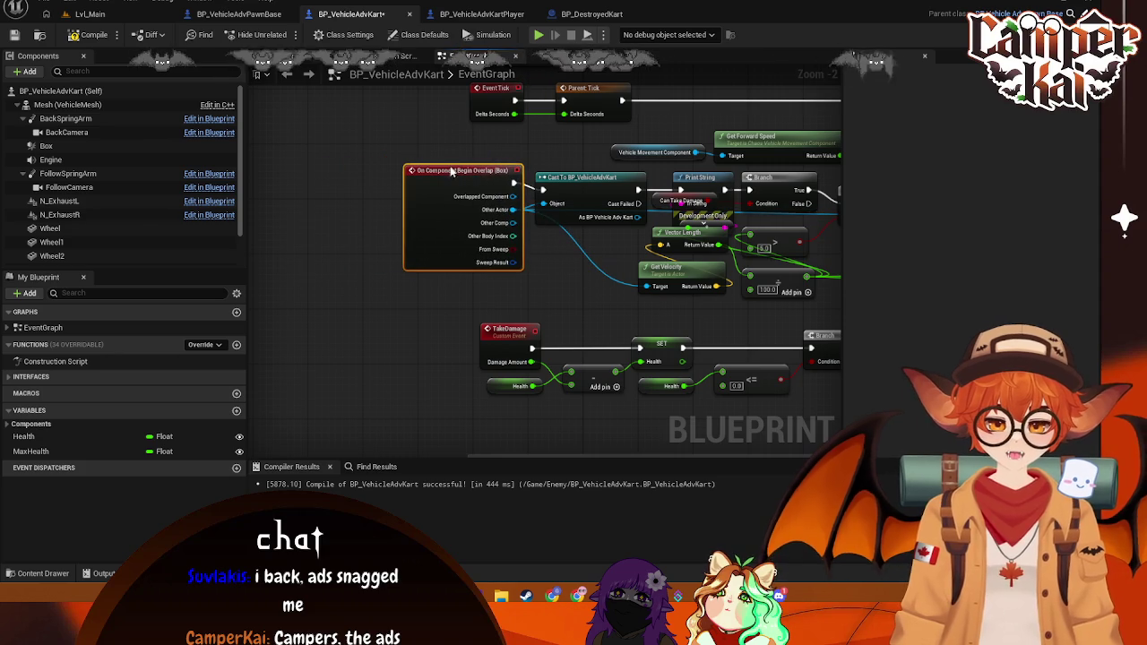
{"action": "mouse_move", "coordinate": [708, 201]}
{"action": "left_mouse_down"}
{"action": "mouse_move", "coordinate": [615, 250]}
{"action": "mouse_move", "coordinate": [532, 252]}
{"action": "left_mouse_up"}
{"action": "mouse_move", "coordinate": [694, 189]}
{"action": "left_mouse_down"}
{"action": "mouse_move", "coordinate": [522, 208]}
{"action": "mouse_move", "coordinate": [526, 186]}
{"action": "left_mouse_up"}
{"action": "left_click_drag", "start_coordinate": [469, 207], "coordinate": [566, 222]}
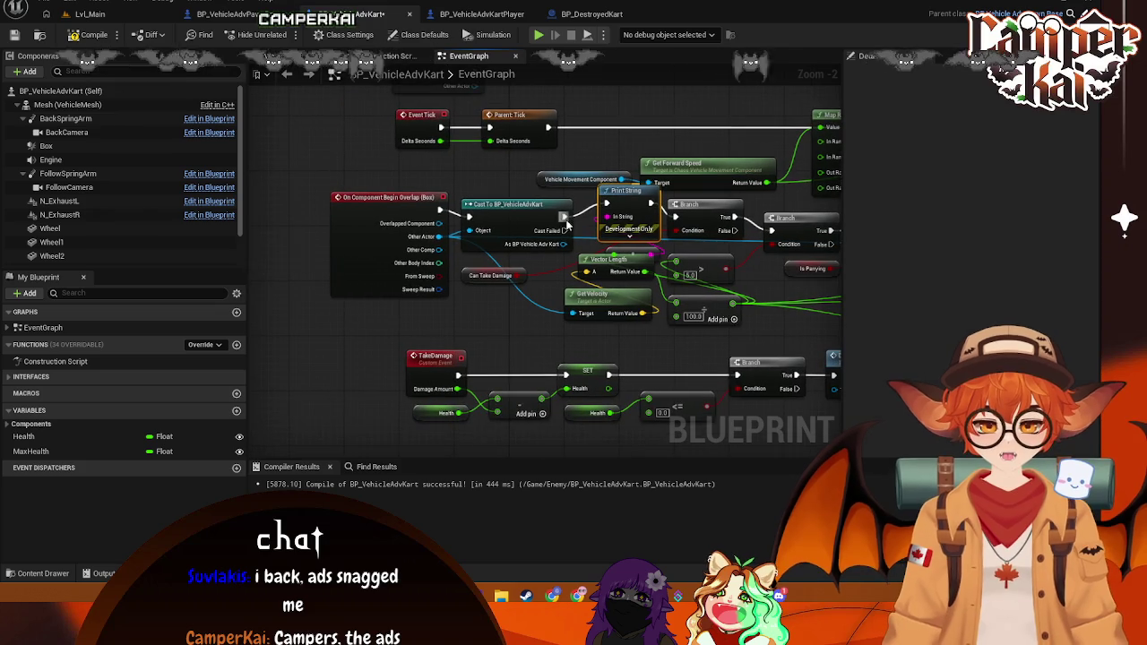
{"action": "left_click", "coordinate": [490, 276]}
{"action": "left_click_drag", "start_coordinate": [745, 288], "coordinate": [615, 256]}
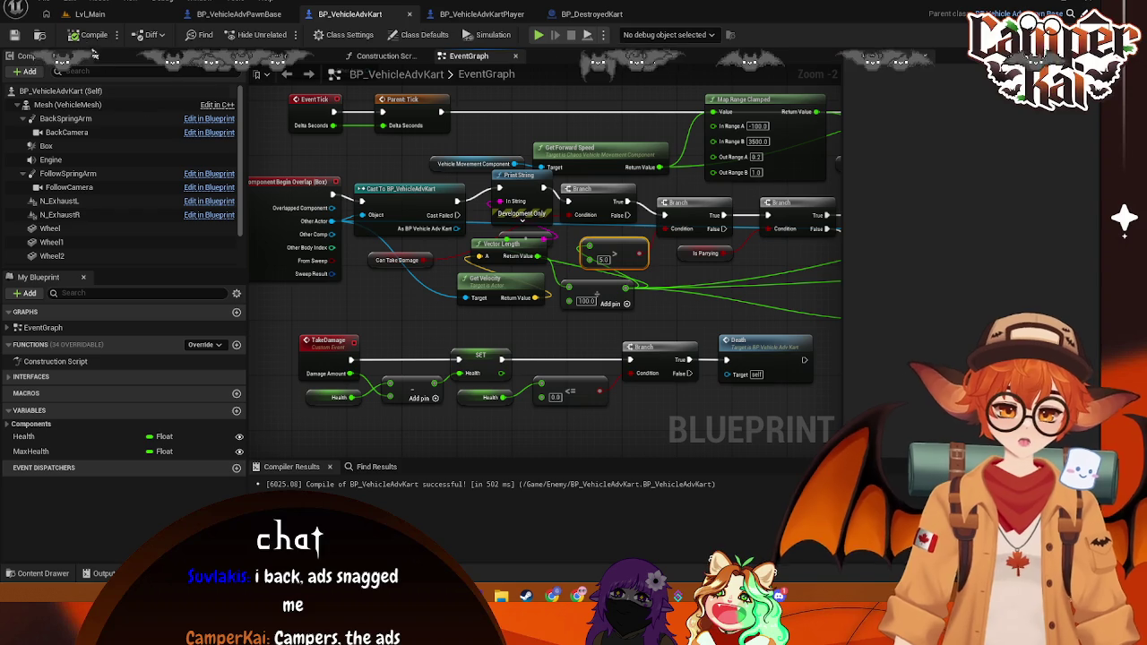
{"action": "left_click", "coordinate": [83, 14]}
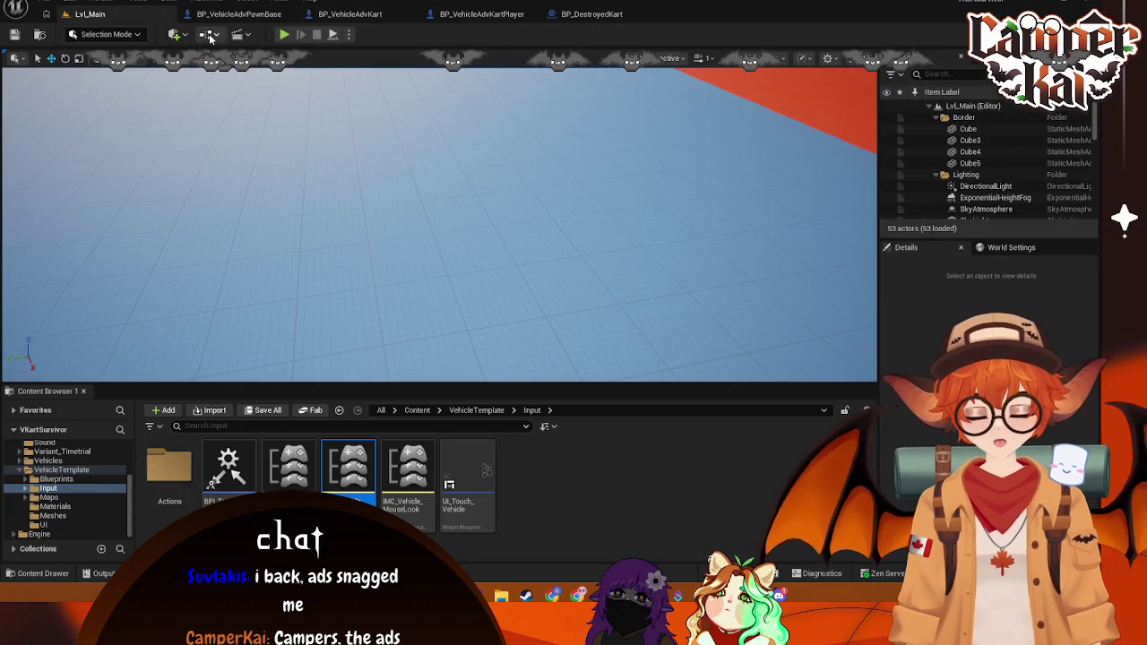
Step: Play from the title menu through kart selection, drive forward, then stop and return to the blueprints
{"action": "key", "text": "alt+p"}
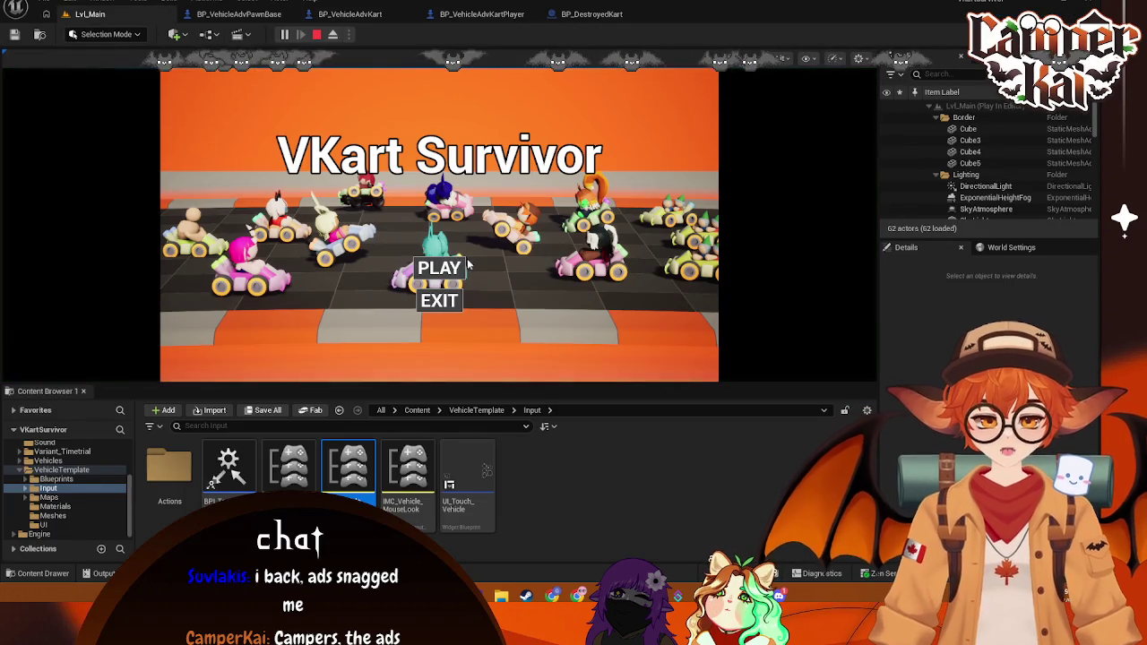
{"action": "left_click", "coordinate": [453, 272]}
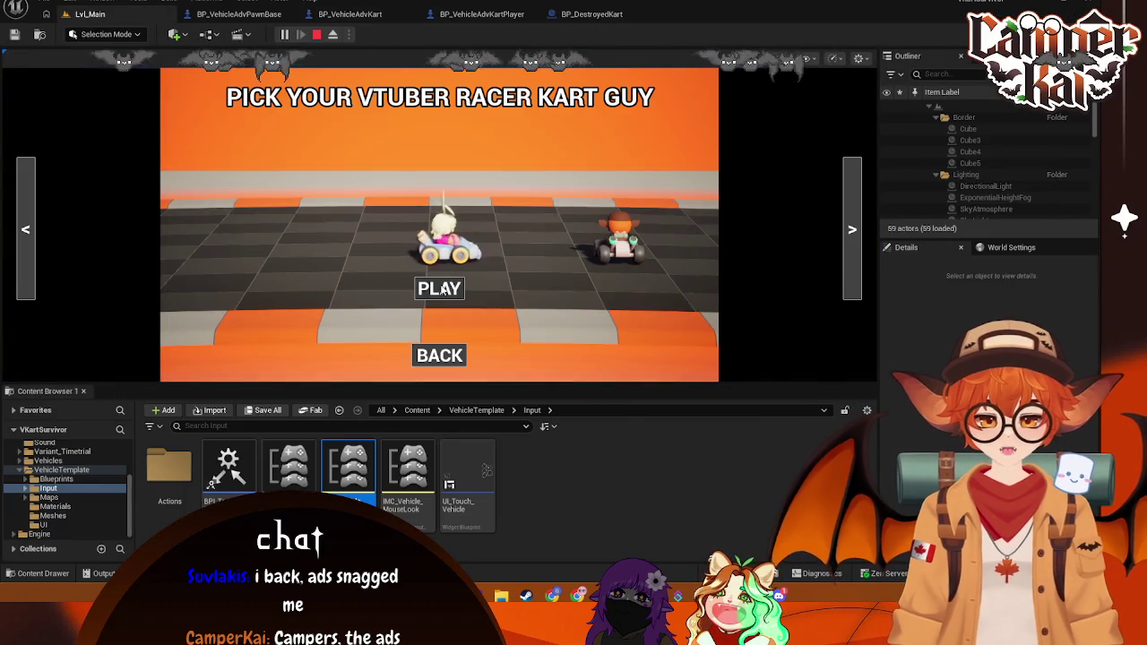
{"action": "left_click", "coordinate": [440, 285]}
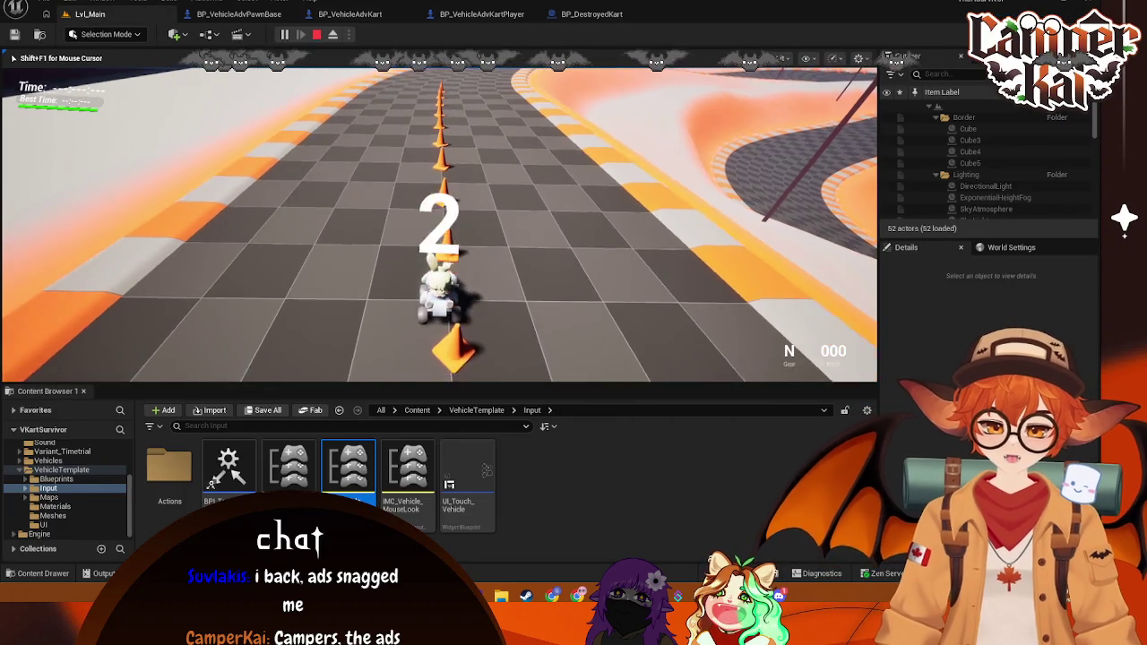
{"action": "key", "text": "w"}
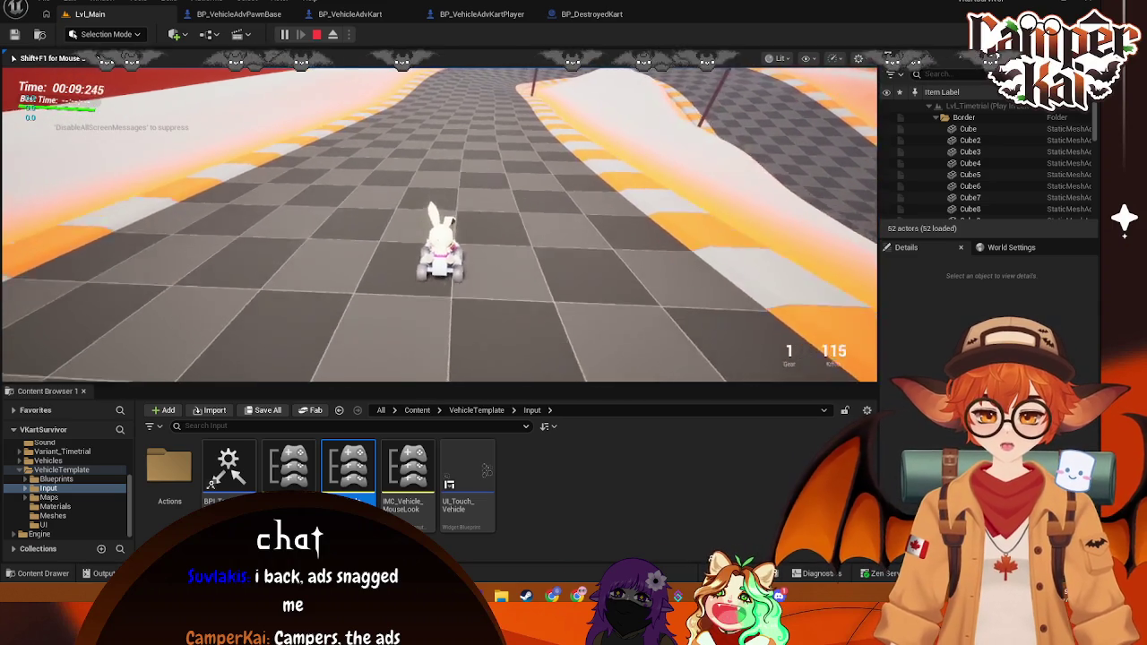
{"action": "key", "text": "Escape"}
{"action": "left_click", "coordinate": [238, 13]}
Step: In BP_VehicleAdvKart's graph, nudge the Print String and Cast To BP_VehicleAdvKart nodes into place
{"action": "left_click", "coordinate": [354, 14]}
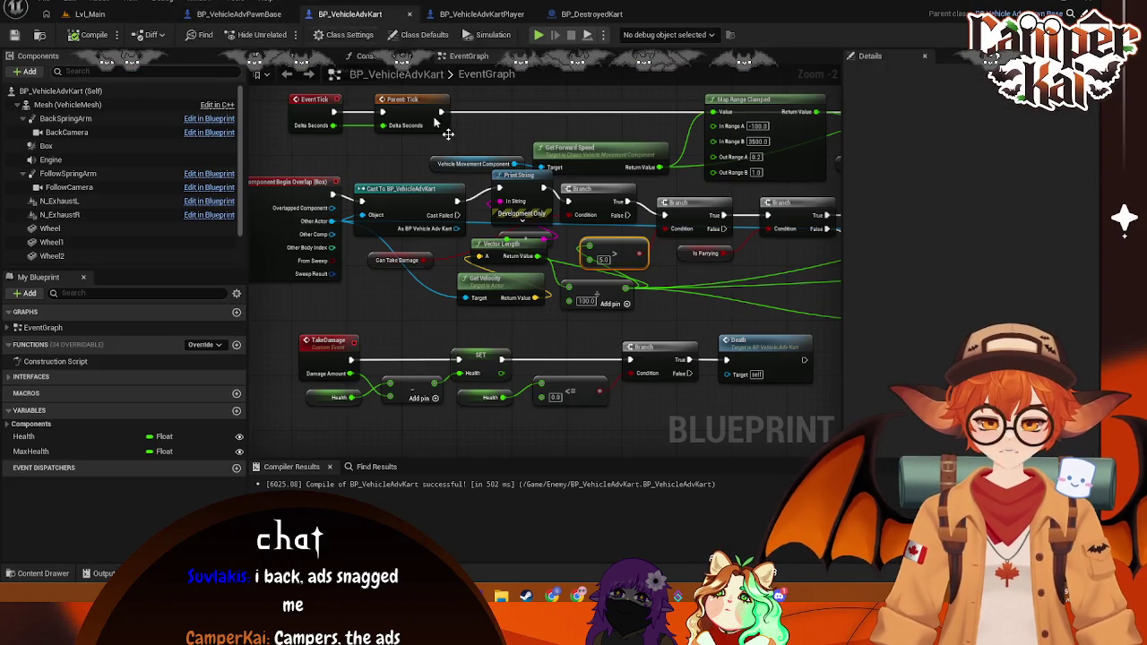
{"action": "left_click_drag", "start_coordinate": [513, 179], "coordinate": [514, 182]}
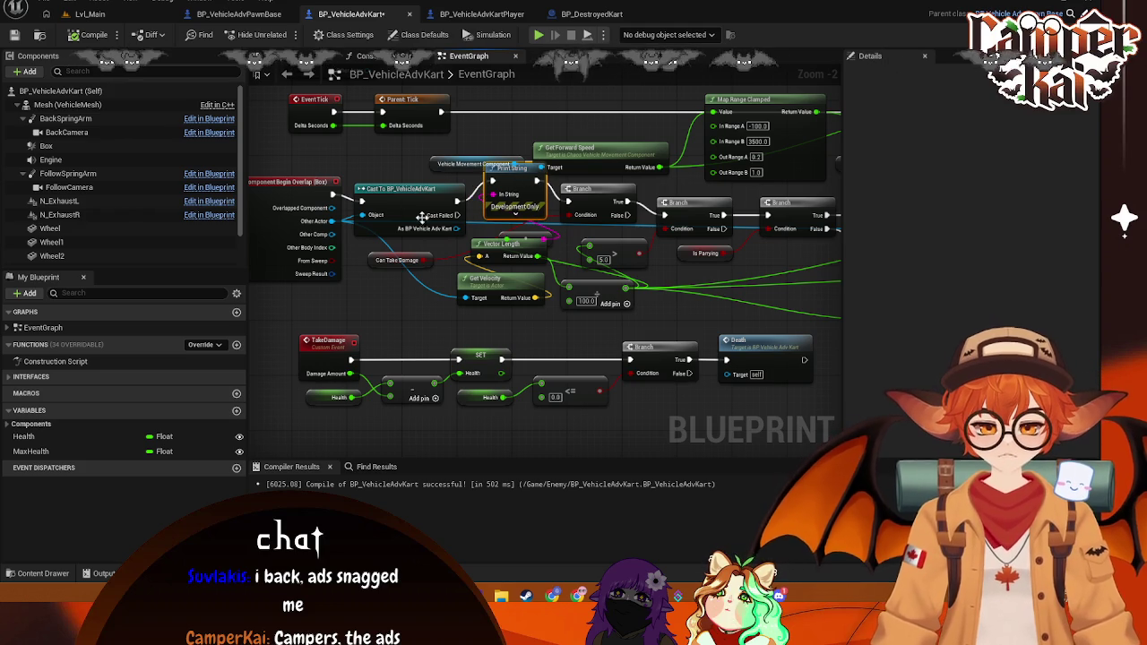
{"action": "mouse_move", "coordinate": [394, 208]}
{"action": "left_mouse_down"}
{"action": "mouse_move", "coordinate": [399, 195]}
{"action": "mouse_move", "coordinate": [490, 232]}
{"action": "left_mouse_up"}
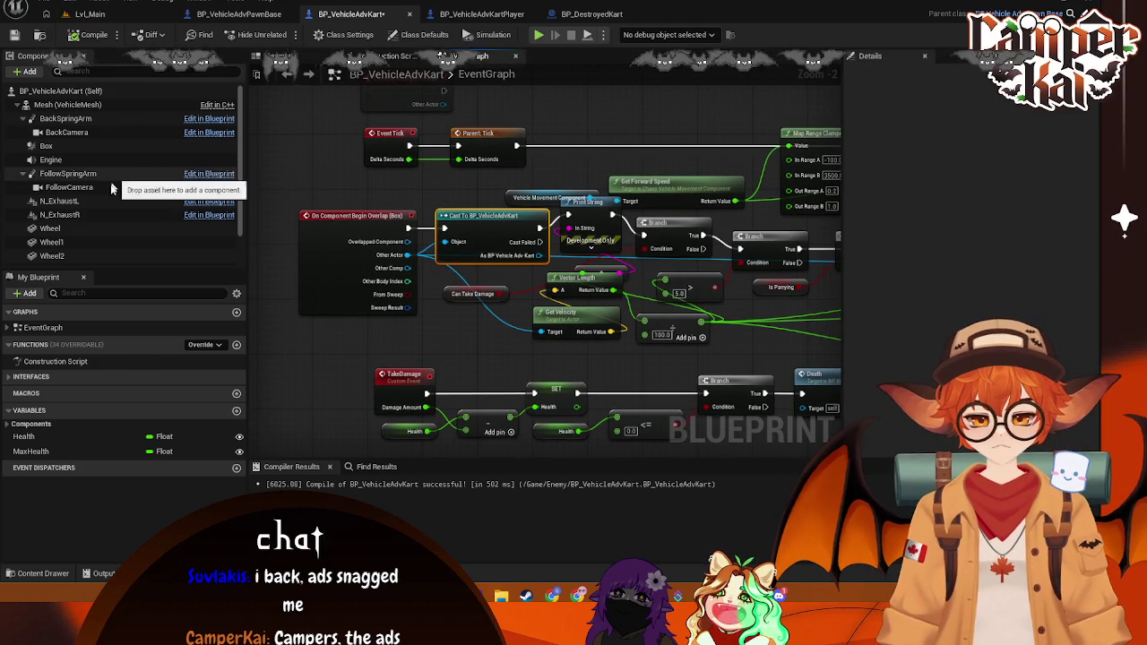
Step: Set the Box component's Collision Presets to CharacterMesh, then start playing in Lvl_Main
{"action": "left_click", "coordinate": [81, 145]}
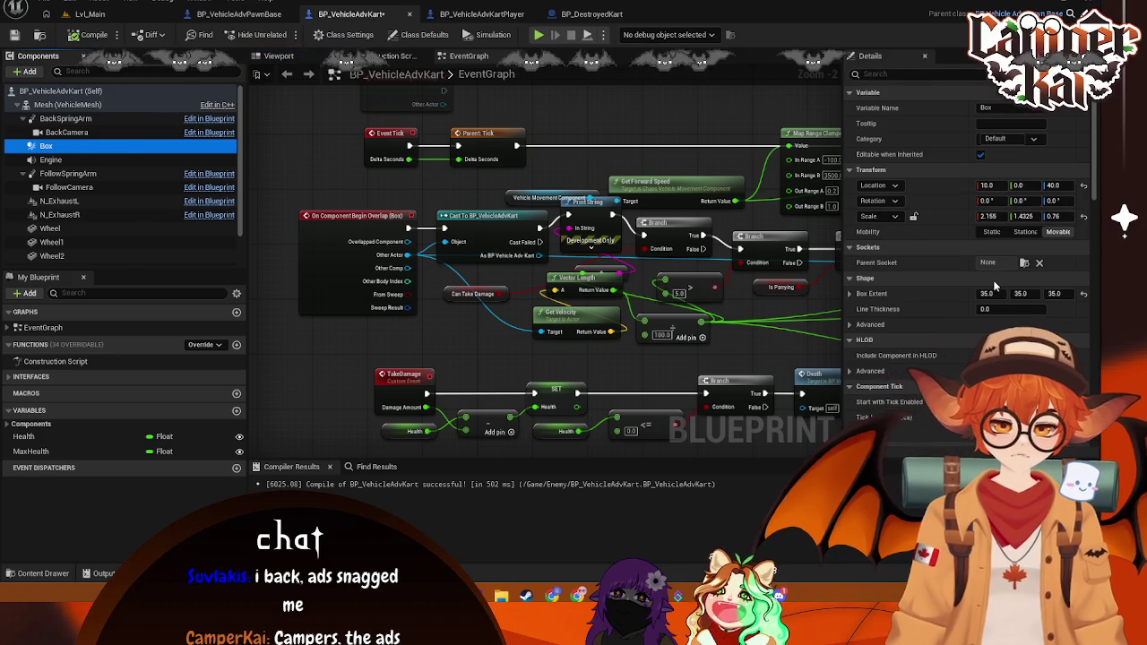
{"action": "scroll", "coordinate": [1003, 305], "scroll_direction": "down", "scroll_amount": 7}
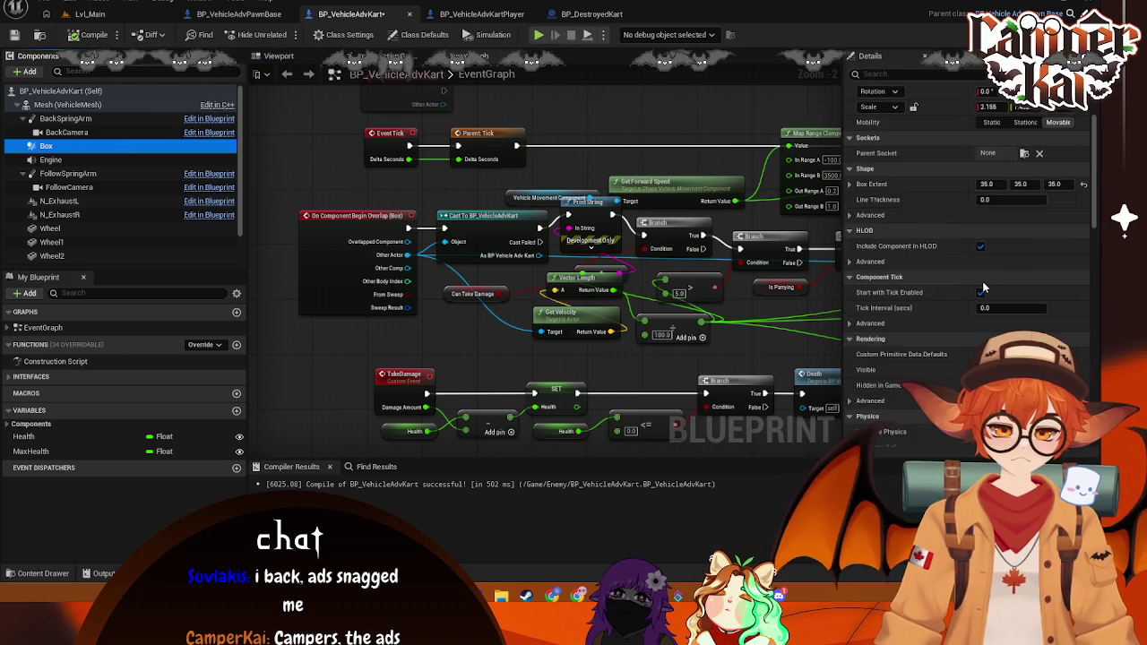
{"action": "scroll", "coordinate": [1002, 305], "scroll_direction": "down", "scroll_amount": 5}
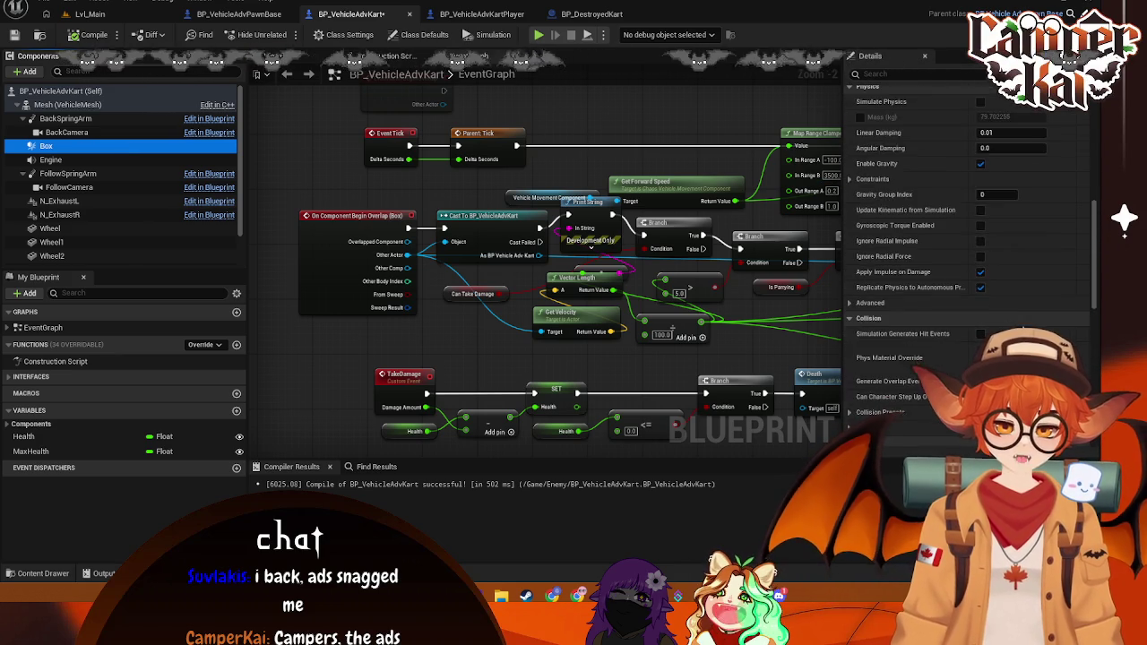
{"action": "left_click", "coordinate": [1028, 323]}
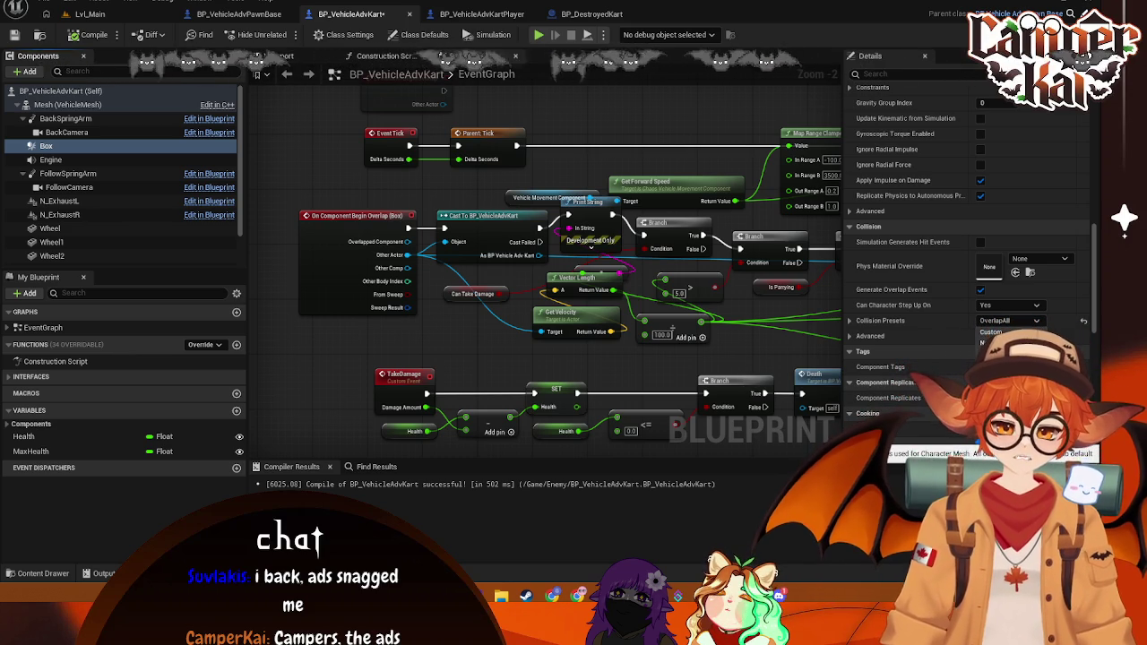
{"action": "left_click", "coordinate": [1078, 334]}
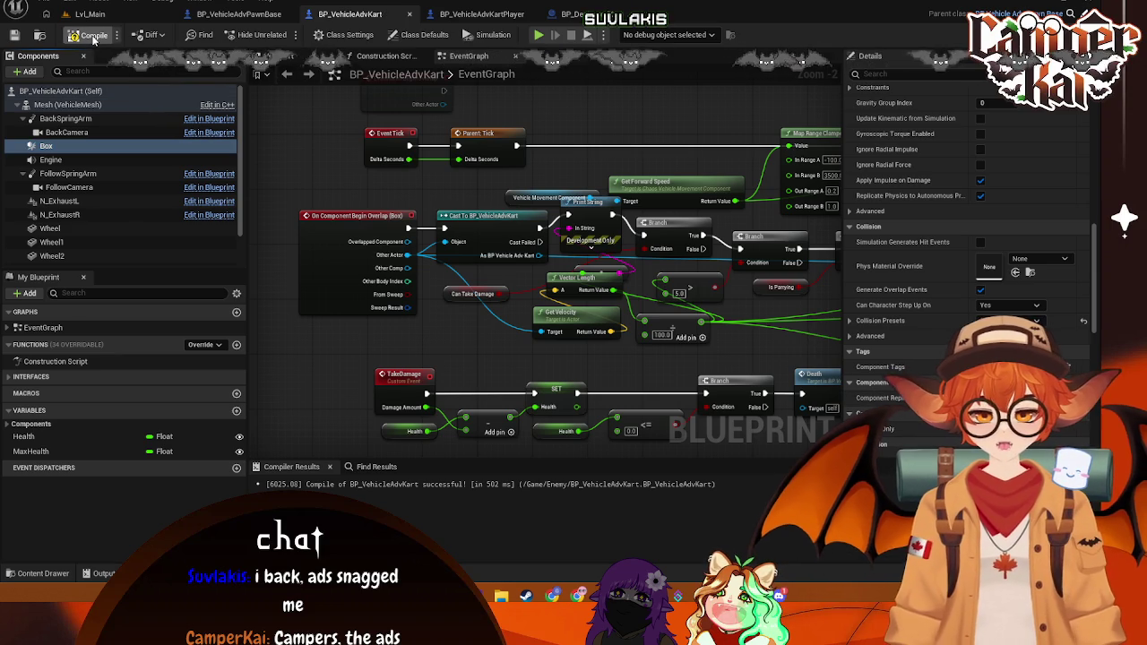
{"action": "left_click", "coordinate": [90, 14]}
{"action": "left_click", "coordinate": [283, 35]}
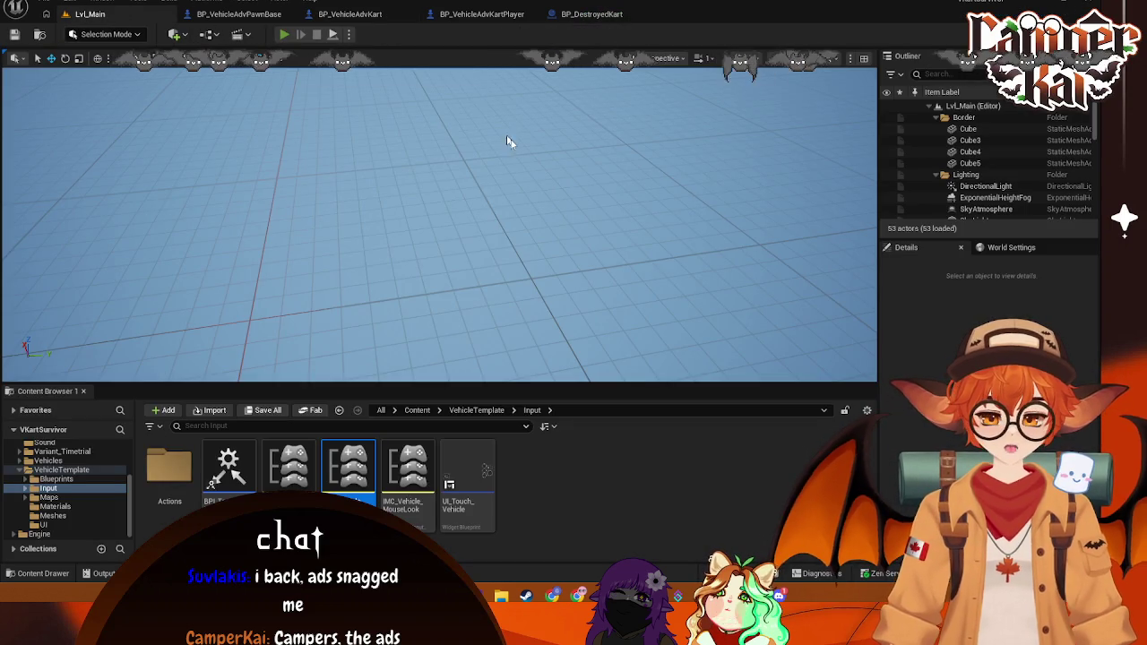
Step: Start the race from the title and kart-select screens and drive down the track past the cones
{"action": "left_click", "coordinate": [457, 271]}
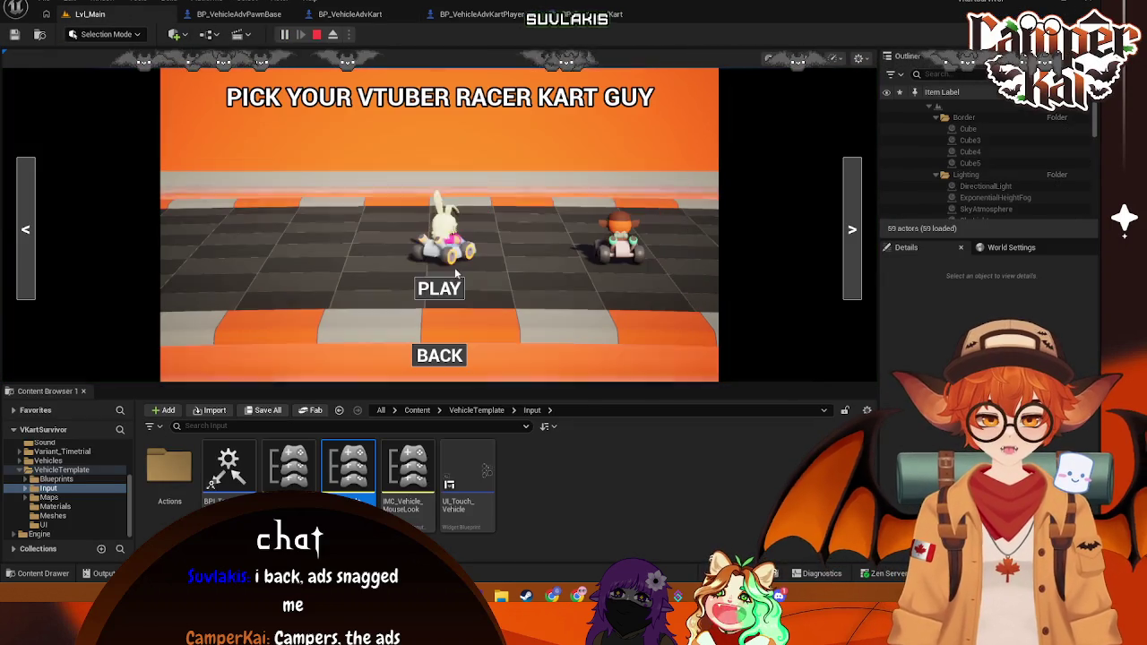
{"action": "left_click", "coordinate": [439, 288]}
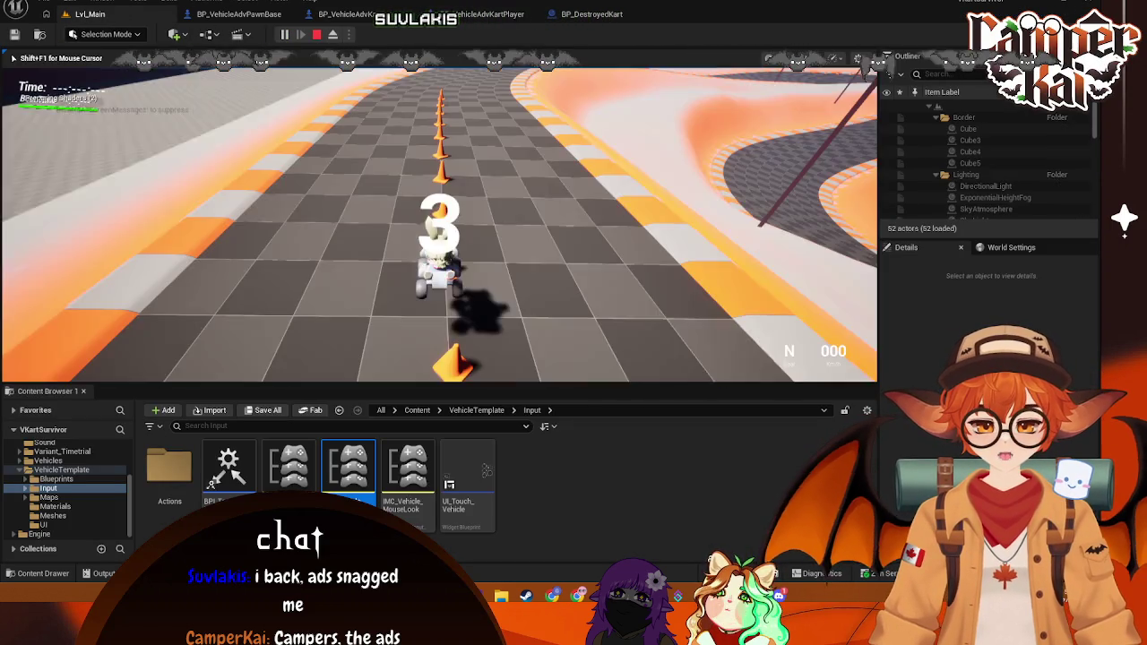
{"action": "key", "text": "w"}
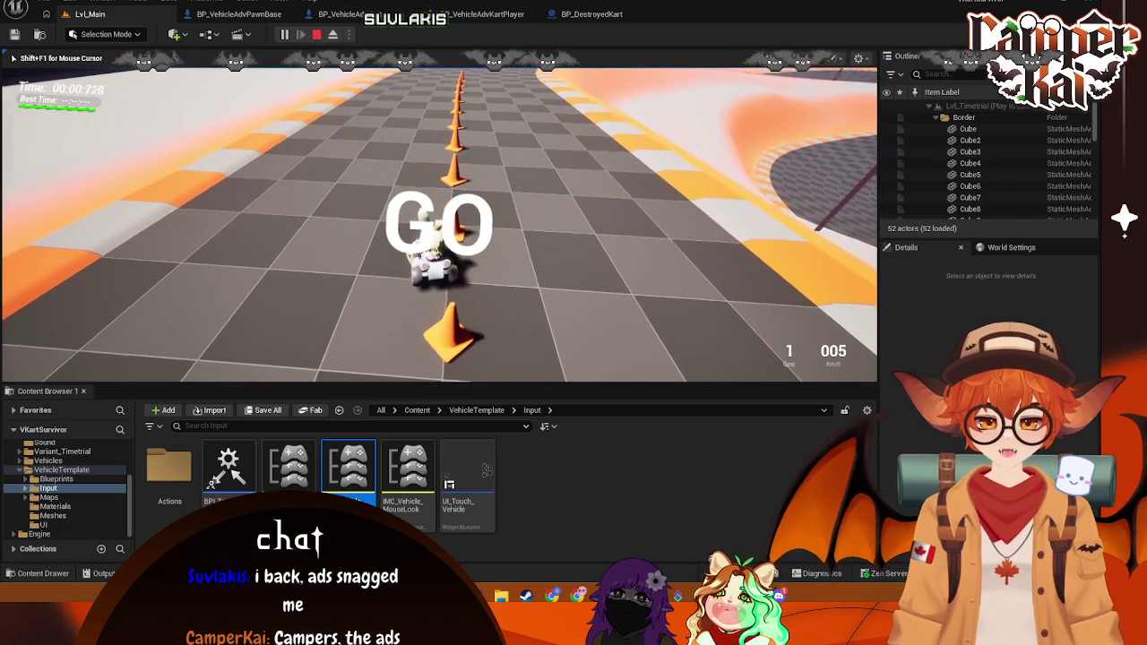
{"action": "key", "text": "w"}
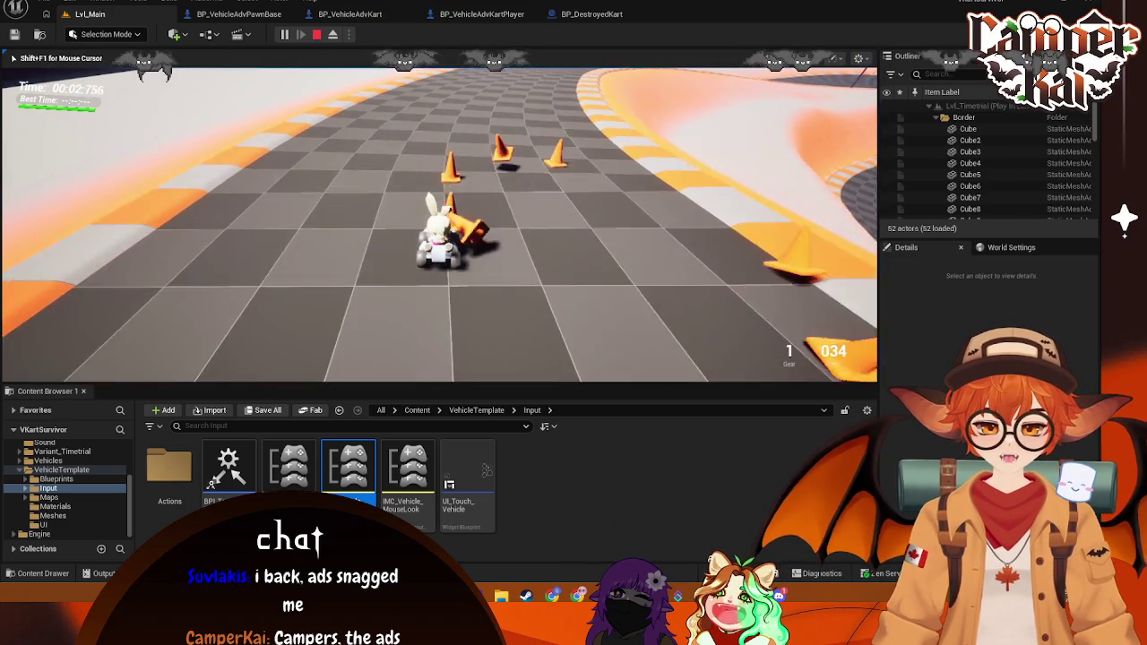
{"action": "key", "text": "w"}
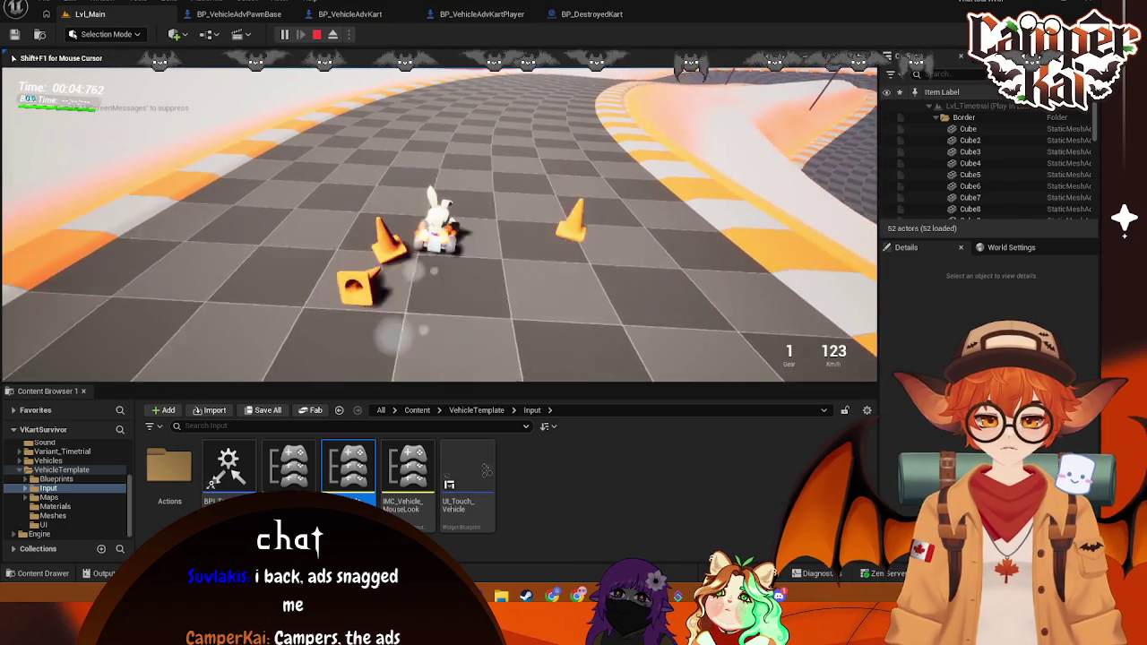
{"action": "key", "text": "w"}
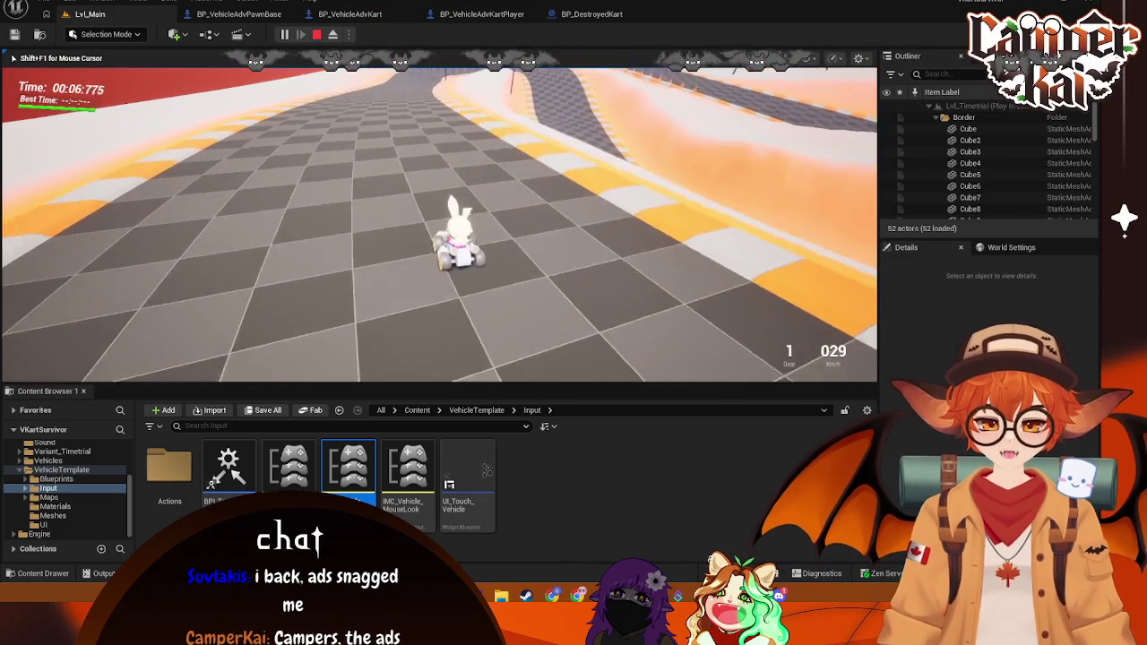
{"action": "key", "text": "w"}
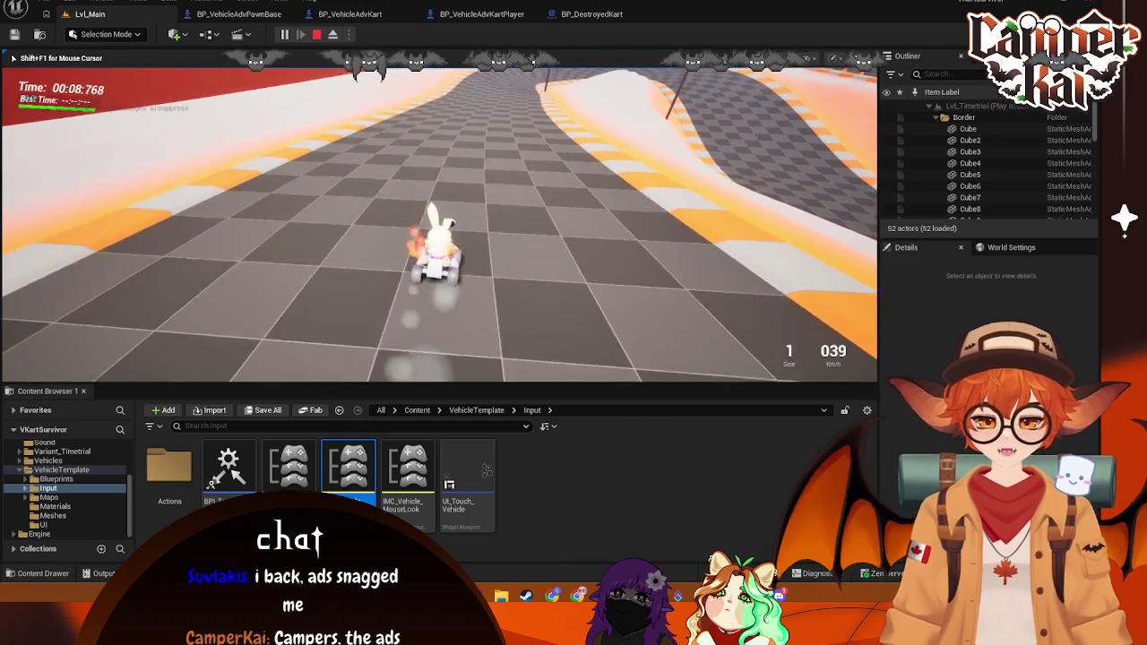
{"action": "key", "text": "w"}
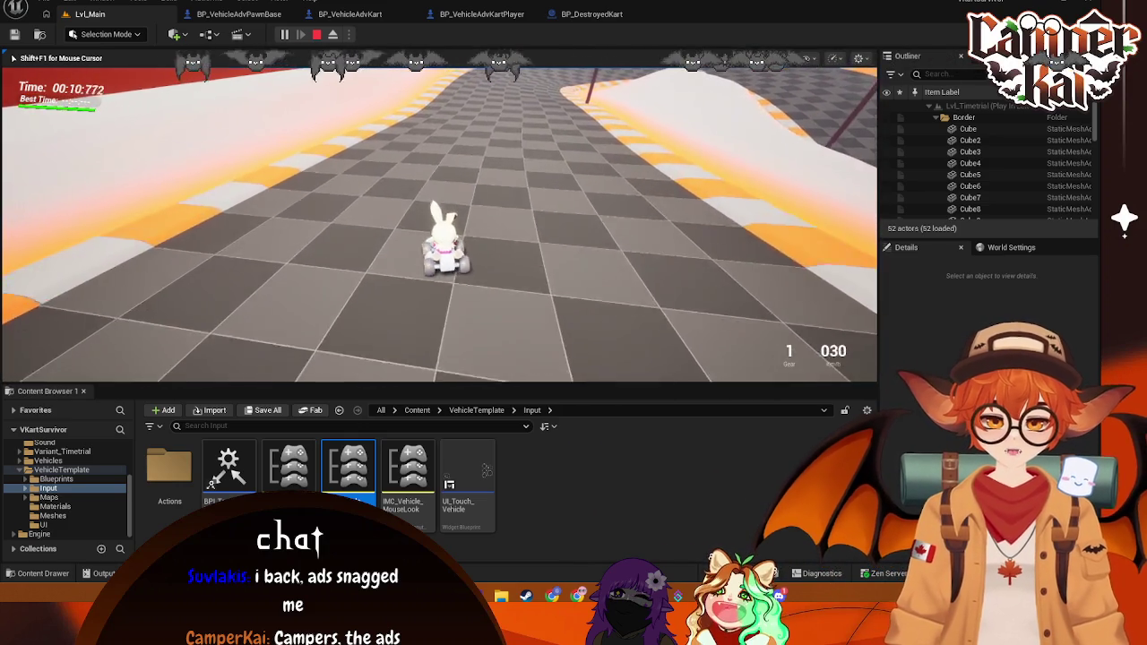
{"action": "key", "text": "w"}
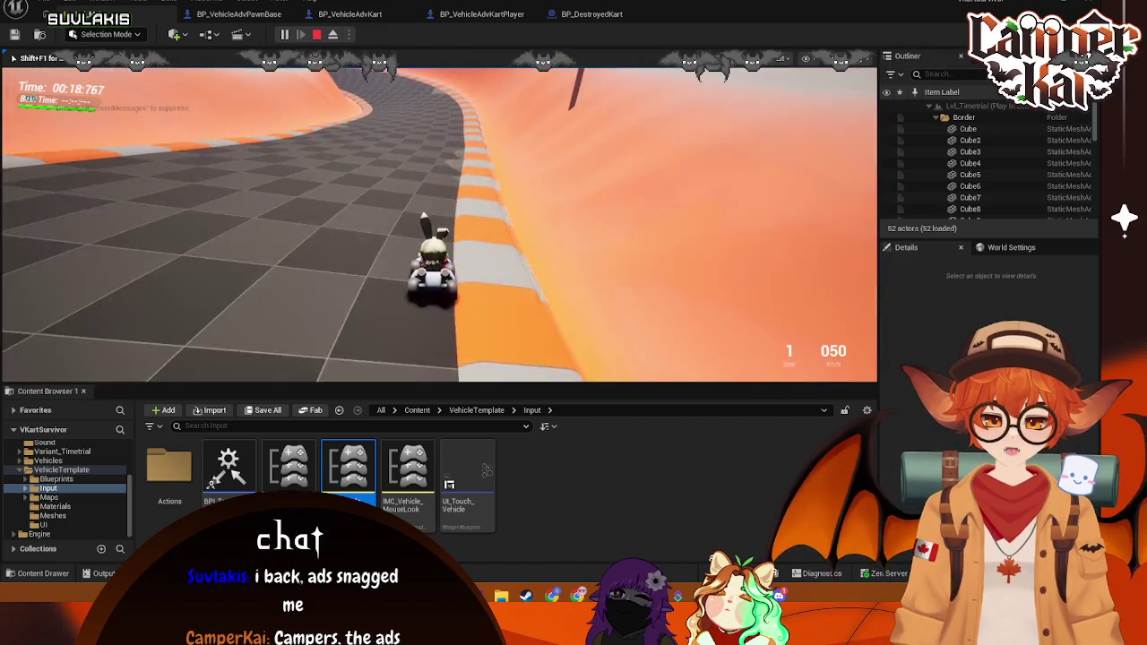
Step: Steer around the curve, back away after the bump, drive on, then stop playing
{"action": "key", "text": "w"}
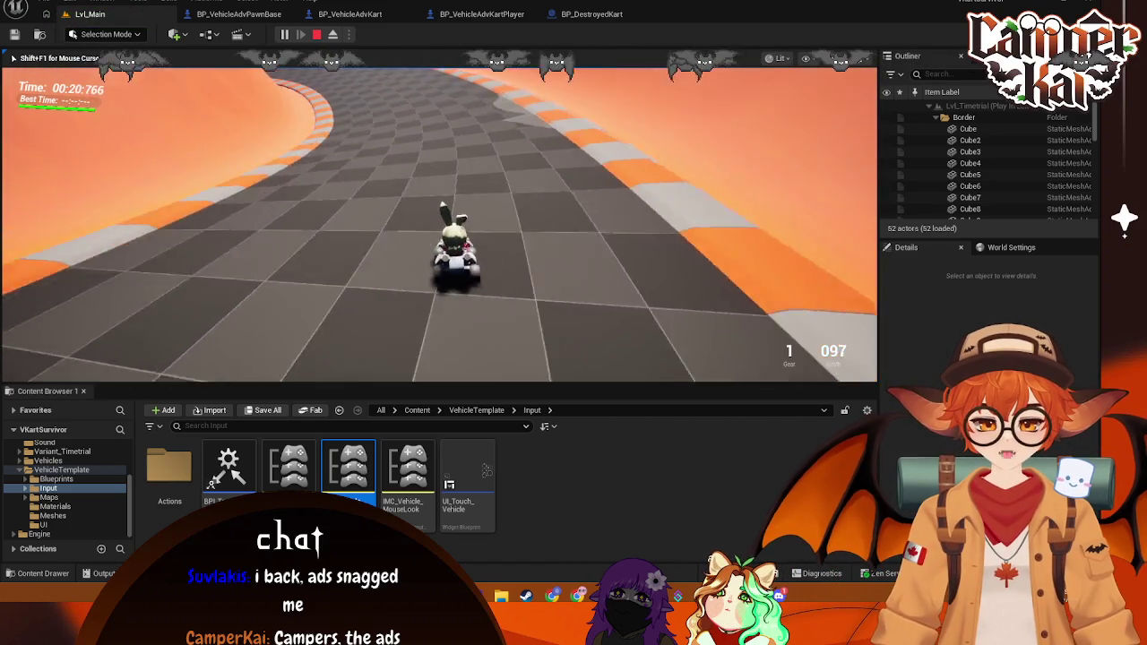
{"action": "key", "text": "a"}
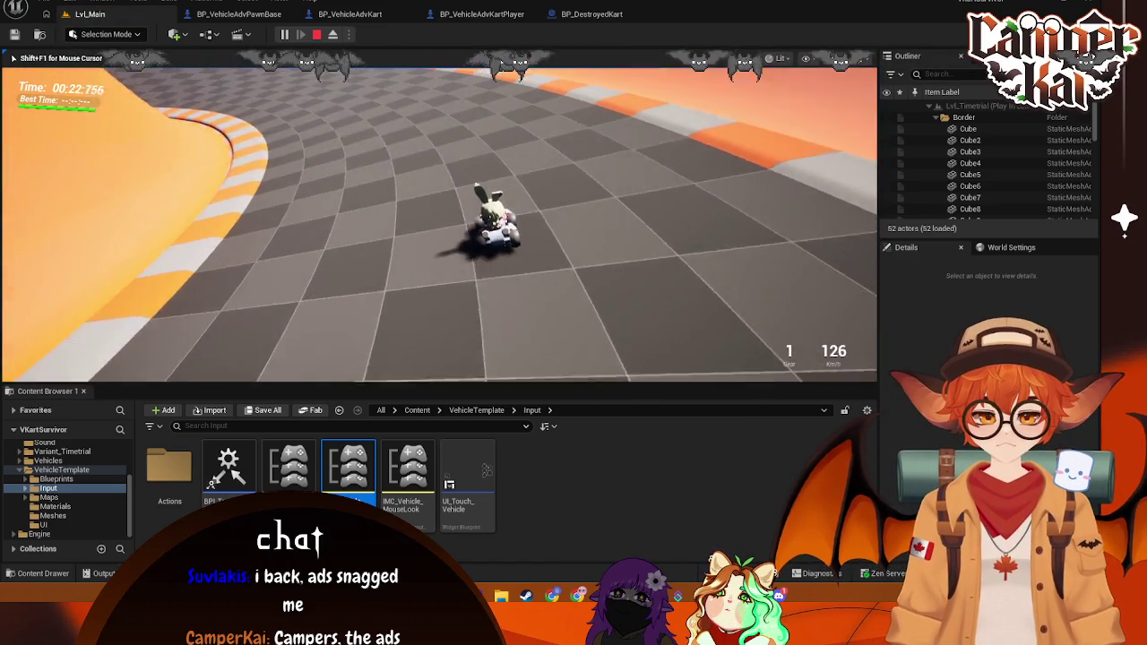
{"action": "key", "text": "d"}
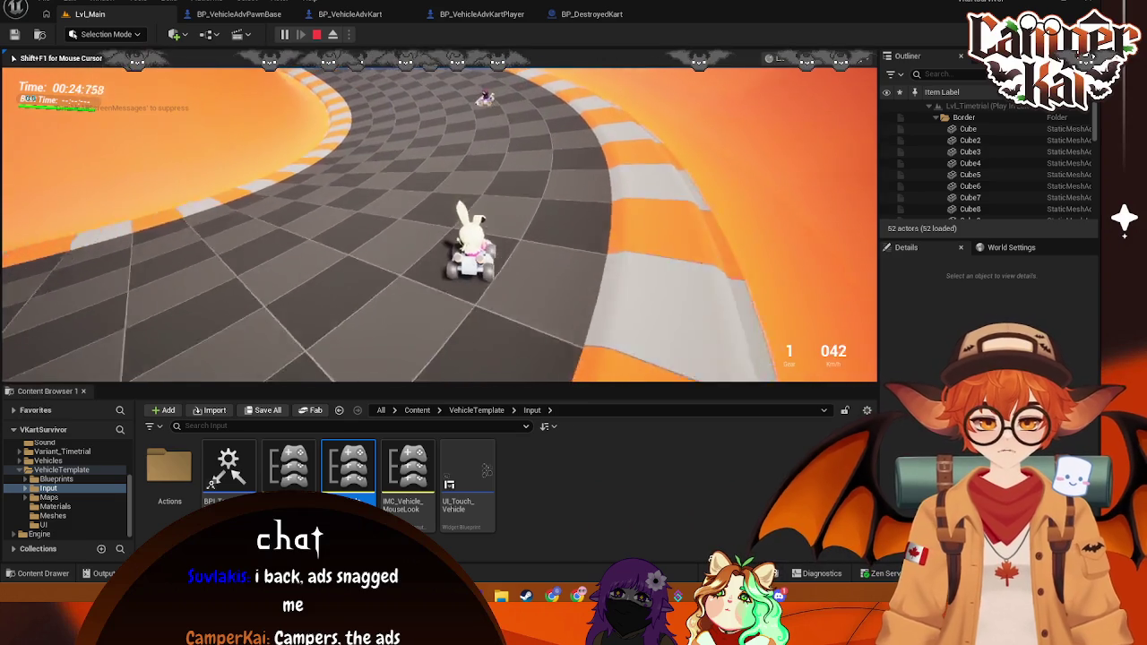
{"action": "key", "text": "s"}
{"action": "key", "text": "w"}
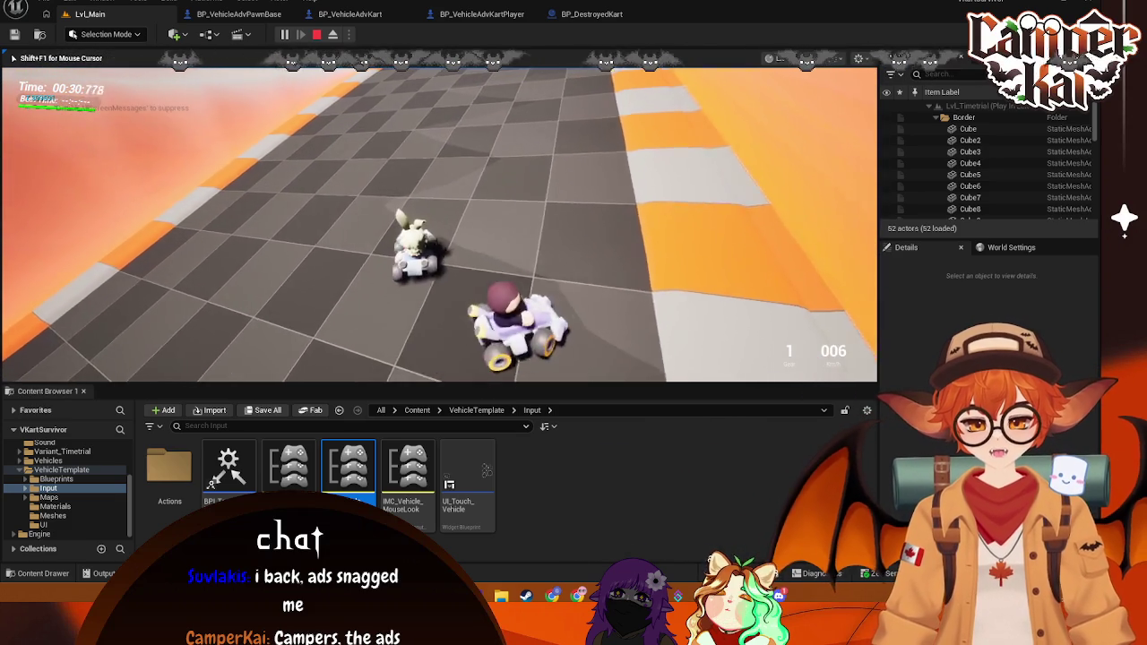
{"action": "key", "text": "s"}
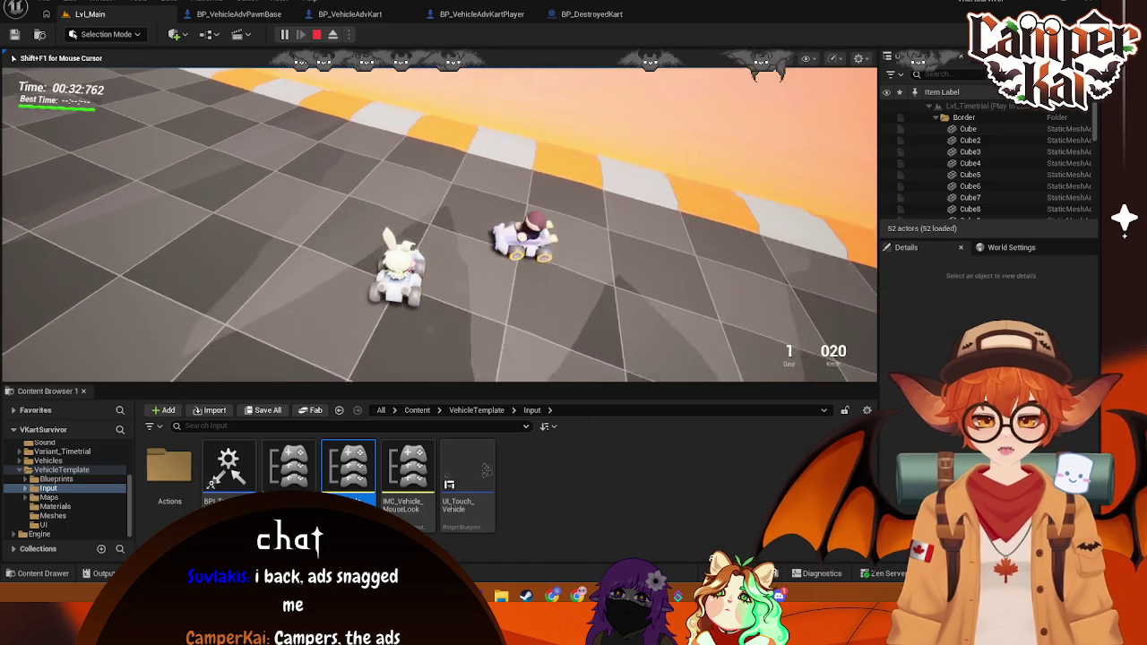
{"action": "key", "text": "w"}
{"action": "key", "text": "Escape"}
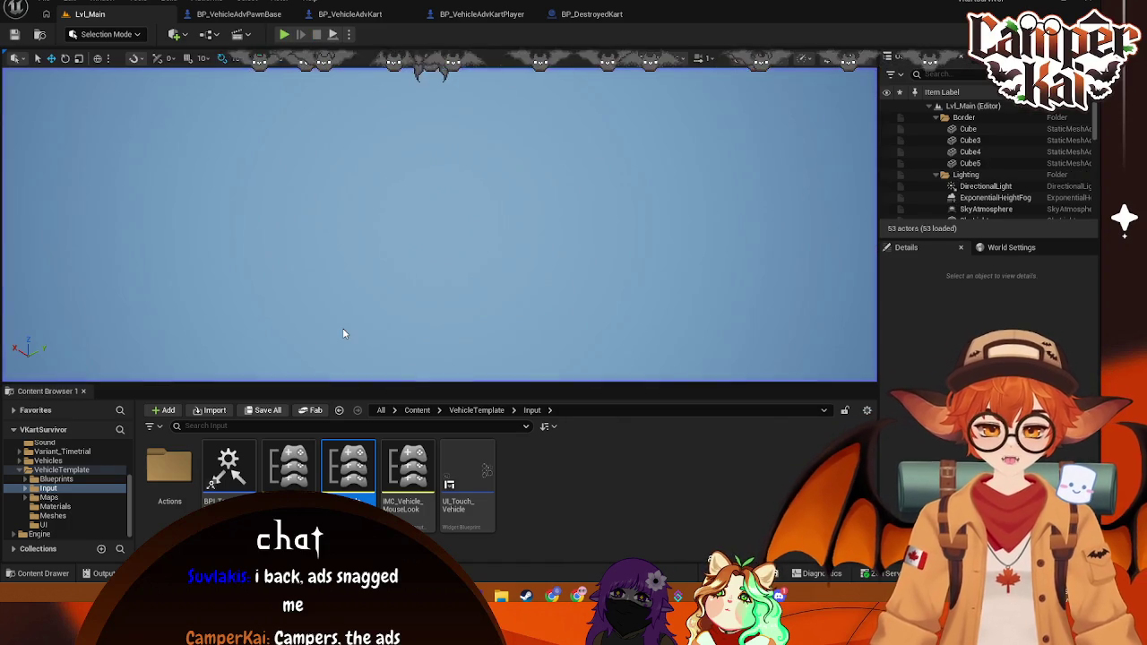
Step: Start a new time-trial race, inspect BP_CrimKart0 in the Outliner during play, then stop
{"action": "key", "text": "alt+p"}
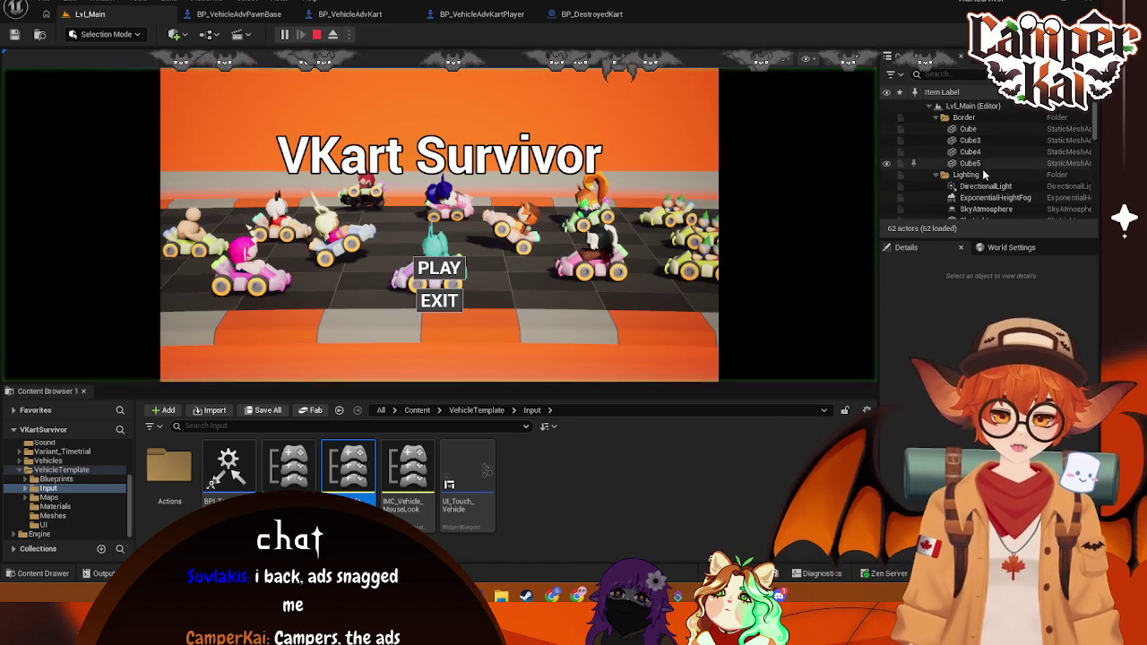
{"action": "left_click", "coordinate": [431, 261]}
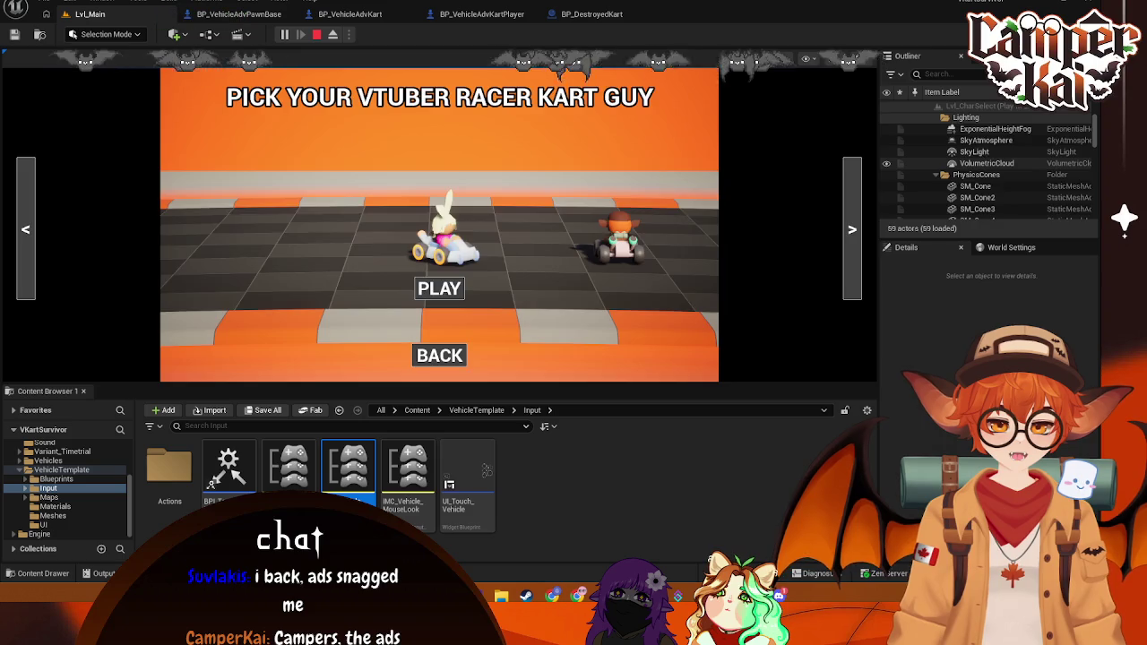
{"action": "left_click", "coordinate": [439, 288]}
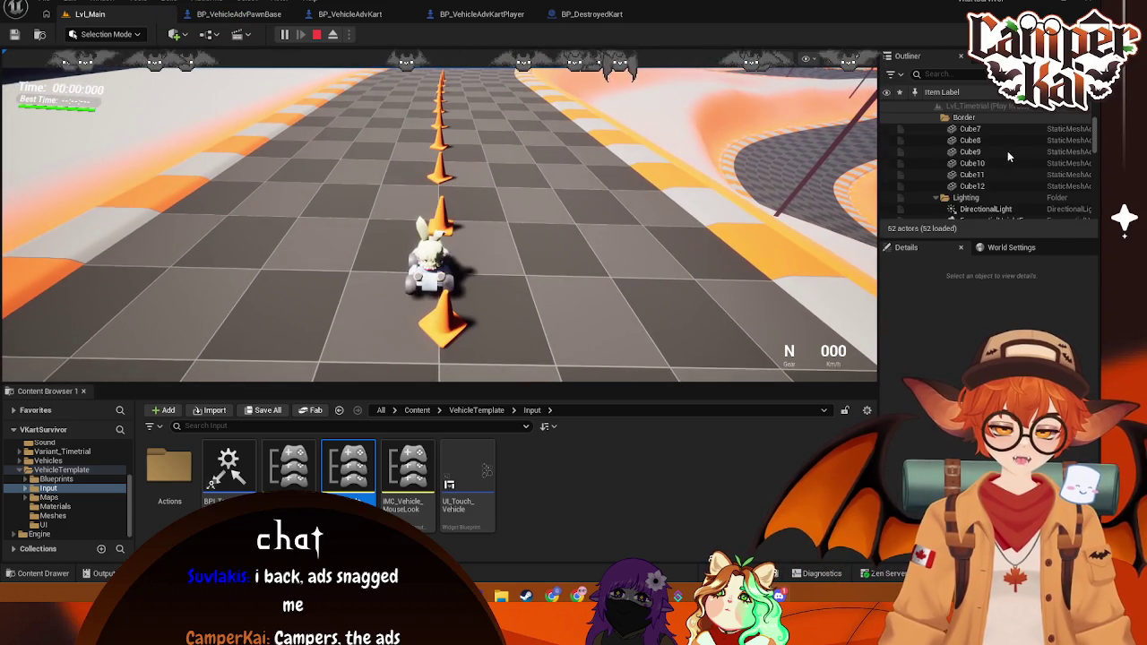
{"action": "left_click", "coordinate": [1007, 167]}
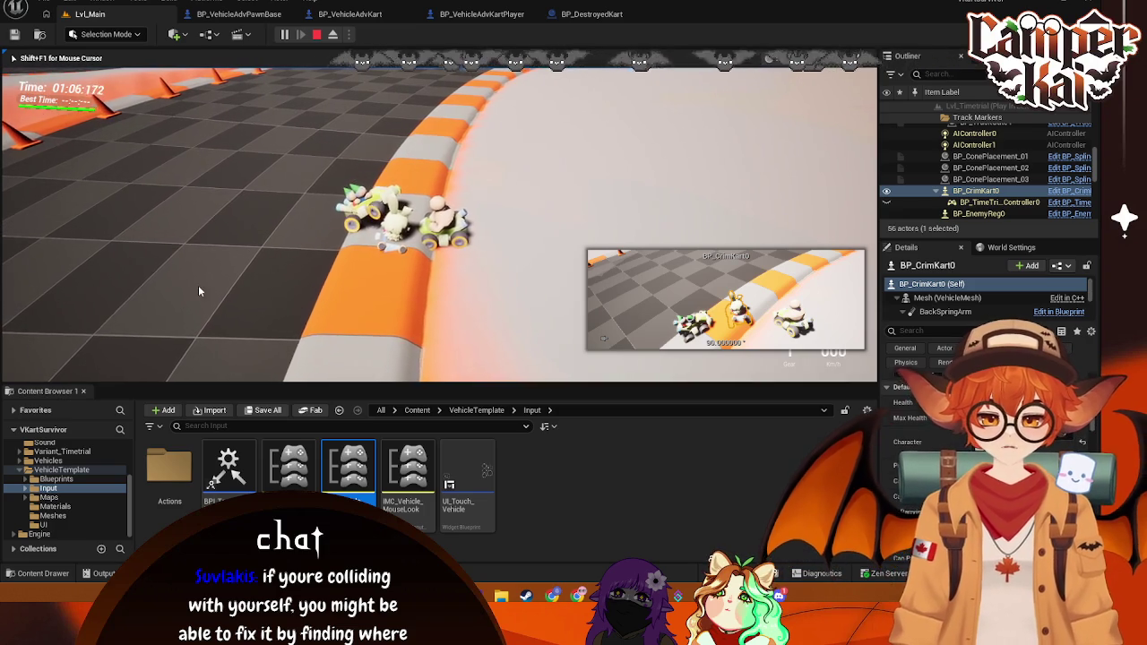
{"action": "key", "text": "Escape"}
Step: Show BP_VehicleAdvKartPlayer's event graph and pan to the Set Percent and SET health nodes
{"action": "left_click", "coordinate": [595, 25]}
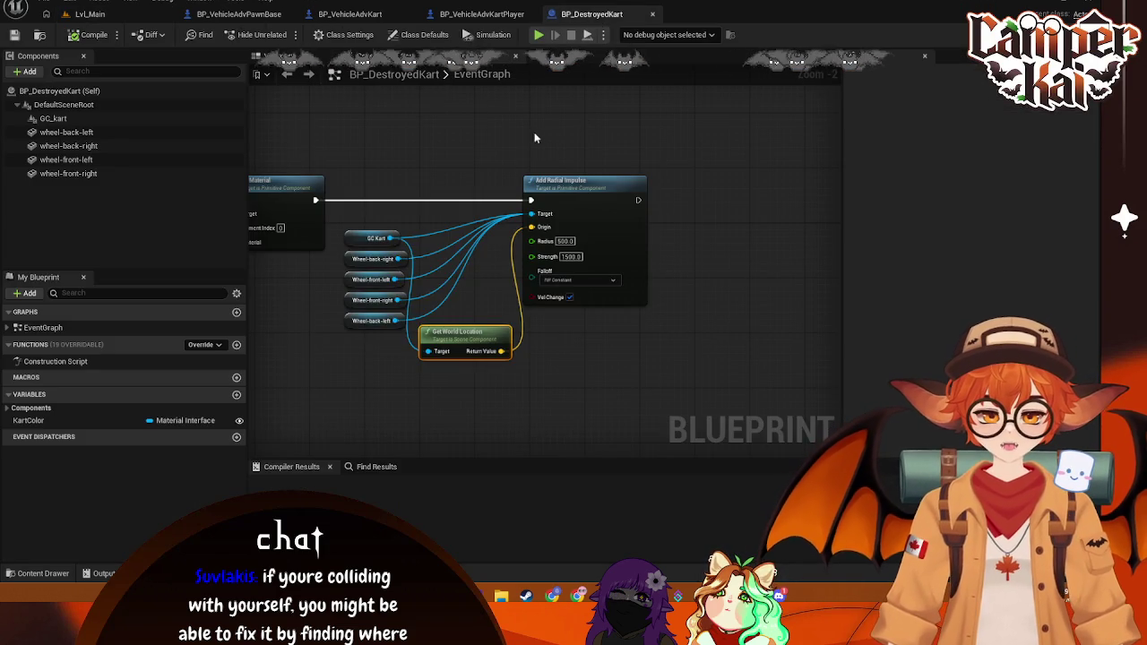
{"action": "left_click", "coordinate": [486, 13]}
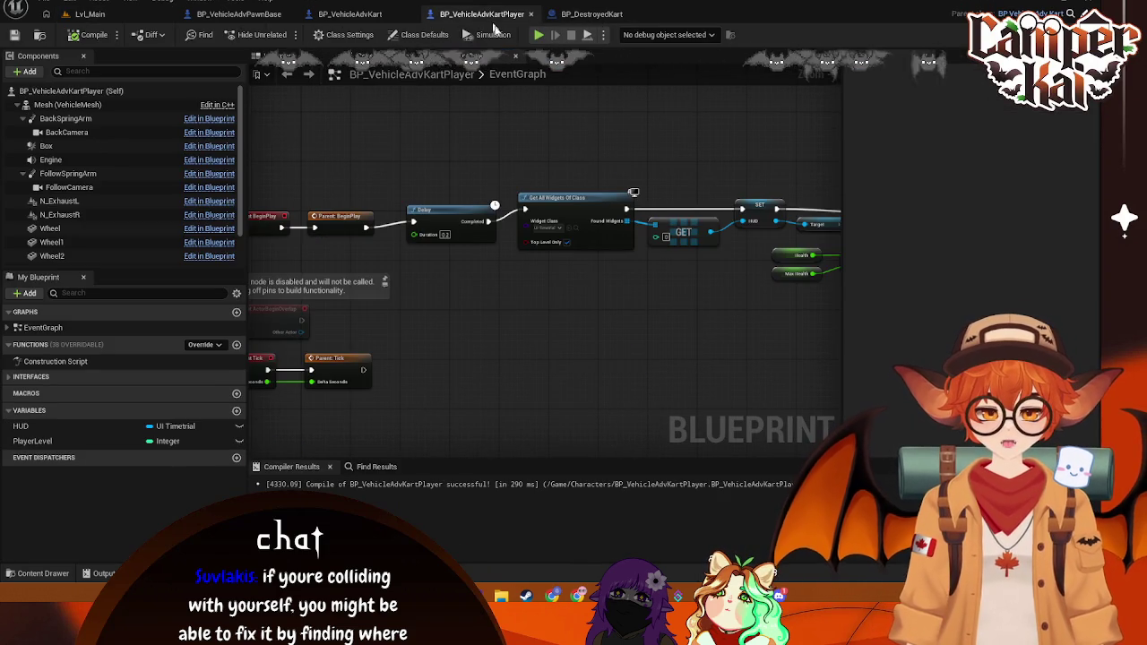
{"action": "mouse_move", "coordinate": [592, 154]}
{"action": "left_mouse_down"}
{"action": "mouse_move", "coordinate": [661, 128]}
{"action": "mouse_move", "coordinate": [704, 152]}
{"action": "mouse_move", "coordinate": [666, 149]}
{"action": "mouse_move", "coordinate": [508, 227]}
{"action": "mouse_move", "coordinate": [462, 211]}
{"action": "left_mouse_up"}
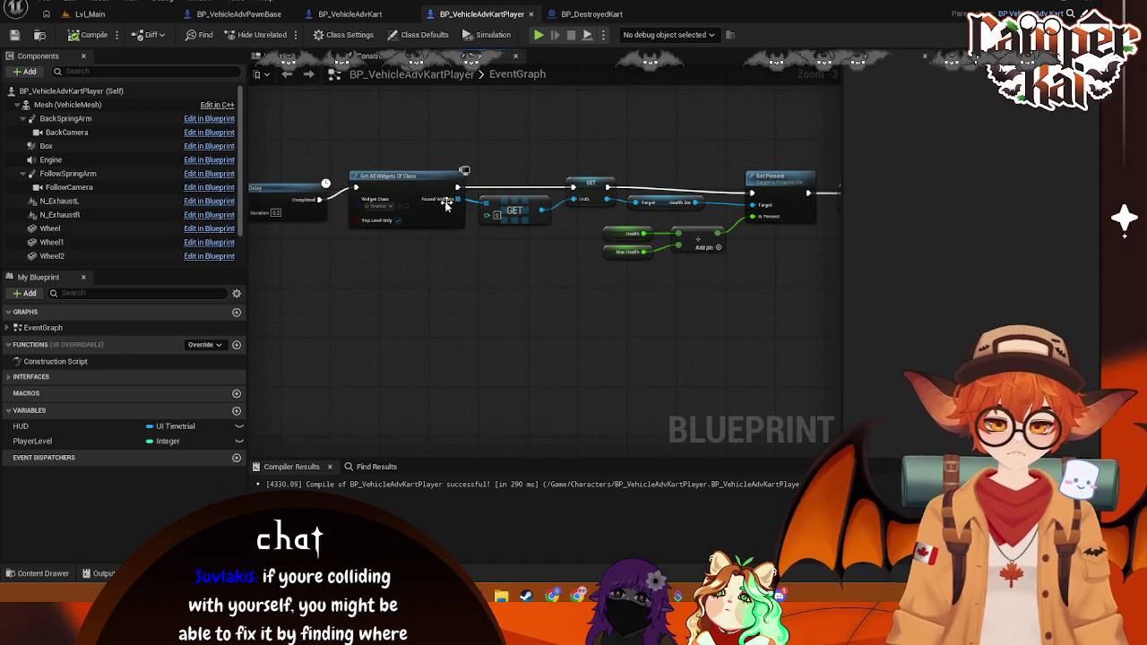
{"action": "mouse_move", "coordinate": [783, 190]}
{"action": "left_mouse_down"}
{"action": "mouse_move", "coordinate": [642, 179]}
{"action": "mouse_move", "coordinate": [475, 297]}
{"action": "mouse_move", "coordinate": [738, 307]}
{"action": "mouse_move", "coordinate": [519, 292]}
{"action": "mouse_move", "coordinate": [642, 263]}
{"action": "mouse_move", "coordinate": [396, 311]}
{"action": "mouse_move", "coordinate": [540, 272]}
{"action": "mouse_move", "coordinate": [388, 293]}
{"action": "mouse_move", "coordinate": [516, 278]}
{"action": "left_mouse_up"}
Step: Browse Content > Menus > Variant_Timetrial > Blueprints > UI and select UI_HitSplat
{"action": "left_click", "coordinate": [41, 573]}
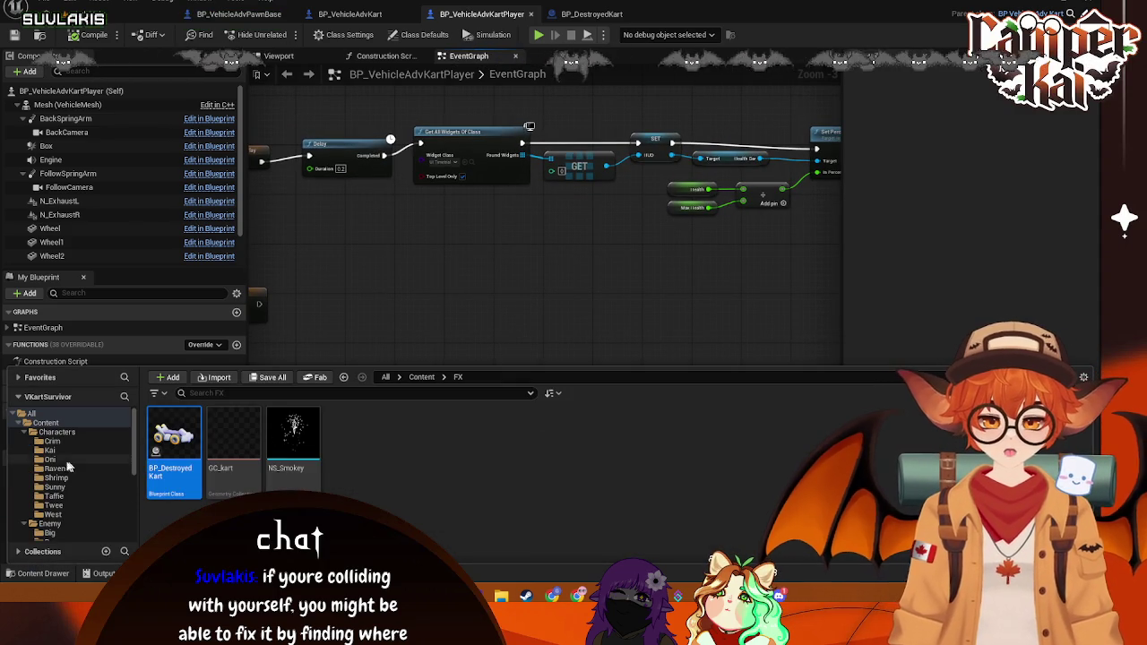
{"action": "left_click", "coordinate": [47, 422]}
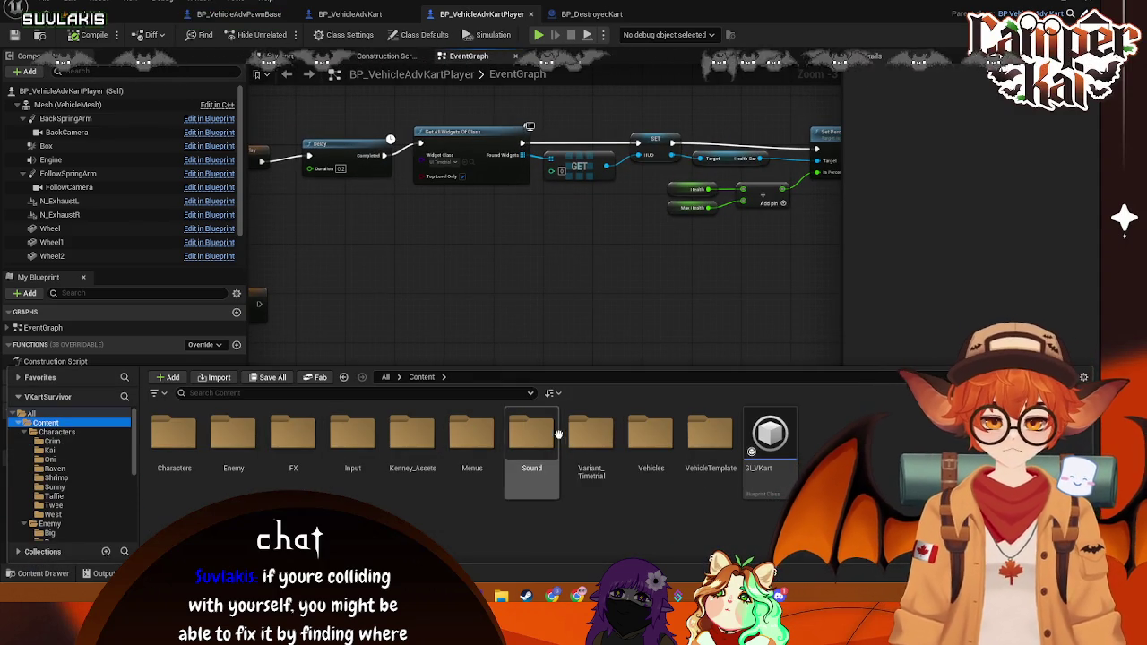
{"action": "double_click", "coordinate": [472, 435]}
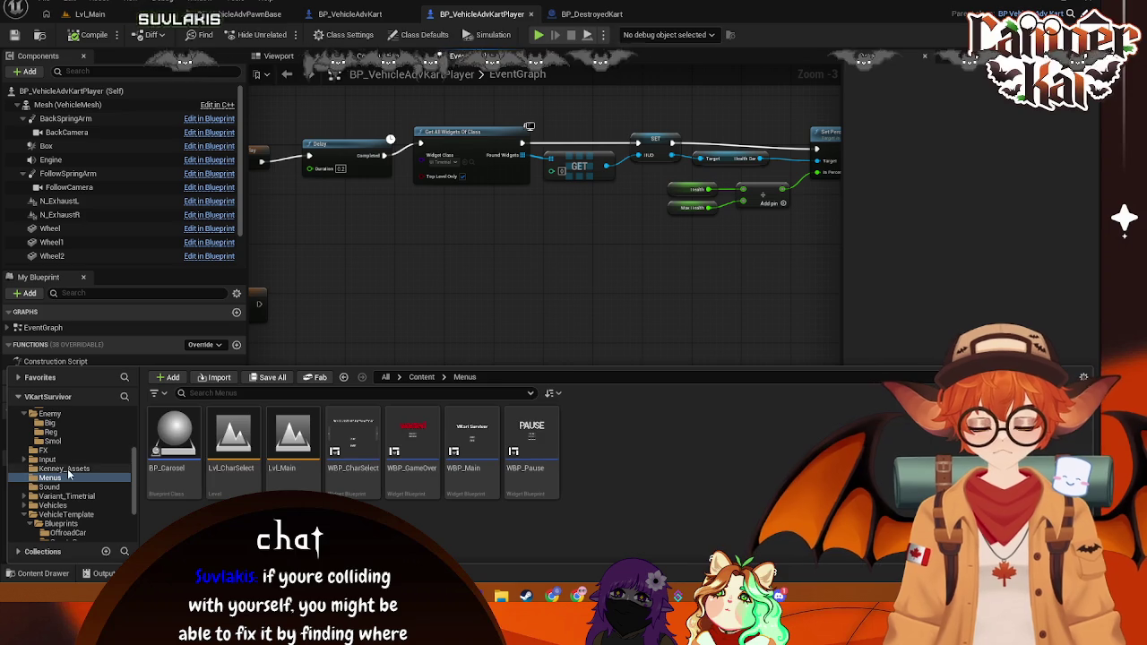
{"action": "left_click", "coordinate": [62, 468]}
{"action": "left_click", "coordinate": [65, 496]}
{"action": "double_click", "coordinate": [173, 435]}
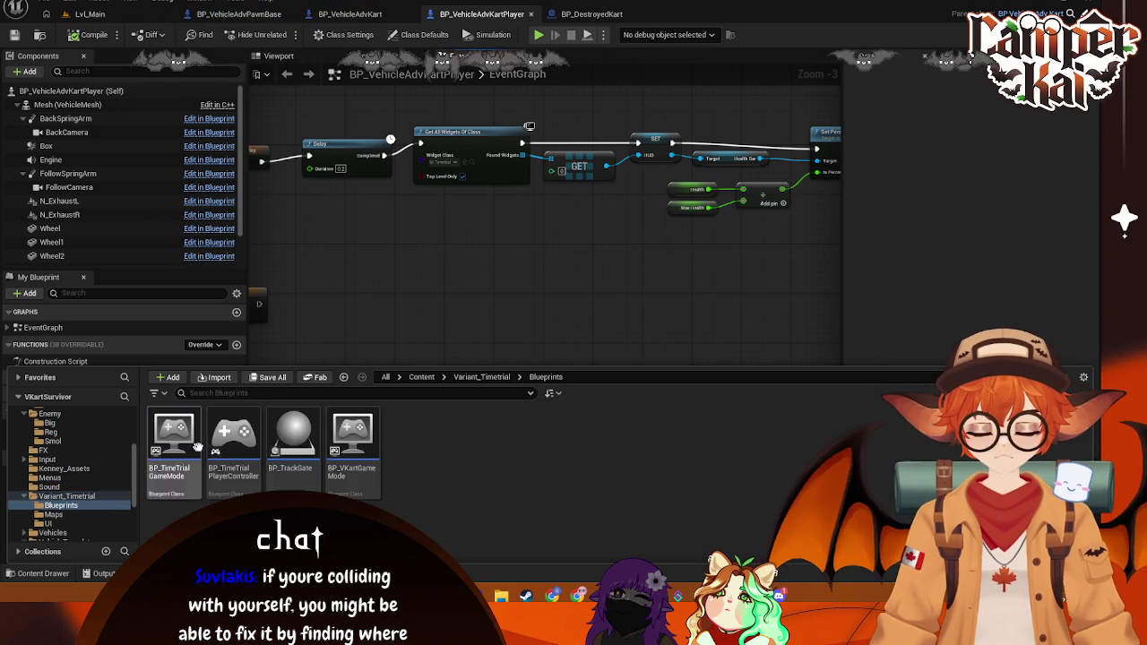
{"action": "left_click", "coordinate": [63, 523]}
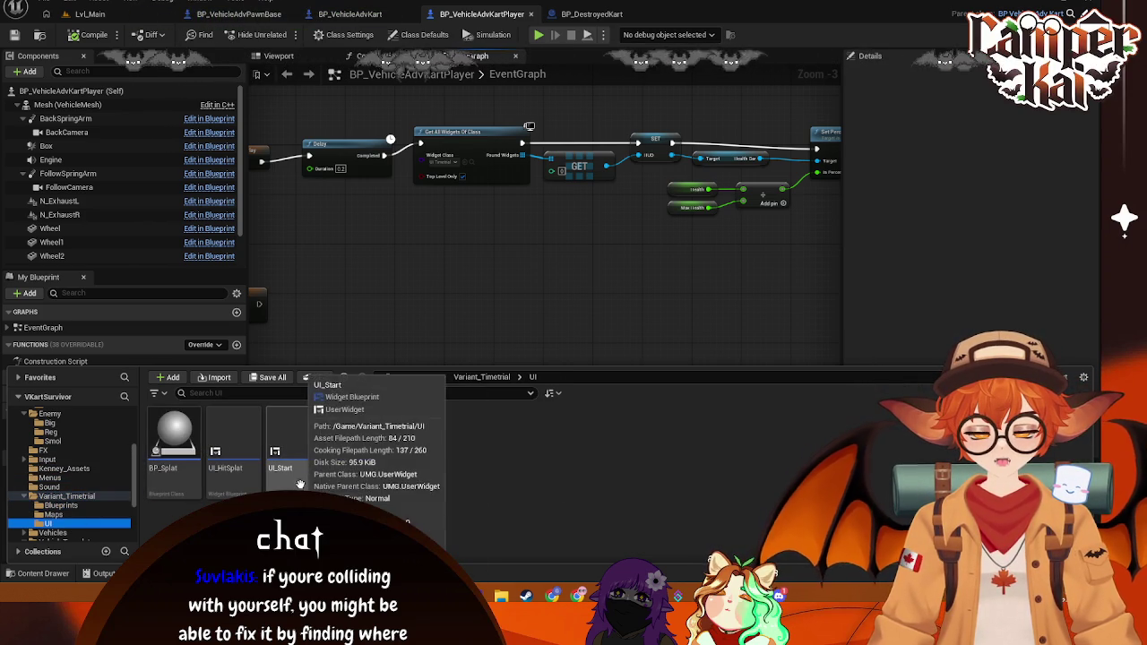
{"action": "left_click", "coordinate": [240, 458]}
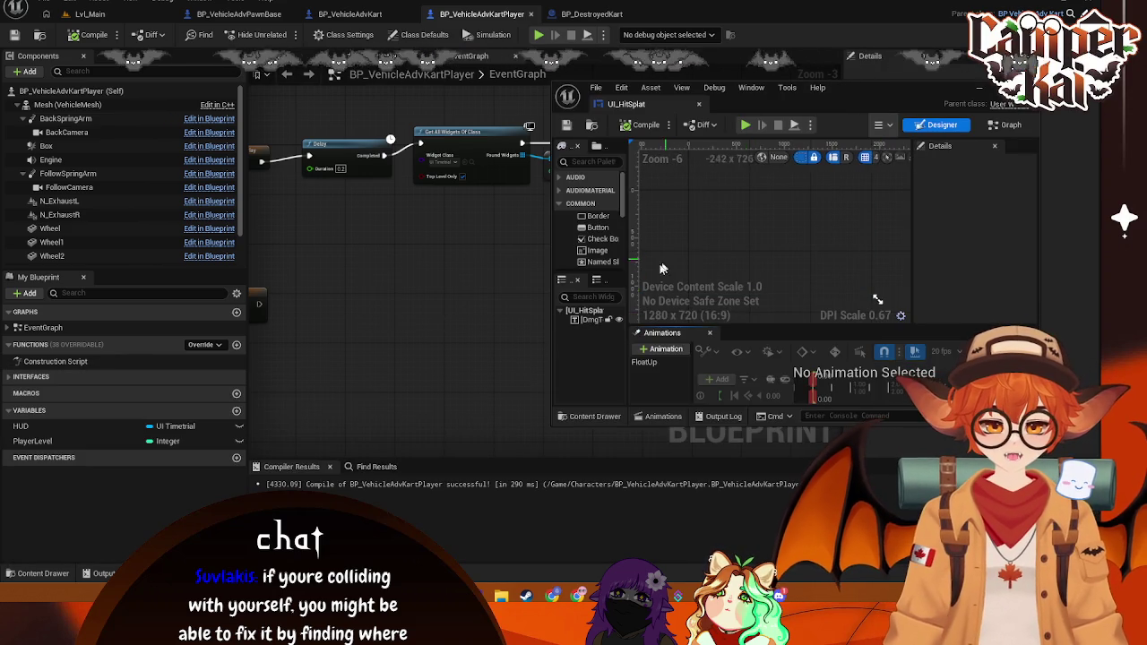
Step: Inspect the DmgText widget in UI_HitSplat, then close the UI_HitSplat editor
{"action": "left_click", "coordinate": [704, 208]}
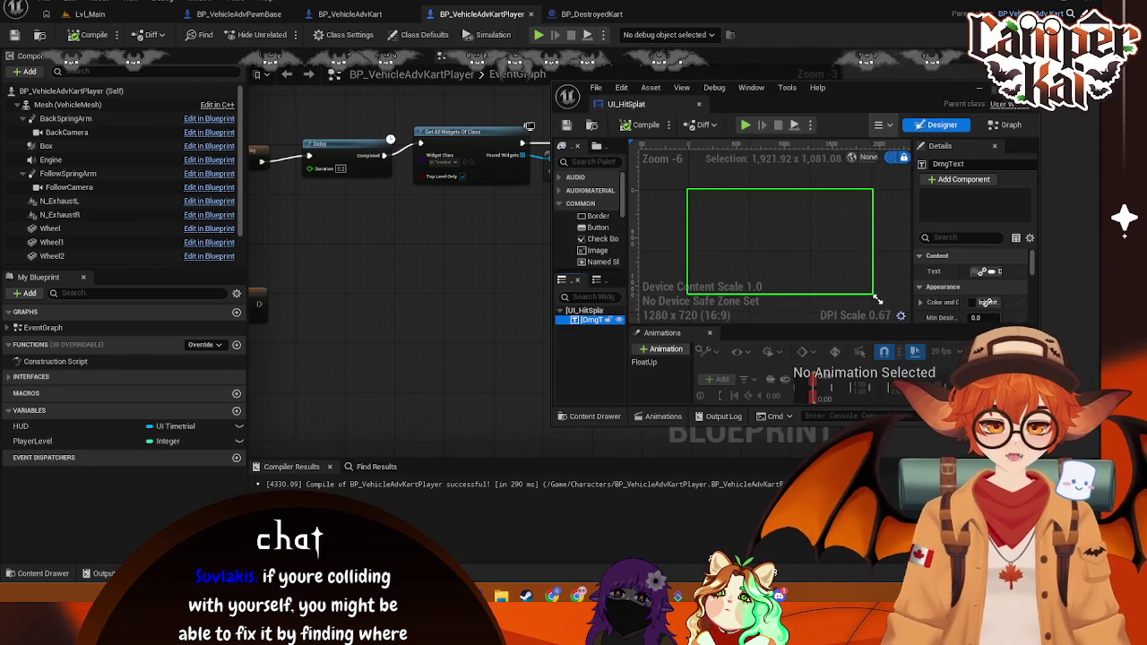
{"action": "key", "text": "super+Up"}
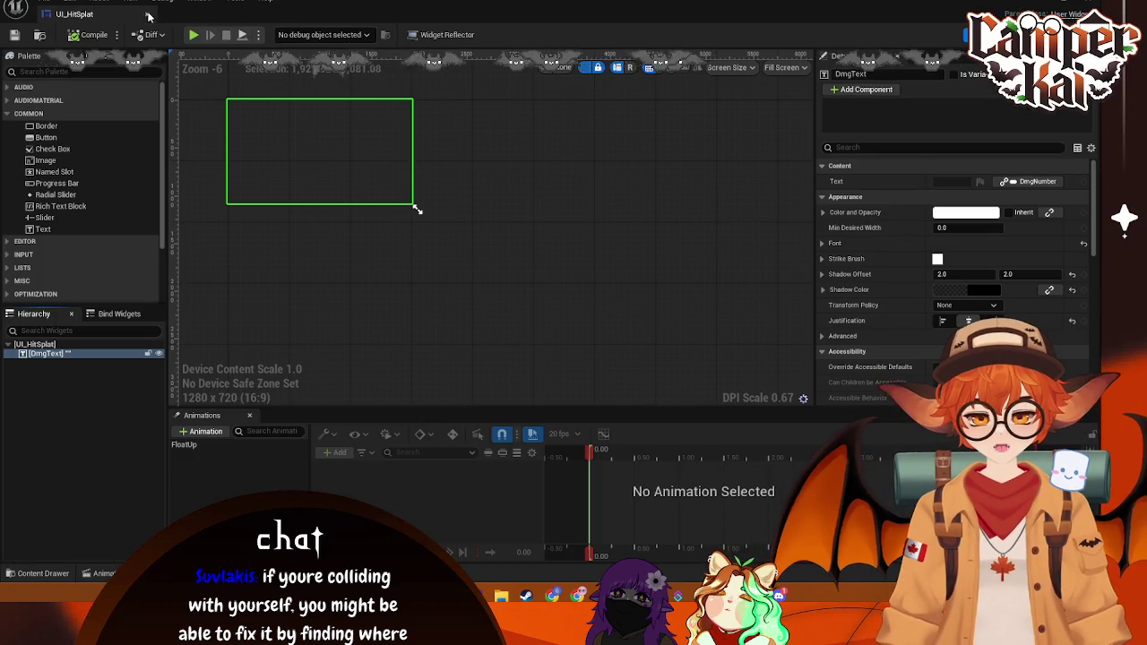
{"action": "left_click", "coordinate": [149, 16]}
Step: Review UI_Timetrial's Update Time graph and EventGraph timer nodes, then open BP_Splat
{"action": "left_click", "coordinate": [43, 573]}
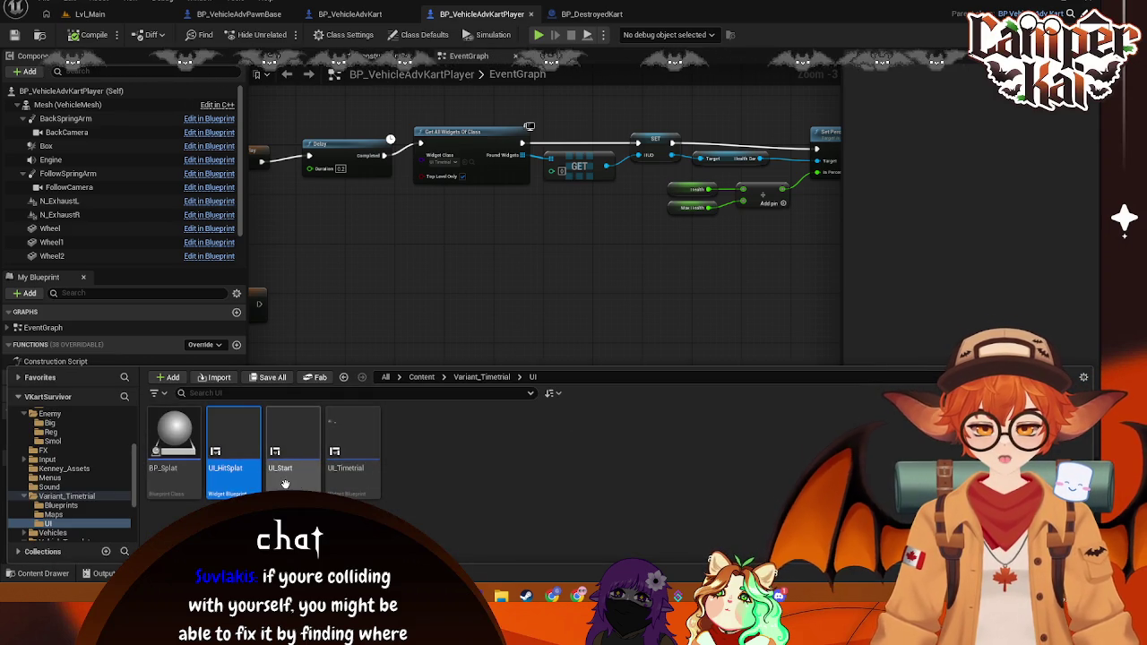
{"action": "double_click", "coordinate": [353, 452]}
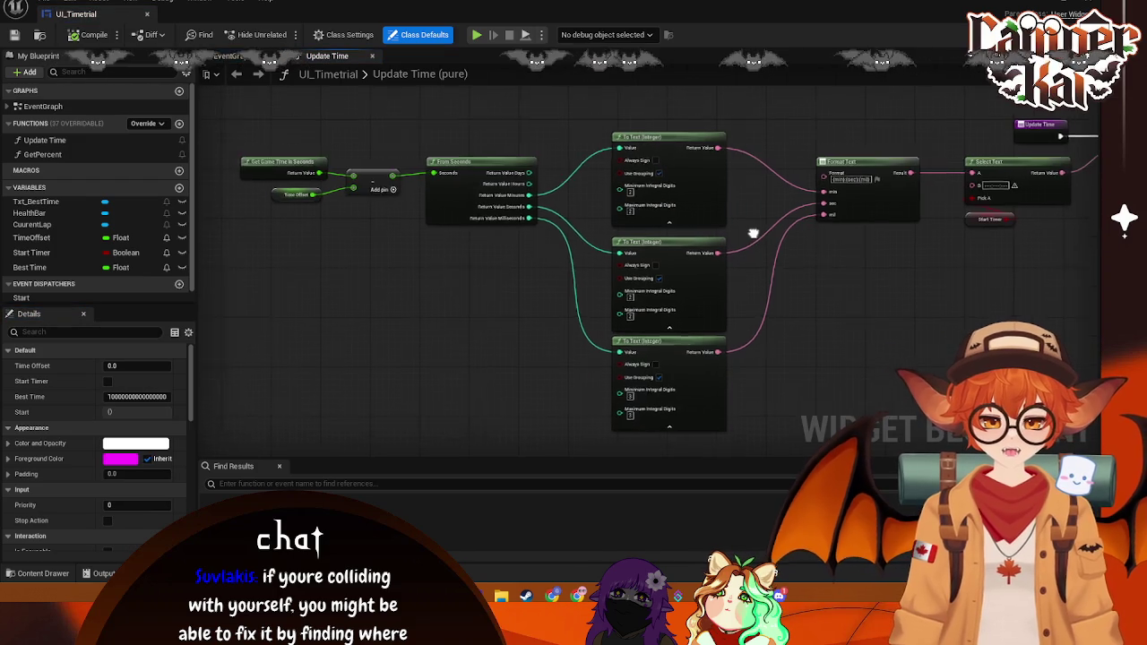
{"action": "mouse_move", "coordinate": [785, 262]}
{"action": "left_mouse_down"}
{"action": "mouse_move", "coordinate": [501, 284]}
{"action": "mouse_move", "coordinate": [942, 282]}
{"action": "mouse_move", "coordinate": [577, 257]}
{"action": "mouse_move", "coordinate": [770, 267]}
{"action": "left_mouse_up"}
{"action": "left_click", "coordinate": [244, 58]}
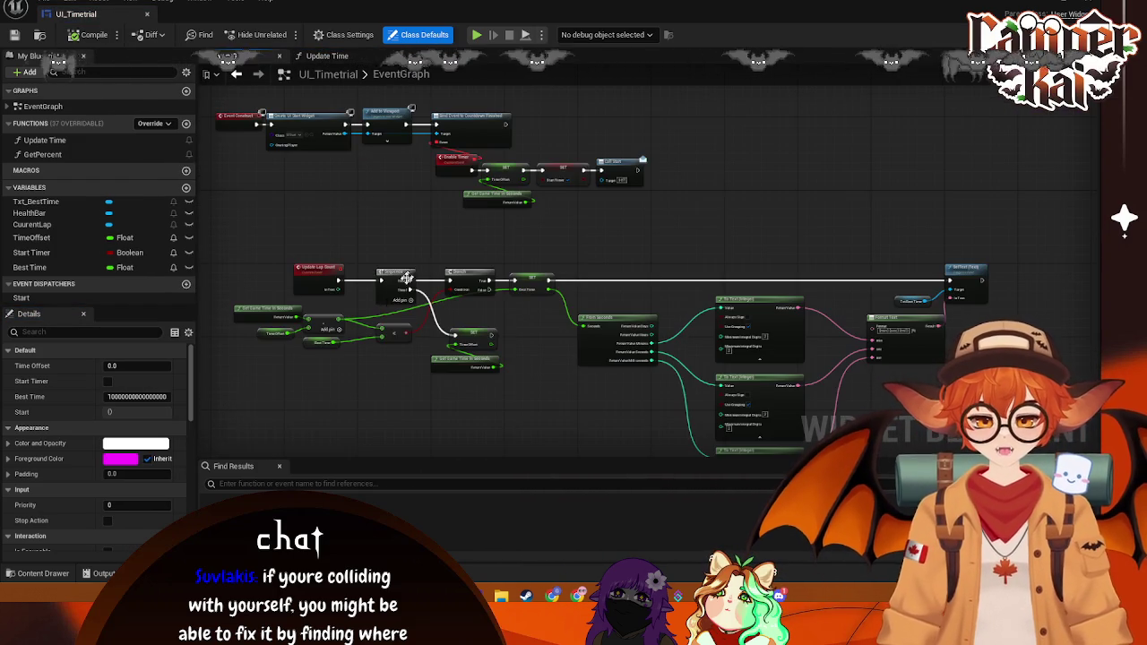
{"action": "left_click_drag", "start_coordinate": [424, 351], "coordinate": [424, 272]}
{"action": "scroll", "coordinate": [503, 258], "scroll_direction": "up", "scroll_amount": 2}
{"action": "mouse_move", "coordinate": [503, 258]}
{"action": "left_mouse_down"}
{"action": "mouse_move", "coordinate": [560, 331]}
{"action": "mouse_move", "coordinate": [730, 340]}
{"action": "mouse_move", "coordinate": [674, 375]}
{"action": "mouse_move", "coordinate": [648, 431]}
{"action": "mouse_move", "coordinate": [681, 449]}
{"action": "mouse_move", "coordinate": [627, 358]}
{"action": "mouse_move", "coordinate": [769, 206]}
{"action": "mouse_move", "coordinate": [510, 167]}
{"action": "mouse_move", "coordinate": [548, 102]}
{"action": "mouse_move", "coordinate": [841, 261]}
{"action": "mouse_move", "coordinate": [792, 295]}
{"action": "mouse_move", "coordinate": [923, 368]}
{"action": "left_mouse_up"}
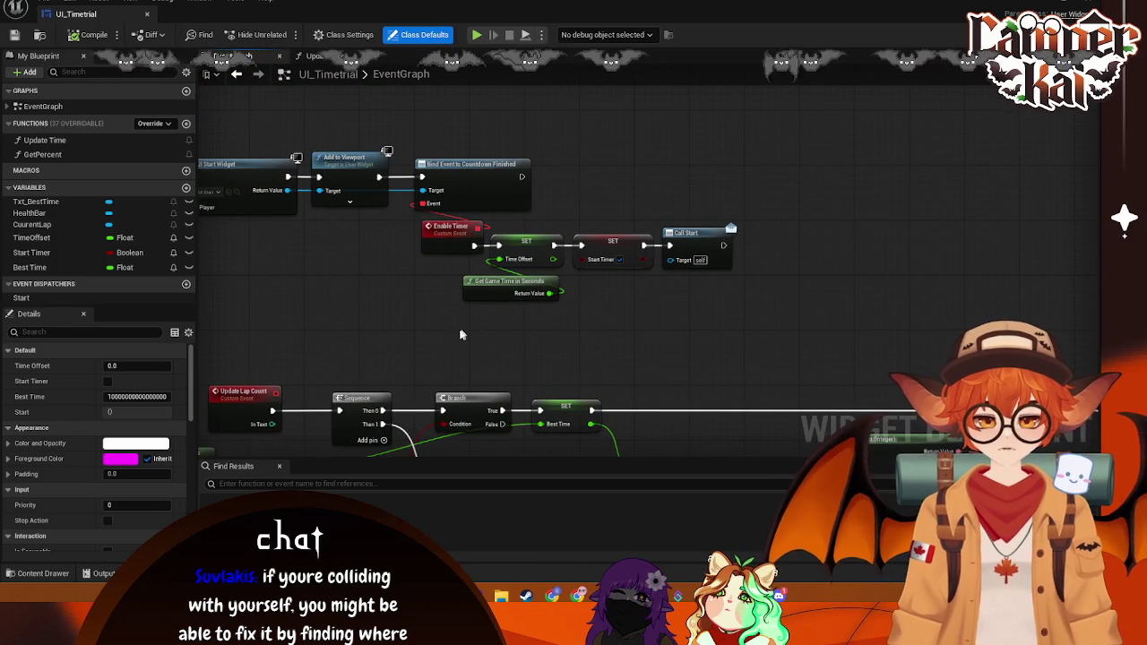
{"action": "left_click_drag", "start_coordinate": [463, 334], "coordinate": [552, 338]}
{"action": "left_click", "coordinate": [40, 573]}
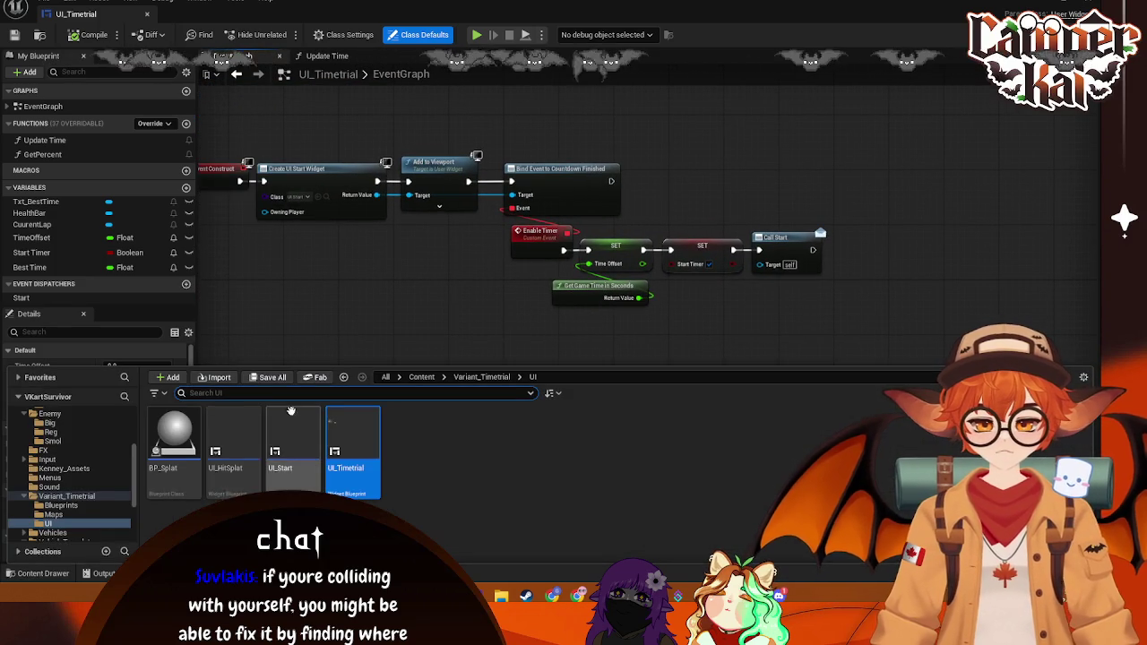
{"action": "double_click", "coordinate": [173, 437]}
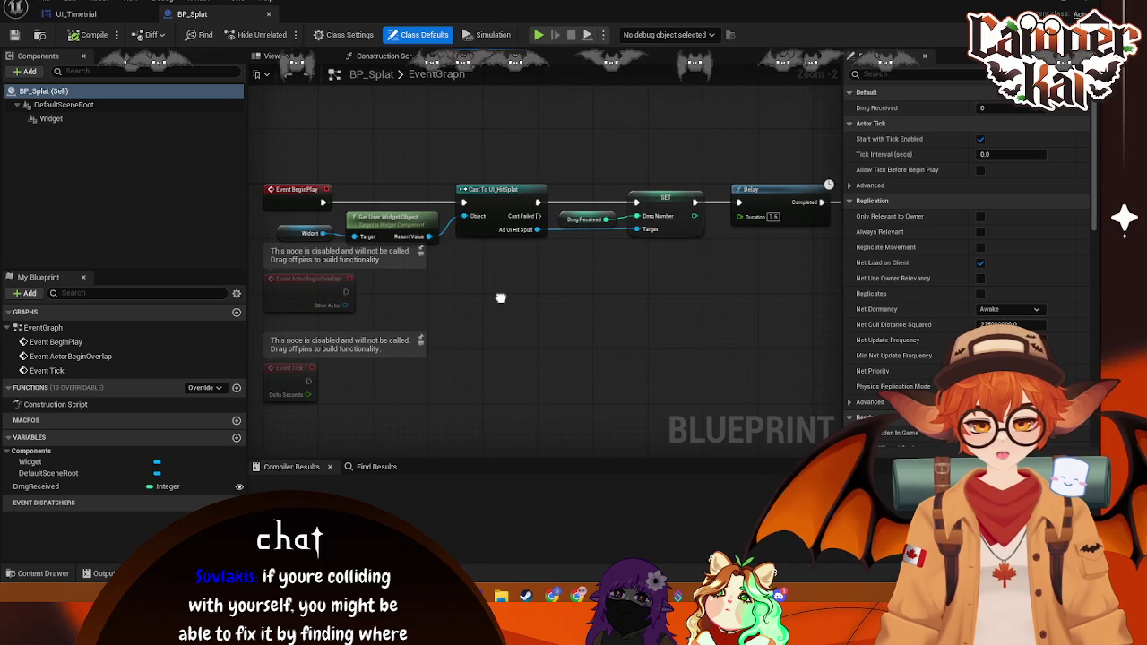
Step: Inspect BP_Splat's BeginPlay chain: cast to UI_HitSplat, set DmgNumber, 1.5 s delay, Destroy Actor
{"action": "left_click", "coordinate": [303, 231]}
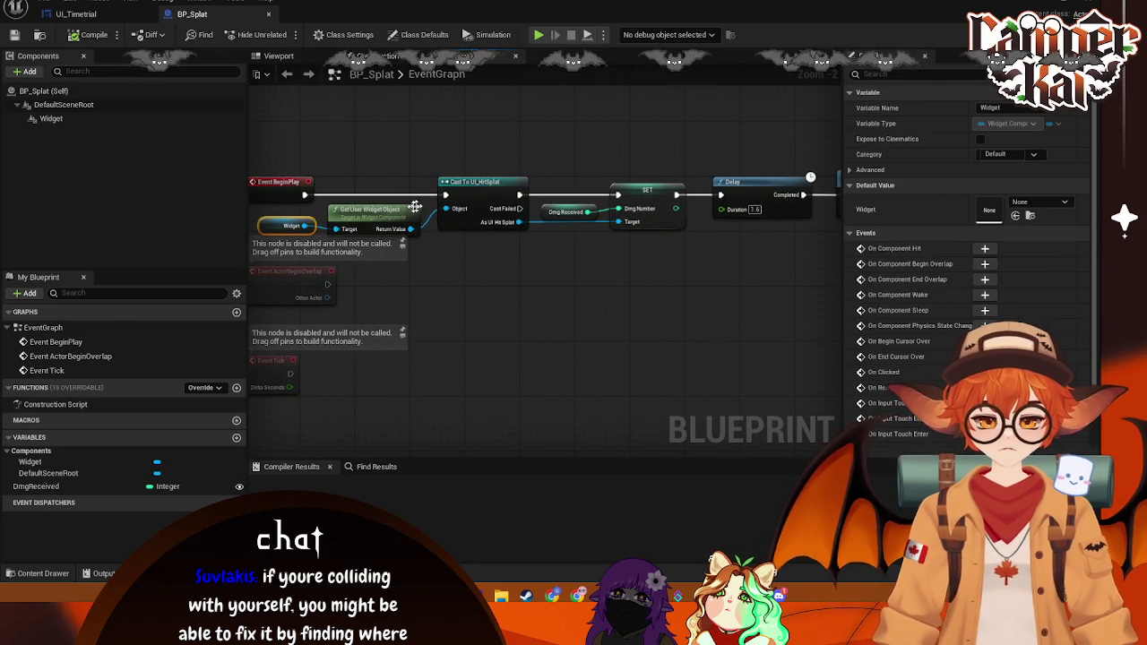
{"action": "left_click_drag", "start_coordinate": [626, 263], "coordinate": [530, 283]}
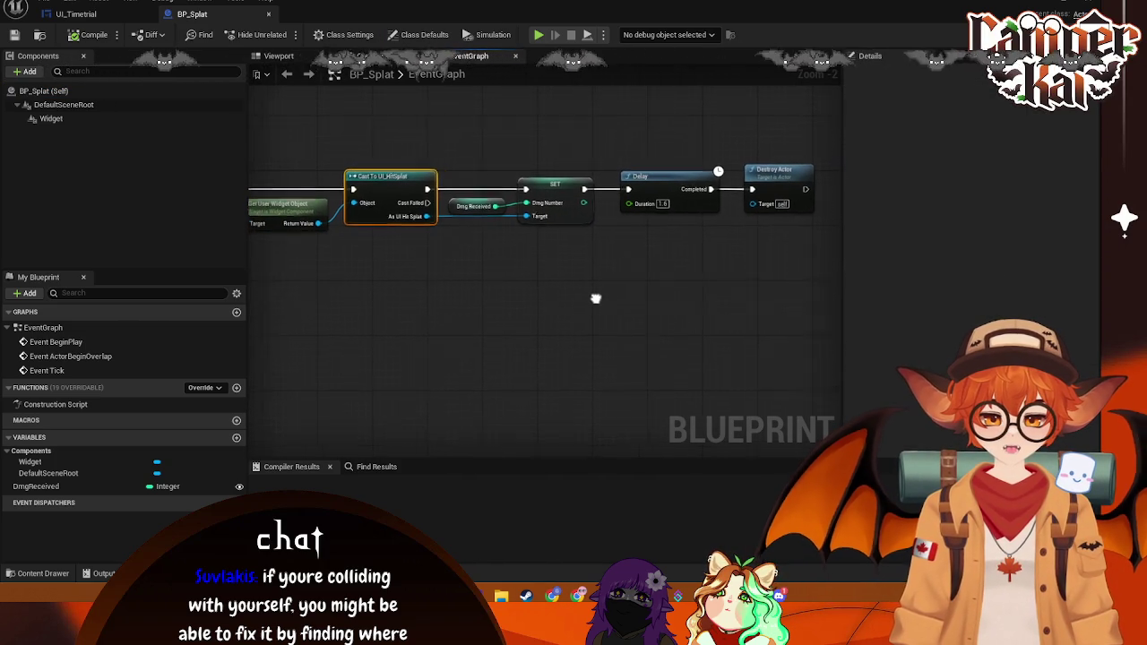
{"action": "left_click", "coordinate": [480, 203]}
{"action": "left_click_drag", "start_coordinate": [635, 251], "coordinate": [560, 220]}
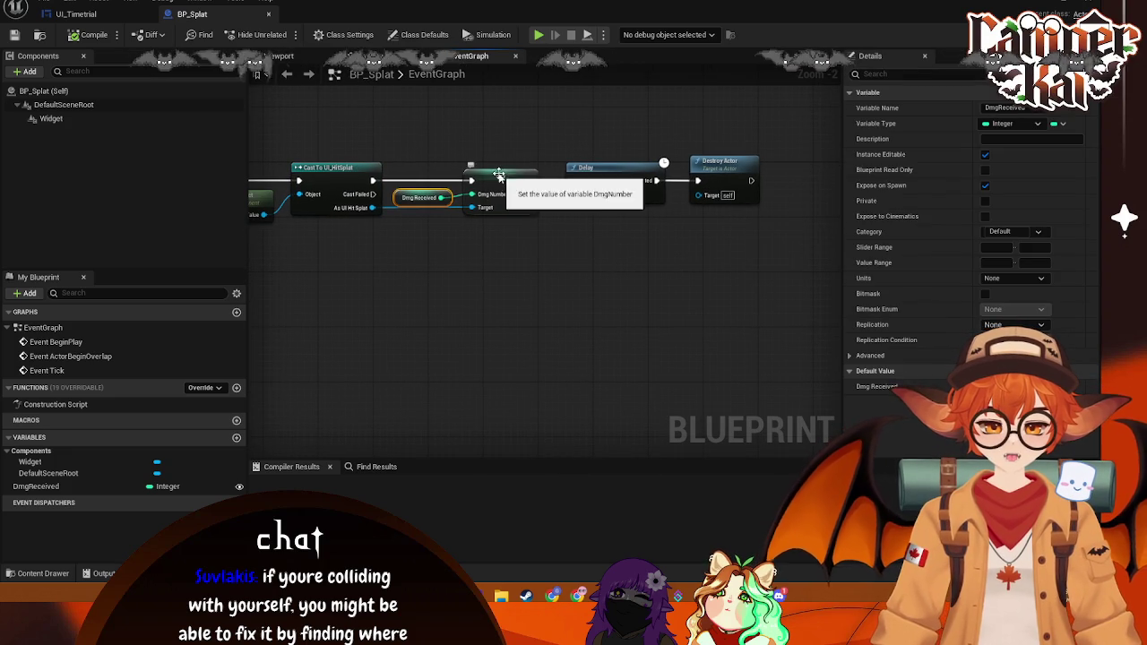
{"action": "mouse_move", "coordinate": [453, 266]}
{"action": "left_mouse_down"}
{"action": "mouse_move", "coordinate": [686, 296]}
{"action": "mouse_move", "coordinate": [479, 256]}
{"action": "mouse_move", "coordinate": [510, 294]}
{"action": "left_mouse_up"}
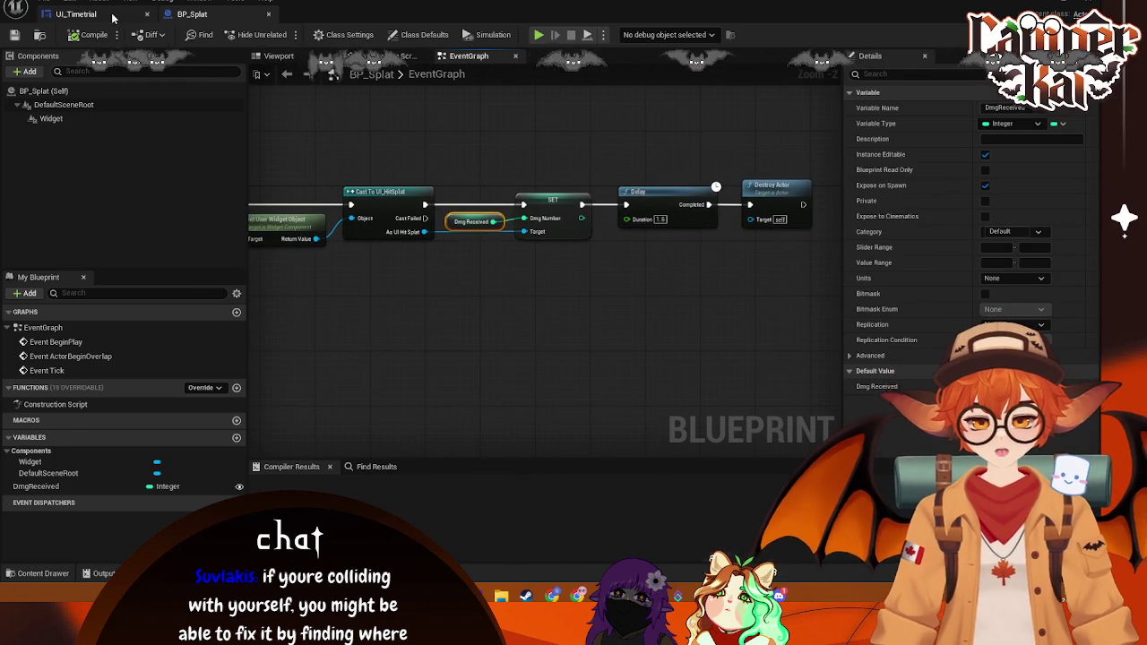
{"action": "left_click", "coordinate": [114, 16]}
Step: Browse the Characters and Enemy folders, then return to the BP_VehicleAdvKart blueprint window
{"action": "left_click", "coordinate": [42, 573]}
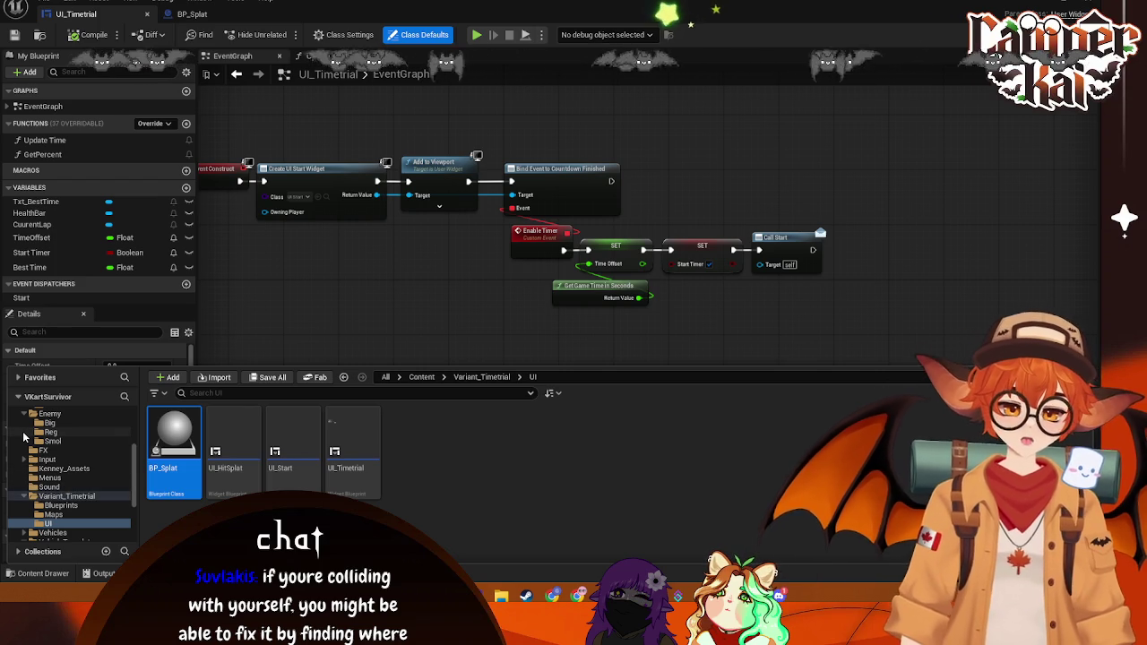
{"action": "scroll", "coordinate": [45, 448], "scroll_direction": "up", "scroll_amount": 3}
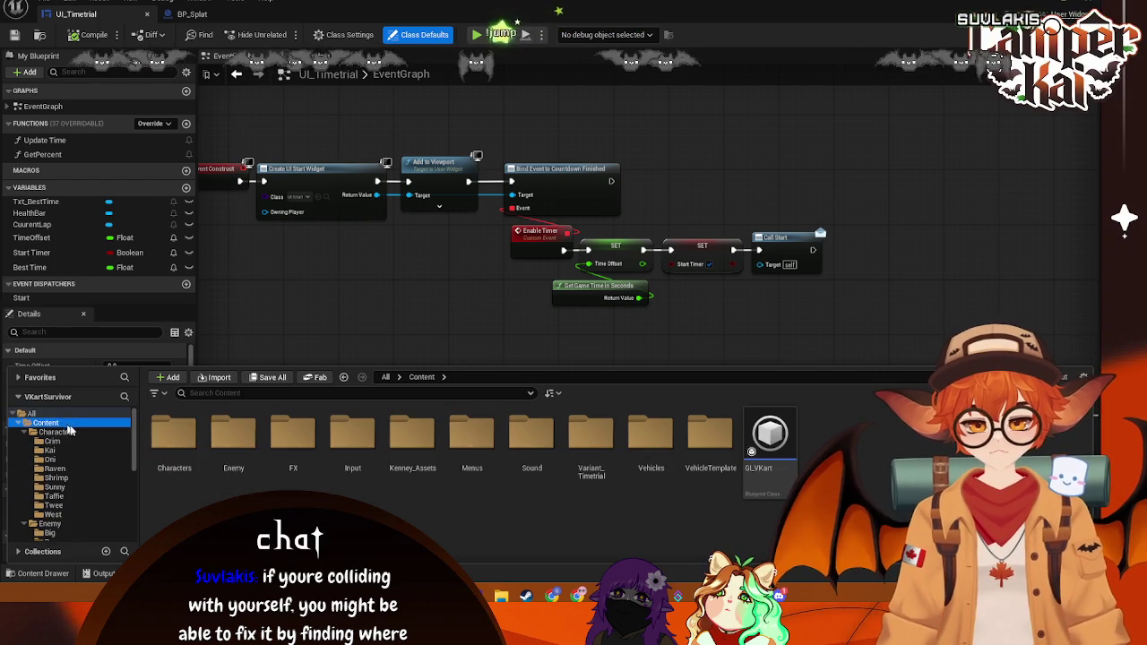
{"action": "left_click", "coordinate": [56, 432]}
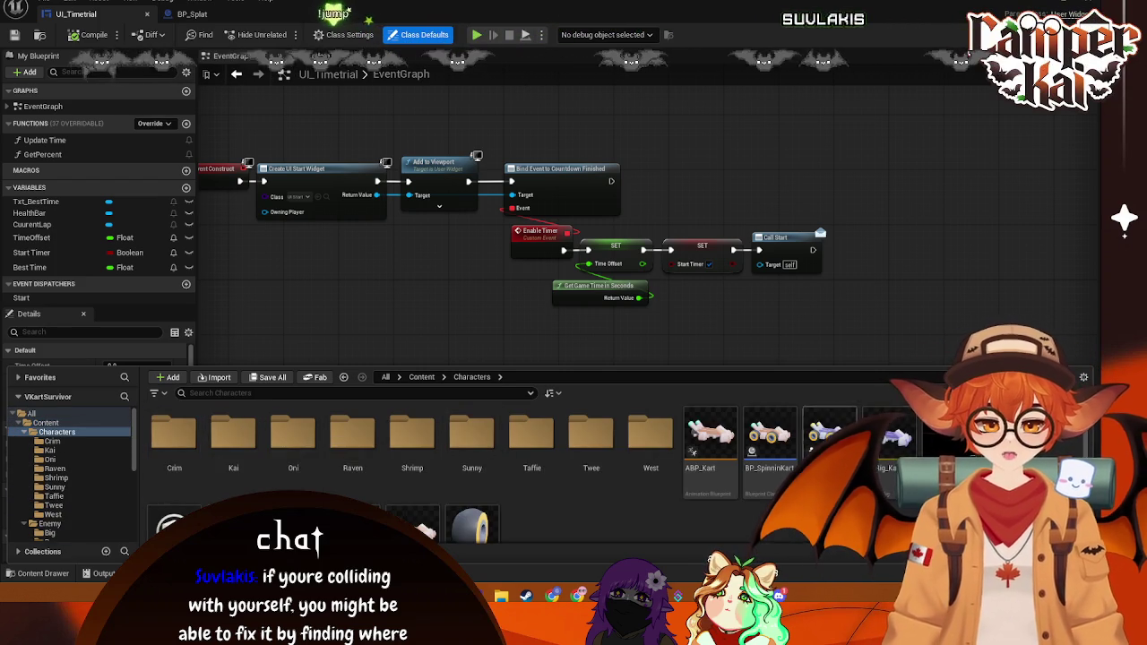
{"action": "scroll", "coordinate": [707, 475], "scroll_direction": "down", "scroll_amount": 1}
{"action": "scroll", "coordinate": [550, 494], "scroll_direction": "up", "scroll_amount": 1}
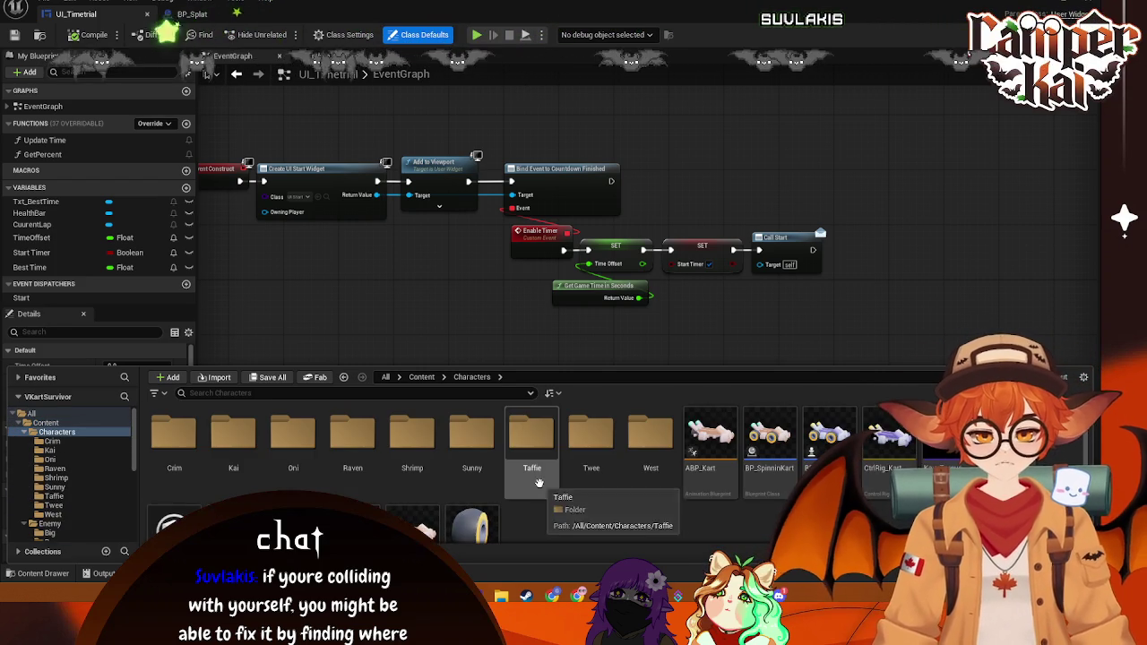
{"action": "left_click", "coordinate": [810, 451]}
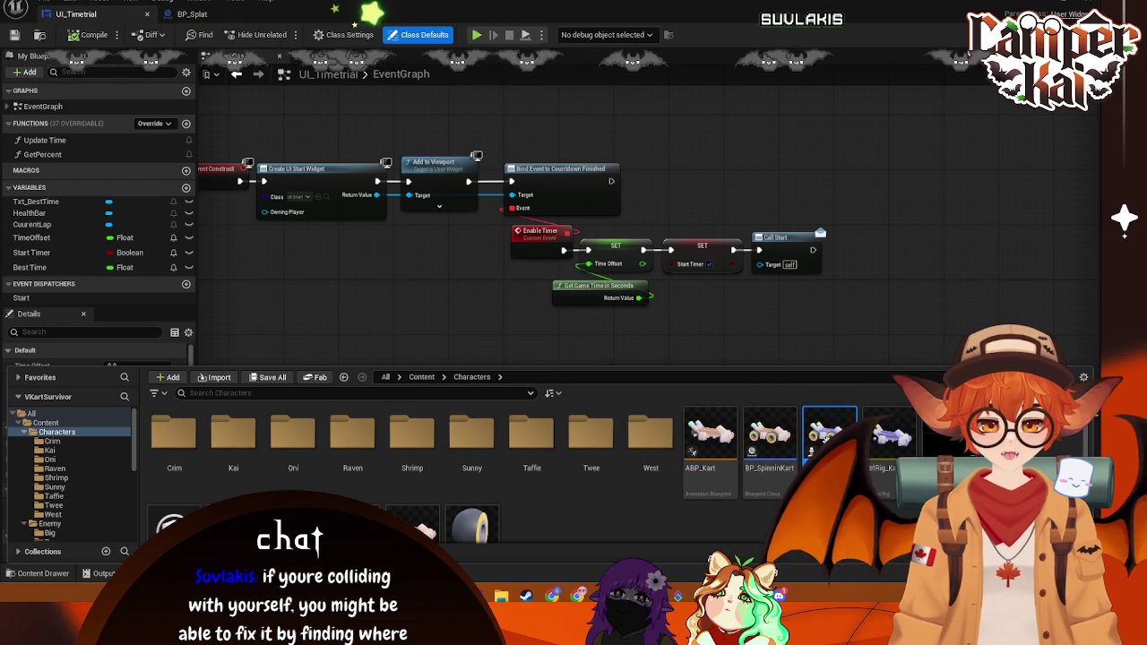
{"action": "scroll", "coordinate": [70, 506], "scroll_direction": "down", "scroll_amount": 2}
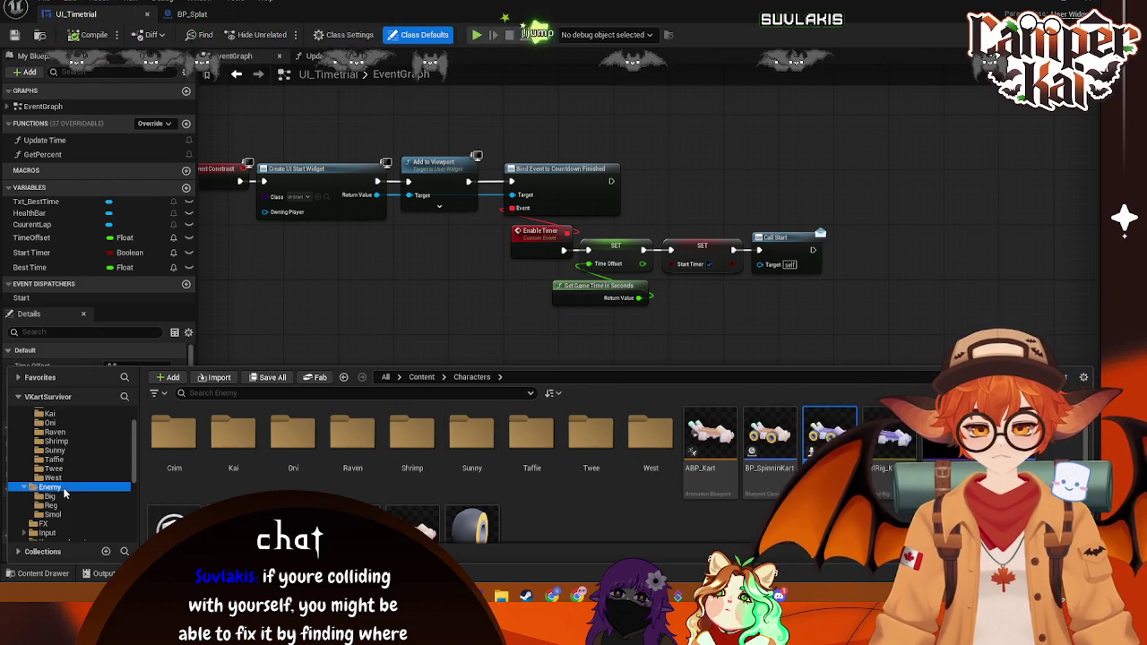
{"action": "left_click", "coordinate": [475, 317]}
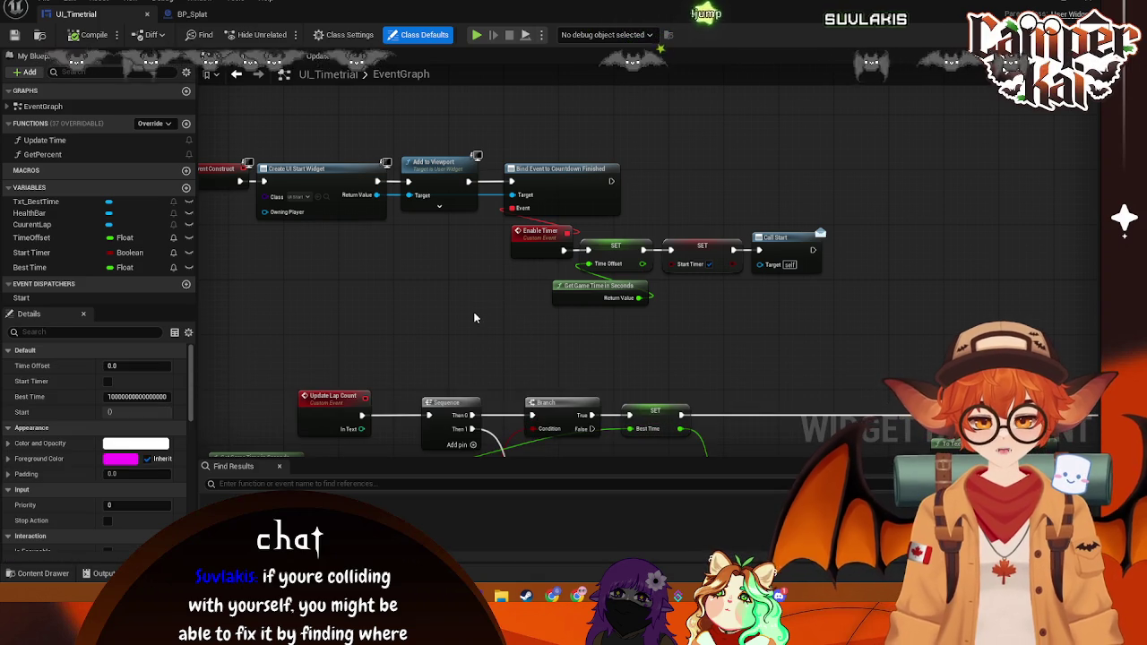
{"action": "mouse_move", "coordinate": [486, 318]}
{"action": "left_mouse_down"}
{"action": "mouse_move", "coordinate": [685, 314]}
{"action": "mouse_move", "coordinate": [598, 322]}
{"action": "left_mouse_up"}
{"action": "key", "text": "alt+Tab"}
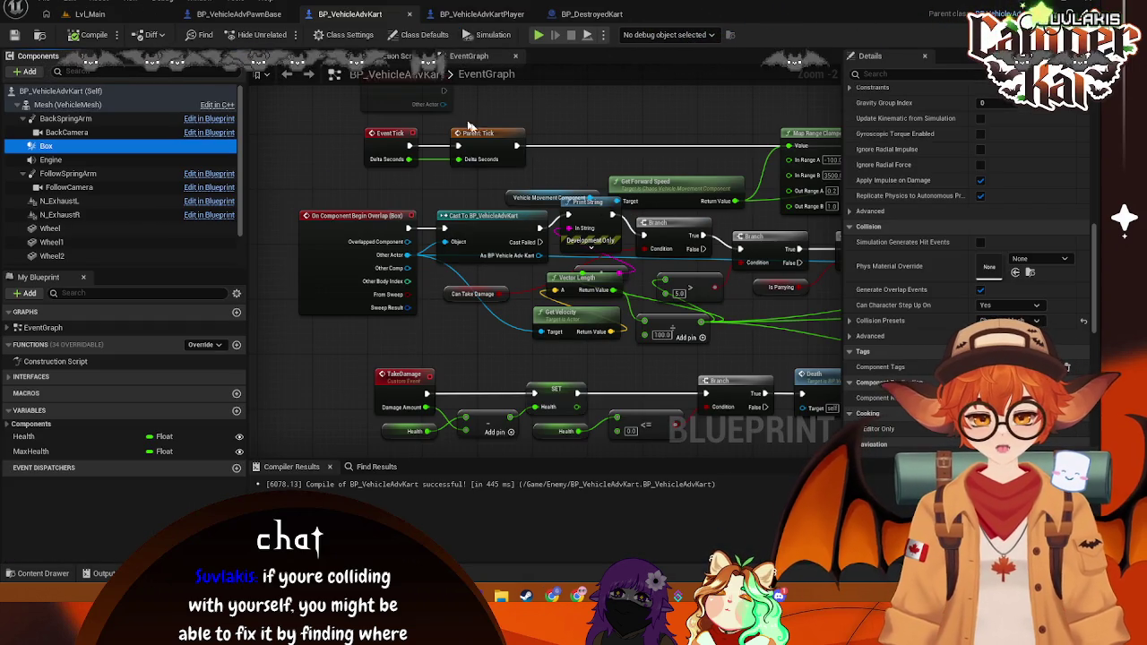
Step: Move the Death node further right in the TakeDamage chain
{"action": "mouse_move", "coordinate": [625, 145]}
{"action": "left_mouse_down"}
{"action": "mouse_move", "coordinate": [543, 358]}
{"action": "mouse_move", "coordinate": [477, 199]}
{"action": "mouse_move", "coordinate": [631, 208]}
{"action": "mouse_move", "coordinate": [566, 167]}
{"action": "mouse_move", "coordinate": [582, 298]}
{"action": "left_mouse_up"}
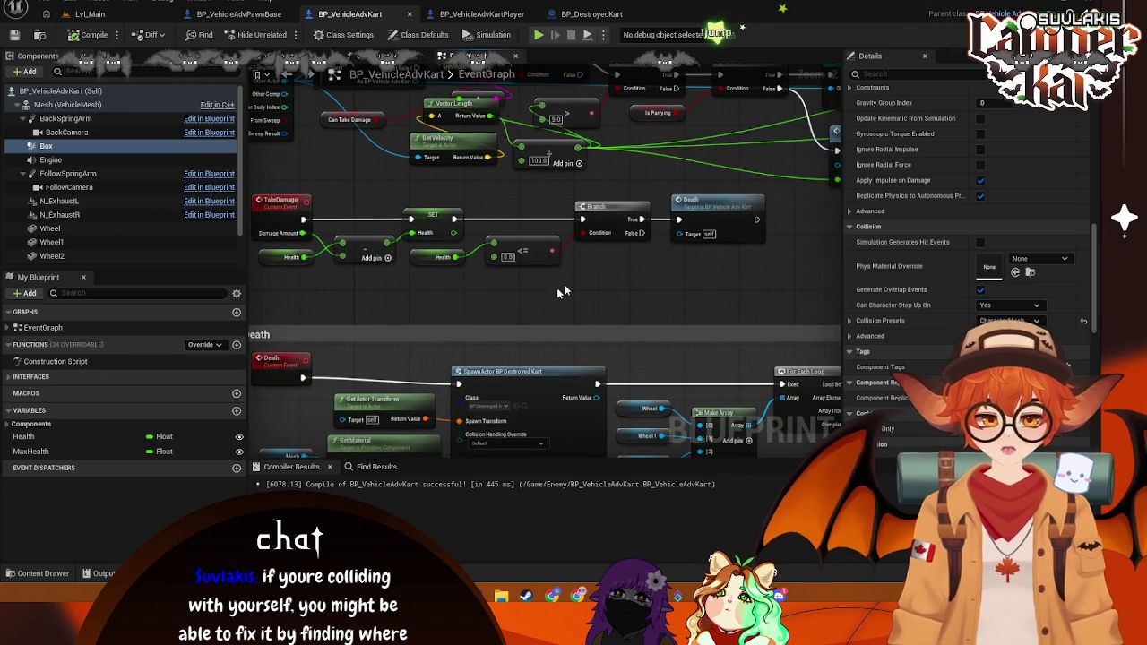
{"action": "mouse_move", "coordinate": [696, 218]}
{"action": "left_mouse_down"}
{"action": "mouse_move", "coordinate": [771, 214]}
{"action": "mouse_move", "coordinate": [757, 210]}
{"action": "left_mouse_up"}
{"action": "left_click_drag", "start_coordinate": [703, 278], "coordinate": [613, 269]}
{"action": "left_click_drag", "start_coordinate": [679, 185], "coordinate": [688, 196]}
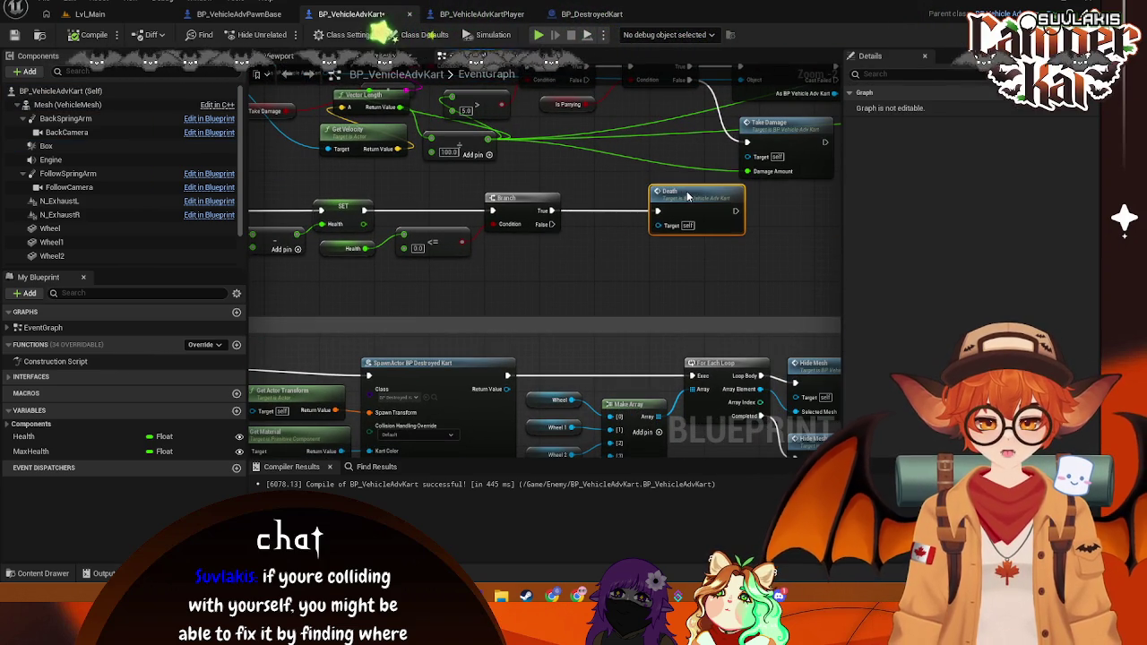
{"action": "left_click_drag", "start_coordinate": [532, 283], "coordinate": [666, 260]}
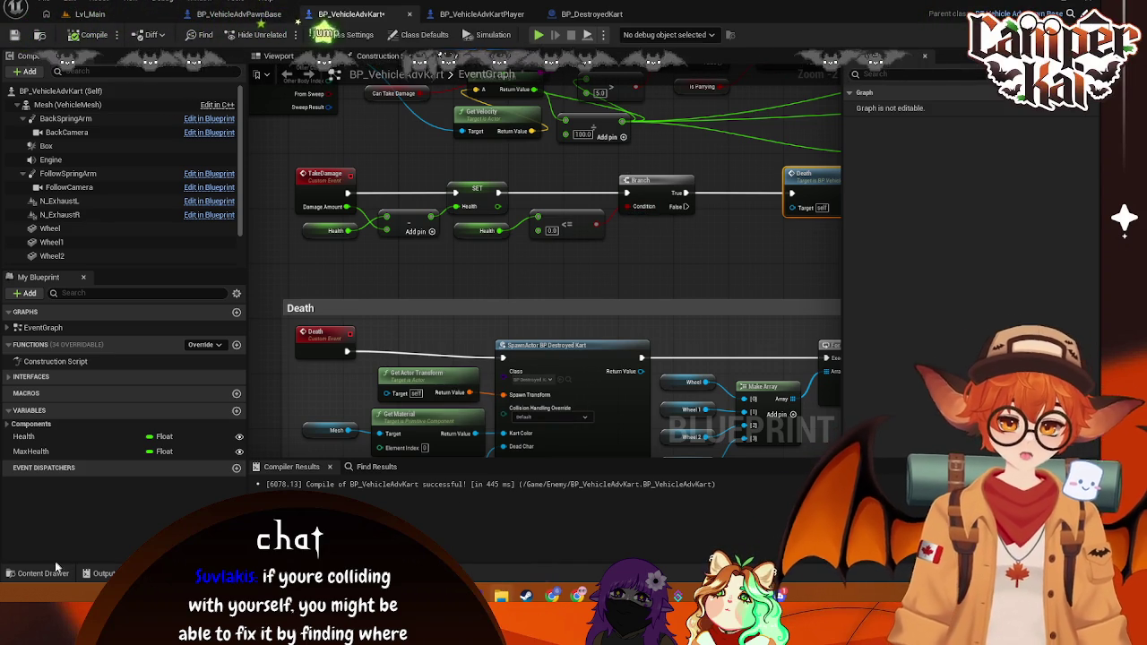
Step: Shift the Branch node right and try the action menu from the health SET exec pin
{"action": "key", "text": "ctrl+space"}
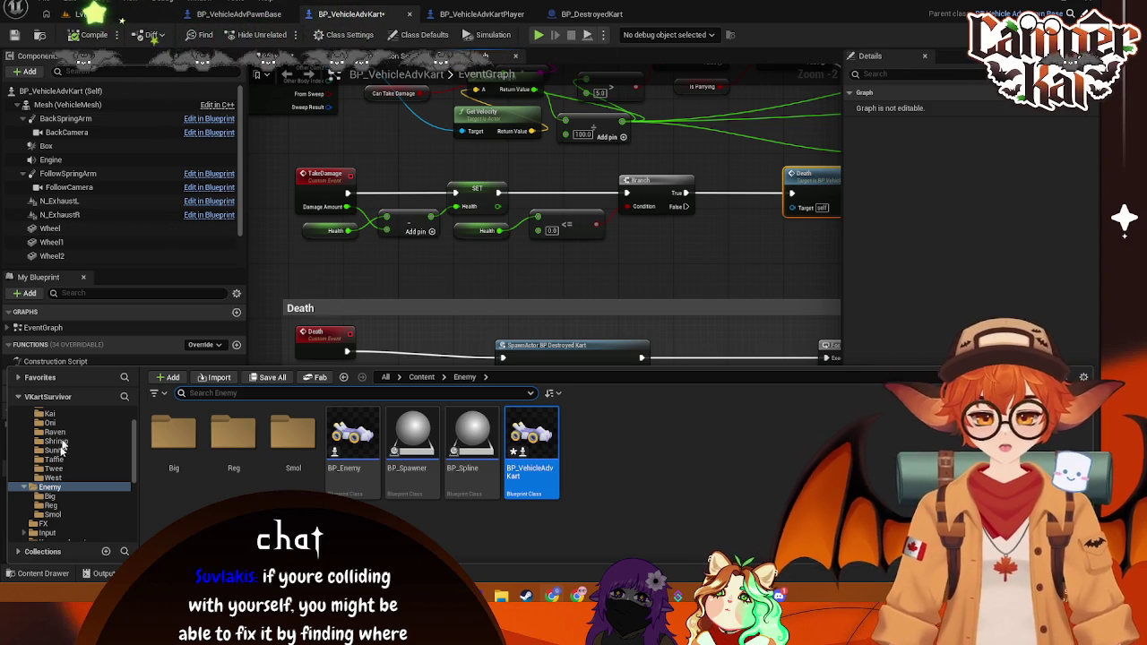
{"action": "scroll", "coordinate": [56, 461], "scroll_direction": "up", "scroll_amount": 2}
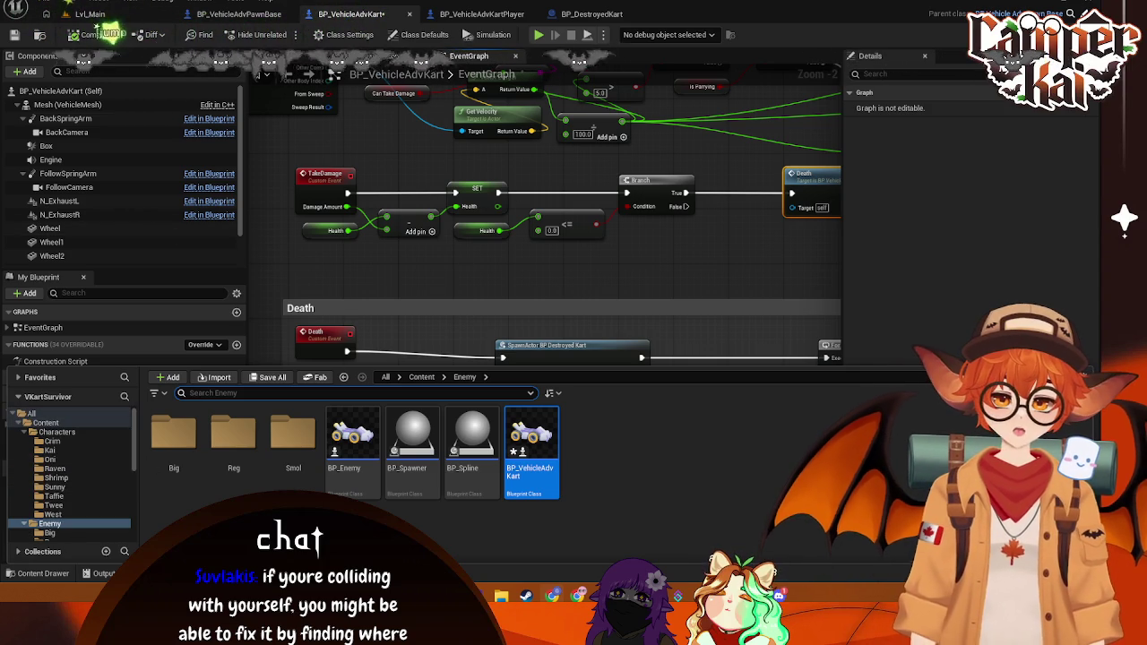
{"action": "left_click", "coordinate": [668, 206]}
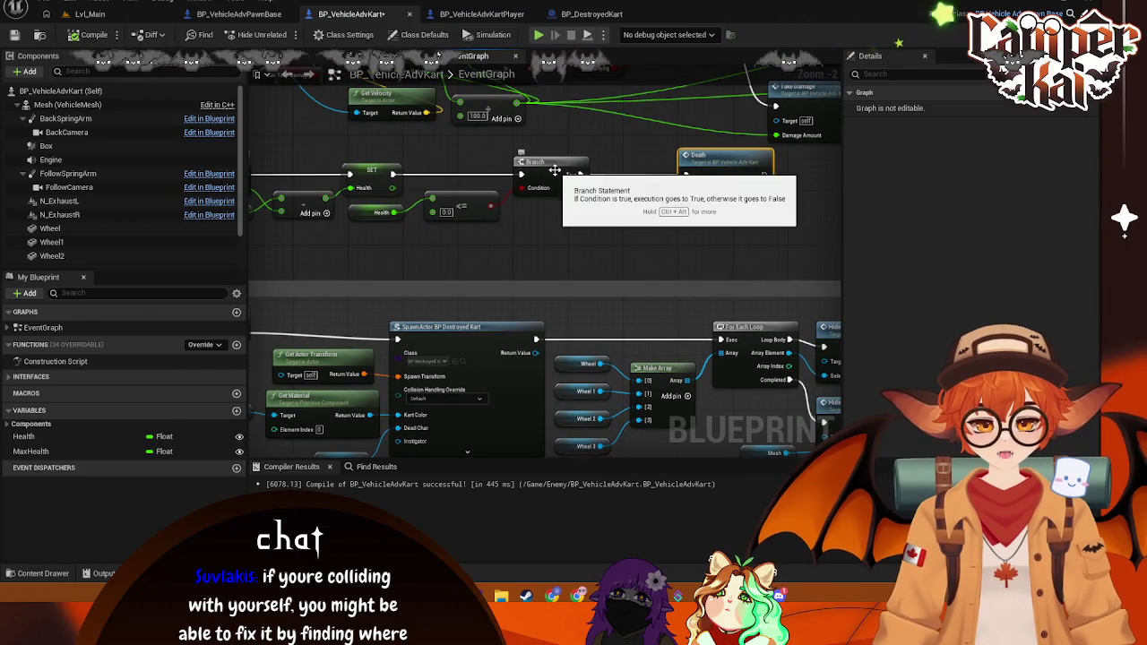
{"action": "left_click_drag", "start_coordinate": [574, 182], "coordinate": [627, 182]}
{"action": "left_click_drag", "start_coordinate": [497, 202], "coordinate": [551, 206]}
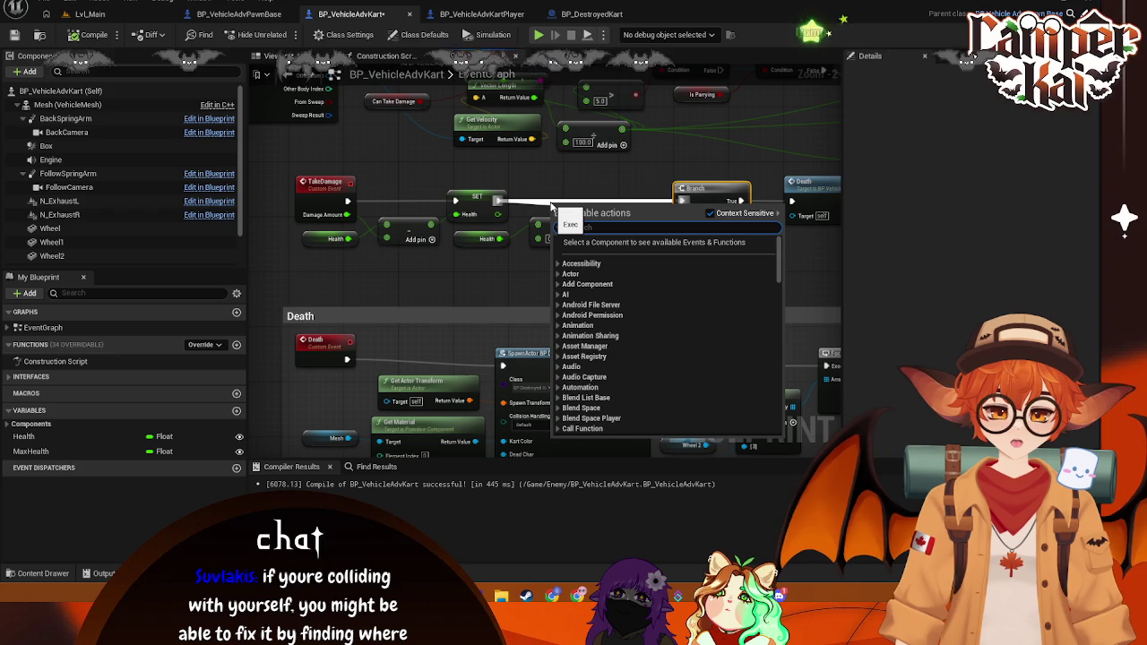
{"action": "left_click", "coordinate": [466, 159]}
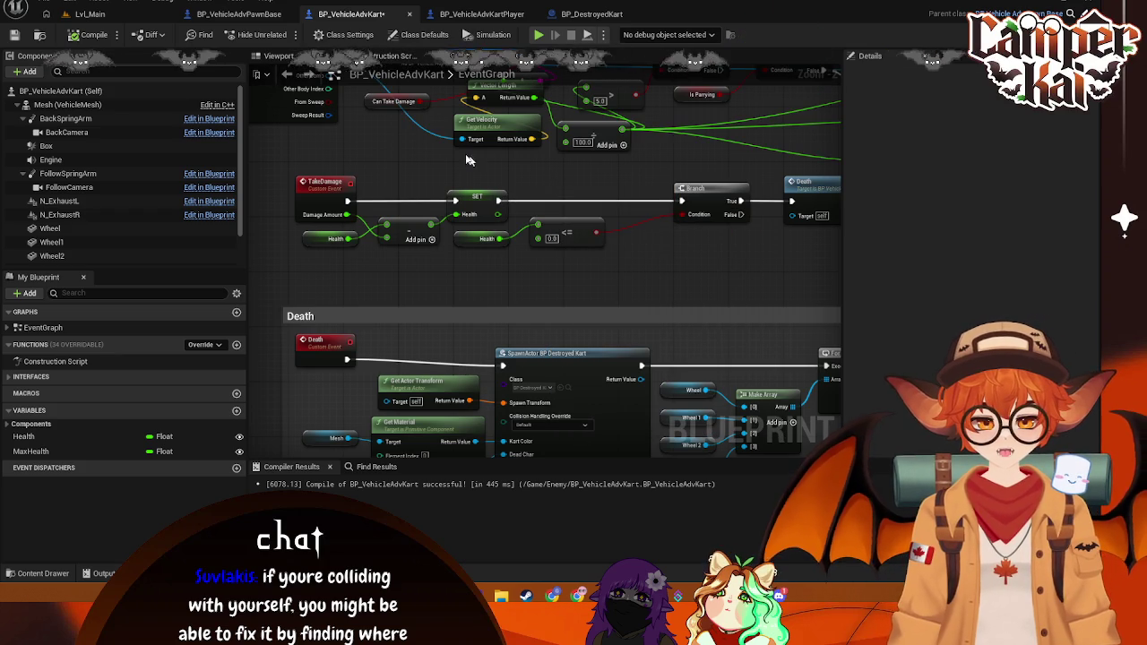
{"action": "left_click", "coordinate": [44, 573]}
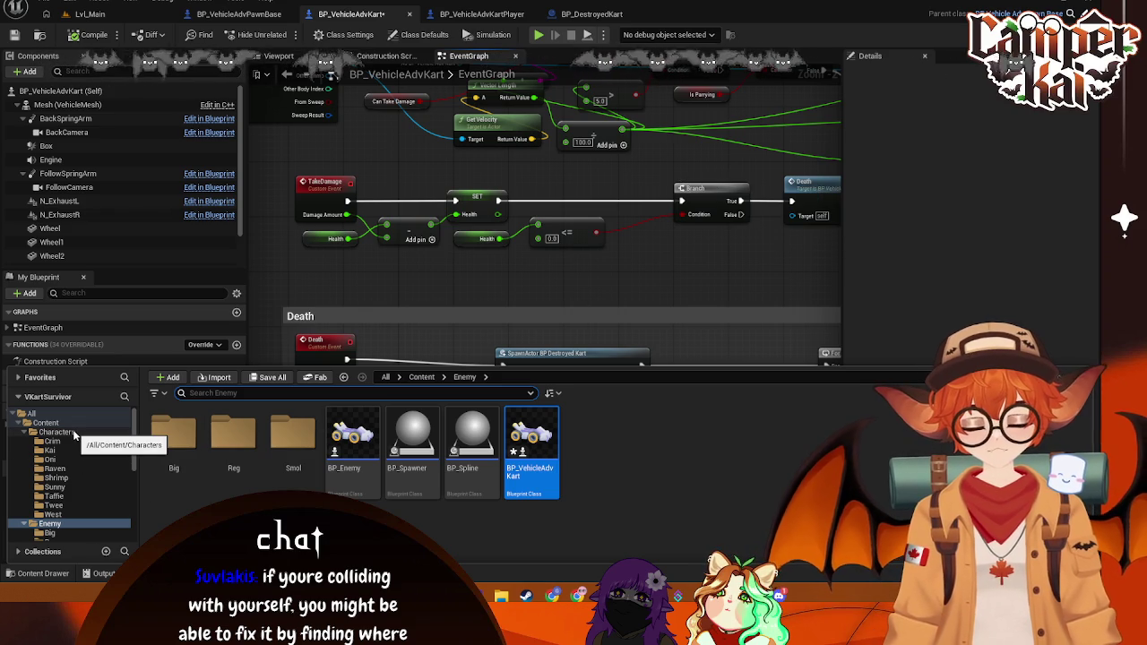
Step: Navigate via Menus to Variant_Timetrial/UI and open the UI_Timetrial widget
{"action": "scroll", "coordinate": [72, 511], "scroll_direction": "down", "scroll_amount": 3}
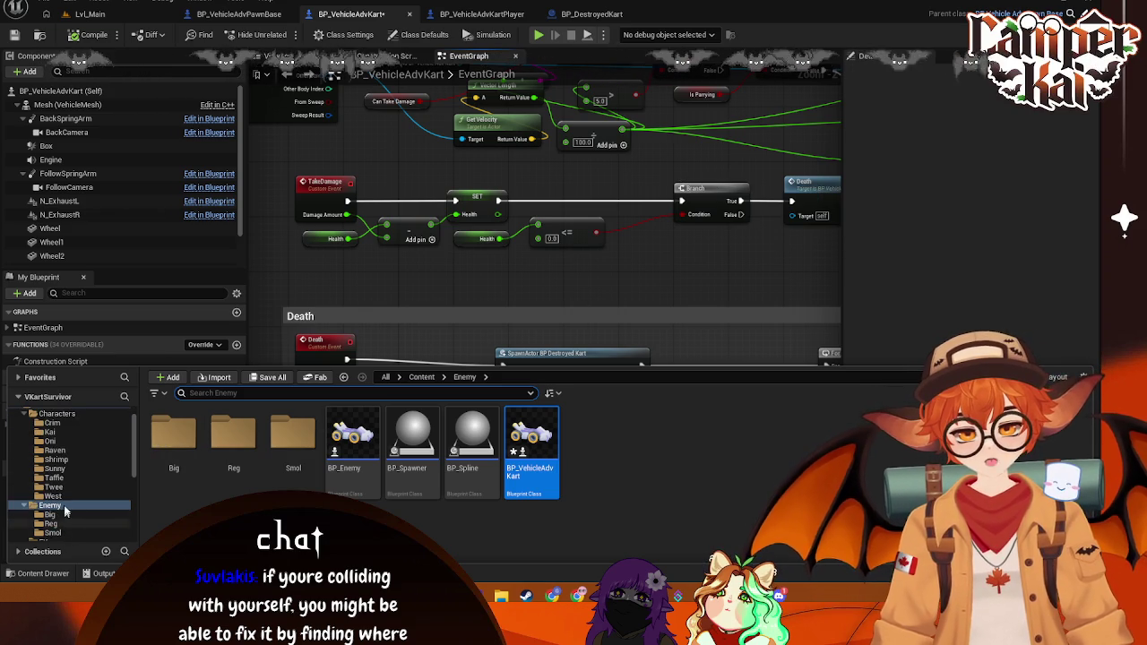
{"action": "left_click", "coordinate": [63, 478]}
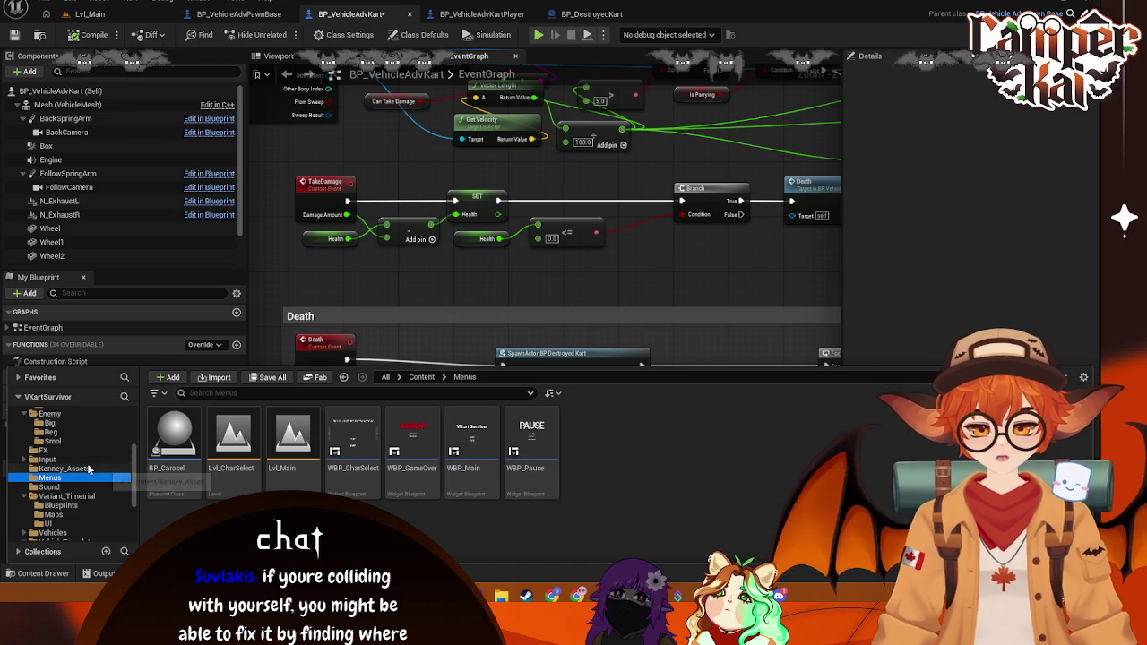
{"action": "scroll", "coordinate": [80, 449], "scroll_direction": "down", "scroll_amount": 3}
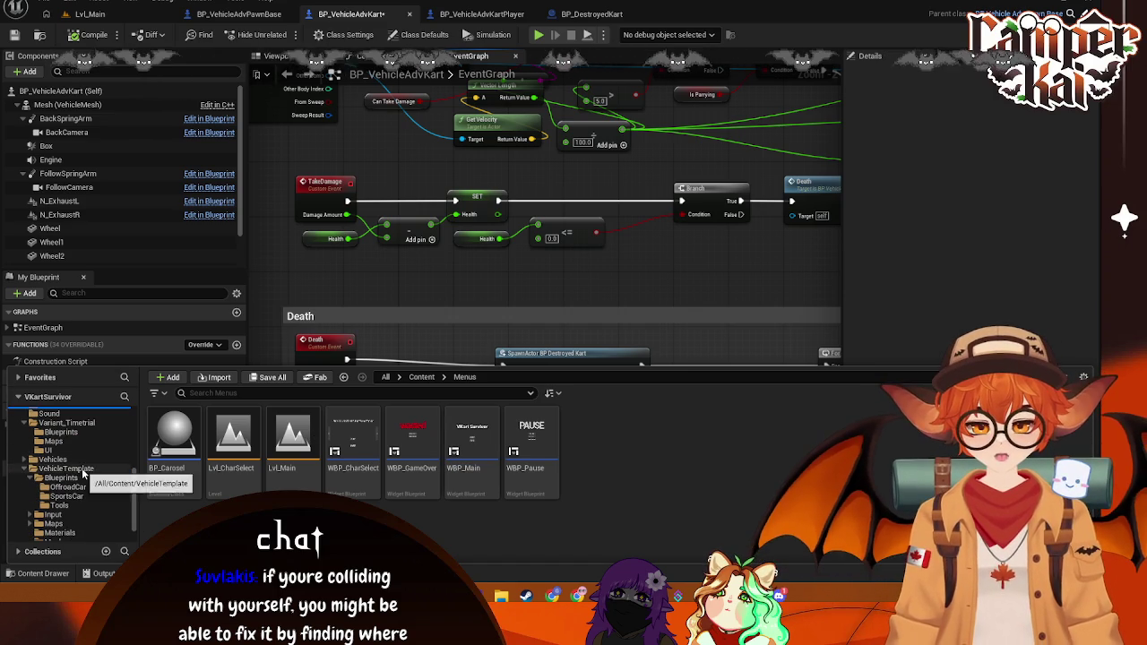
{"action": "left_click", "coordinate": [71, 449]}
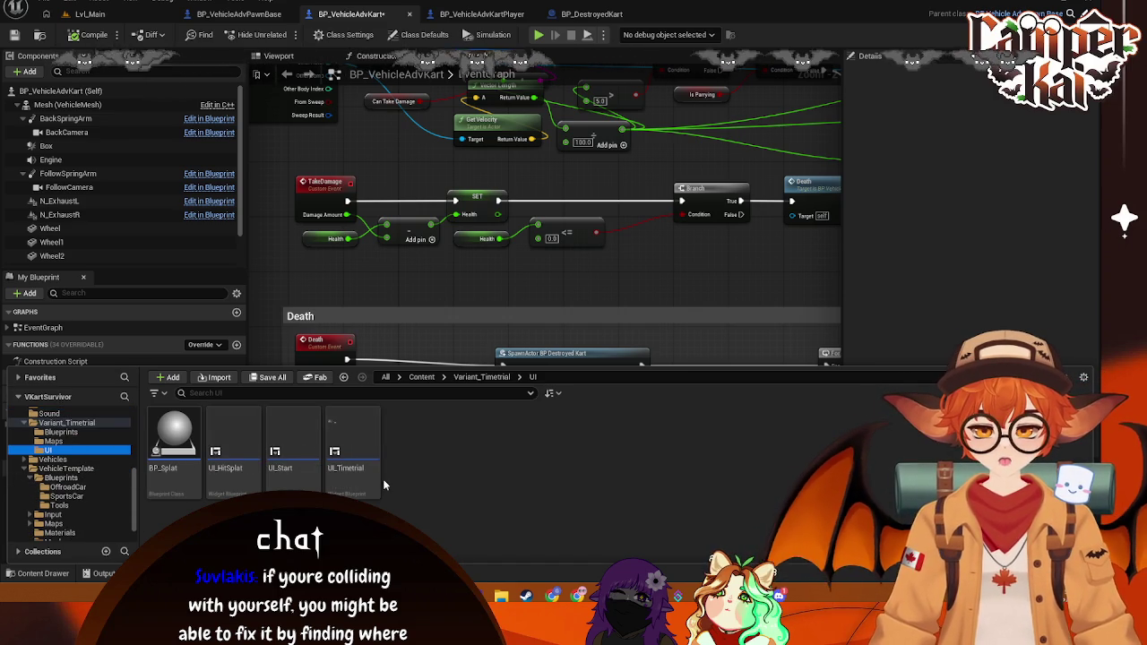
{"action": "double_click", "coordinate": [352, 457]}
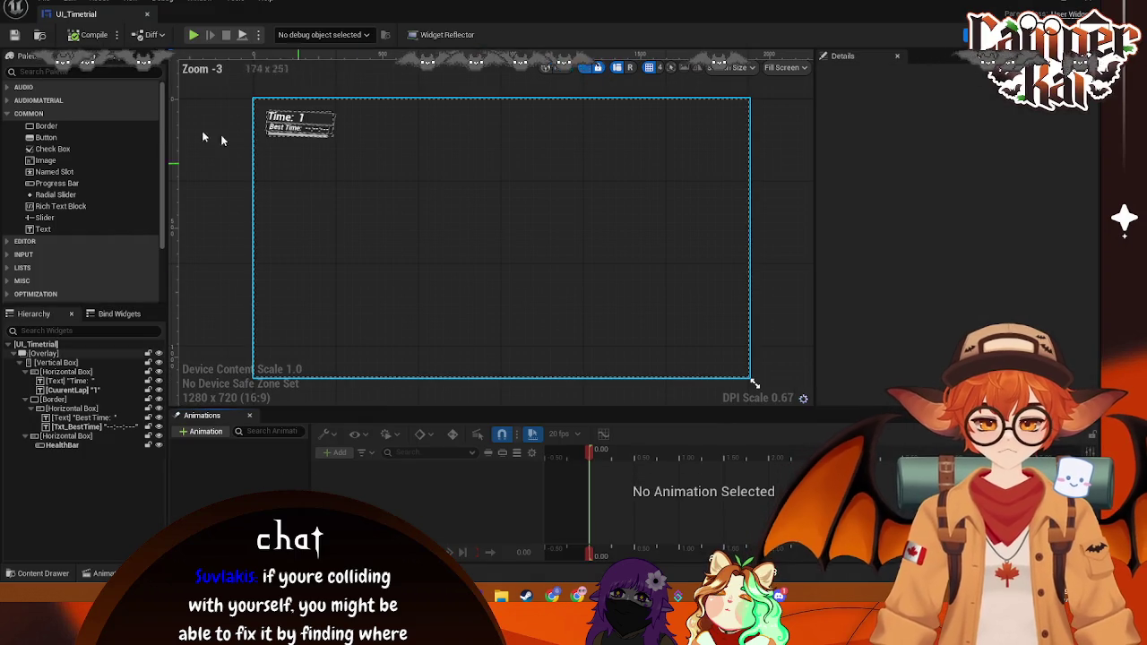
Step: Select HealthBar and scroll its Details toward the Appearance fill colour
{"action": "left_click", "coordinate": [284, 135]}
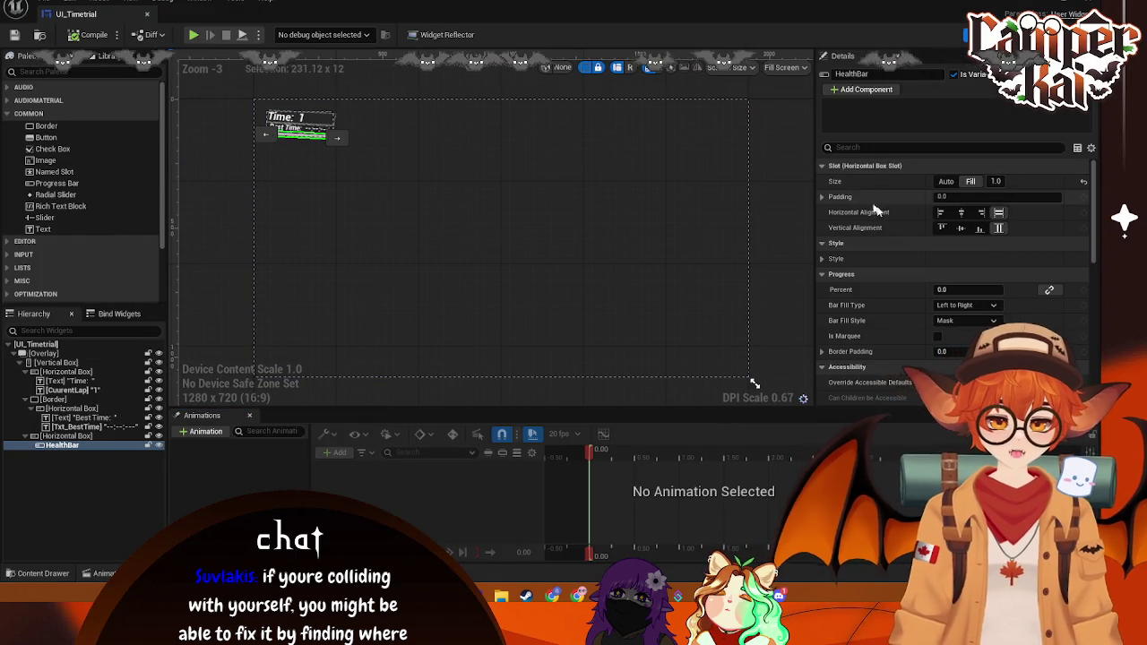
{"action": "scroll", "coordinate": [903, 260], "scroll_direction": "down", "scroll_amount": 5}
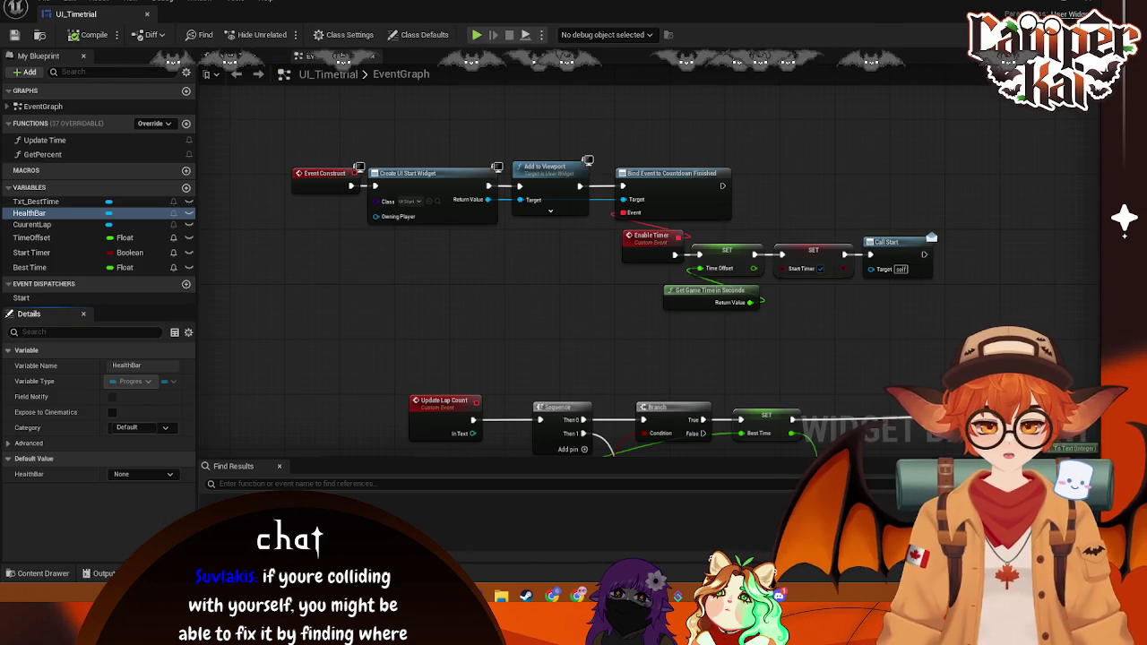
Step: Scroll through HealthBar's details, then show the Variant_Timetrial/UI assets in the Content Drawer
{"action": "scroll", "coordinate": [612, 224], "scroll_direction": "down", "scroll_amount": 1}
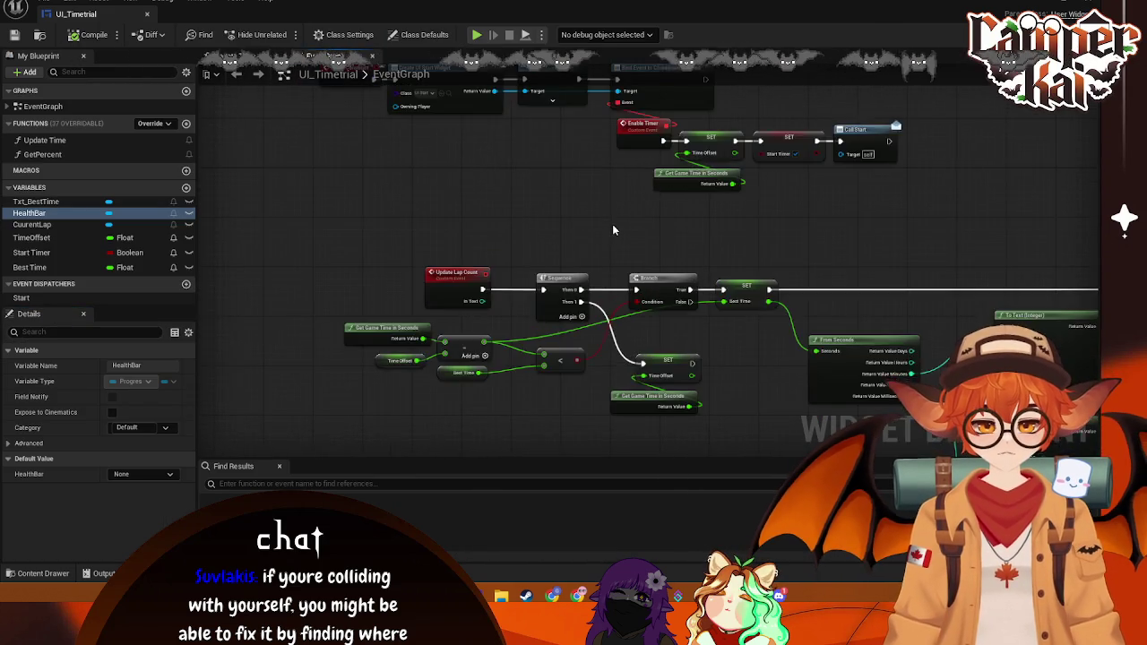
{"action": "scroll", "coordinate": [613, 230], "scroll_direction": "down", "scroll_amount": 2}
{"action": "scroll", "coordinate": [407, 256], "scroll_direction": "up", "scroll_amount": 2}
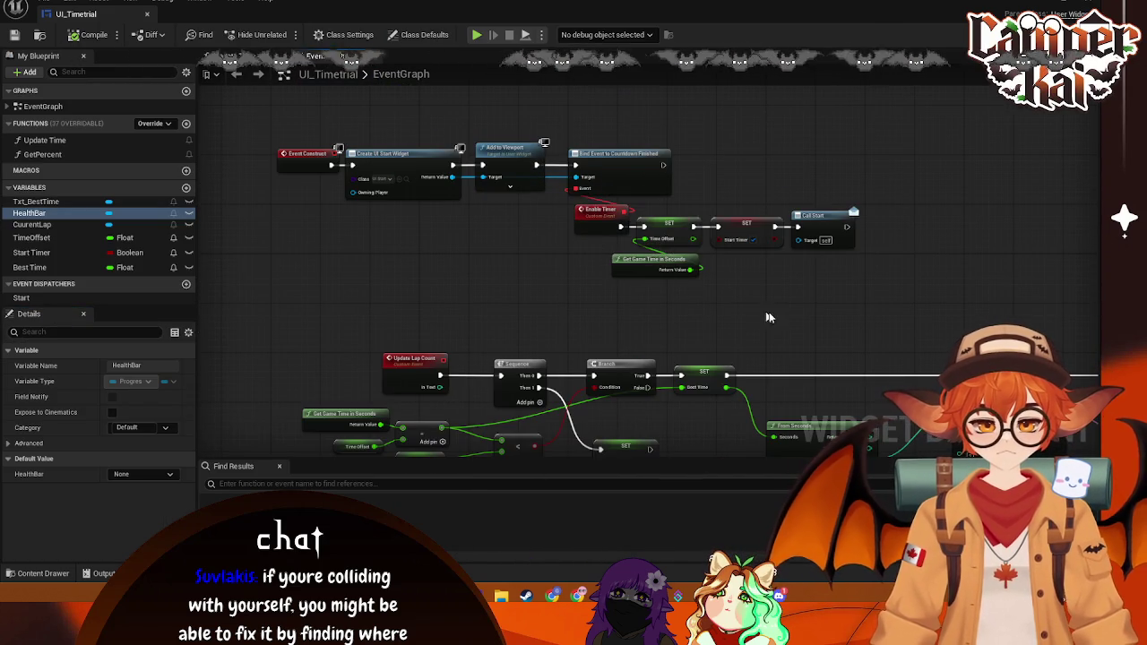
{"action": "scroll", "coordinate": [781, 307], "scroll_direction": "down", "scroll_amount": 3}
{"action": "scroll", "coordinate": [763, 256], "scroll_direction": "up", "scroll_amount": 3}
{"action": "scroll", "coordinate": [507, 217], "scroll_direction": "down", "scroll_amount": 1}
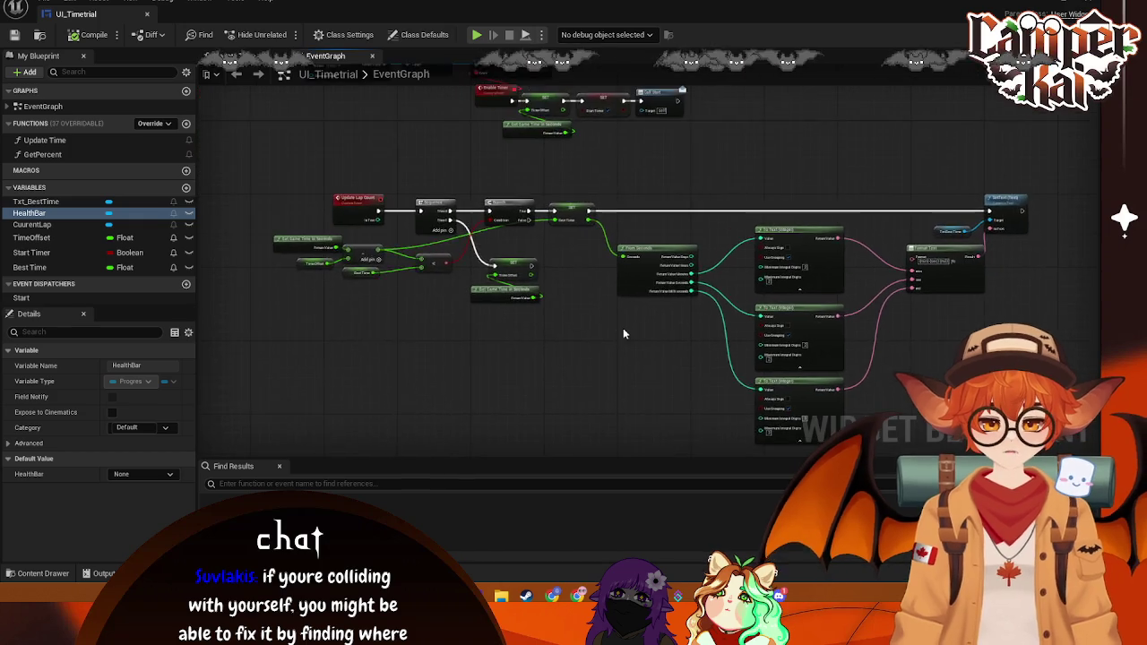
{"action": "scroll", "coordinate": [625, 333], "scroll_direction": "up", "scroll_amount": 2}
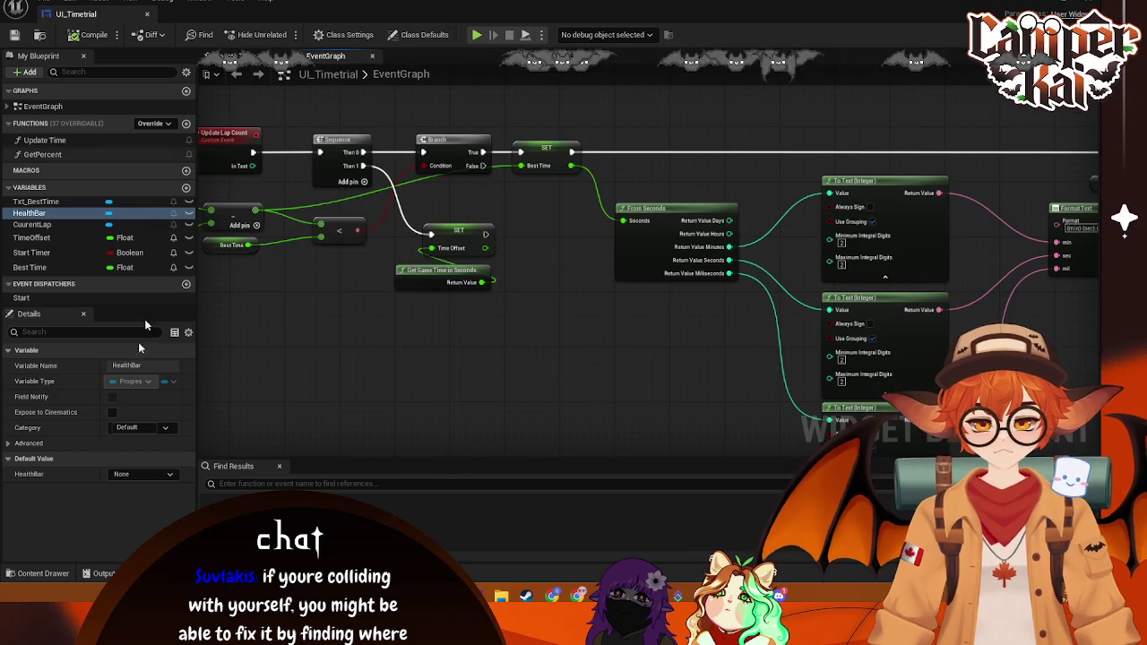
{"action": "left_click", "coordinate": [36, 574]}
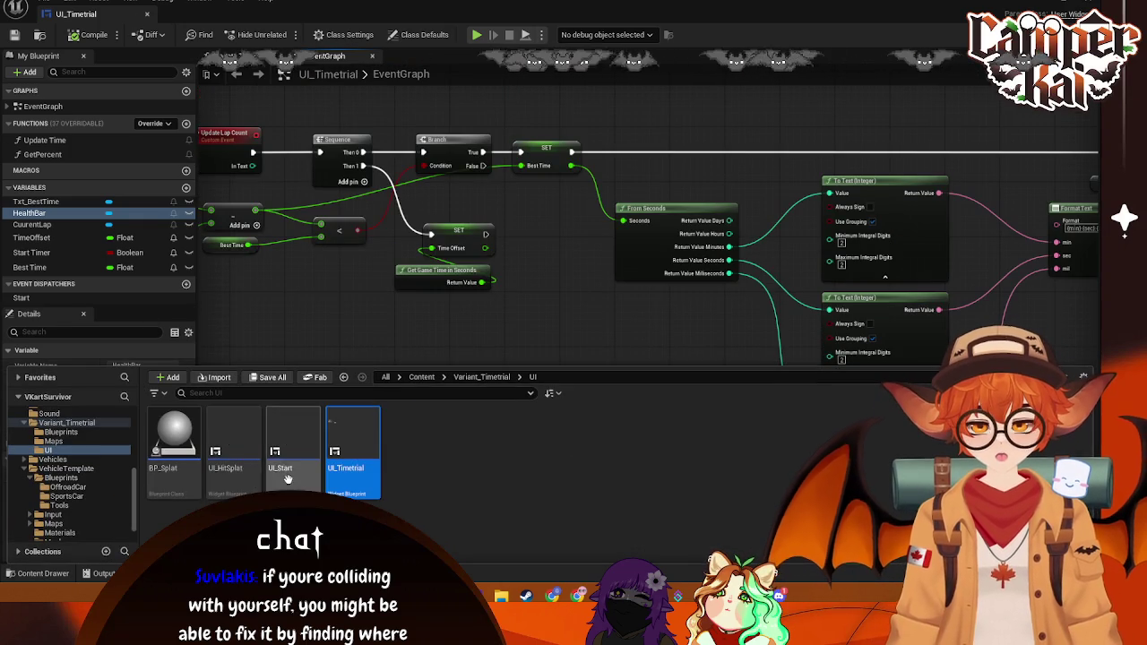
Step: Open UI_HitSplat and inspect its Event Construct playing the Float Up animation
{"action": "left_click", "coordinate": [248, 478]}
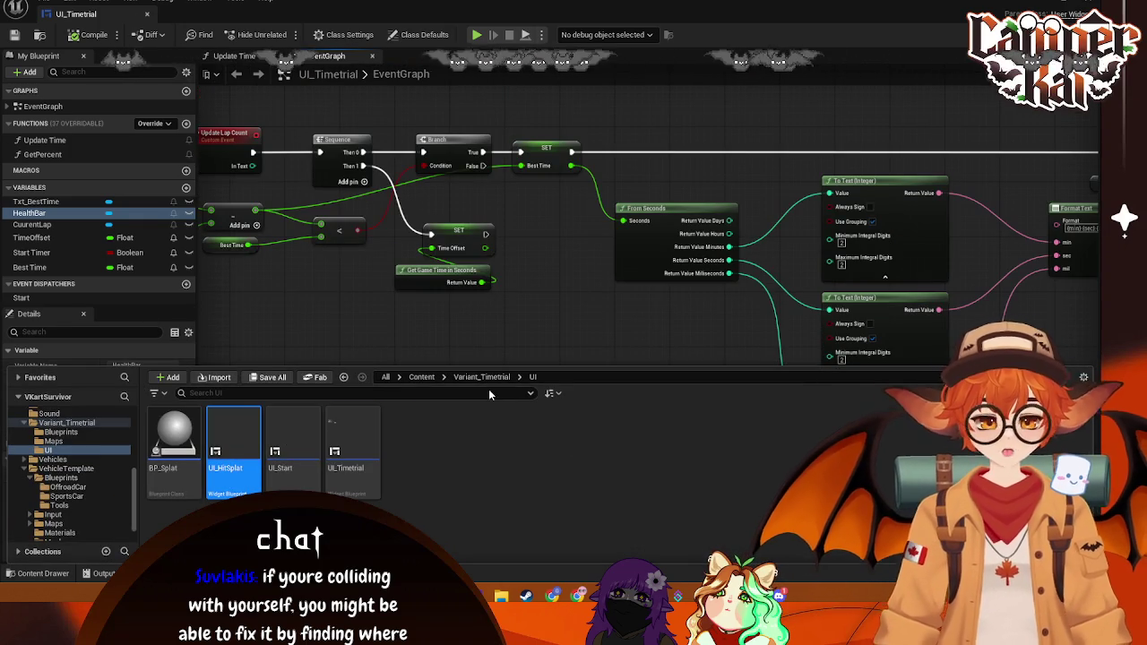
{"action": "key", "text": "Return"}
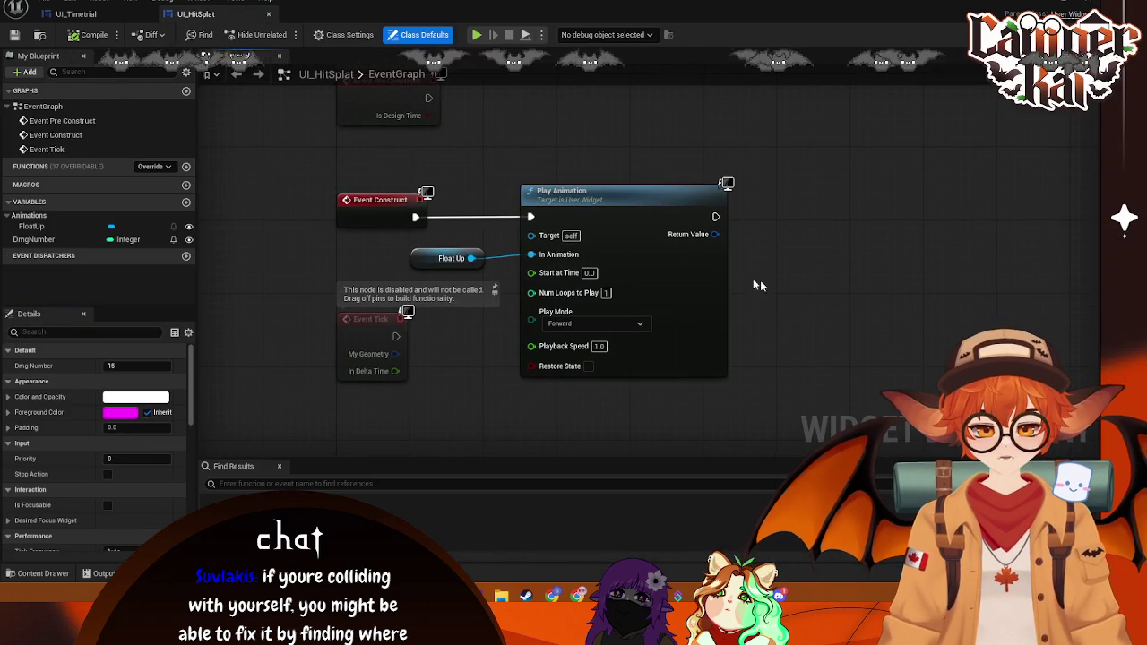
{"action": "left_click", "coordinate": [422, 258]}
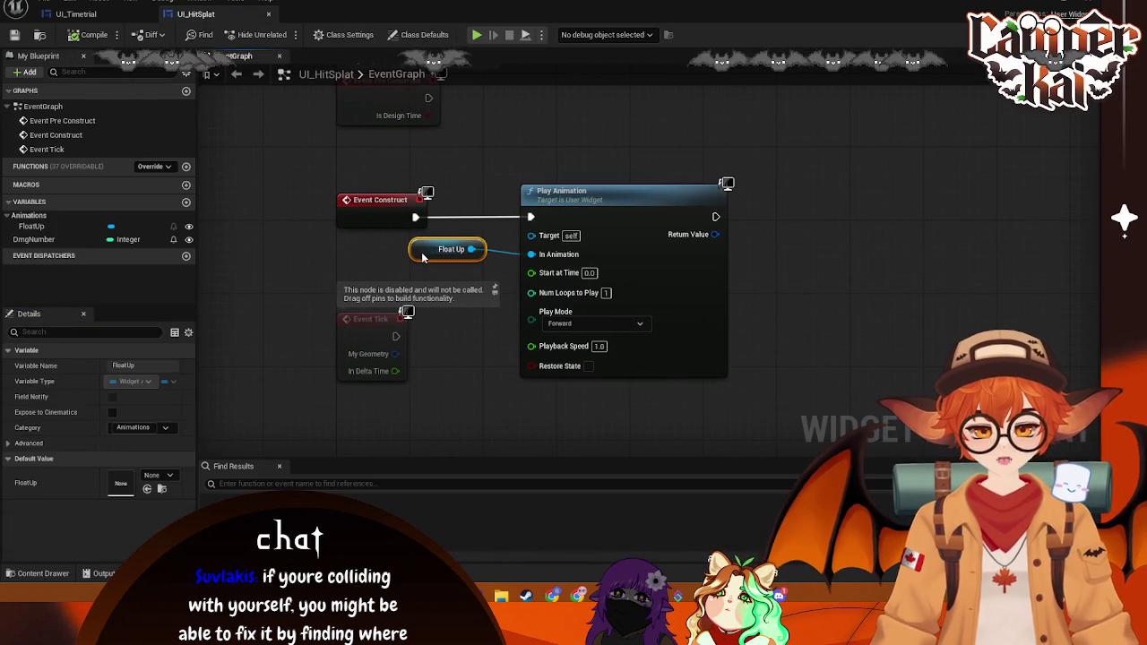
{"action": "left_click", "coordinate": [516, 183]}
{"action": "left_click_drag", "start_coordinate": [408, 253], "coordinate": [417, 292]}
{"action": "left_click", "coordinate": [499, 173]}
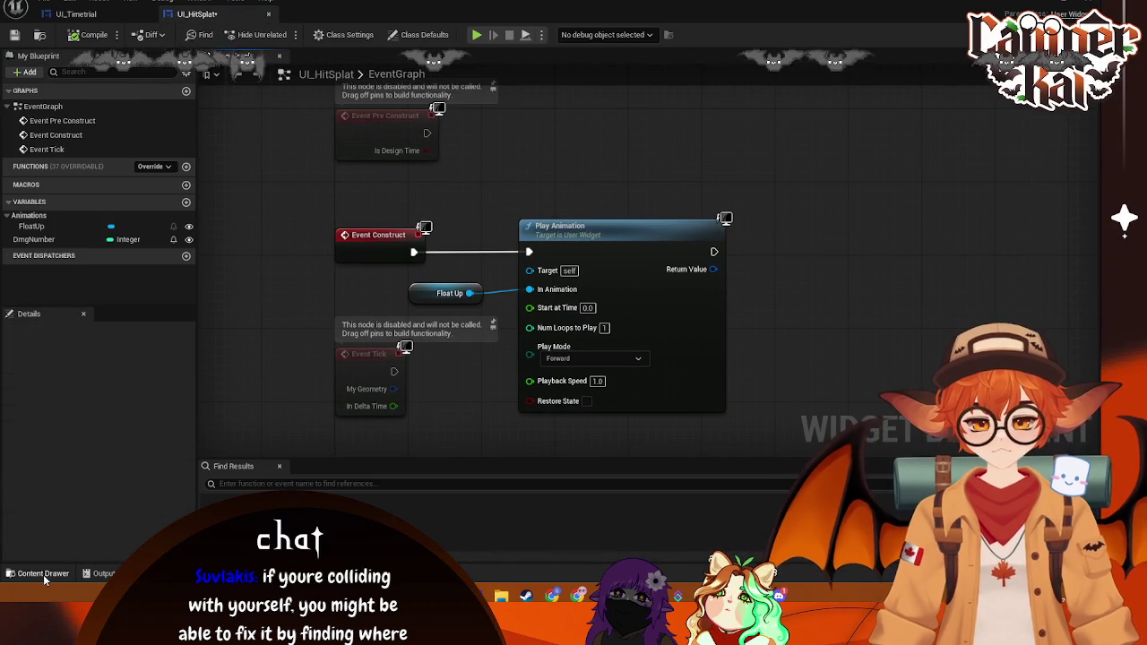
Step: Open BP_Splat and pan along its BeginPlay chain to the Destroy Actor node
{"action": "left_click", "coordinate": [43, 574]}
{"action": "left_click", "coordinate": [179, 475]}
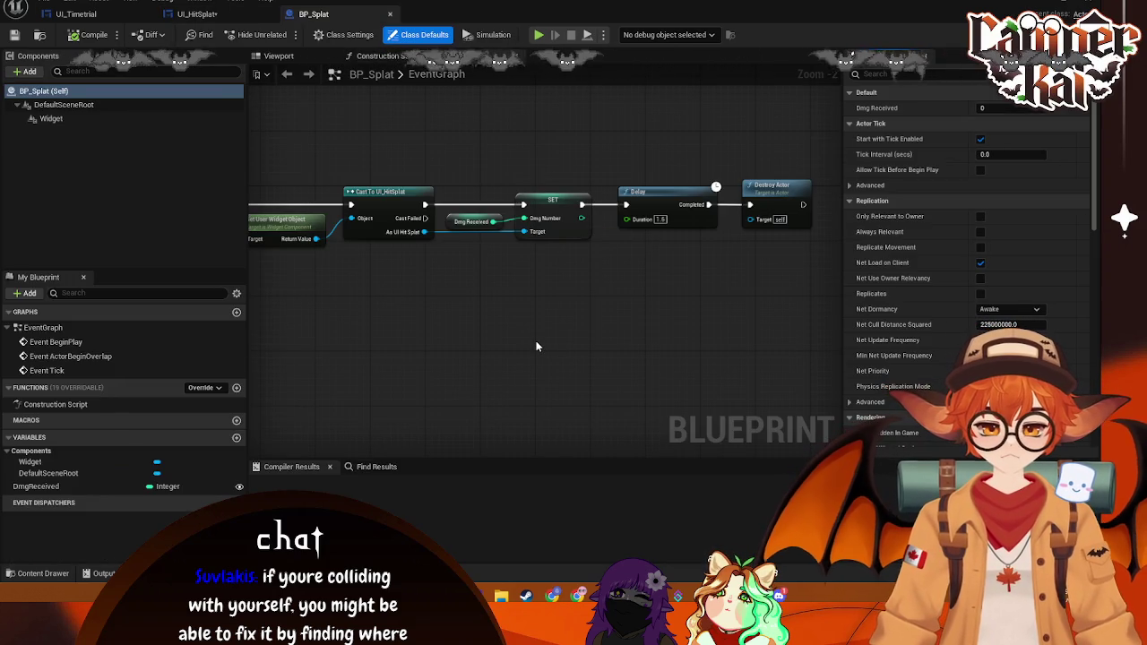
{"action": "mouse_move", "coordinate": [466, 324]}
{"action": "left_mouse_down"}
{"action": "mouse_move", "coordinate": [600, 336]}
{"action": "mouse_move", "coordinate": [561, 340]}
{"action": "left_mouse_up"}
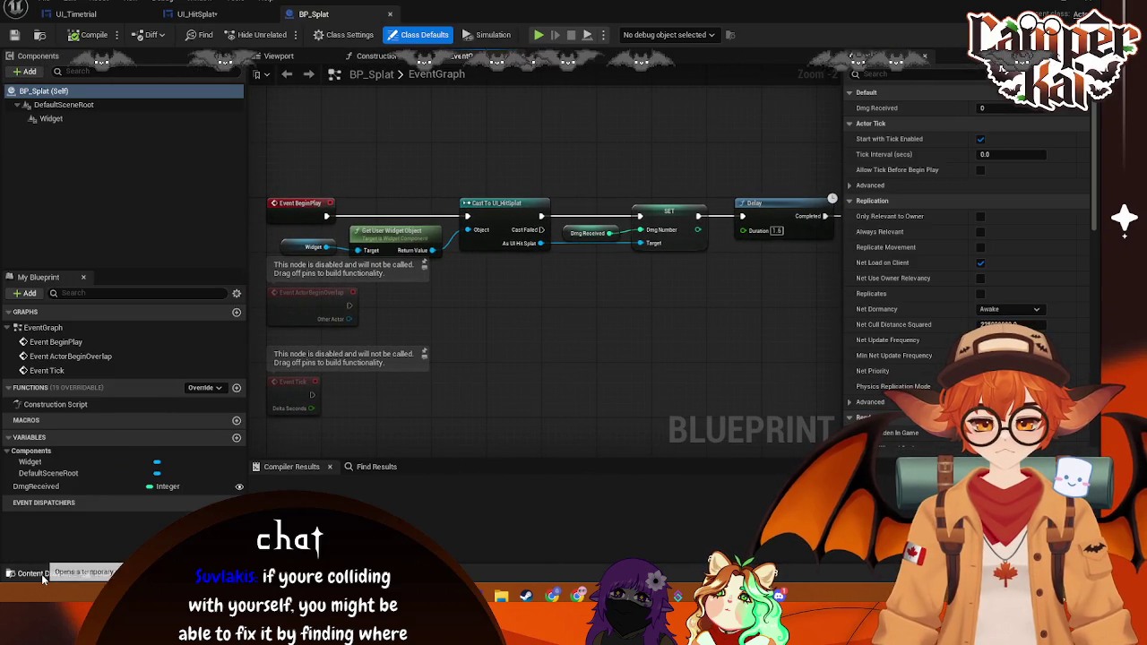
{"action": "mouse_move", "coordinate": [643, 366]}
{"action": "left_mouse_down"}
{"action": "mouse_move", "coordinate": [517, 369]}
{"action": "mouse_move", "coordinate": [653, 372]}
{"action": "left_mouse_up"}
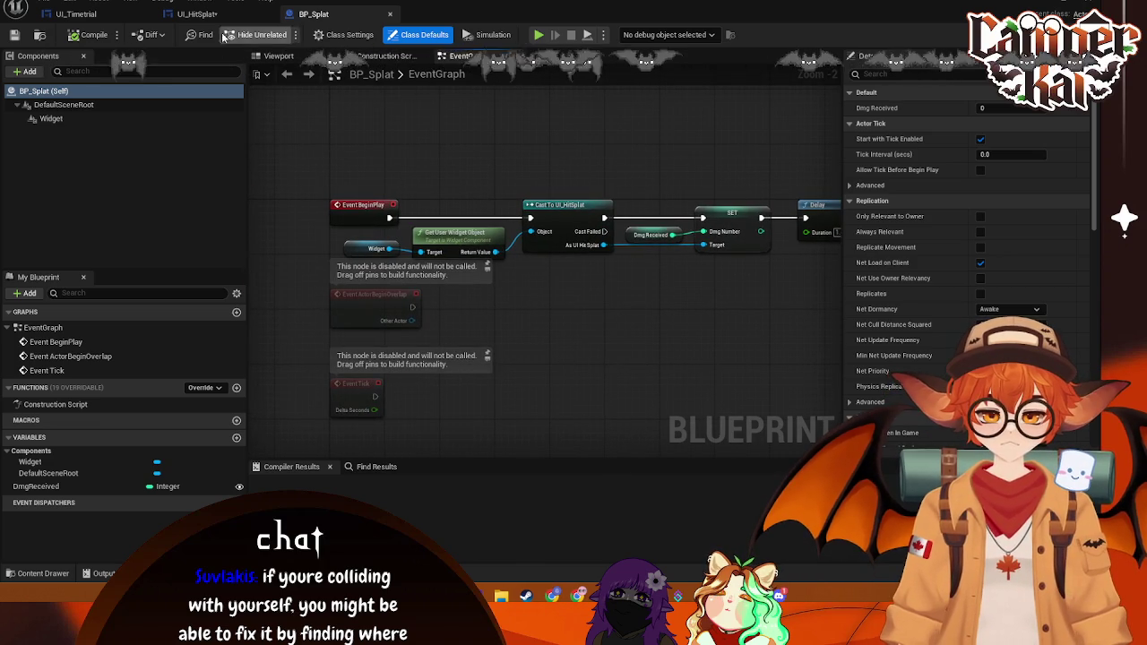
Step: Take a screenshot of UI_HitSplat's Play Animation nodes
{"action": "left_click", "coordinate": [231, 18]}
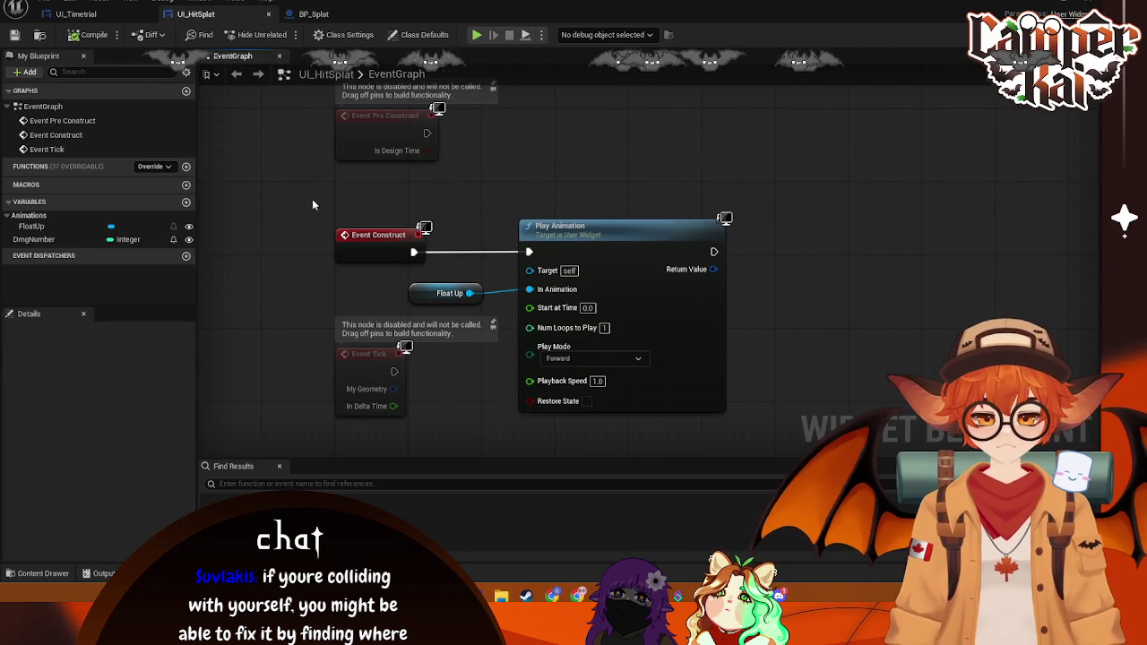
{"action": "key", "text": "Print"}
{"action": "left_click_drag", "start_coordinate": [304, 188], "coordinate": [754, 432]}
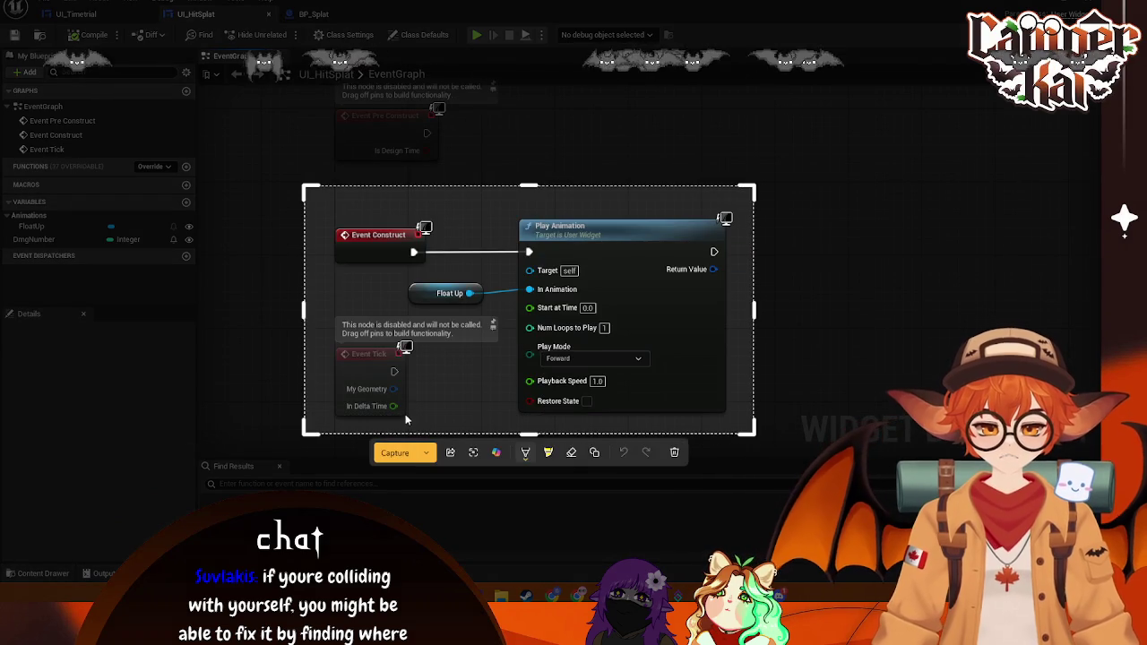
{"action": "left_click", "coordinate": [394, 452]}
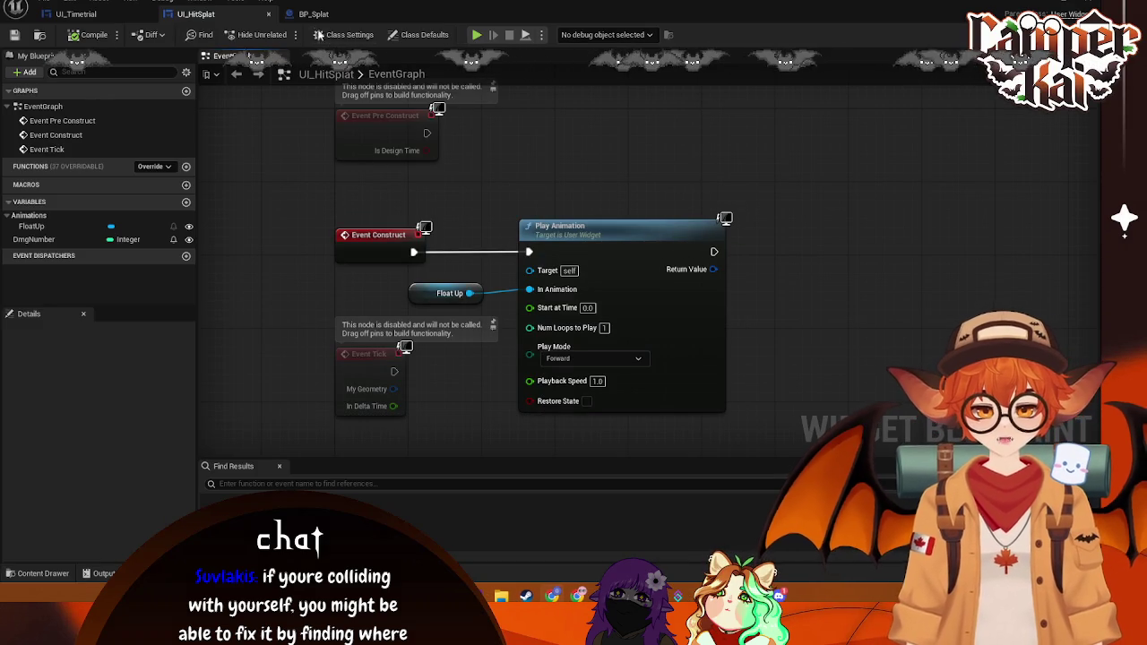
Step: Back in BP_Splat, frame and box-select the entire BeginPlay node chain
{"action": "left_click", "coordinate": [313, 13]}
{"action": "scroll", "coordinate": [647, 284], "scroll_direction": "down", "scroll_amount": 1}
{"action": "mouse_move", "coordinate": [647, 283]}
{"action": "left_mouse_down"}
{"action": "mouse_move", "coordinate": [533, 269]}
{"action": "mouse_move", "coordinate": [555, 282]}
{"action": "left_mouse_up"}
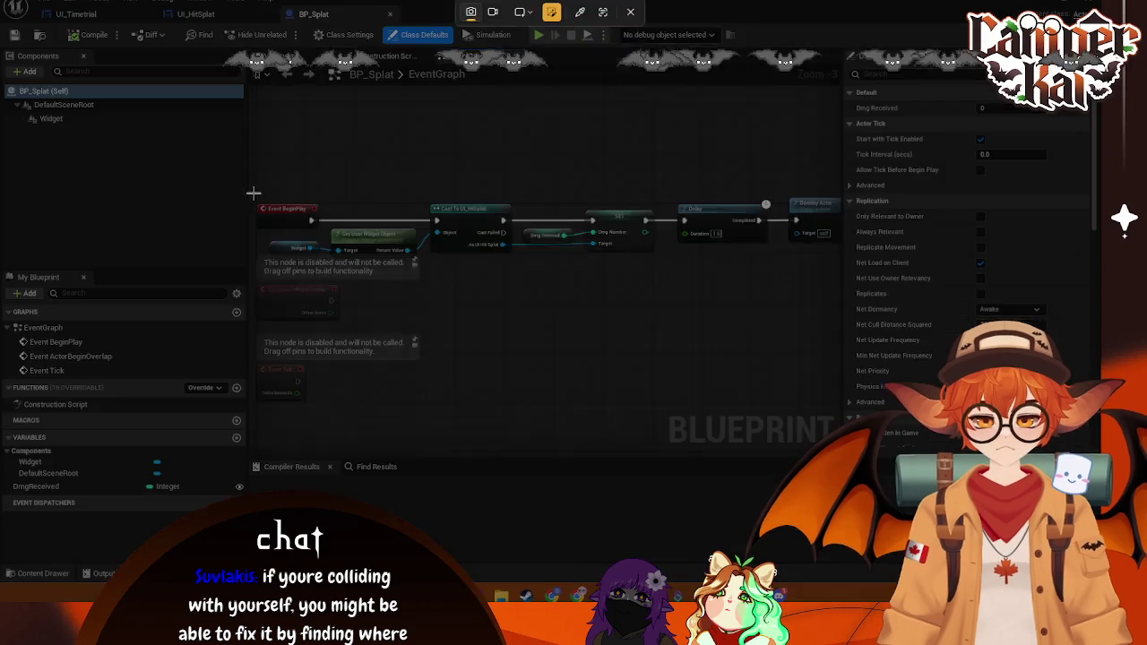
{"action": "mouse_move", "coordinate": [253, 192]}
{"action": "left_mouse_down"}
{"action": "mouse_move", "coordinate": [871, 286]}
{"action": "mouse_move", "coordinate": [842, 279]}
{"action": "left_mouse_up"}
{"action": "left_click", "coordinate": [556, 187]}
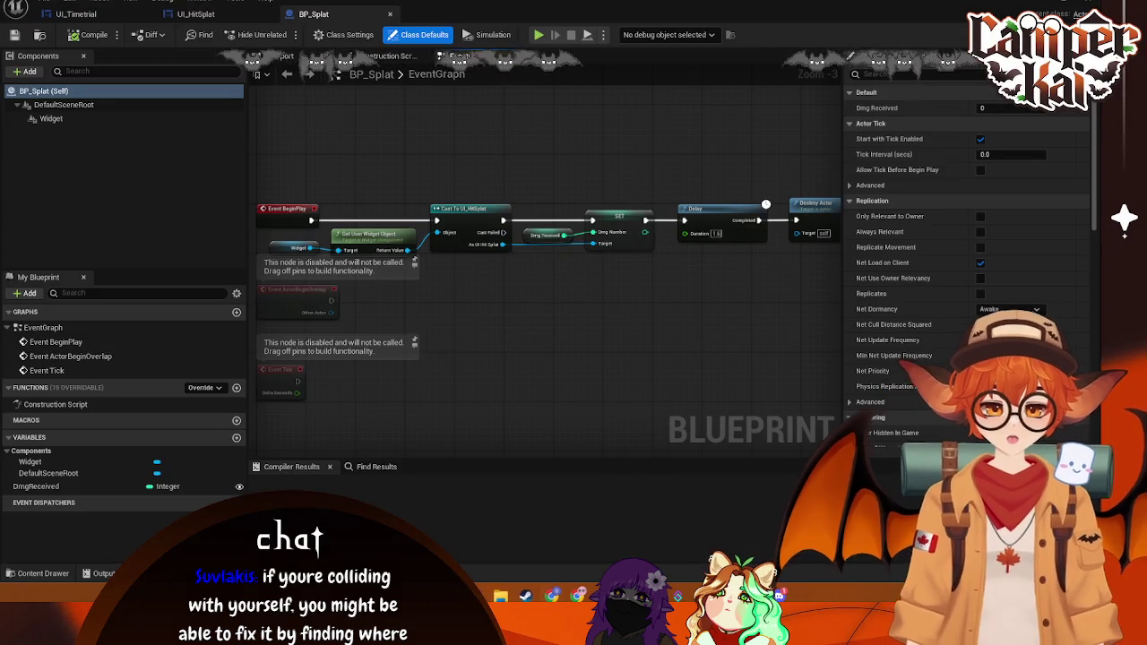
{"action": "left_click", "coordinate": [40, 573]}
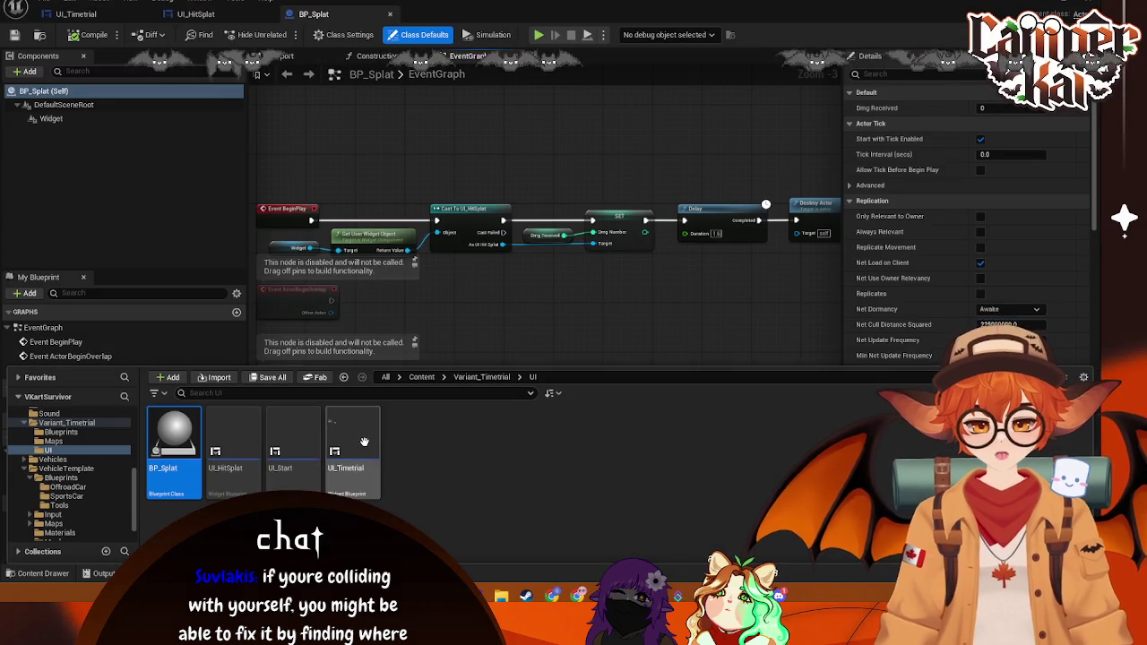
Step: Check UI_Timetrial's HealthBar variable and Update Time function, then return to the Designer layout
{"action": "double_click", "coordinate": [363, 441]}
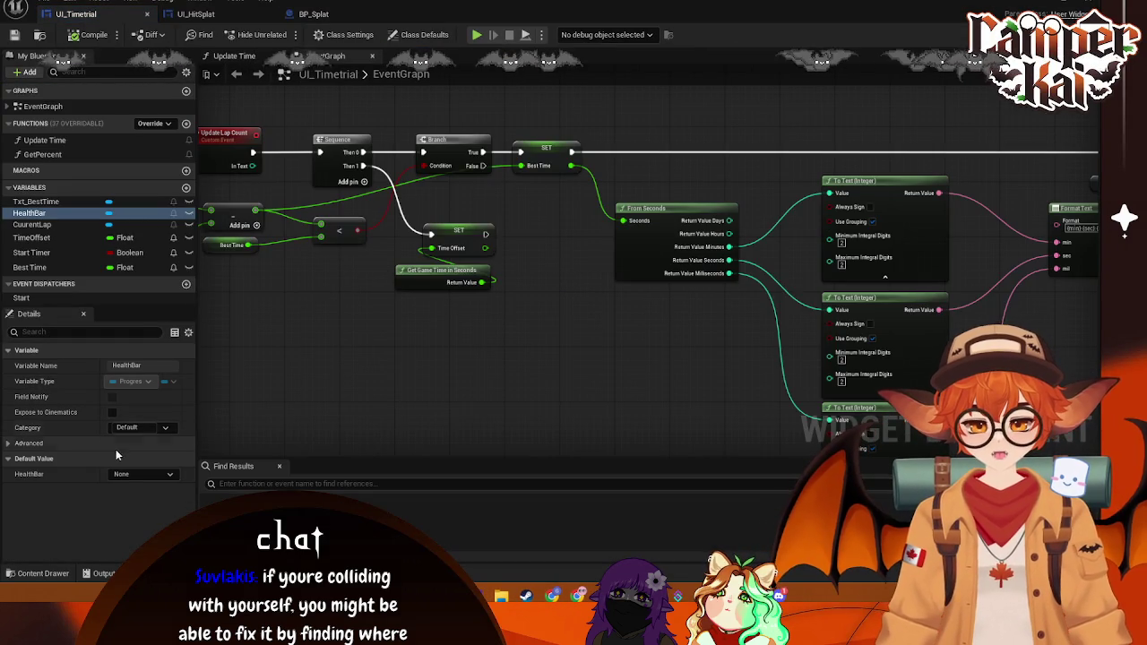
{"action": "left_click", "coordinate": [164, 480]}
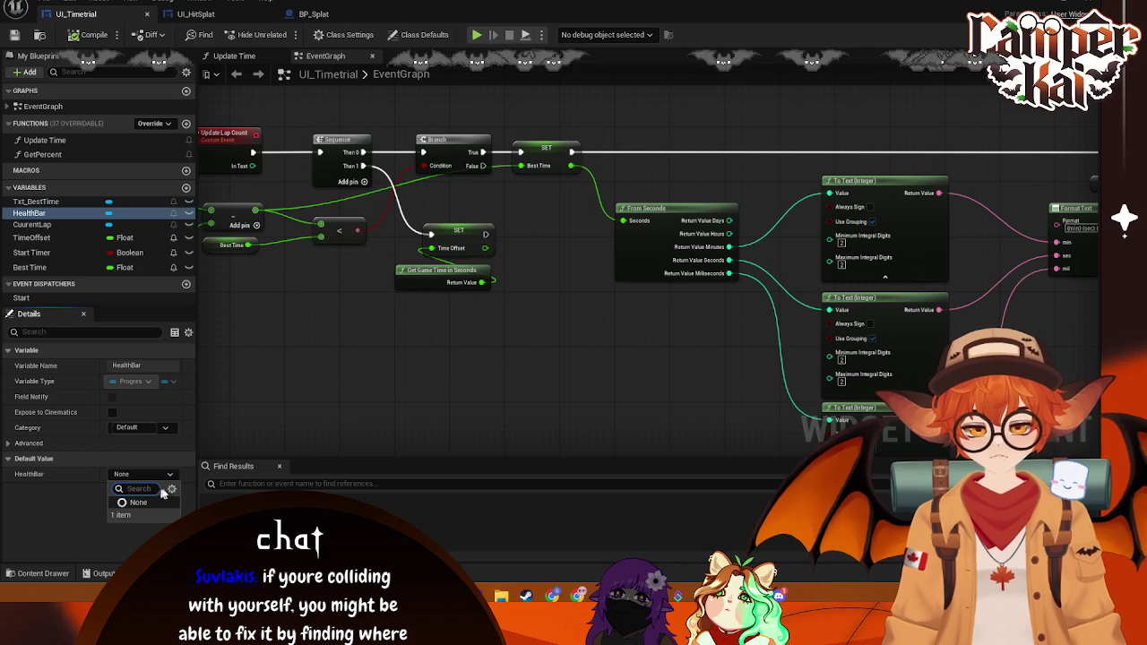
{"action": "mouse_move", "coordinate": [351, 278]}
{"action": "left_mouse_down"}
{"action": "mouse_move", "coordinate": [371, 295]}
{"action": "mouse_move", "coordinate": [536, 315]}
{"action": "left_mouse_up"}
{"action": "left_click", "coordinate": [52, 215]}
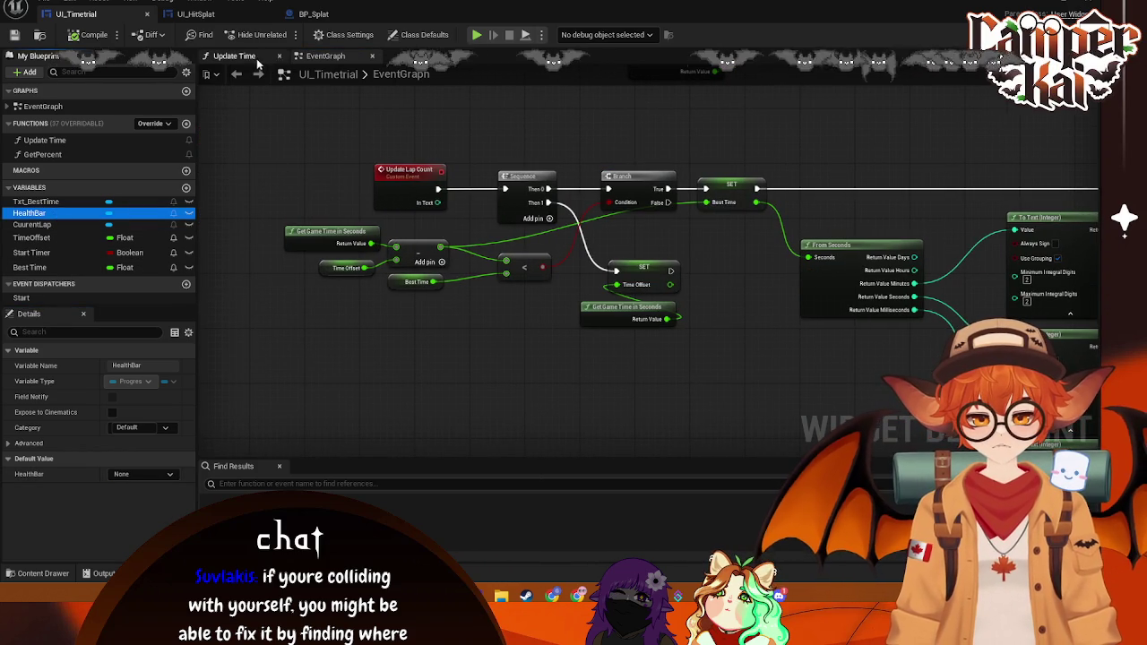
{"action": "left_click", "coordinate": [256, 57]}
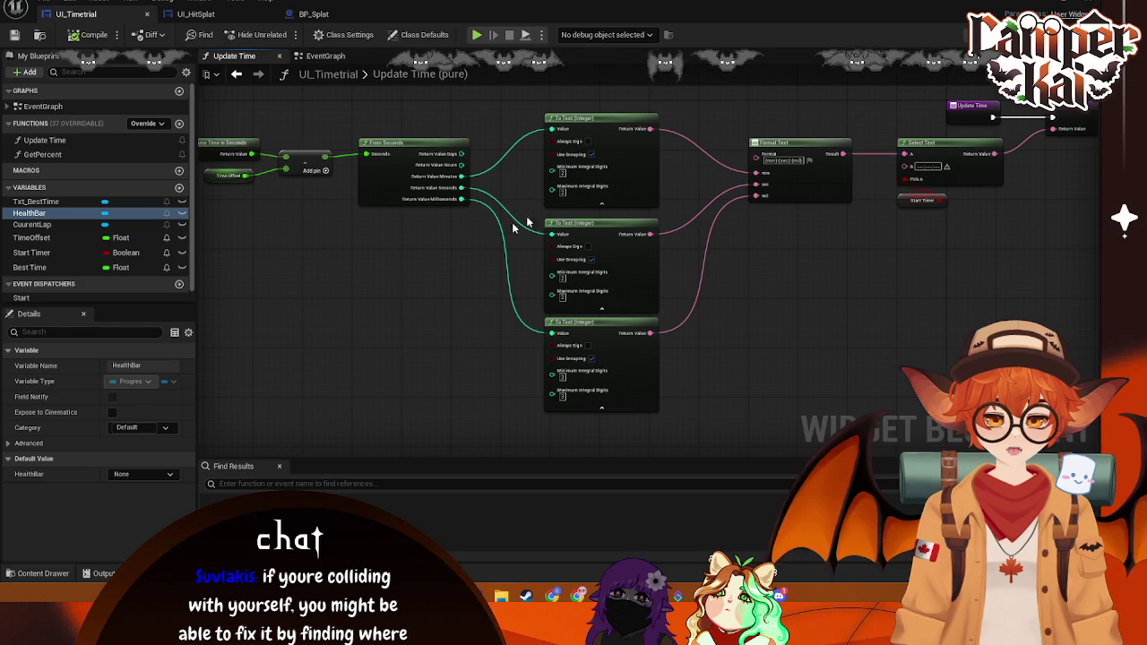
{"action": "key", "text": "shift+F12"}
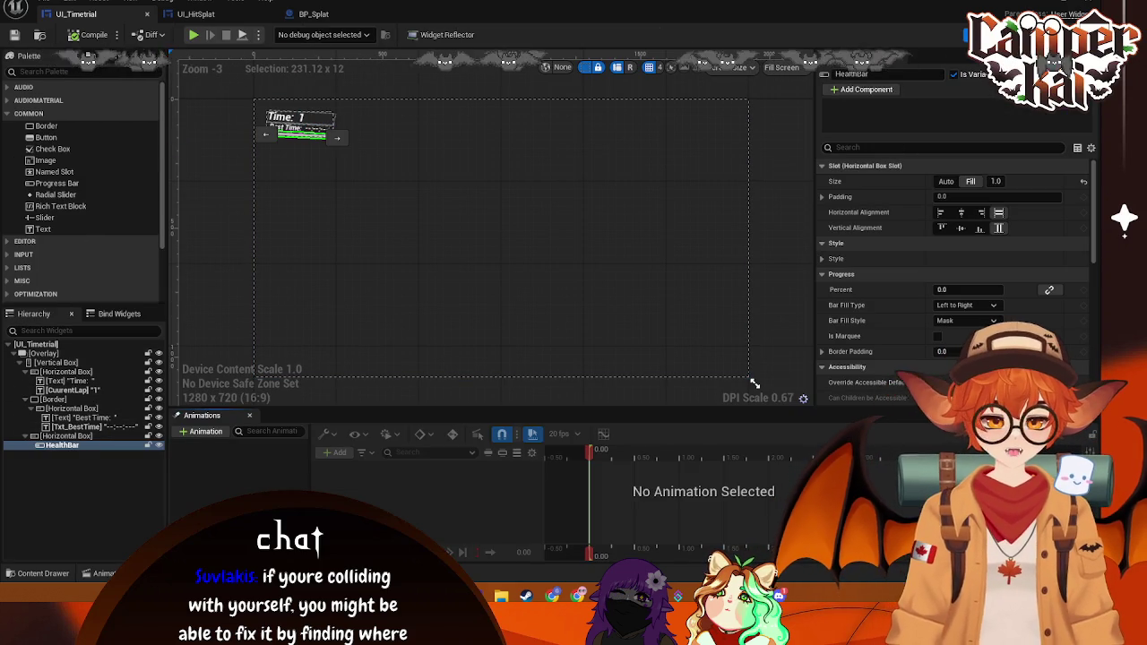
{"action": "key", "text": "shift+F12"}
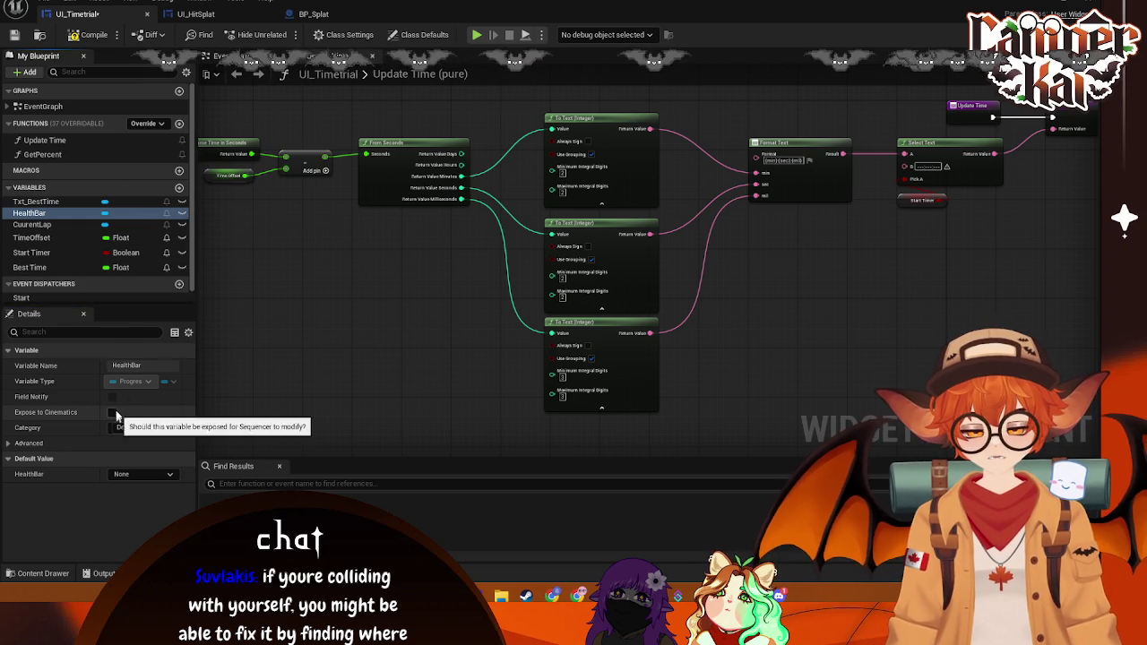
{"action": "left_click", "coordinate": [245, 59]}
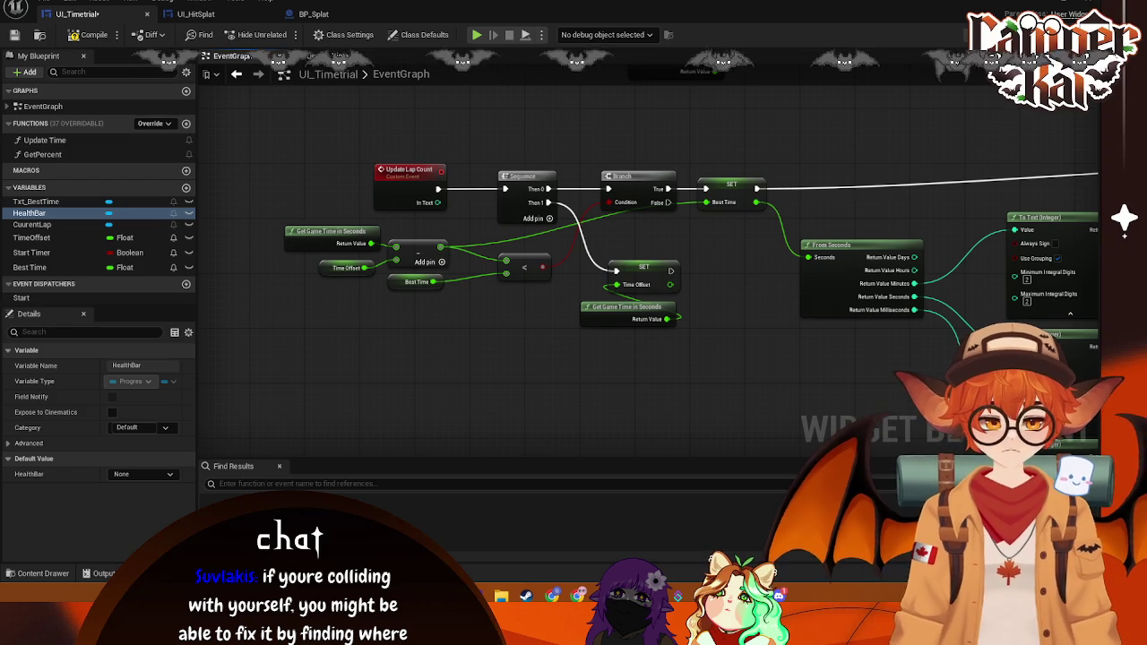
{"action": "left_click", "coordinate": [994, 34]}
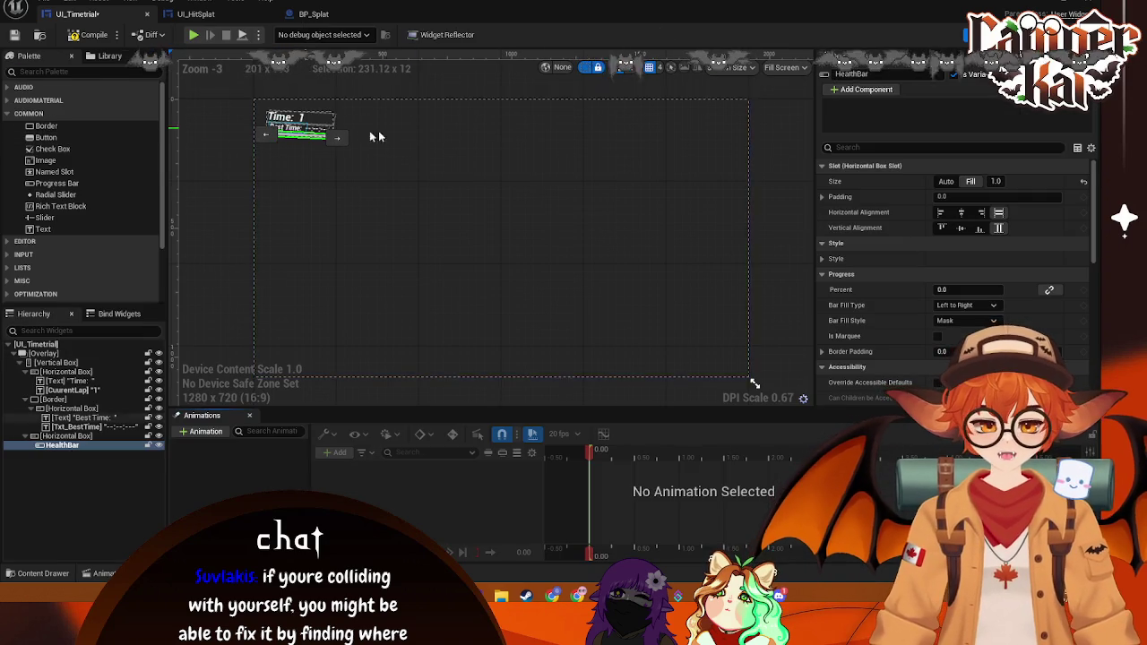
Step: Screenshot UI_Timetrial's palette and widget hierarchy
{"action": "scroll", "coordinate": [1011, 231], "scroll_direction": "down", "scroll_amount": 5}
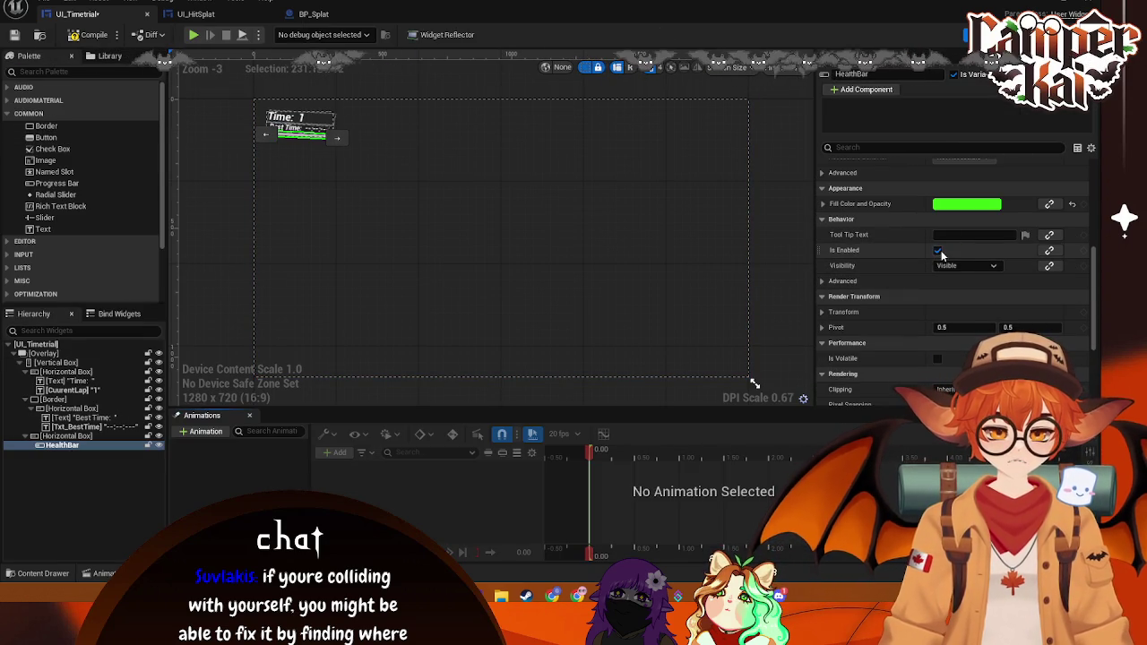
{"action": "scroll", "coordinate": [888, 292], "scroll_direction": "down", "scroll_amount": 4}
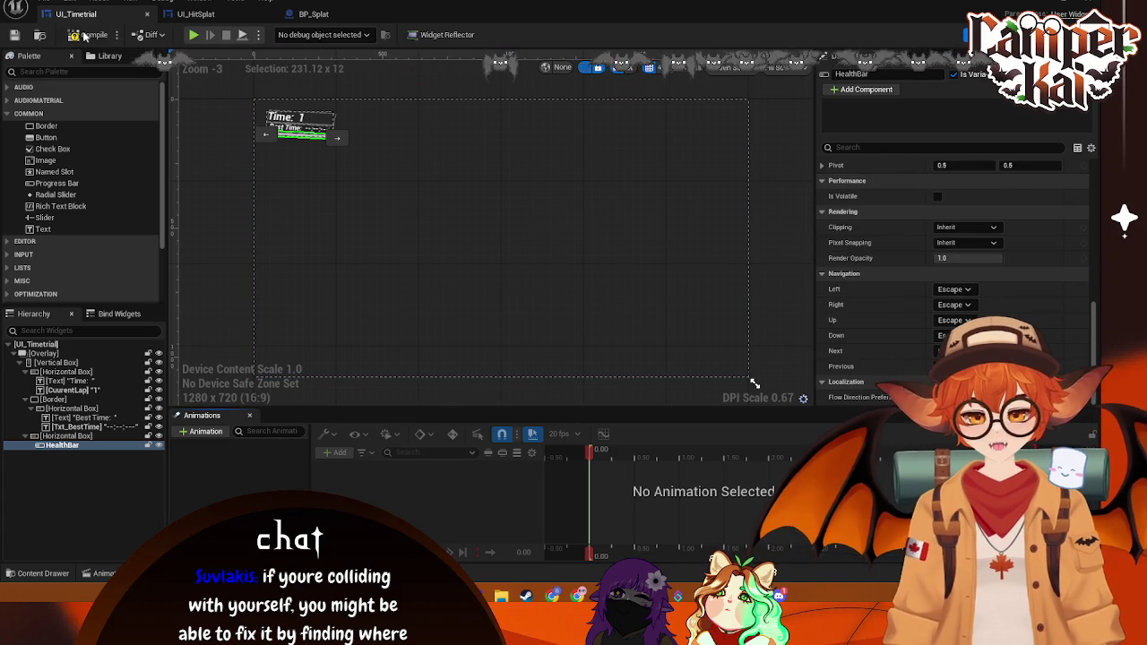
{"action": "left_click_drag", "start_coordinate": [358, 168], "coordinate": [427, 214]}
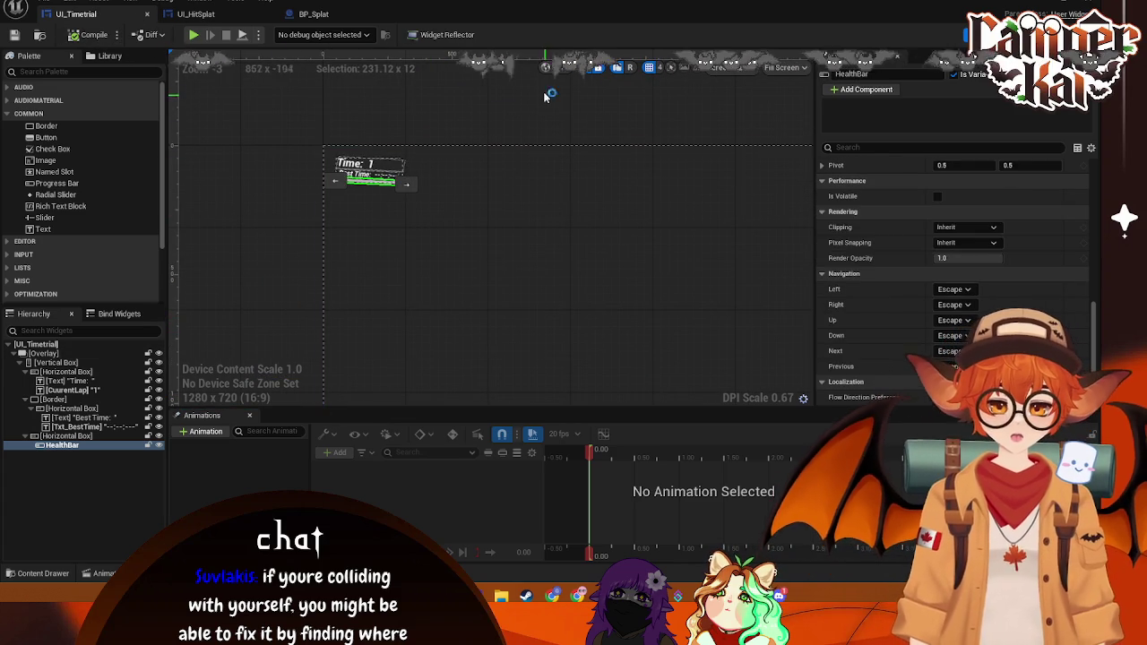
{"action": "key", "text": "super+shift+s"}
{"action": "mouse_move", "coordinate": [545, 88]}
{"action": "left_mouse_down"}
{"action": "mouse_move", "coordinate": [197, 477]}
{"action": "mouse_move", "coordinate": [14, 487]}
{"action": "left_mouse_up"}
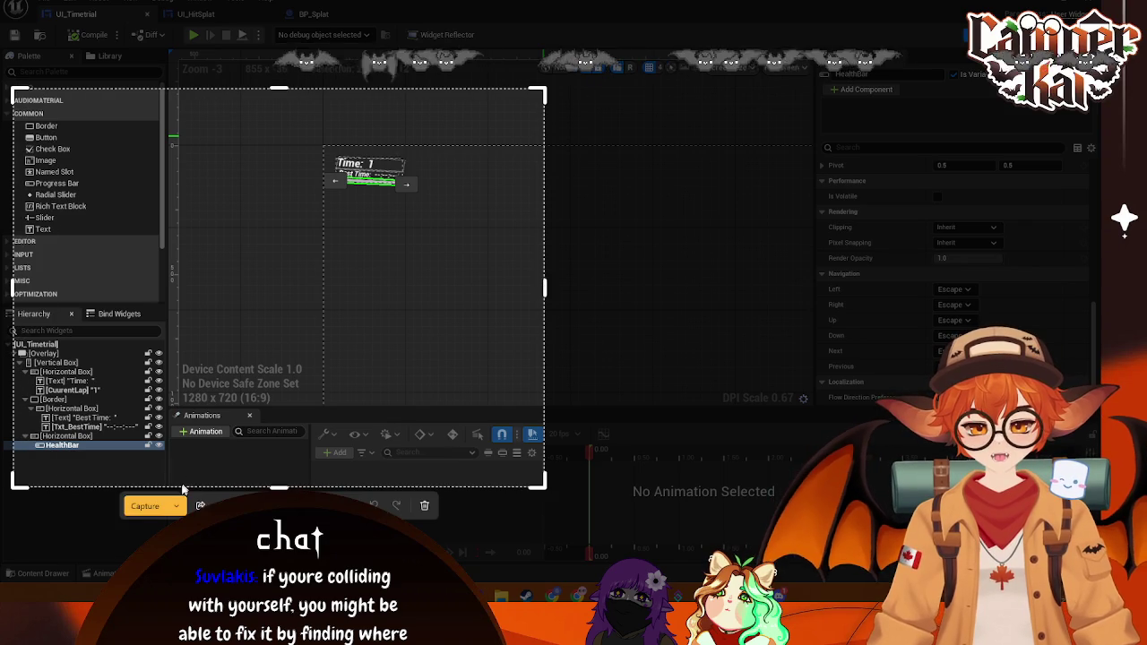
{"action": "left_click", "coordinate": [148, 507]}
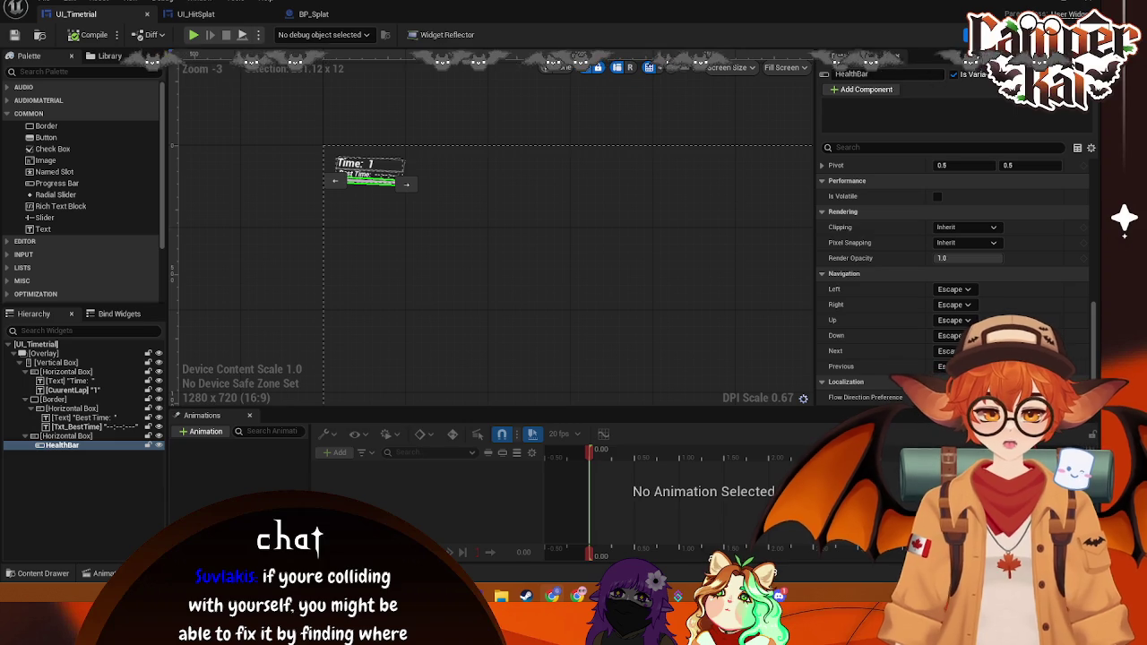
Step: Bind HealthBar's Fill Color and Opacity, creating the Get_HealthBar_FillColorAndOpacity function
{"action": "key", "text": "ctrl+space"}
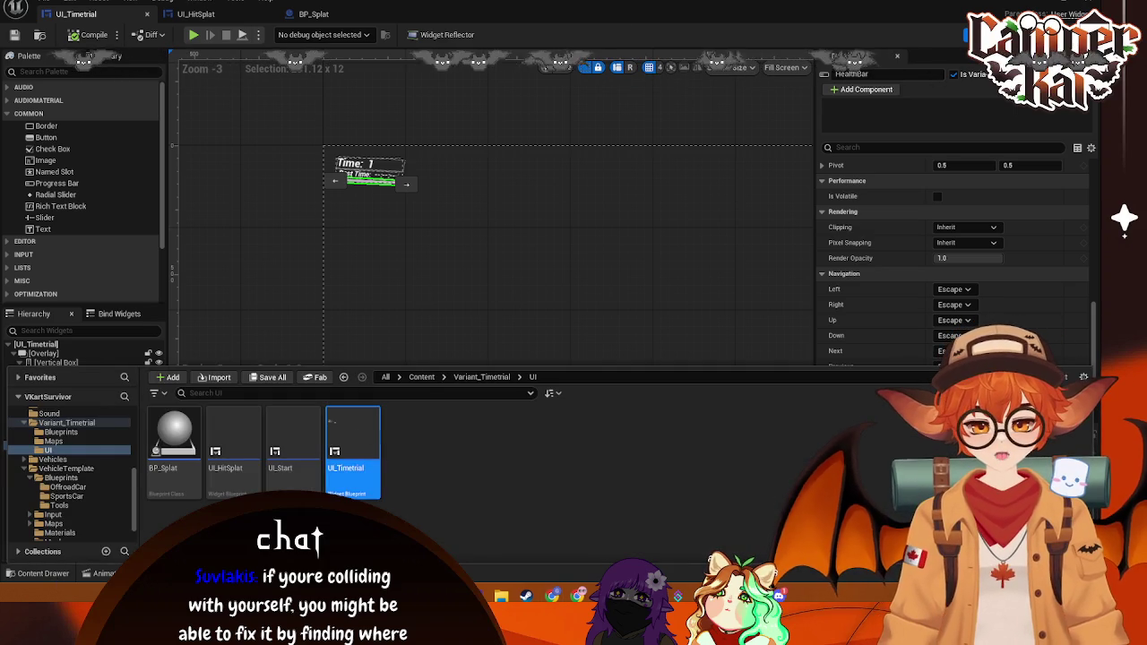
{"action": "scroll", "coordinate": [85, 422], "scroll_direction": "up", "scroll_amount": 2}
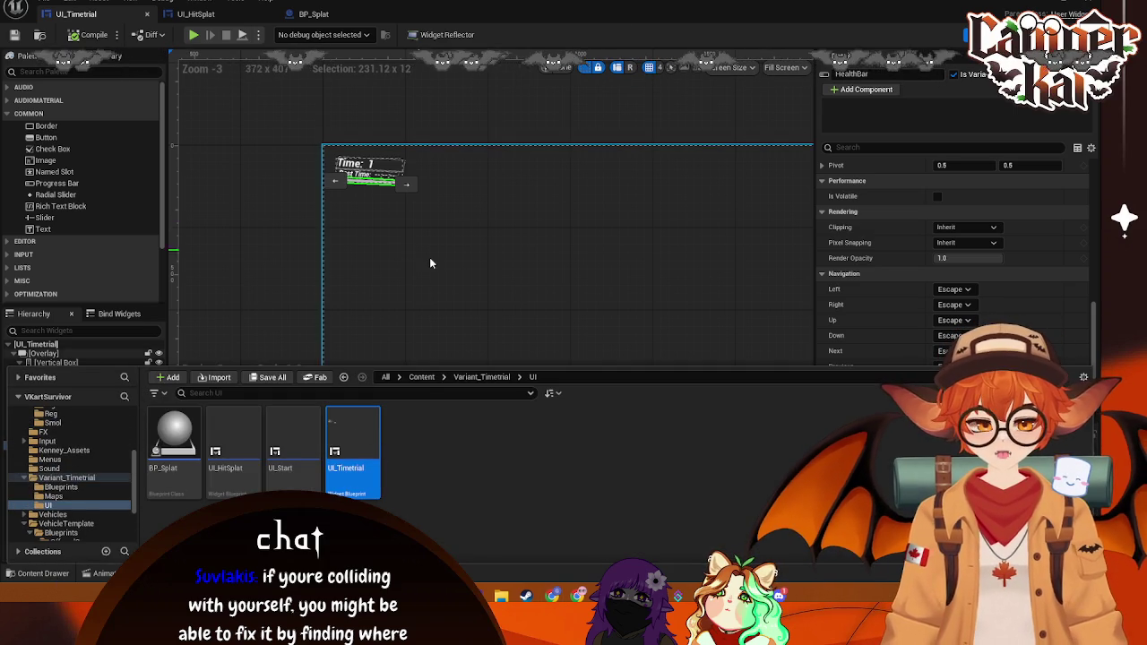
{"action": "key", "text": "ctrl+space"}
{"action": "scroll", "coordinate": [908, 325], "scroll_direction": "up", "scroll_amount": 3}
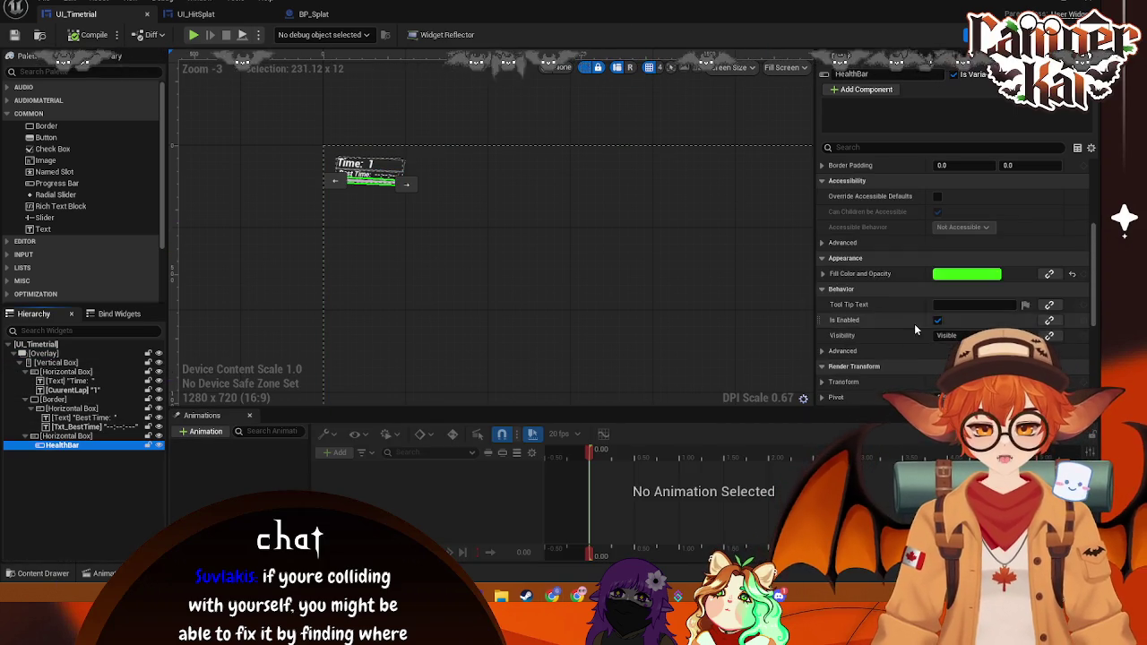
{"action": "scroll", "coordinate": [908, 325], "scroll_direction": "down", "scroll_amount": 2}
{"action": "left_click", "coordinate": [1049, 237]}
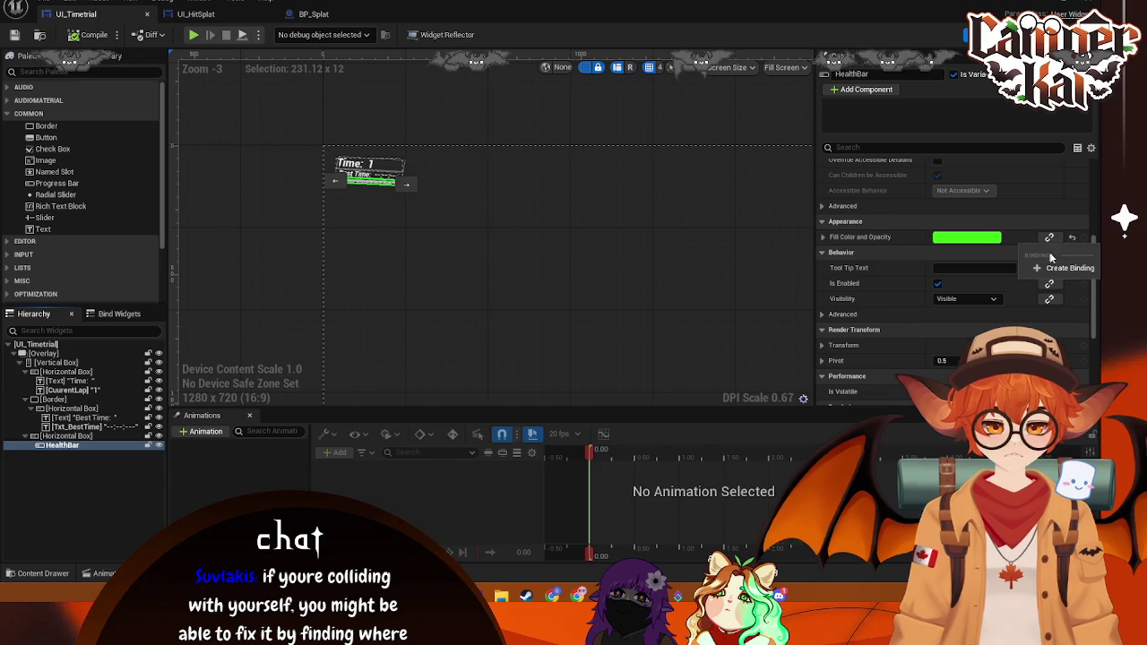
{"action": "left_click", "coordinate": [819, 243]}
Step: Undo the HealthBar fill-colour binding, review HealthBar and Update Time, then return to BP_VehicleAdvKart's TakeDamage graph
{"action": "mouse_move", "coordinate": [717, 257]}
{"action": "left_mouse_down"}
{"action": "mouse_move", "coordinate": [858, 261]}
{"action": "mouse_move", "coordinate": [648, 243]}
{"action": "mouse_move", "coordinate": [801, 243]}
{"action": "left_mouse_up"}
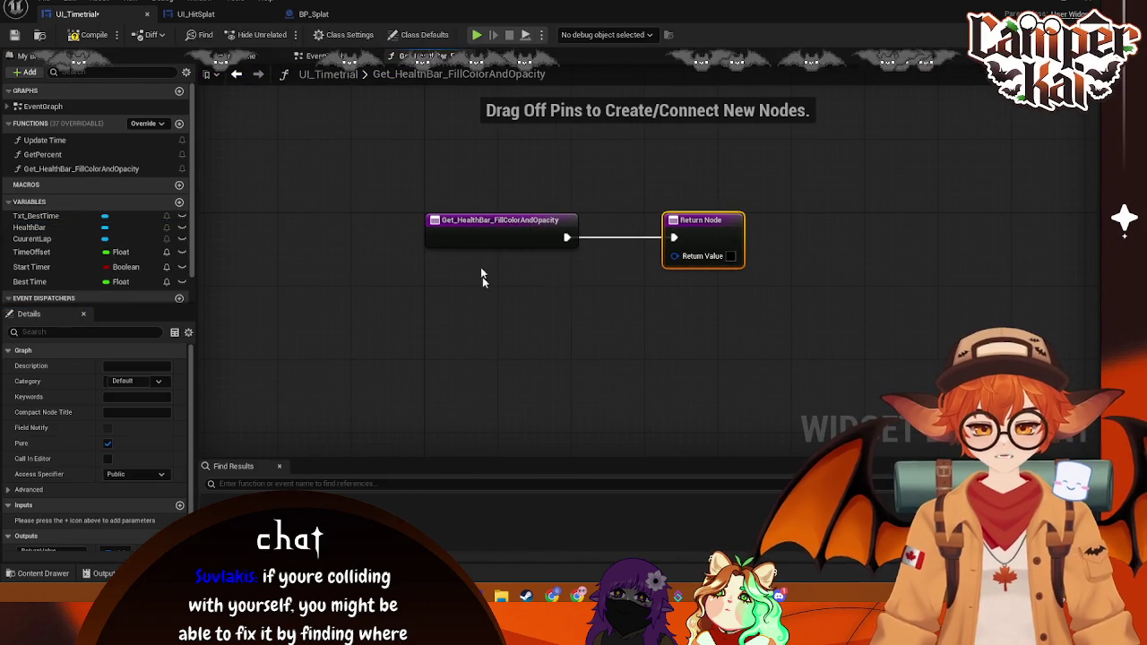
{"action": "key", "text": "ctrl+z"}
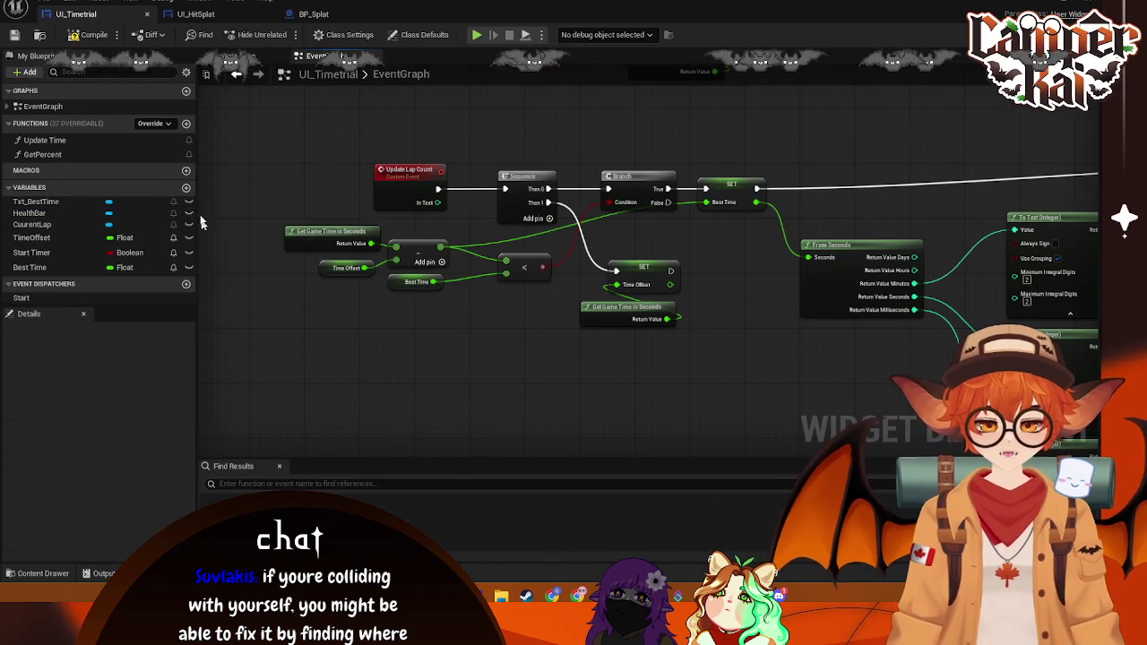
{"action": "left_click", "coordinate": [31, 214]}
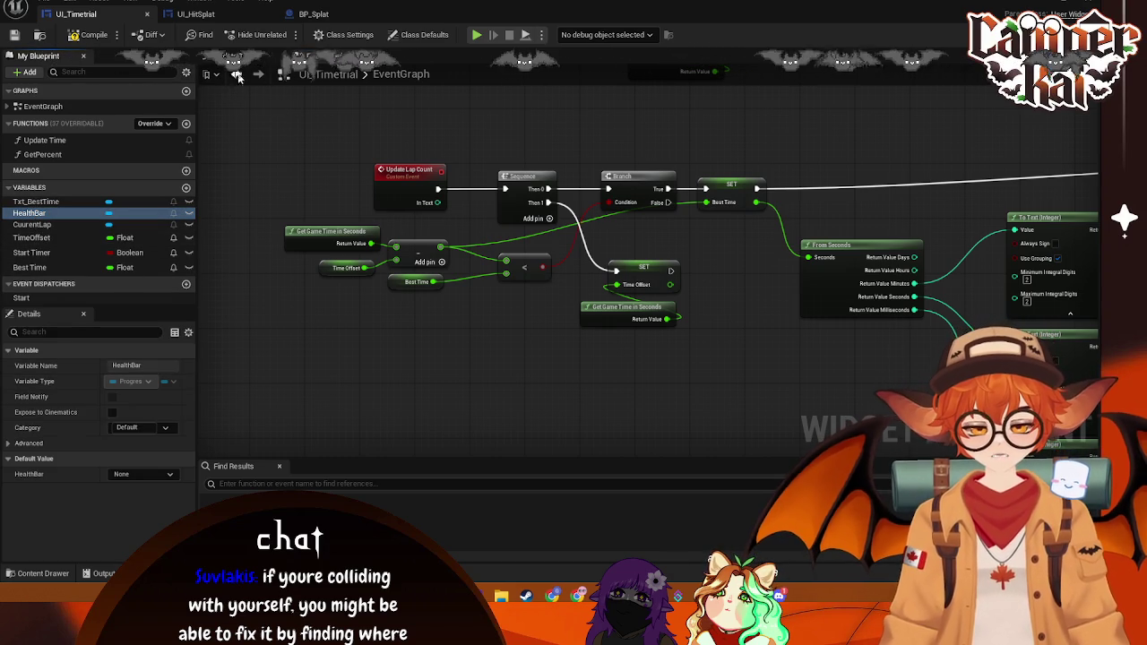
{"action": "left_click", "coordinate": [236, 73]}
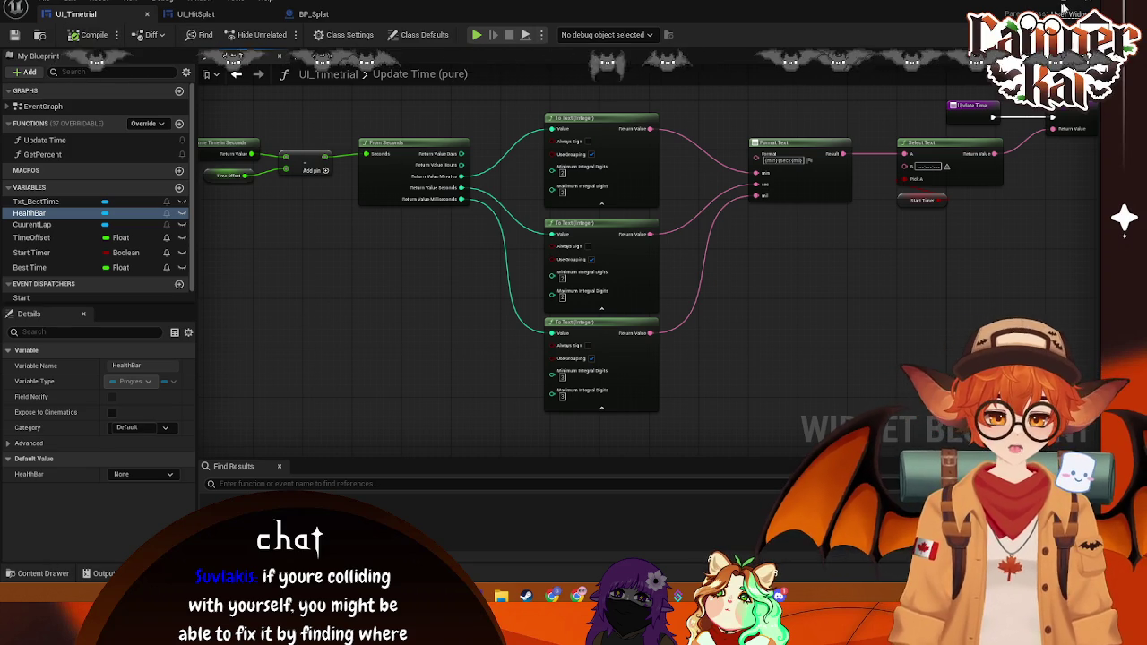
{"action": "left_click", "coordinate": [1090, 7]}
{"action": "left_click_drag", "start_coordinate": [355, 130], "coordinate": [337, 212]}
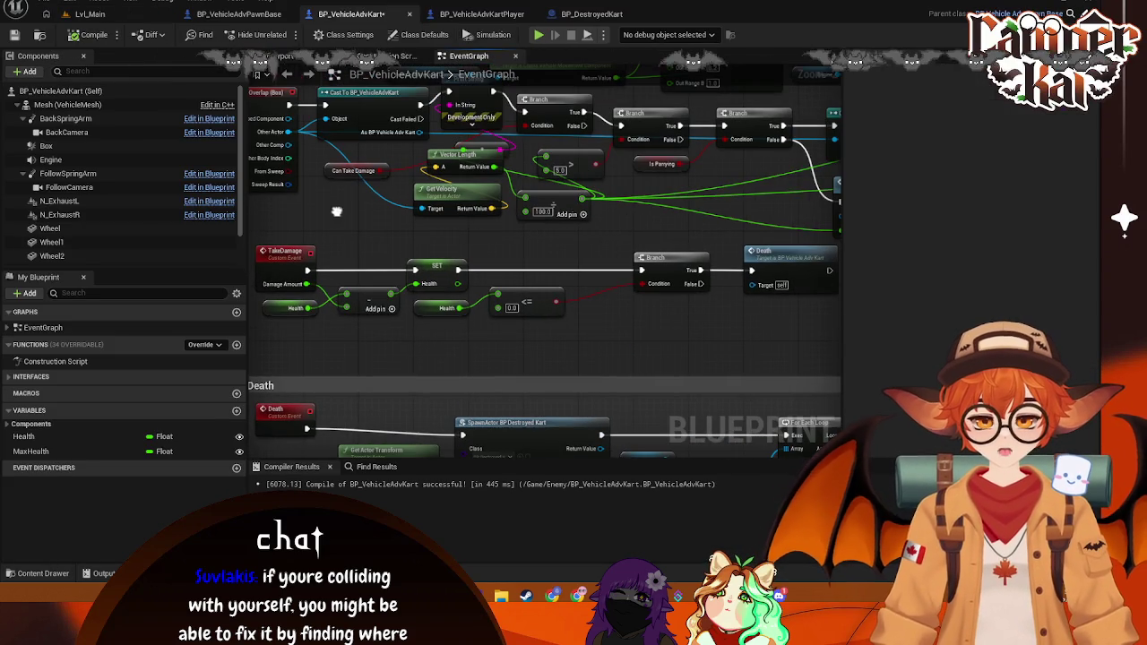
Step: Add a second Branch node on the health check Branch's False output, placed below Death
{"action": "mouse_move", "coordinate": [706, 340]}
{"action": "left_mouse_down"}
{"action": "mouse_move", "coordinate": [657, 316]}
{"action": "mouse_move", "coordinate": [653, 300]}
{"action": "left_mouse_up"}
{"action": "left_click_drag", "start_coordinate": [627, 224], "coordinate": [502, 229]}
{"action": "mouse_move", "coordinate": [633, 296]}
{"action": "left_mouse_down"}
{"action": "mouse_move", "coordinate": [596, 167]}
{"action": "mouse_move", "coordinate": [654, 170]}
{"action": "mouse_move", "coordinate": [505, 166]}
{"action": "mouse_move", "coordinate": [566, 167]}
{"action": "left_mouse_up"}
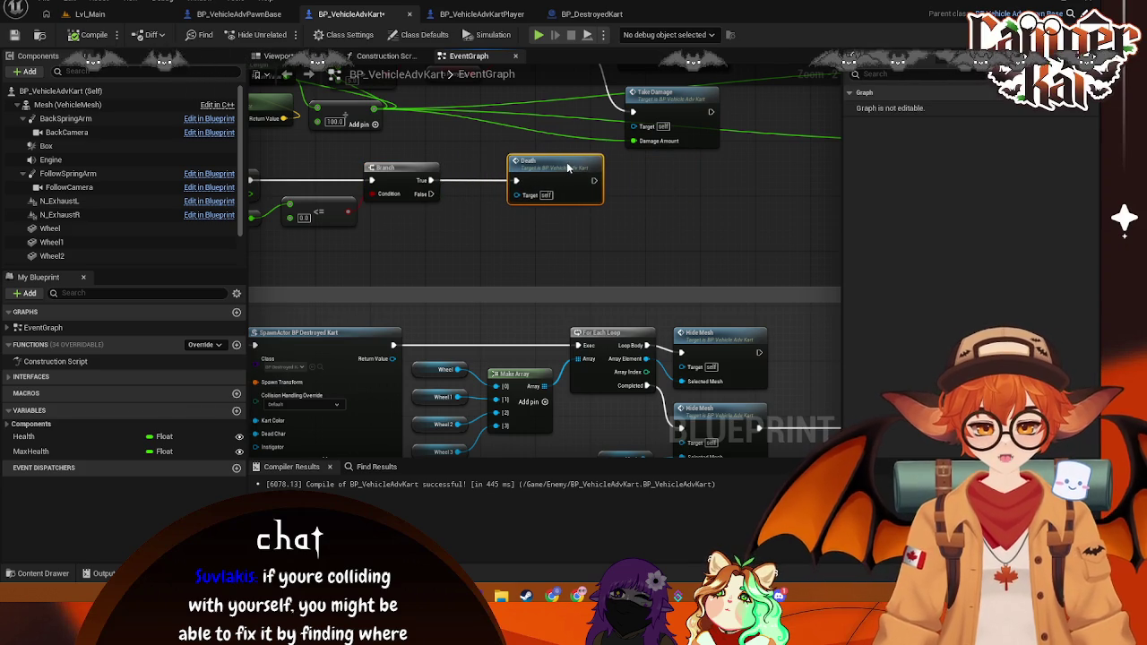
{"action": "left_click_drag", "start_coordinate": [430, 194], "coordinate": [468, 250]}
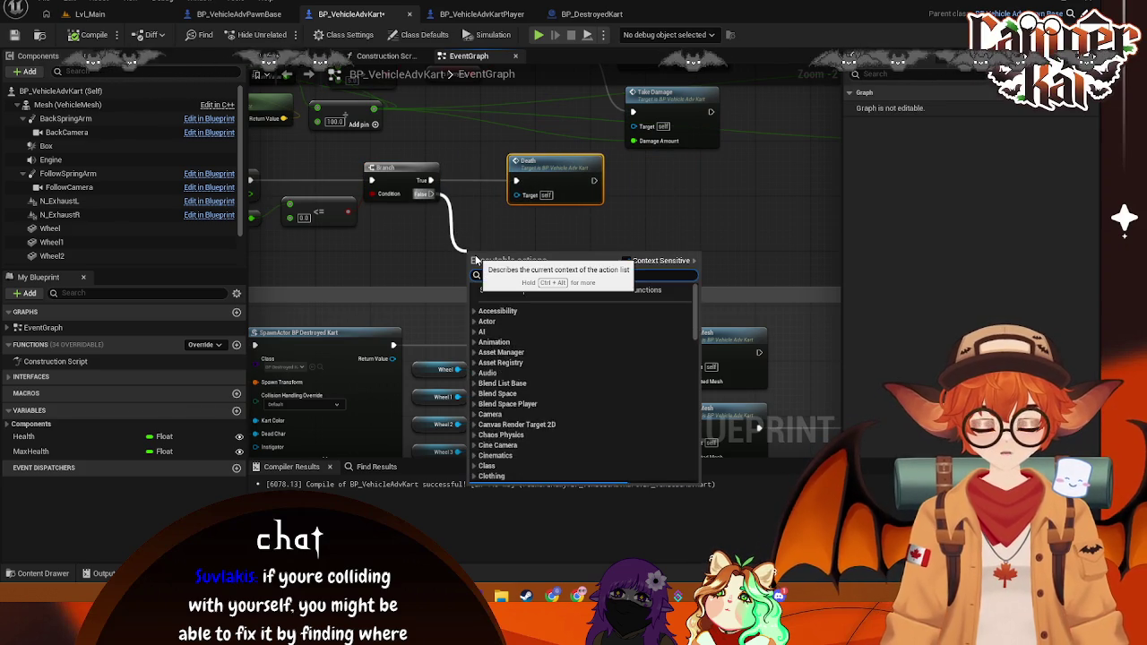
{"action": "type", "text": "Branch"}
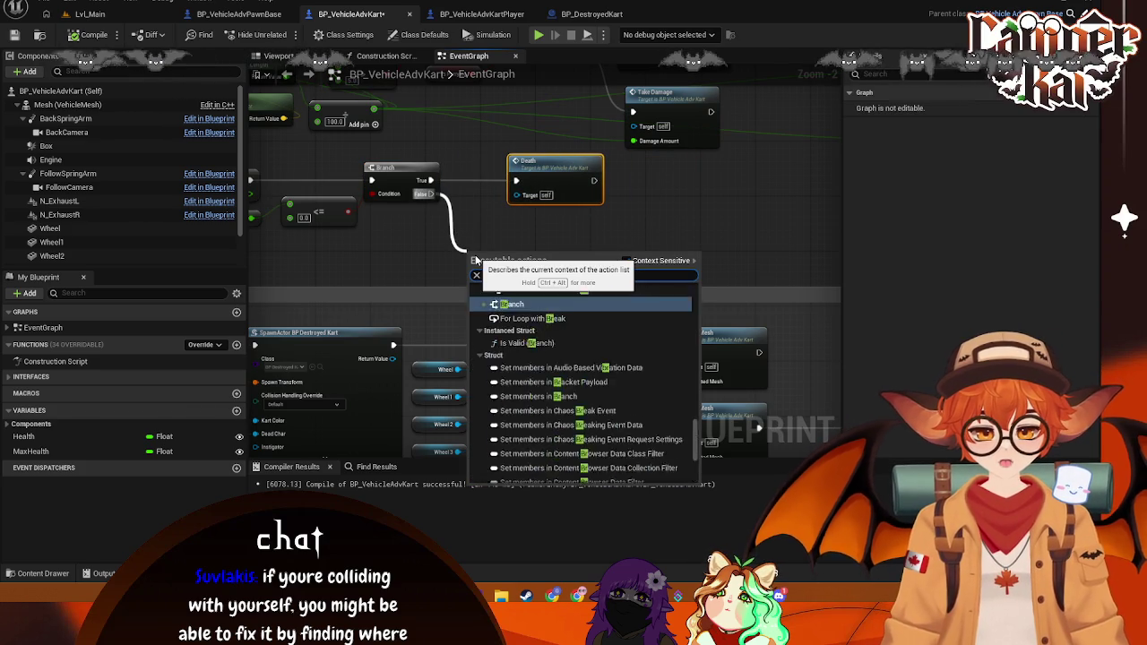
{"action": "left_click", "coordinate": [521, 311]}
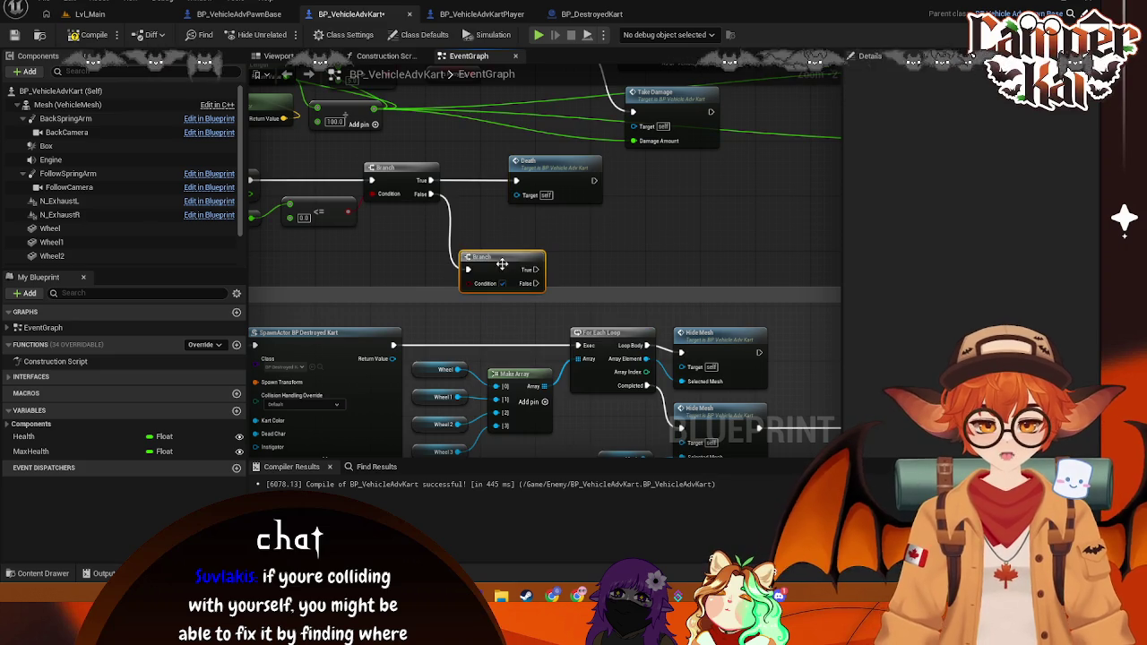
{"action": "left_click_drag", "start_coordinate": [514, 271], "coordinate": [562, 228]}
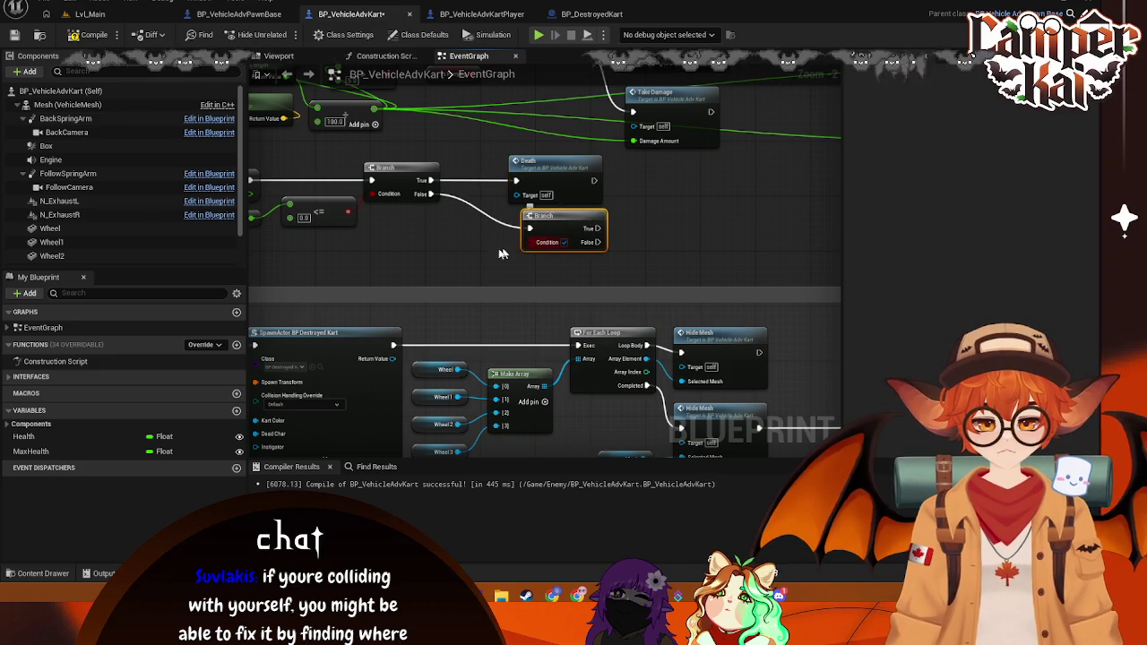
Step: Add an Is Player getter and wire it into the new Branch's Condition
{"action": "left_click_drag", "start_coordinate": [418, 201], "coordinate": [463, 197]}
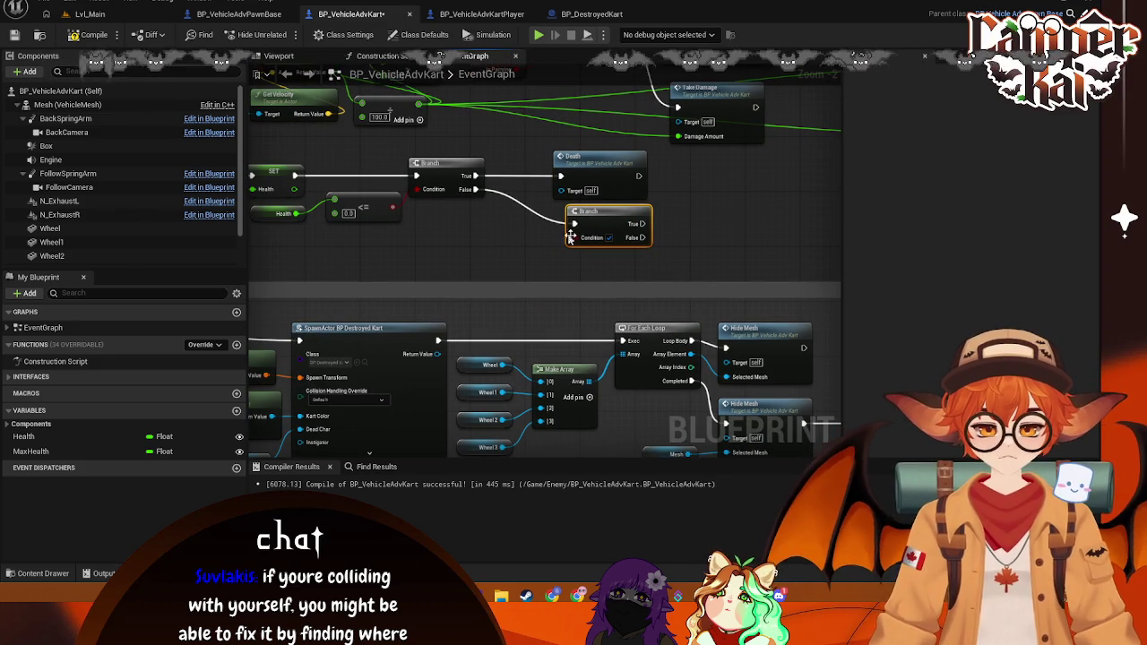
{"action": "right_click", "coordinate": [442, 243]}
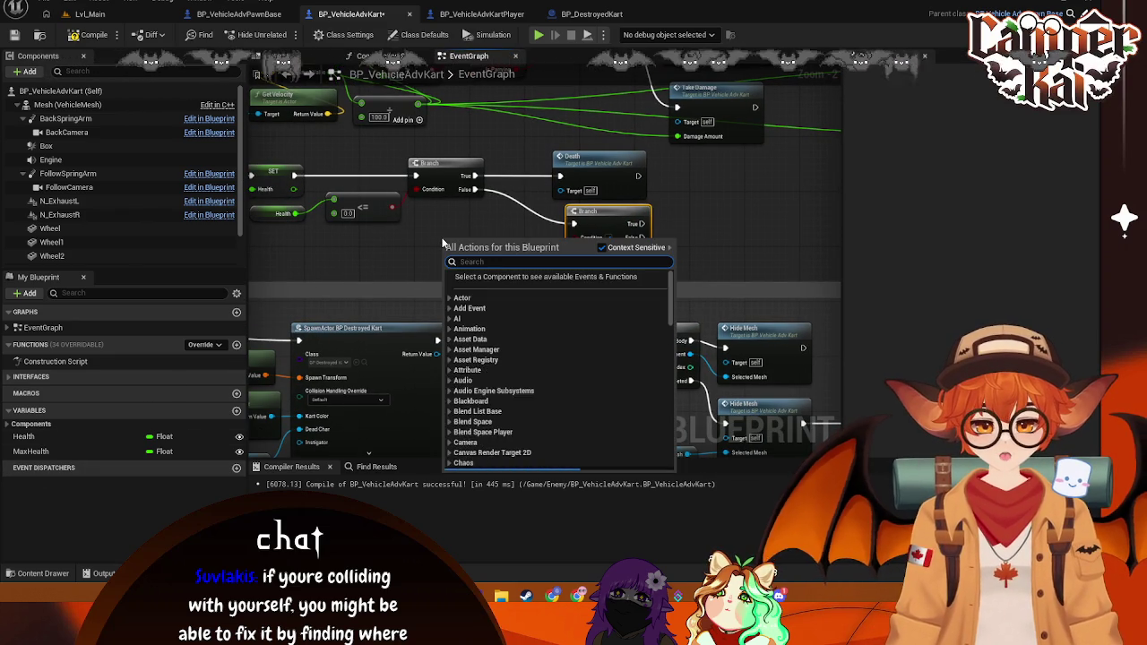
{"action": "type", "text": "get is player"}
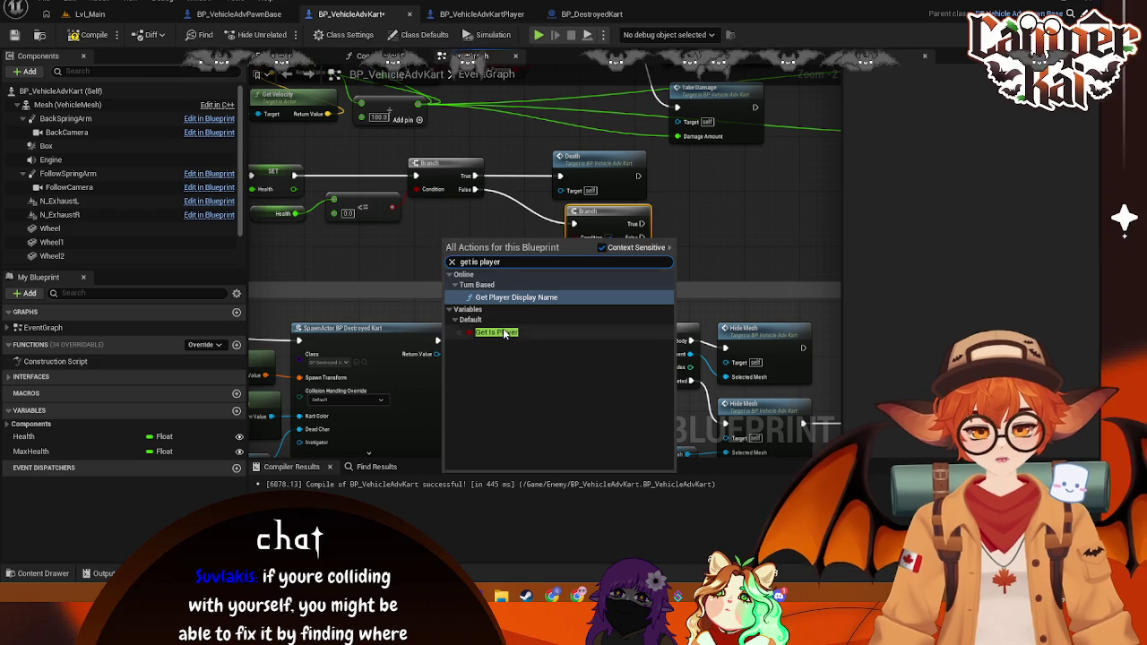
{"action": "left_click", "coordinate": [548, 260]}
{"action": "left_click_drag", "start_coordinate": [485, 241], "coordinate": [573, 237]}
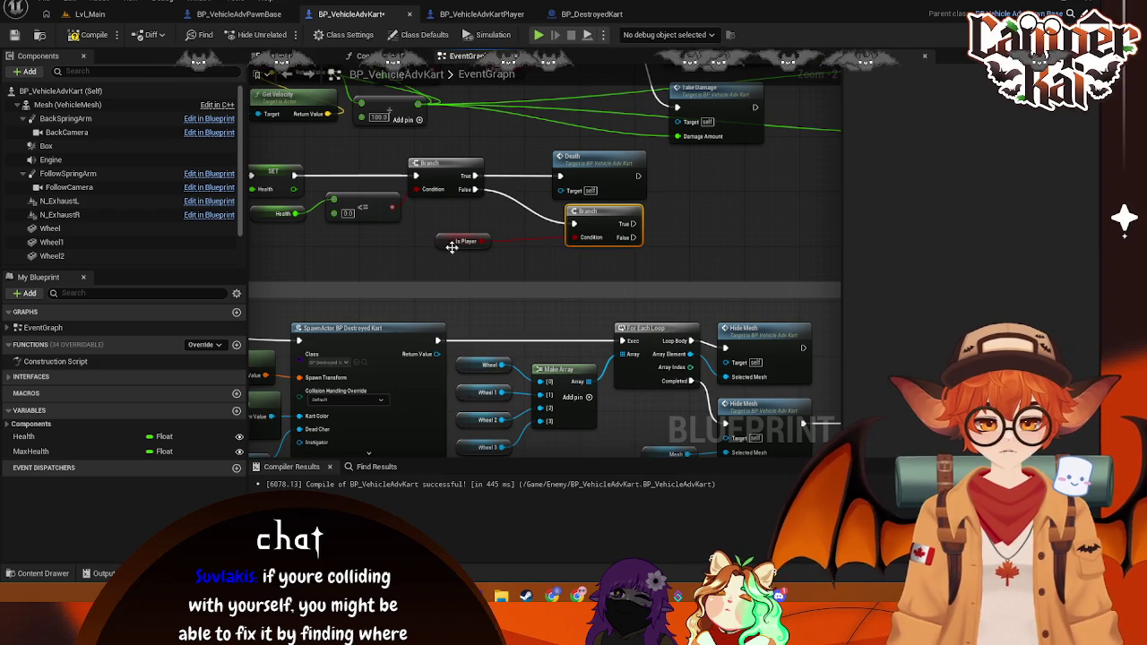
{"action": "left_click_drag", "start_coordinate": [466, 250], "coordinate": [501, 250]}
{"action": "mouse_move", "coordinate": [624, 264]}
{"action": "left_mouse_down"}
{"action": "mouse_move", "coordinate": [502, 258]}
{"action": "mouse_move", "coordinate": [488, 229]}
{"action": "mouse_move", "coordinate": [541, 220]}
{"action": "left_mouse_up"}
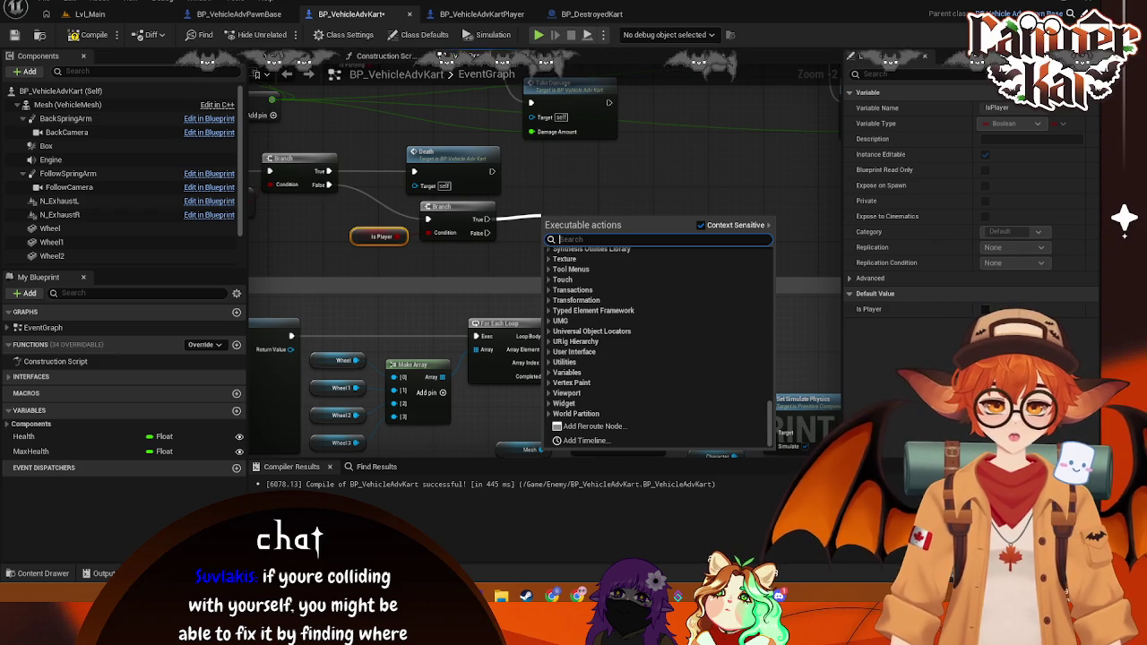
Step: Shift the Branch, Death and Is Player nodes right, clear of the SET Health and SpawnActor nodes
{"action": "key", "text": "Escape"}
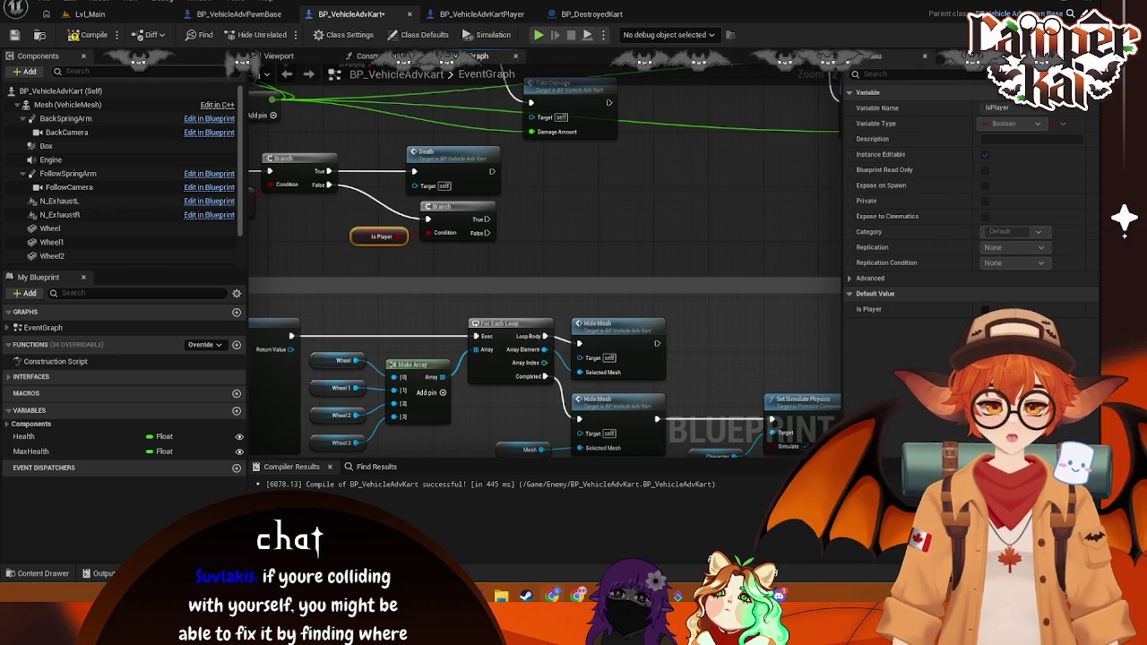
{"action": "mouse_move", "coordinate": [545, 243]}
{"action": "left_mouse_down"}
{"action": "mouse_move", "coordinate": [762, 251]}
{"action": "mouse_move", "coordinate": [662, 240]}
{"action": "mouse_move", "coordinate": [547, 192]}
{"action": "left_mouse_up"}
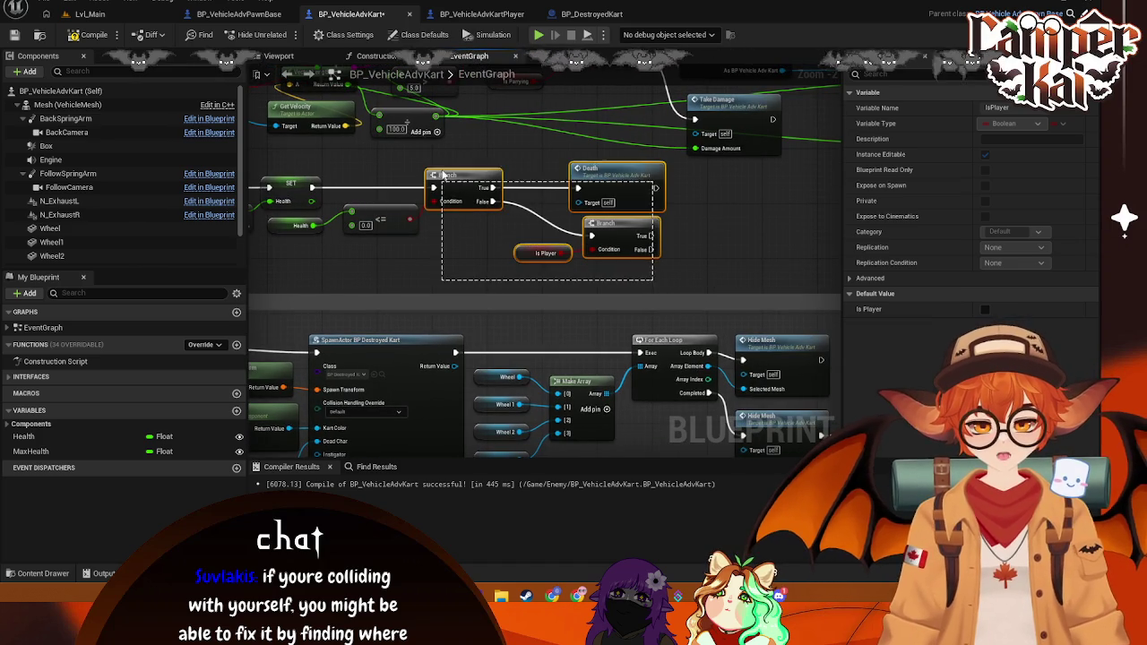
{"action": "left_click_drag", "start_coordinate": [484, 174], "coordinate": [575, 180]}
{"action": "mouse_move", "coordinate": [410, 252]}
{"action": "left_mouse_down"}
{"action": "mouse_move", "coordinate": [581, 277]}
{"action": "mouse_move", "coordinate": [594, 292]}
{"action": "mouse_move", "coordinate": [444, 240]}
{"action": "left_mouse_up"}
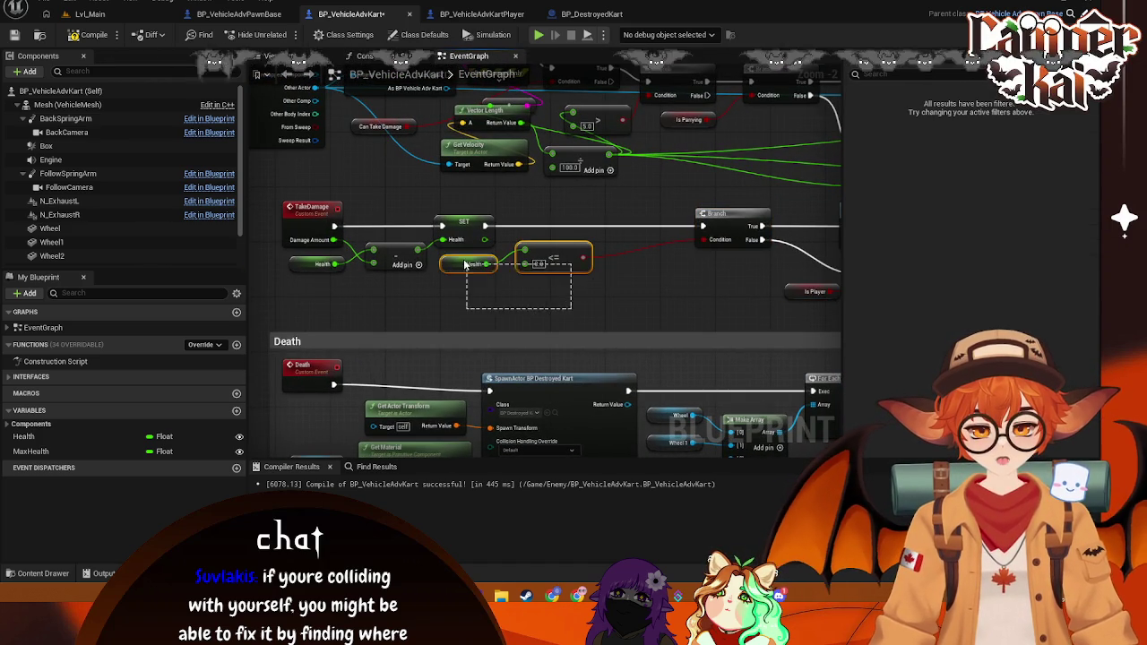
Step: Add a Spawn Actor from Class node after SET Health and search its class list for the splat blueprint
{"action": "left_click_drag", "start_coordinate": [567, 263], "coordinate": [664, 262]}
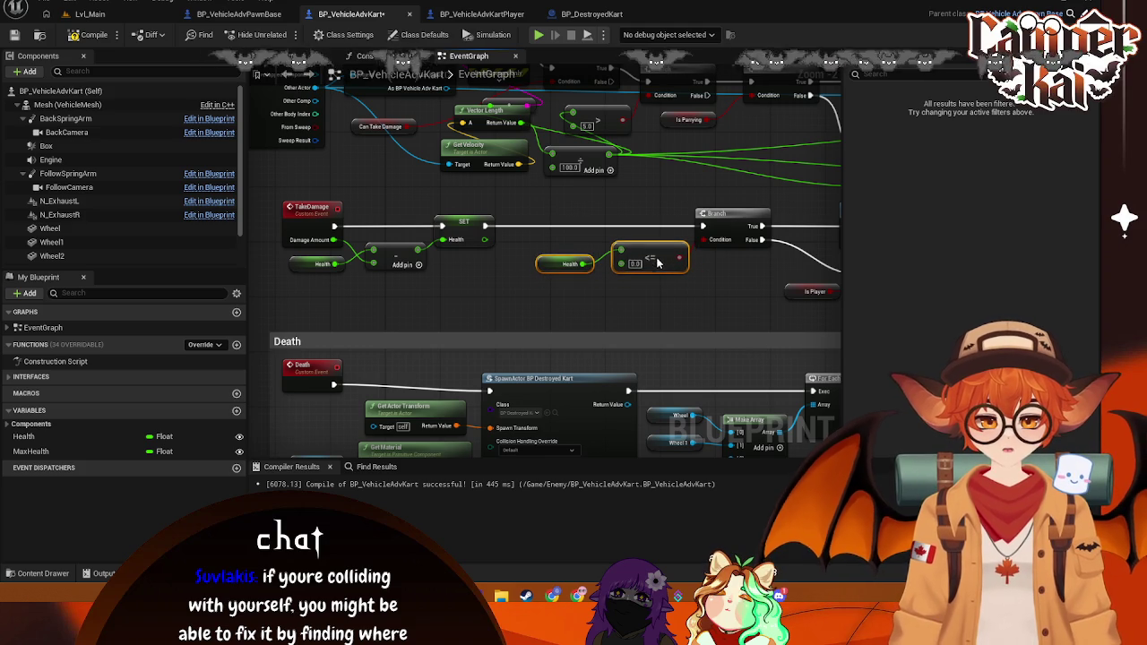
{"action": "left_click_drag", "start_coordinate": [485, 226], "coordinate": [529, 233]}
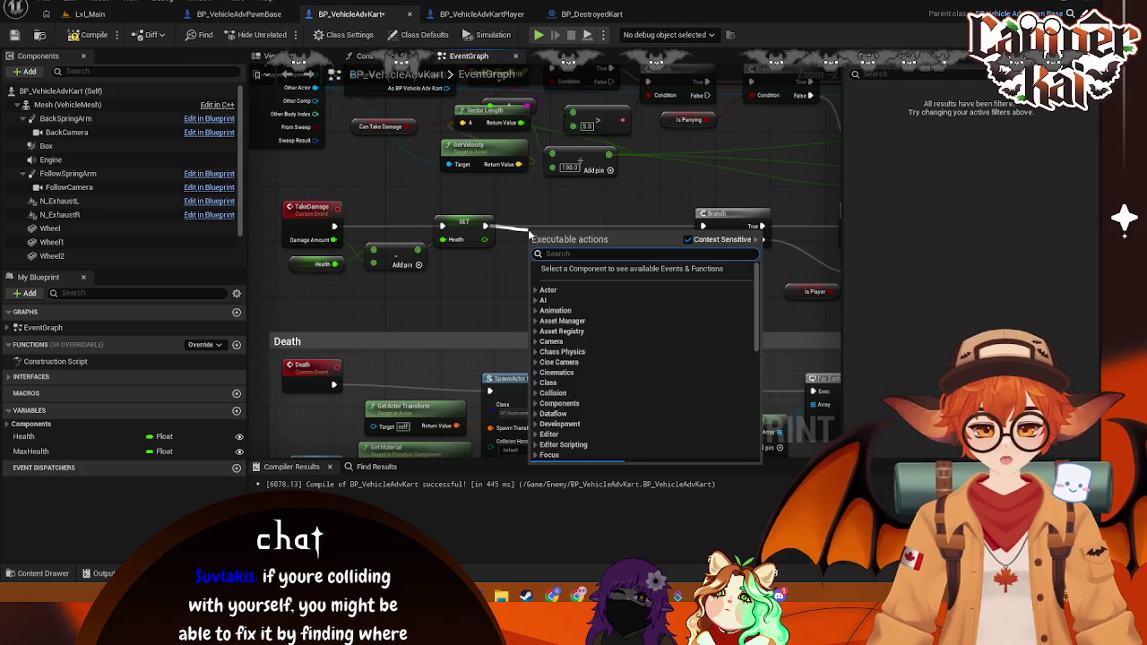
{"action": "type", "text": "spawn"}
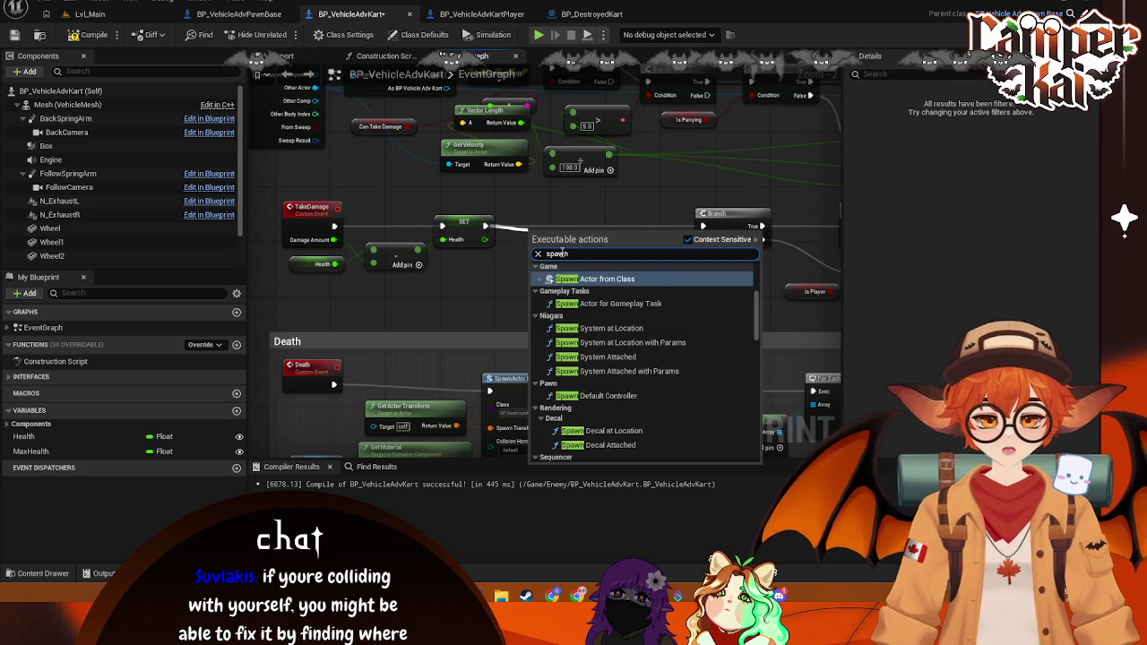
{"action": "left_click", "coordinate": [612, 280]}
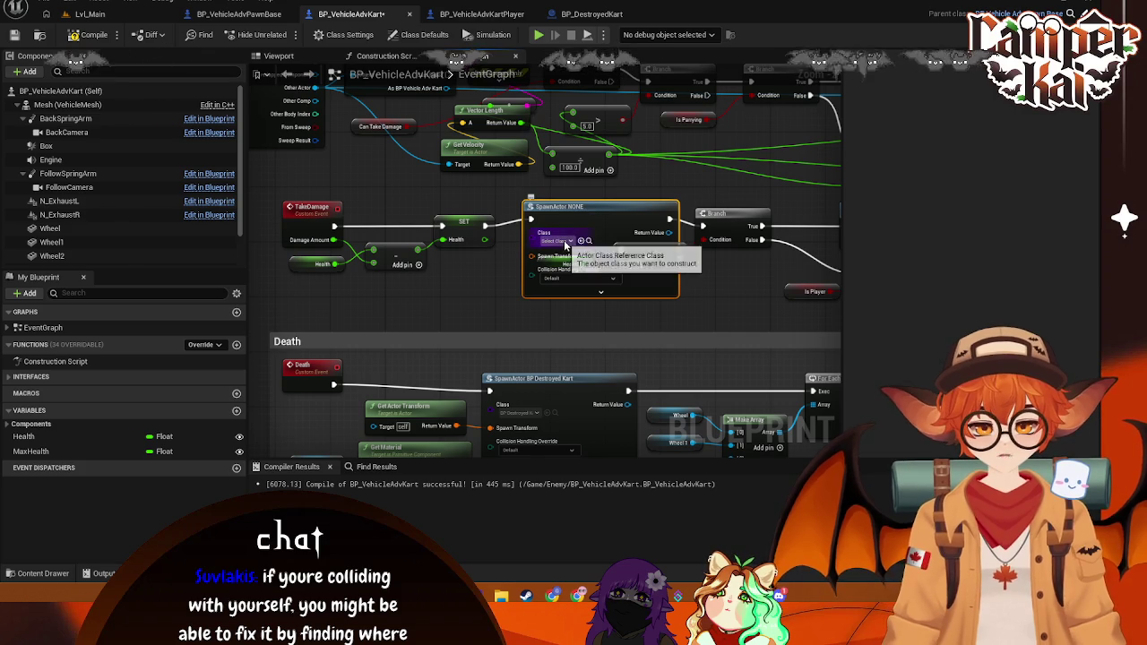
{"action": "left_click", "coordinate": [561, 242]}
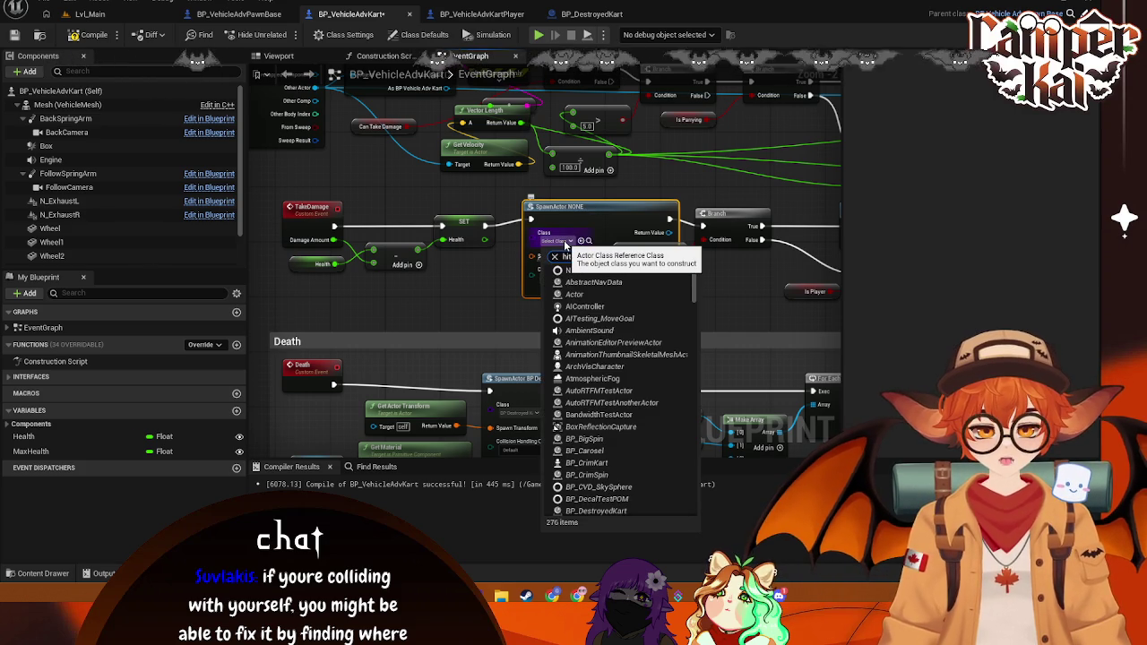
{"action": "type", "text": "splat"}
{"action": "key", "text": "BackSpace"}
{"action": "key", "text": "BackSpace"}
{"action": "key", "text": "BackSpace"}
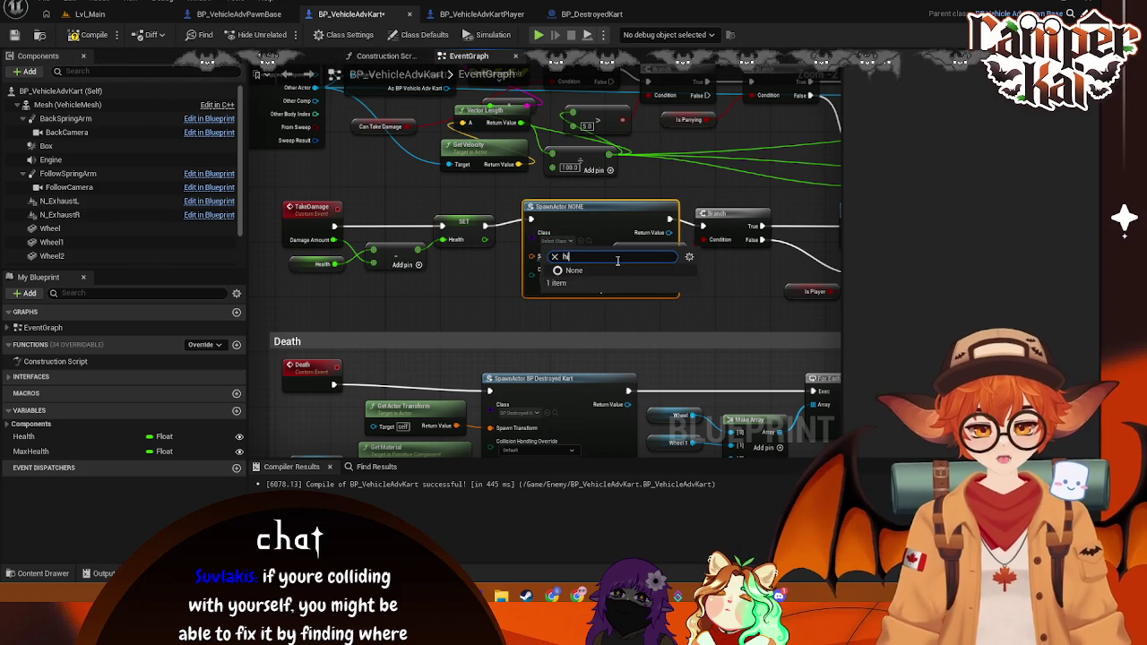
{"action": "type", "text": "BP_"}
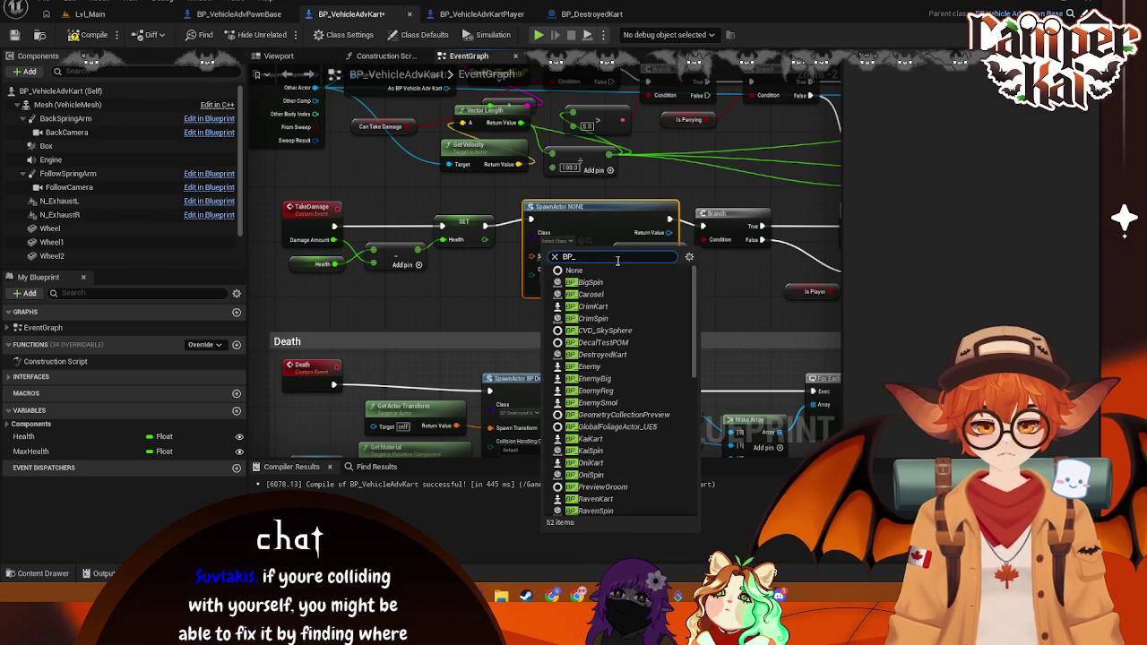
{"action": "scroll", "coordinate": [624, 375], "scroll_direction": "down", "scroll_amount": 5}
{"action": "left_click", "coordinate": [441, 266]}
Step: Try dragging BP_Splat and UI_HitSplat from the asset browser onto the spawn node's Class input
{"action": "key", "text": "ctrl+space"}
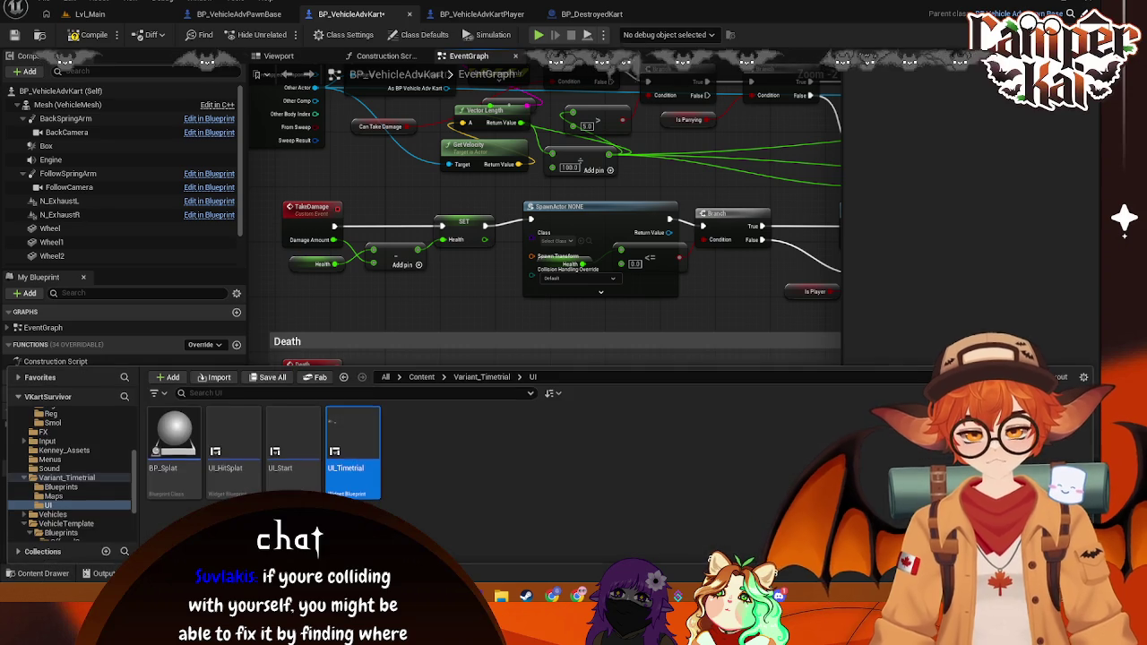
{"action": "left_click", "coordinate": [192, 468]}
{"action": "mouse_move", "coordinate": [192, 468]}
{"action": "left_mouse_down"}
{"action": "mouse_move", "coordinate": [555, 263]}
{"action": "mouse_move", "coordinate": [489, 330]}
{"action": "left_mouse_up"}
{"action": "left_click", "coordinate": [49, 573]}
{"action": "left_click_drag", "start_coordinate": [231, 453], "coordinate": [562, 244]}
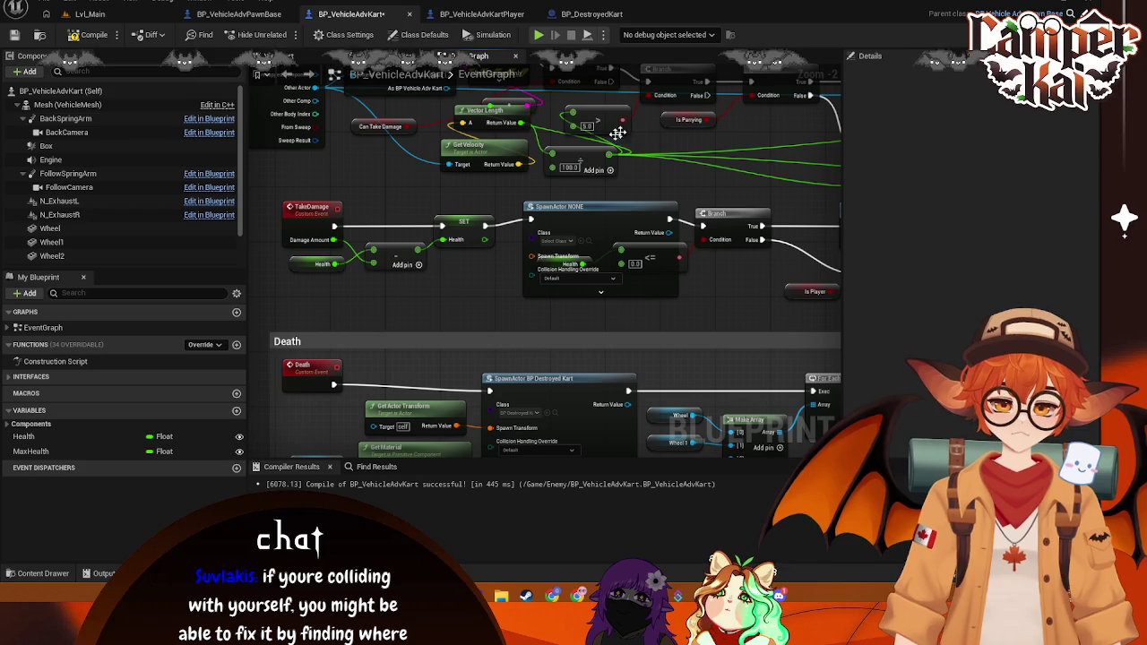
{"action": "left_click", "coordinate": [13, 578]}
{"action": "left_click_drag", "start_coordinate": [174, 444], "coordinate": [565, 240]}
{"action": "left_click", "coordinate": [565, 240]}
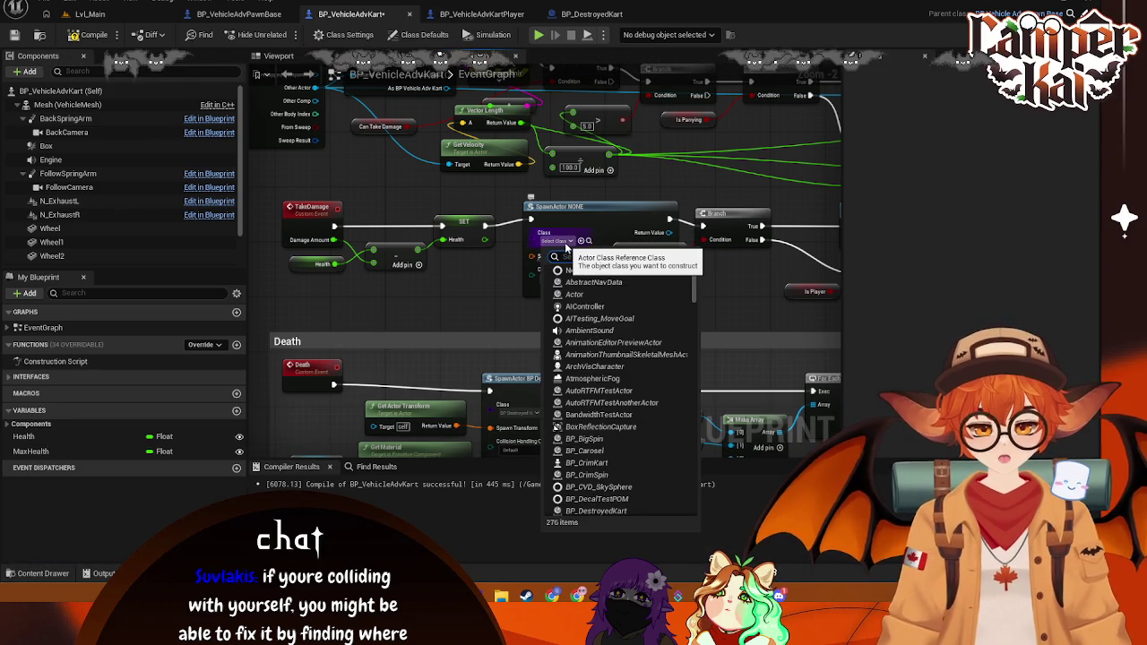
{"action": "type", "text": "hit"}
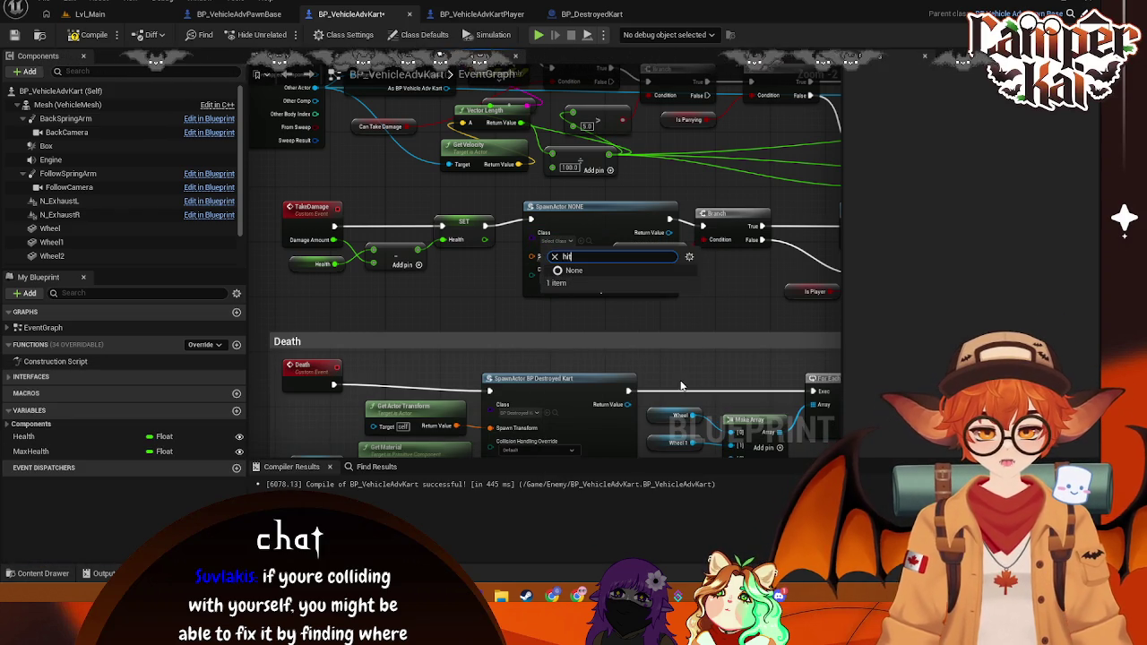
Step: Delete the unconfigured SpawnActor node and dismiss the blueprint action search
{"action": "left_click", "coordinate": [580, 251]}
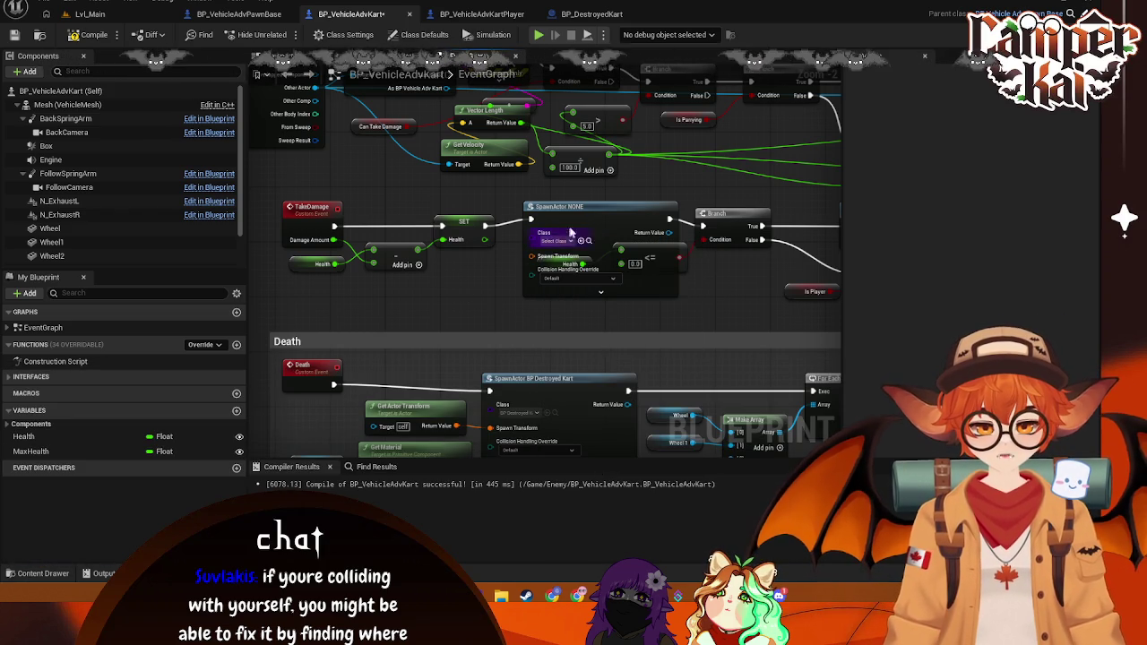
{"action": "key", "text": "Delete"}
{"action": "right_click", "coordinate": [507, 274]}
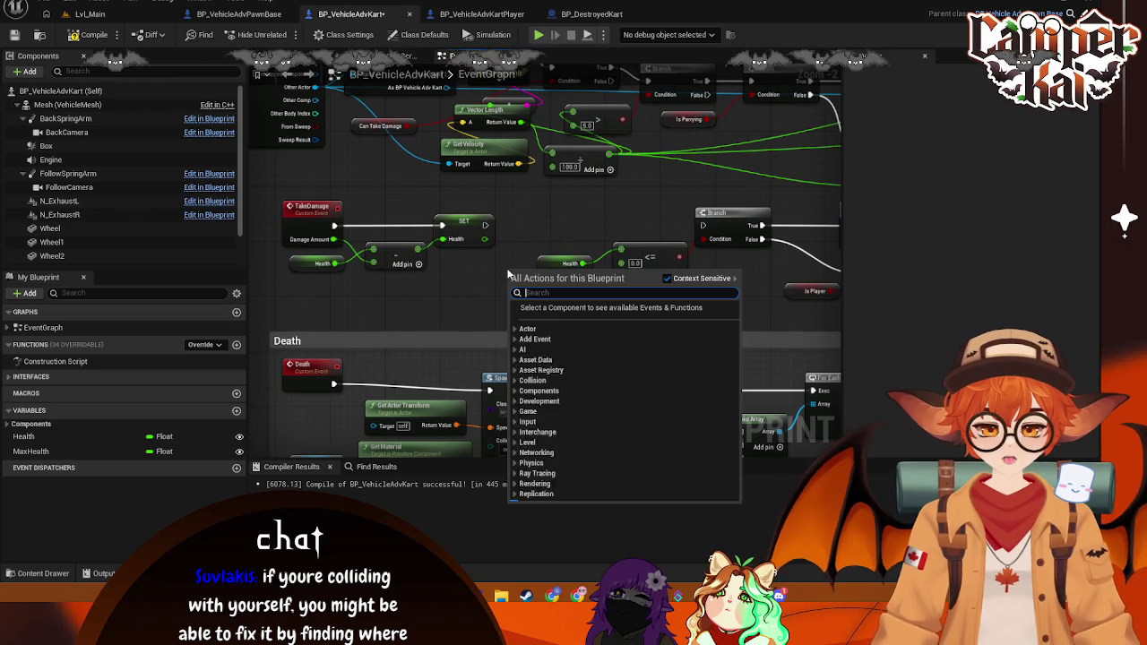
{"action": "type", "text": "splaw"}
{"action": "type", "text": "awn hit"}
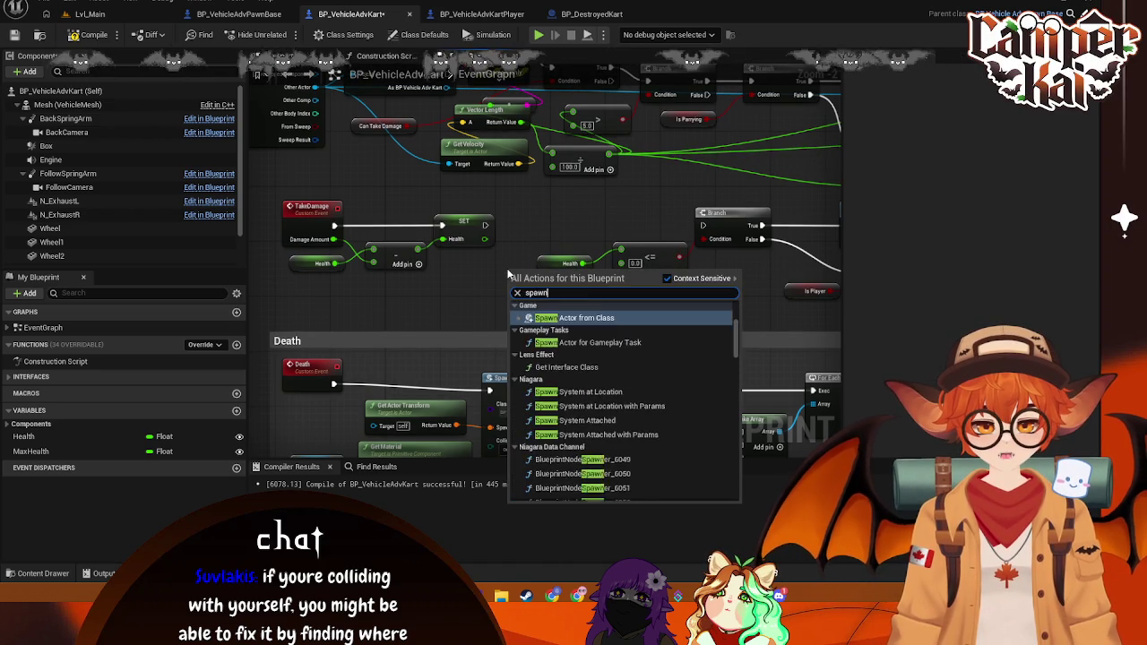
{"action": "key", "text": "BackSpace"}
{"action": "key", "text": "BackSpace"}
{"action": "key", "text": "BackSpace"}
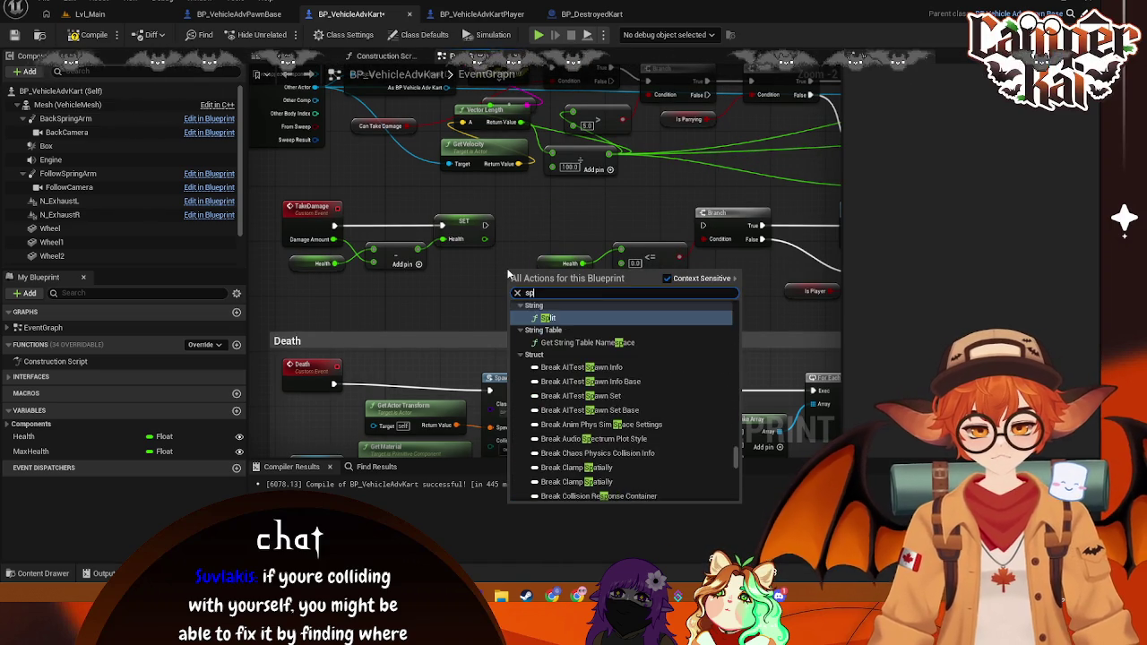
{"action": "key", "text": "Escape"}
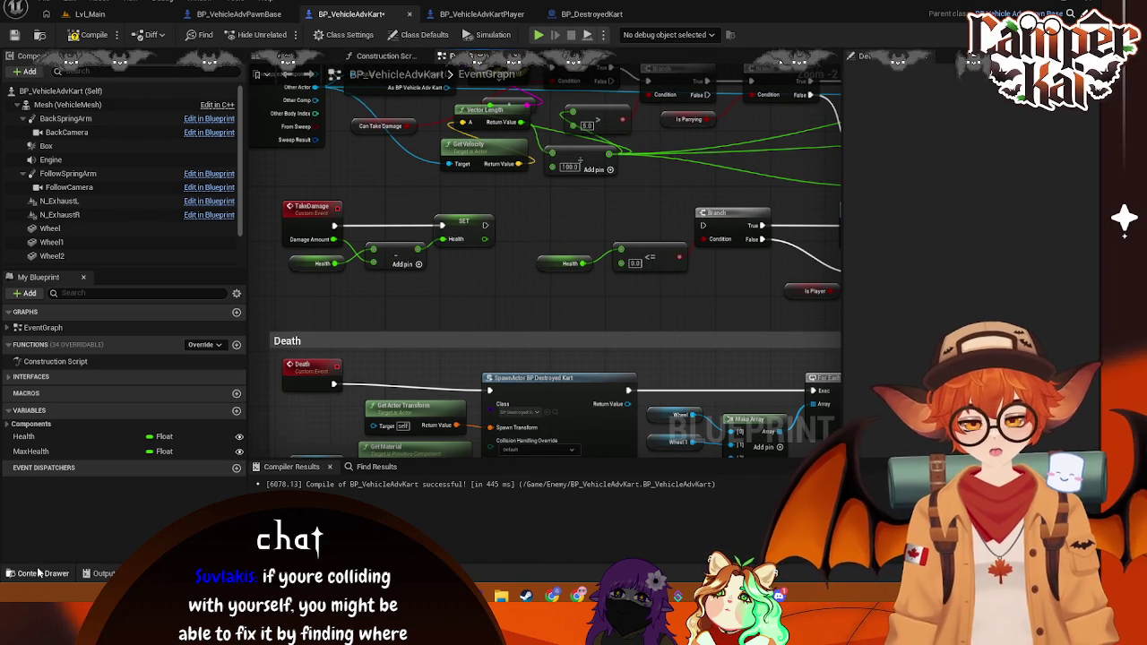
Step: Place the splat asset from the asset browser into the TakeDamage graph
{"action": "left_click", "coordinate": [40, 573]}
{"action": "mouse_move", "coordinate": [176, 429]}
{"action": "left_mouse_down"}
{"action": "mouse_move", "coordinate": [473, 307]}
{"action": "mouse_move", "coordinate": [466, 300]}
{"action": "mouse_move", "coordinate": [586, 232]}
{"action": "left_mouse_up"}
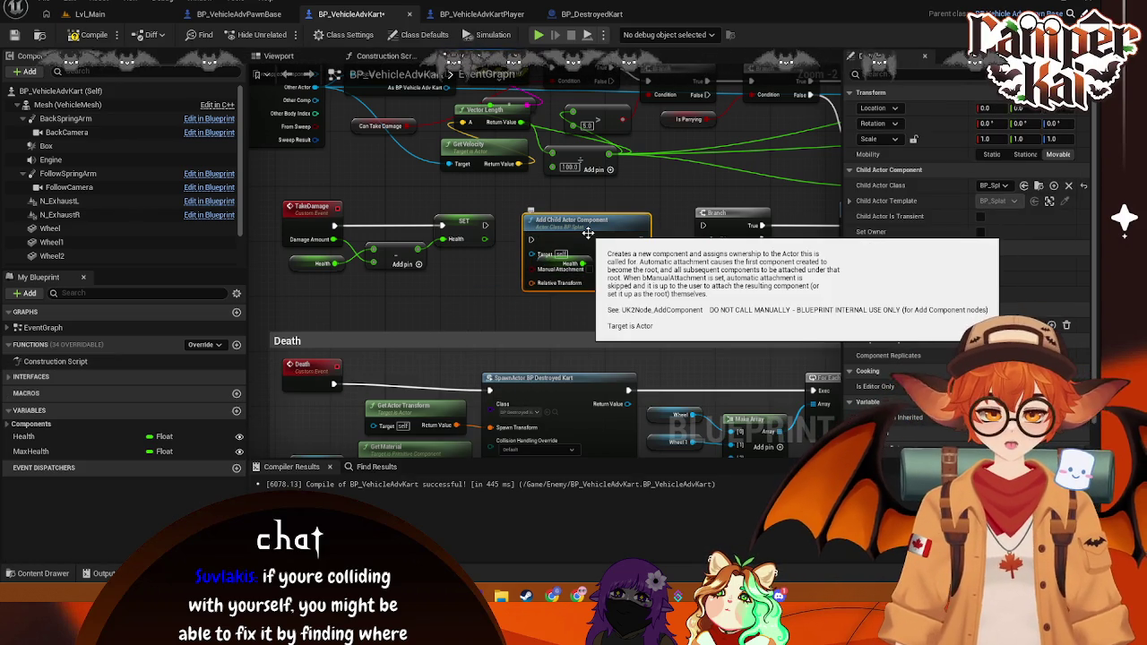
{"action": "left_click_drag", "start_coordinate": [588, 233], "coordinate": [585, 213]}
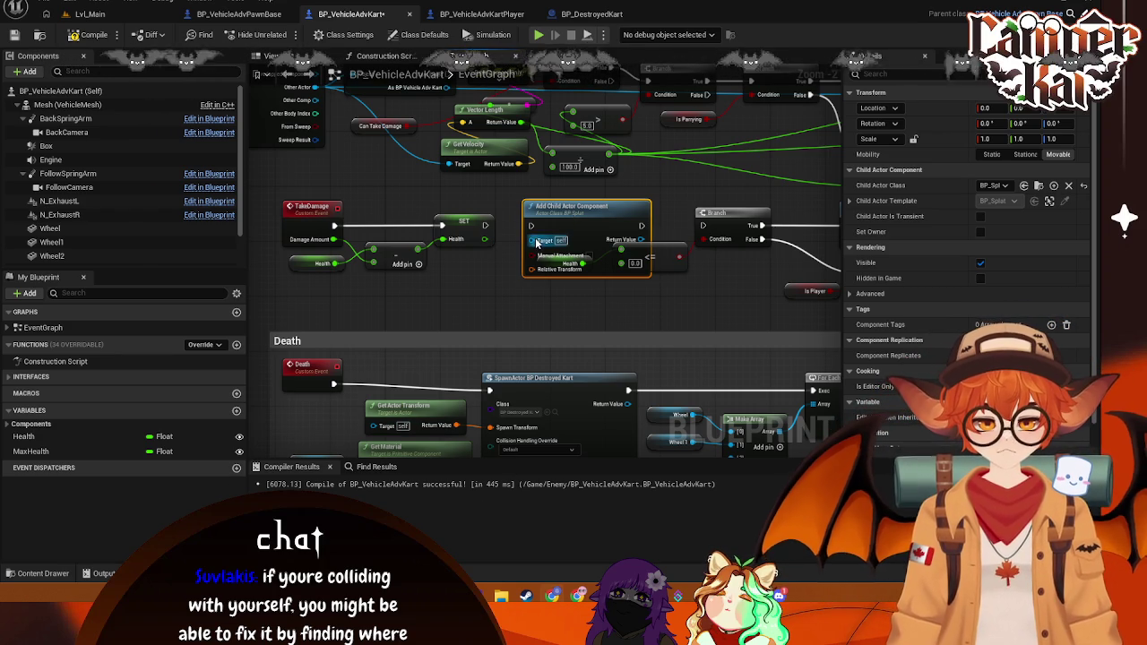
Step: Add a Spawn Actor from Class node with its class set to BP_Splat
{"action": "right_click", "coordinate": [461, 297]}
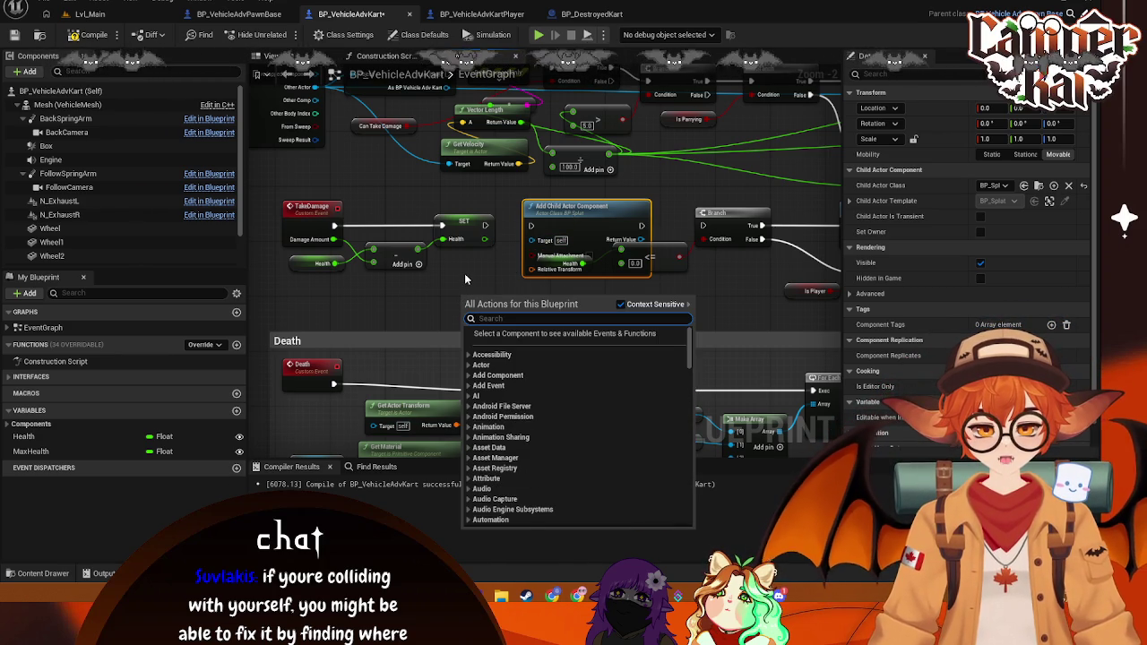
{"action": "type", "text": "spawn"}
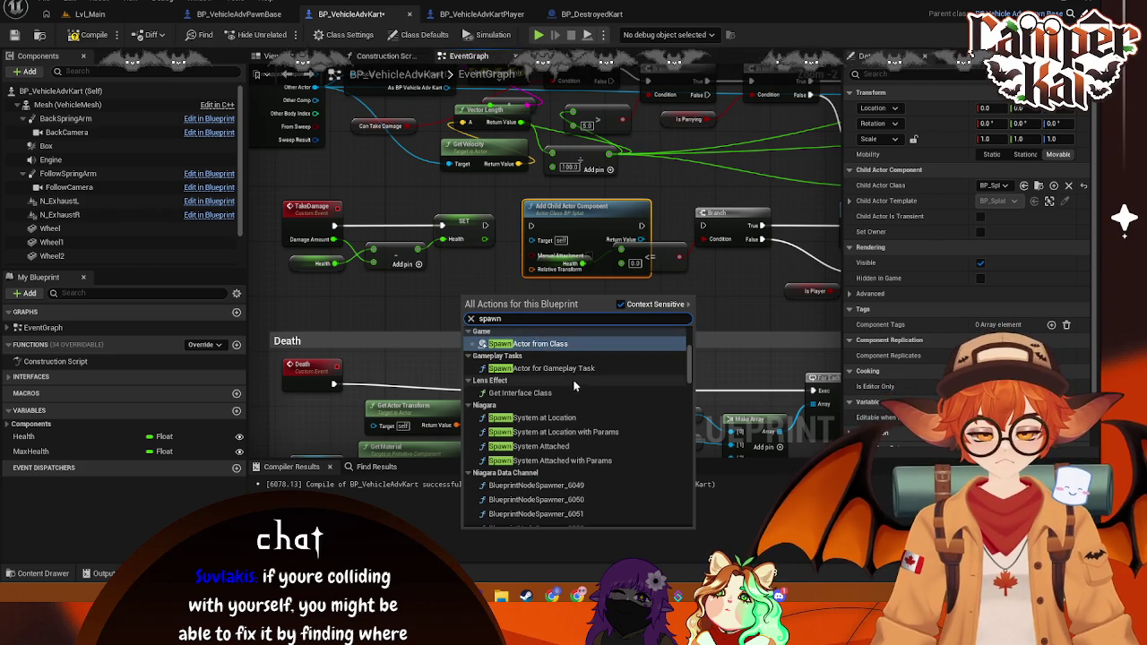
{"action": "scroll", "coordinate": [577, 363], "scroll_direction": "down", "scroll_amount": 1}
{"action": "scroll", "coordinate": [595, 392], "scroll_direction": "down", "scroll_amount": 2}
{"action": "scroll", "coordinate": [598, 400], "scroll_direction": "up", "scroll_amount": 3}
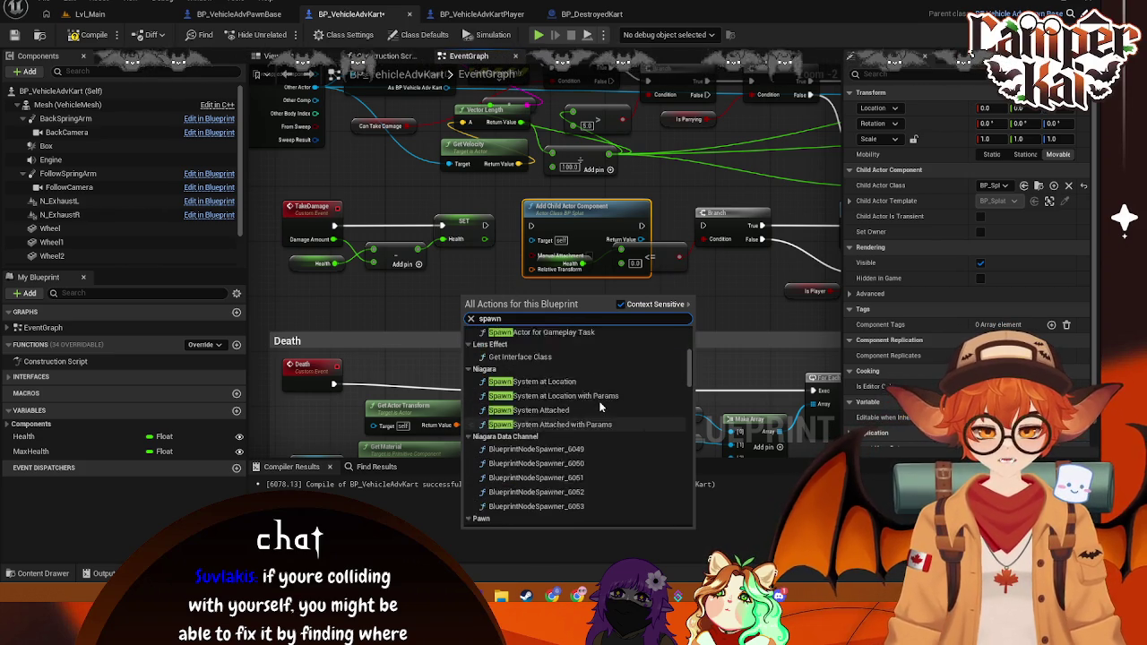
{"action": "type", "text": " actor"}
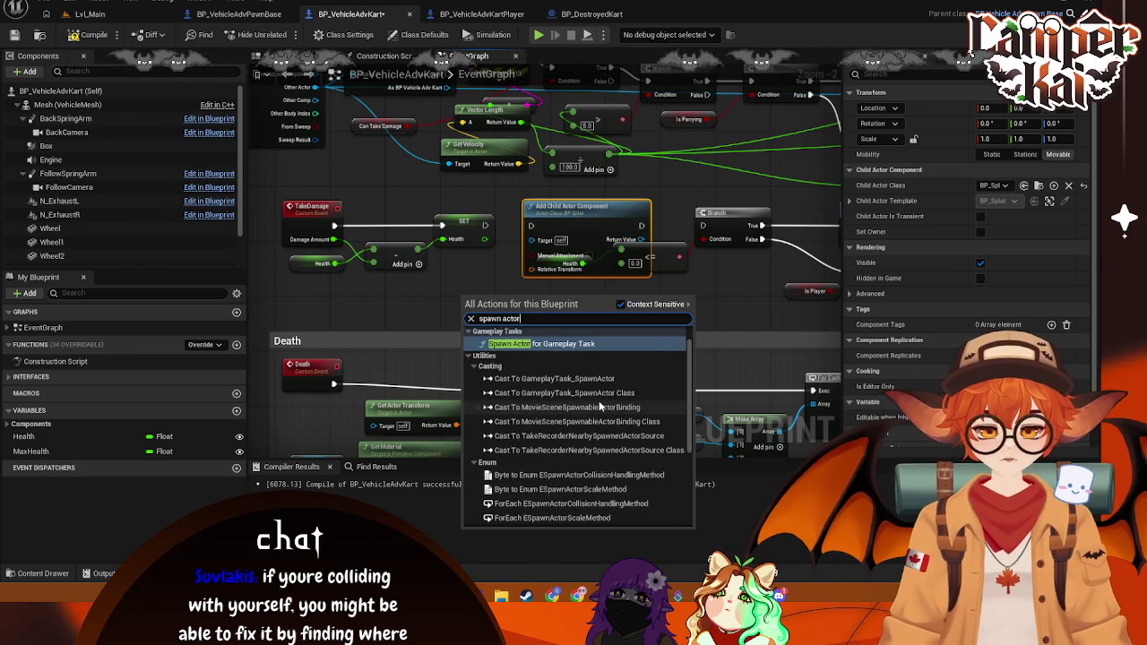
{"action": "scroll", "coordinate": [600, 405], "scroll_direction": "up", "scroll_amount": 1}
{"action": "scroll", "coordinate": [599, 404], "scroll_direction": "down", "scroll_amount": 1}
{"action": "scroll", "coordinate": [597, 402], "scroll_direction": "up", "scroll_amount": 1}
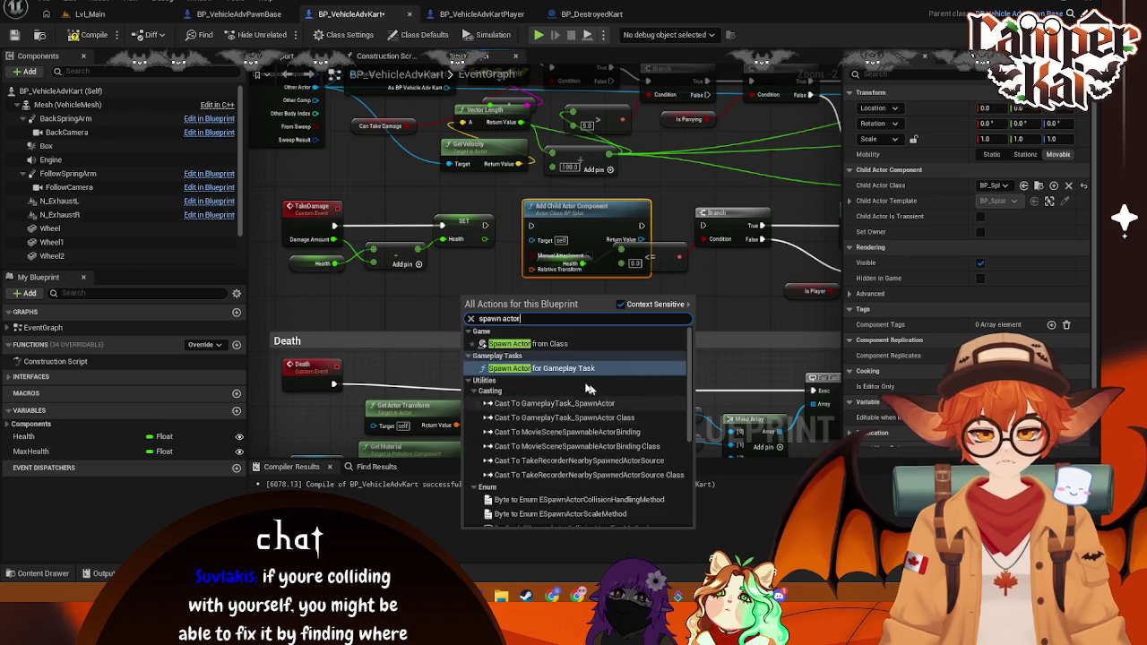
{"action": "left_click", "coordinate": [530, 344]}
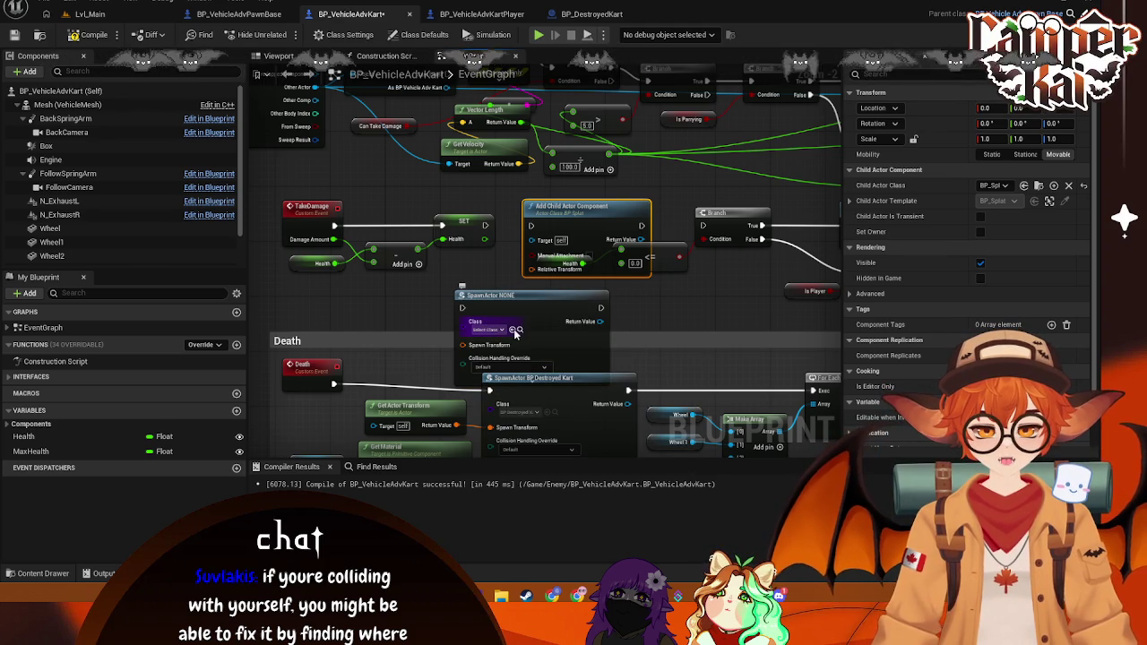
{"action": "left_click", "coordinate": [514, 329]}
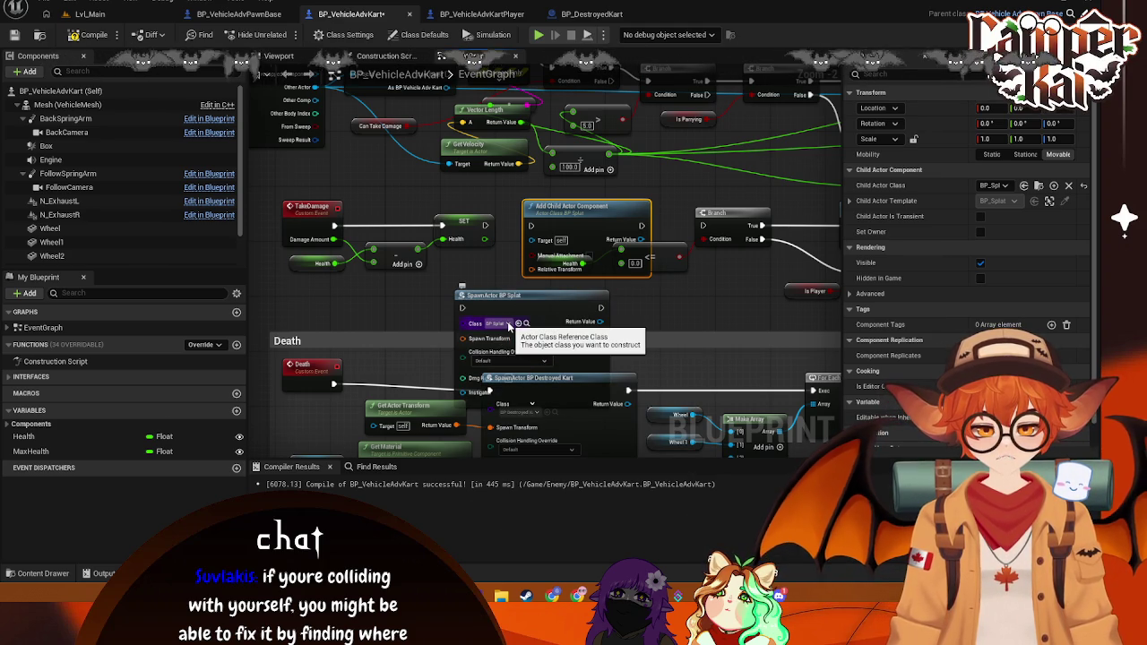
{"action": "mouse_move", "coordinate": [519, 313]}
{"action": "left_mouse_down"}
{"action": "mouse_move", "coordinate": [453, 266]}
{"action": "mouse_move", "coordinate": [623, 238]}
{"action": "mouse_move", "coordinate": [587, 218]}
{"action": "left_mouse_up"}
Step: Wire the BP Splat spawn node's execution output into the Branch
{"action": "left_click", "coordinate": [36, 573]}
{"action": "left_click", "coordinate": [485, 223]}
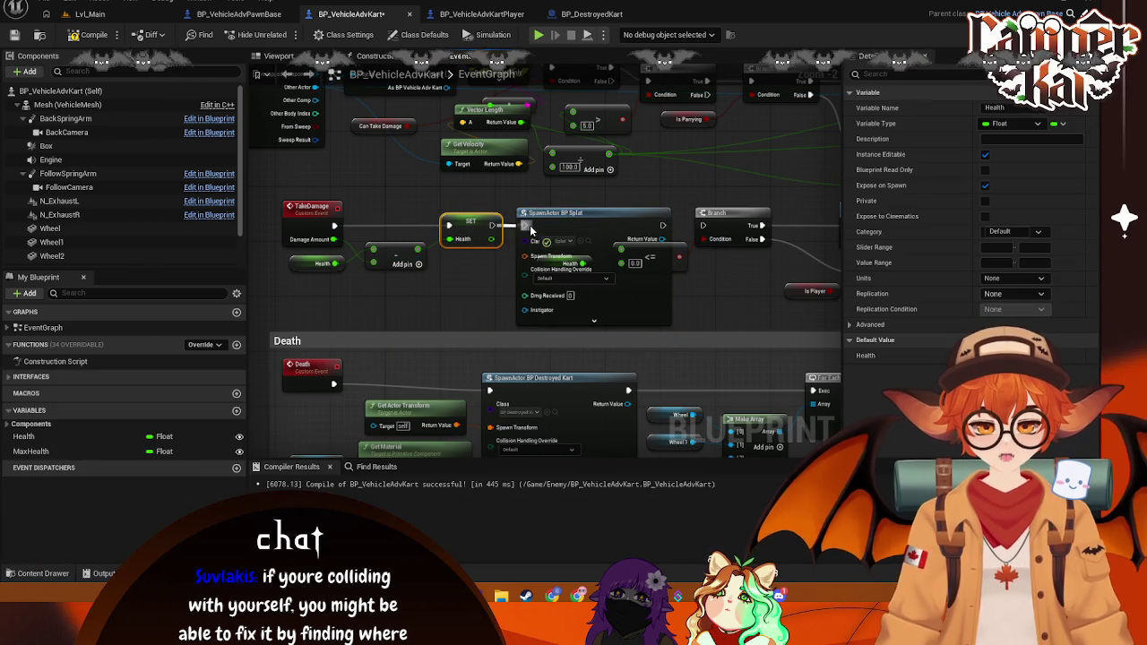
{"action": "left_click", "coordinate": [592, 227]}
{"action": "left_click_drag", "start_coordinate": [662, 227], "coordinate": [702, 226]}
{"action": "mouse_move", "coordinate": [668, 266]}
{"action": "left_mouse_down"}
{"action": "mouse_move", "coordinate": [735, 265]}
{"action": "mouse_move", "coordinate": [675, 266]}
{"action": "left_mouse_up"}
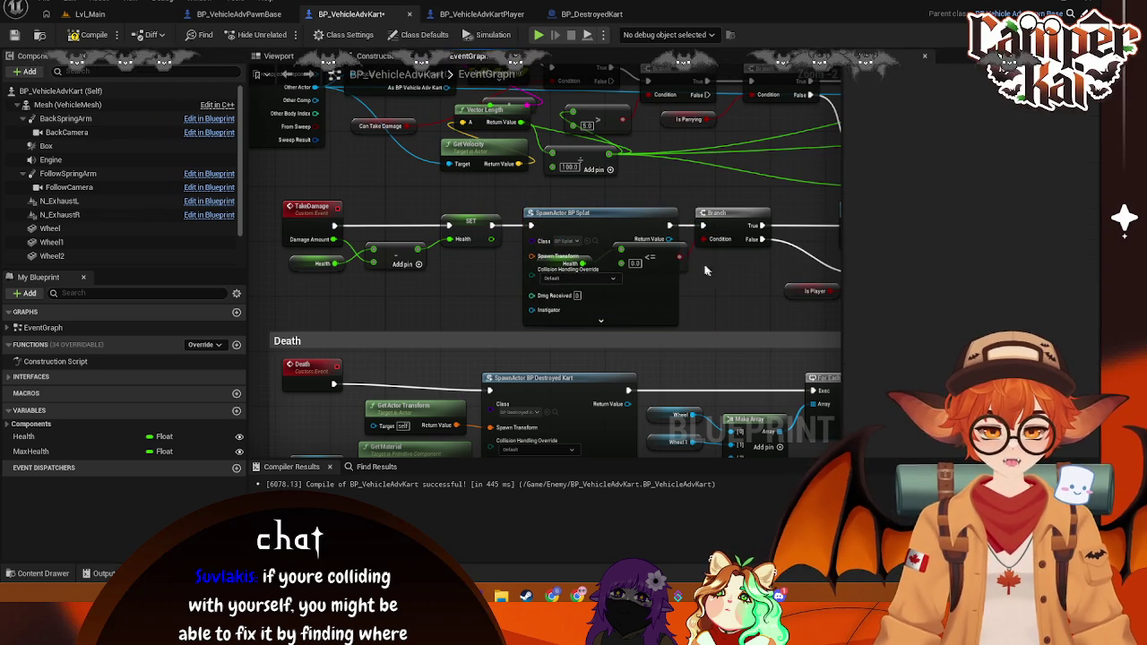
{"action": "left_click", "coordinate": [683, 261]}
Step: Move the <= comparison and Health getter beside the Branch, keeping the spawn node between SET and Branch
{"action": "left_click_drag", "start_coordinate": [684, 264], "coordinate": [769, 283]}
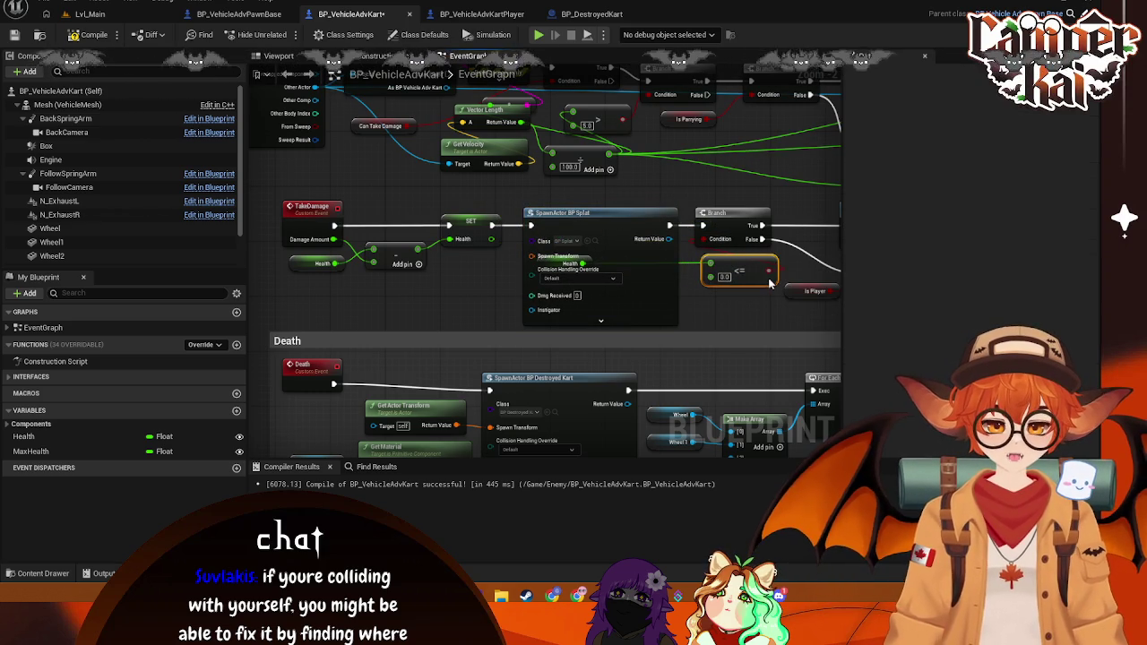
{"action": "left_click", "coordinate": [609, 269]}
{"action": "left_click_drag", "start_coordinate": [610, 268], "coordinate": [470, 269]}
{"action": "left_click_drag", "start_coordinate": [570, 261], "coordinate": [742, 303]}
{"action": "left_click_drag", "start_coordinate": [439, 208], "coordinate": [572, 215]}
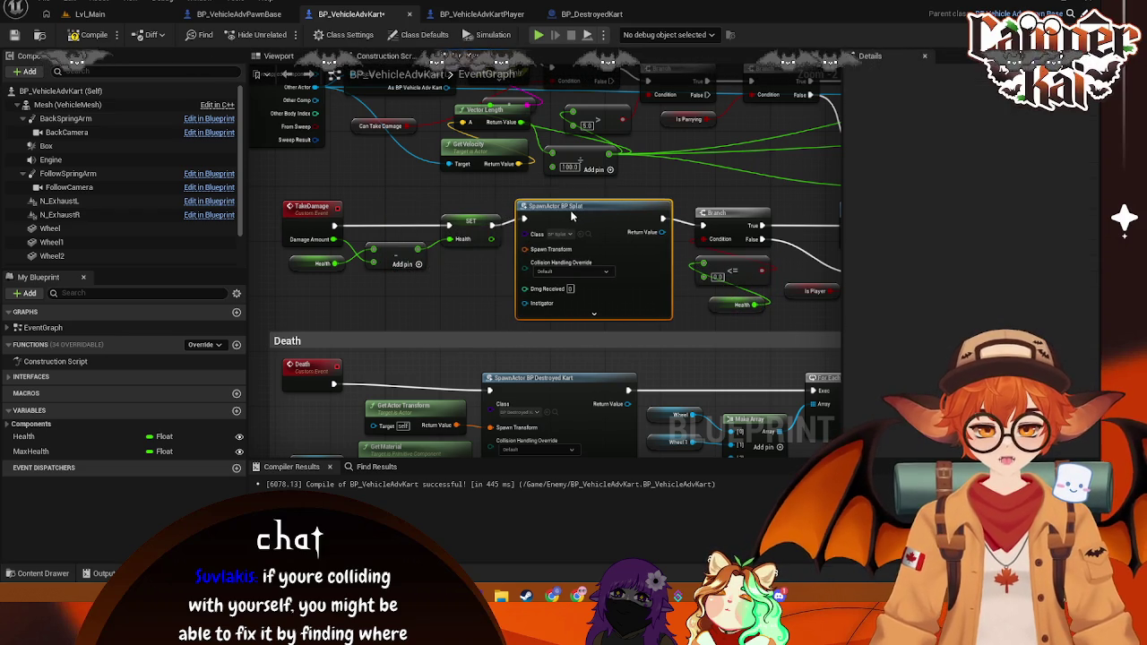
{"action": "left_click_drag", "start_coordinate": [514, 286], "coordinate": [378, 292]}
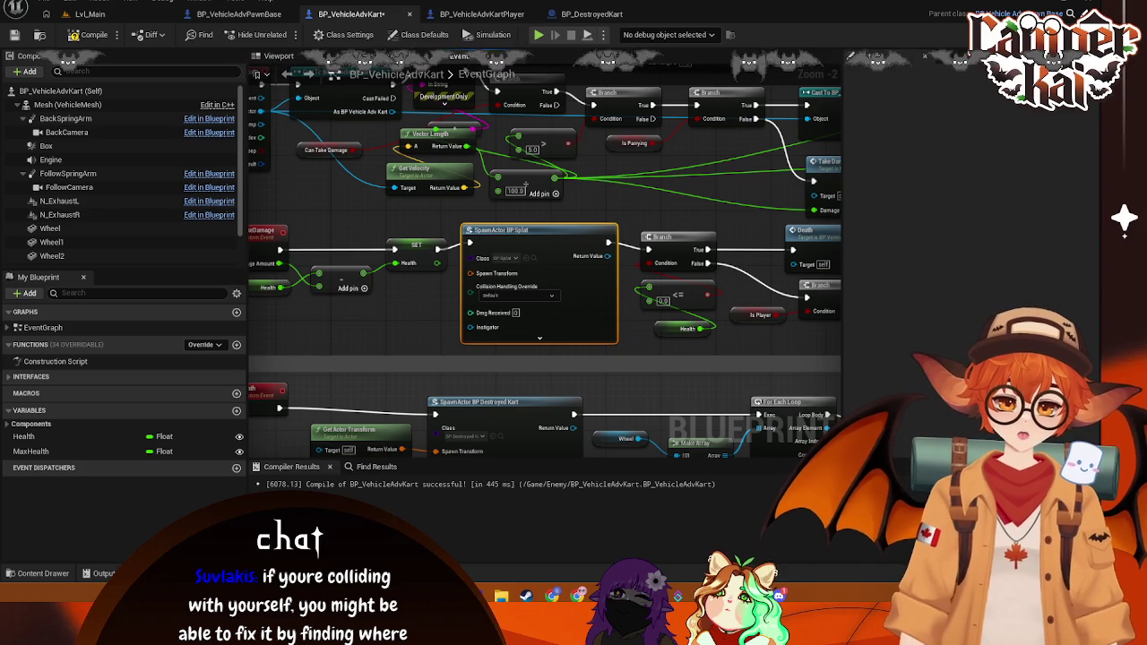
Step: Delete the Print String node, wire the Cast straight into the Branch, and save
{"action": "mouse_move", "coordinate": [394, 286]}
{"action": "left_mouse_down"}
{"action": "mouse_move", "coordinate": [432, 284]}
{"action": "mouse_move", "coordinate": [430, 345]}
{"action": "left_mouse_up"}
{"action": "left_click", "coordinate": [498, 160]}
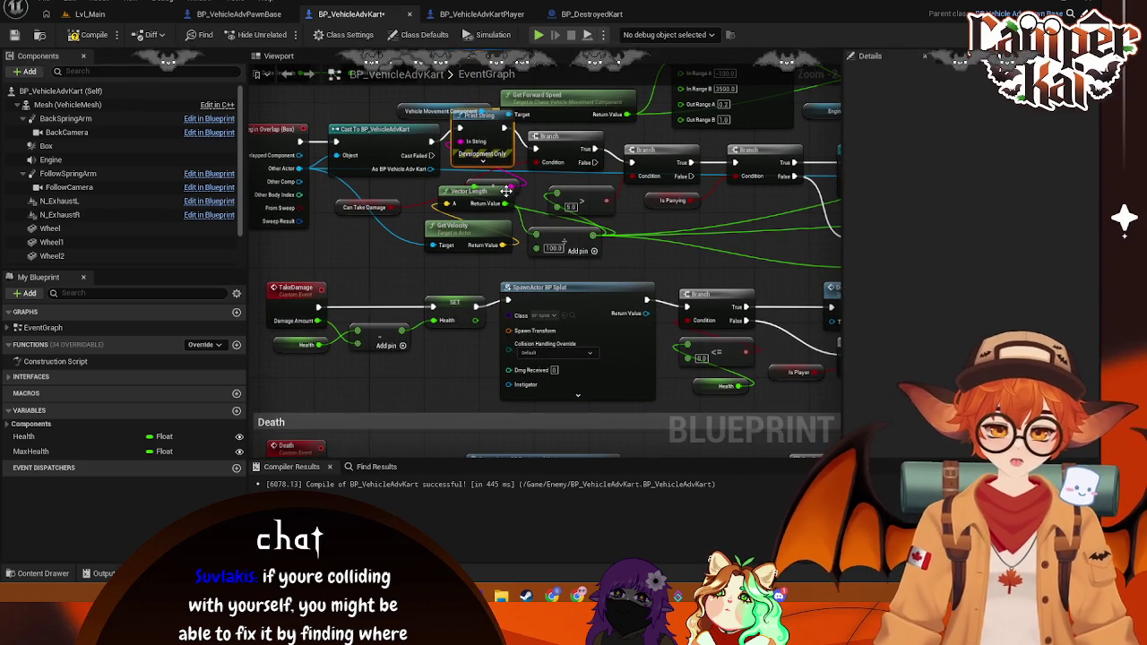
{"action": "key", "text": "Delete"}
{"action": "left_click_drag", "start_coordinate": [431, 142], "coordinate": [536, 149]}
{"action": "key", "text": "ctrl+s"}
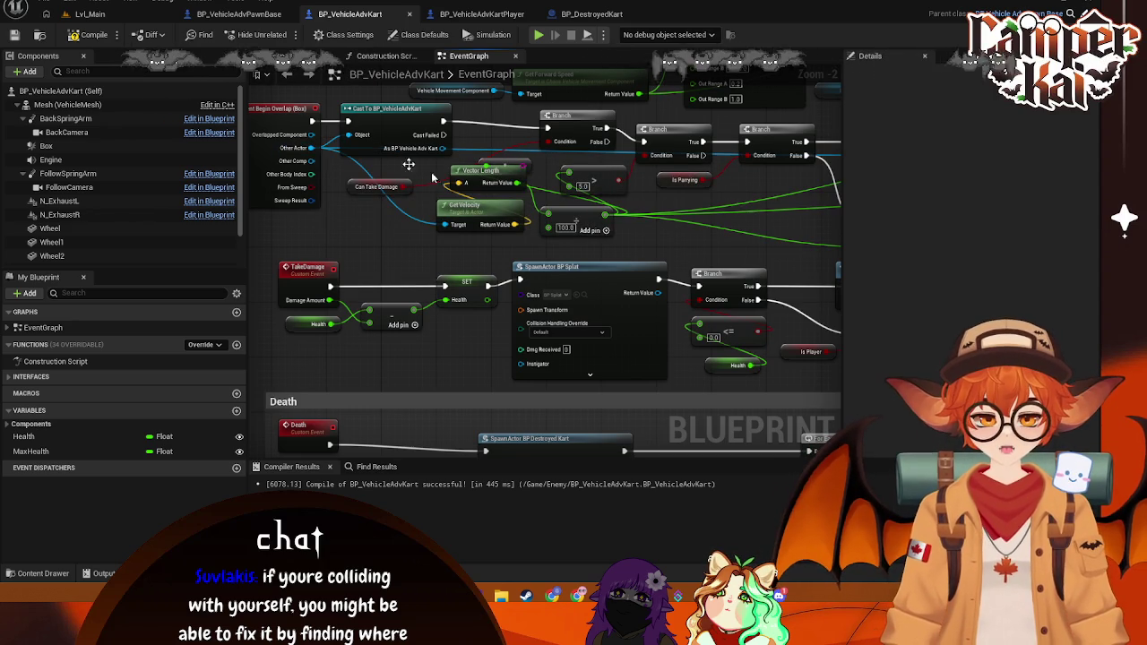
Step: Line up Get Velocity and Vector Length in one row and reconnect them to the 100.0 comparison
{"action": "left_click_drag", "start_coordinate": [474, 216], "coordinate": [421, 215]}
{"action": "mouse_move", "coordinate": [484, 177]}
{"action": "left_mouse_down"}
{"action": "mouse_move", "coordinate": [511, 224]}
{"action": "mouse_move", "coordinate": [508, 207]}
{"action": "mouse_move", "coordinate": [602, 220]}
{"action": "left_mouse_up"}
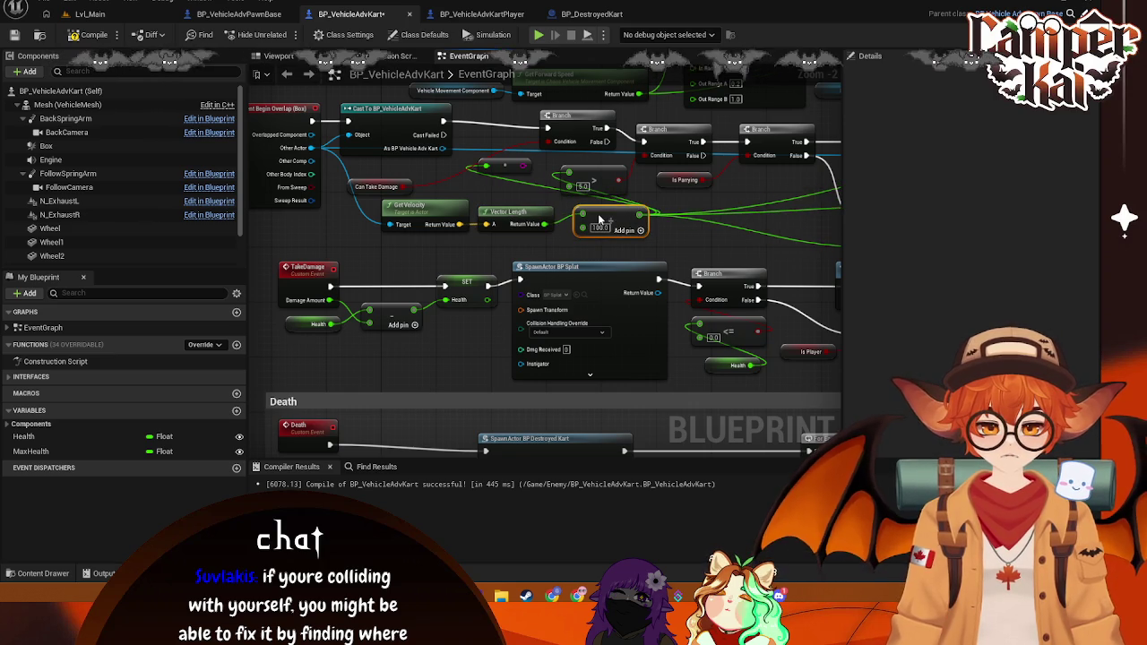
{"action": "left_click_drag", "start_coordinate": [720, 225], "coordinate": [535, 217]}
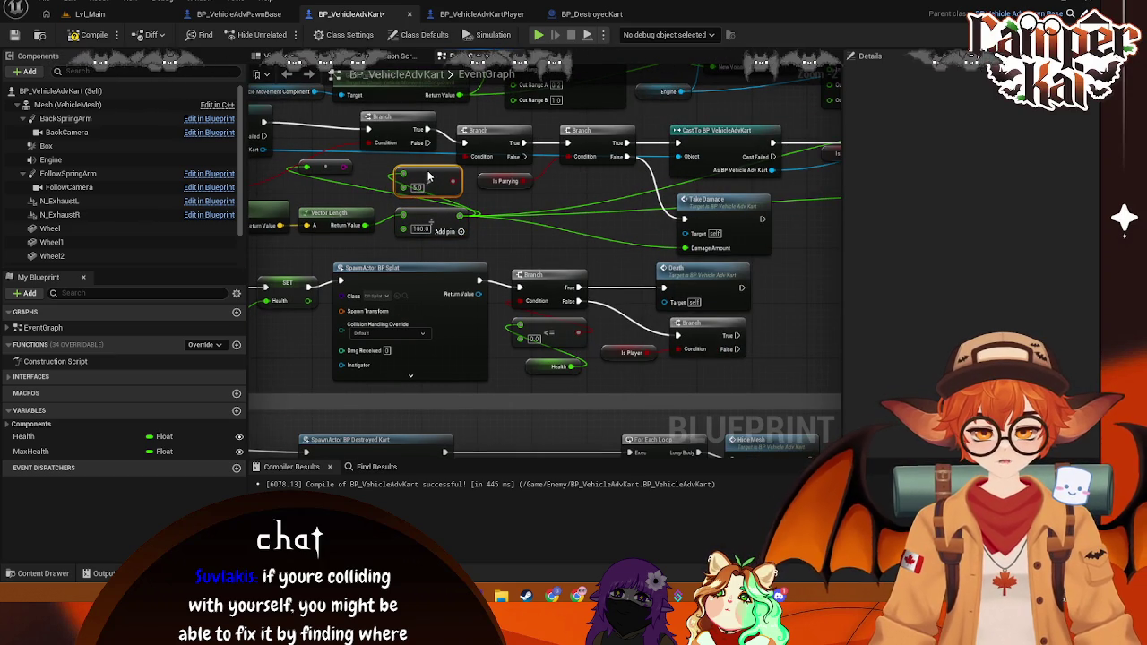
{"action": "left_click_drag", "start_coordinate": [478, 181], "coordinate": [491, 191]}
{"action": "left_click", "coordinate": [496, 185]}
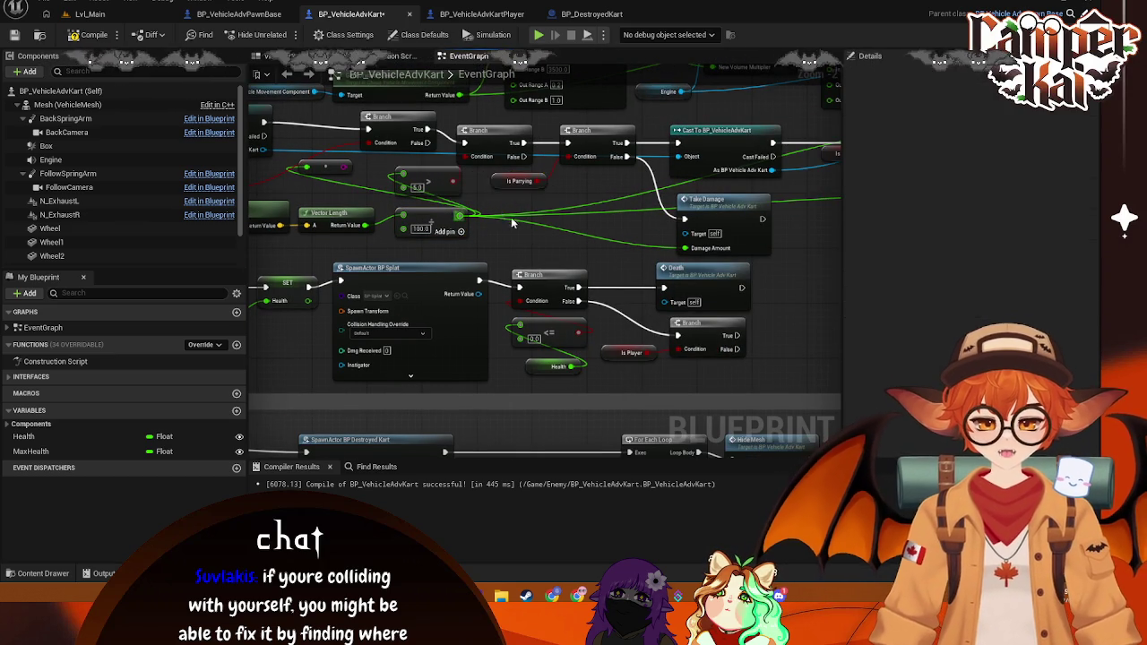
{"action": "left_click_drag", "start_coordinate": [401, 204], "coordinate": [598, 219]}
{"action": "mouse_move", "coordinate": [520, 189]}
{"action": "left_mouse_down"}
{"action": "mouse_move", "coordinate": [654, 201]}
{"action": "mouse_move", "coordinate": [634, 209]}
{"action": "left_mouse_up"}
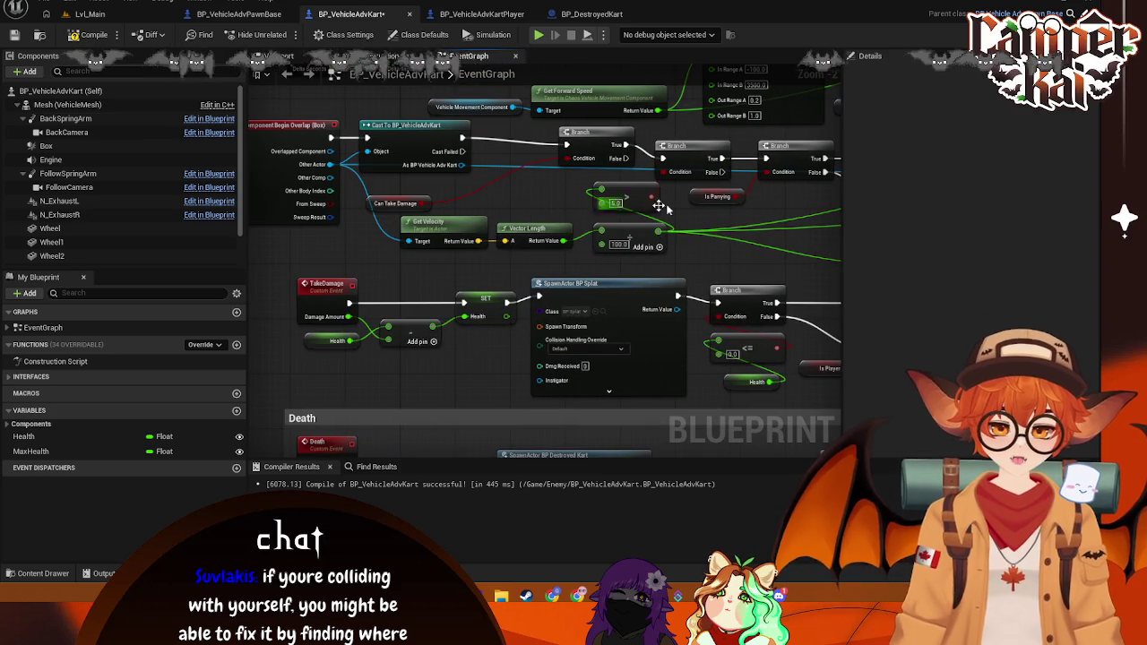
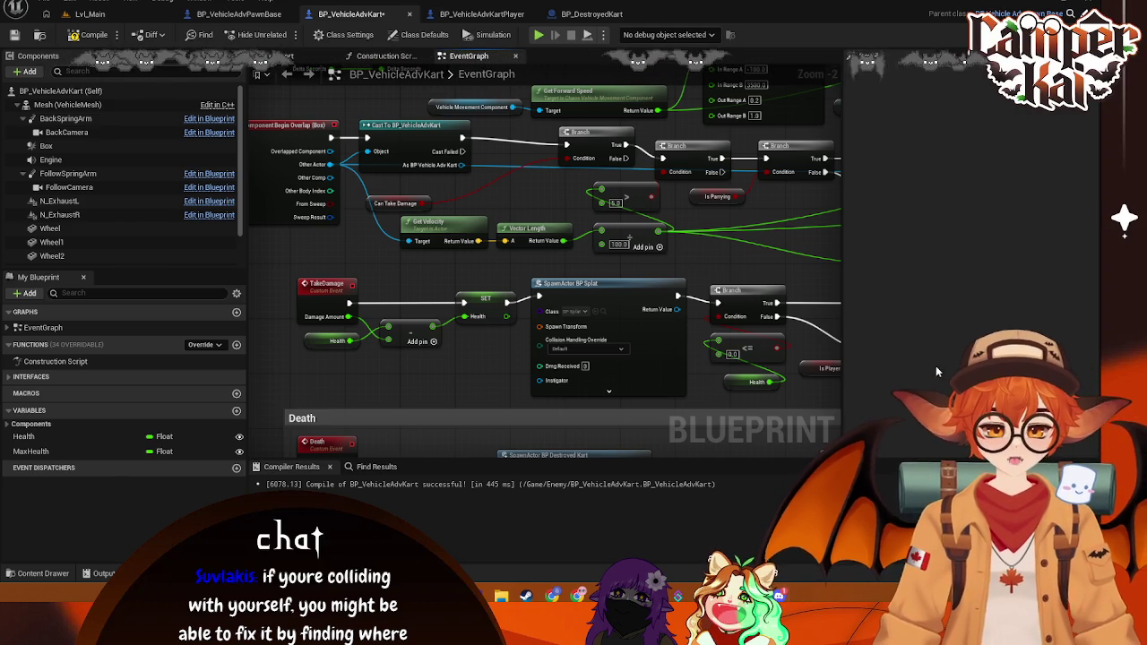
Step: Pan past the overlap logic to the TakeDamage and Death events and open All Actions below TakeDamage
{"action": "left_click_drag", "start_coordinate": [692, 362], "coordinate": [640, 338]}
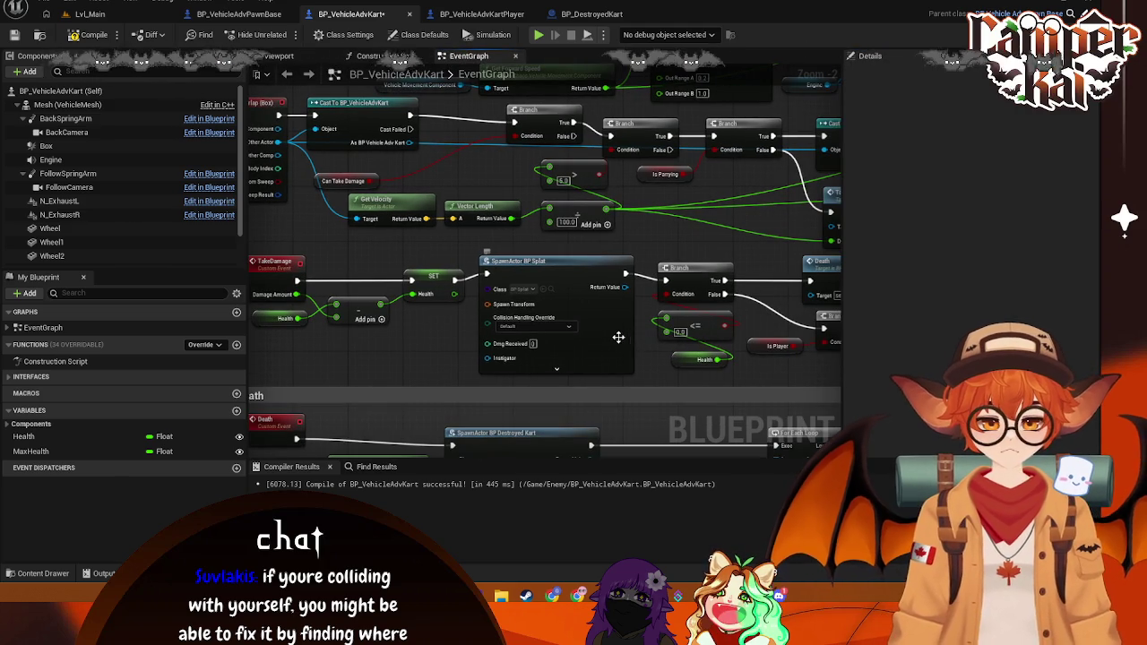
{"action": "left_click_drag", "start_coordinate": [420, 349], "coordinate": [472, 330]}
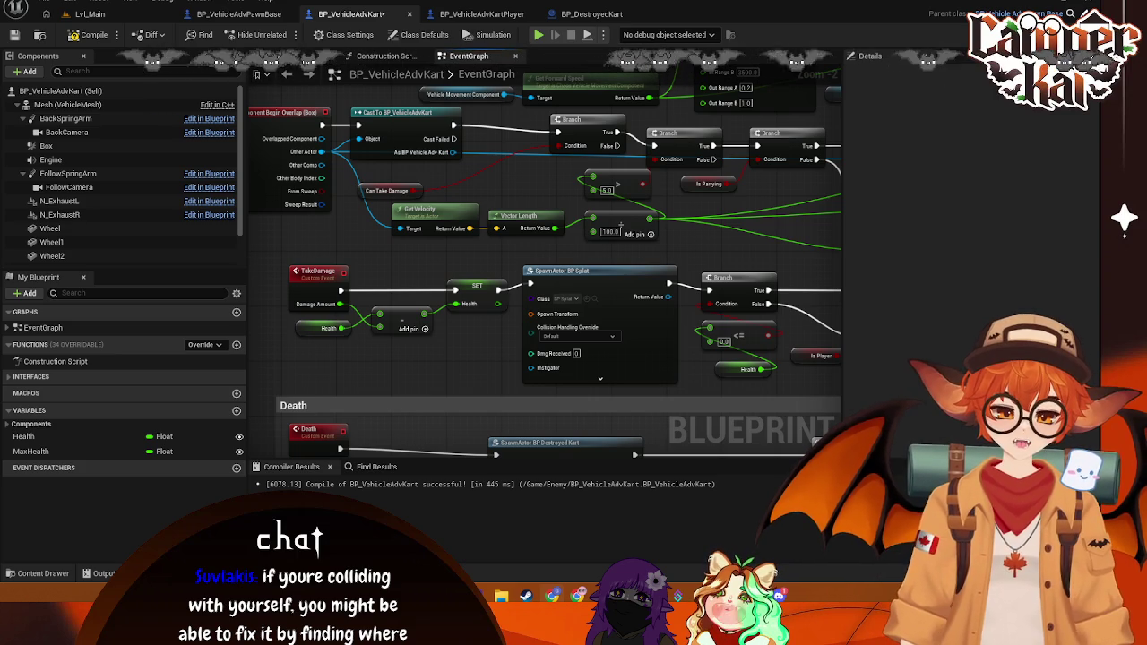
{"action": "mouse_move", "coordinate": [730, 218]}
{"action": "left_mouse_down"}
{"action": "mouse_move", "coordinate": [673, 215]}
{"action": "mouse_move", "coordinate": [686, 202]}
{"action": "mouse_move", "coordinate": [742, 223]}
{"action": "mouse_move", "coordinate": [732, 245]}
{"action": "mouse_move", "coordinate": [699, 215]}
{"action": "mouse_move", "coordinate": [762, 257]}
{"action": "left_mouse_up"}
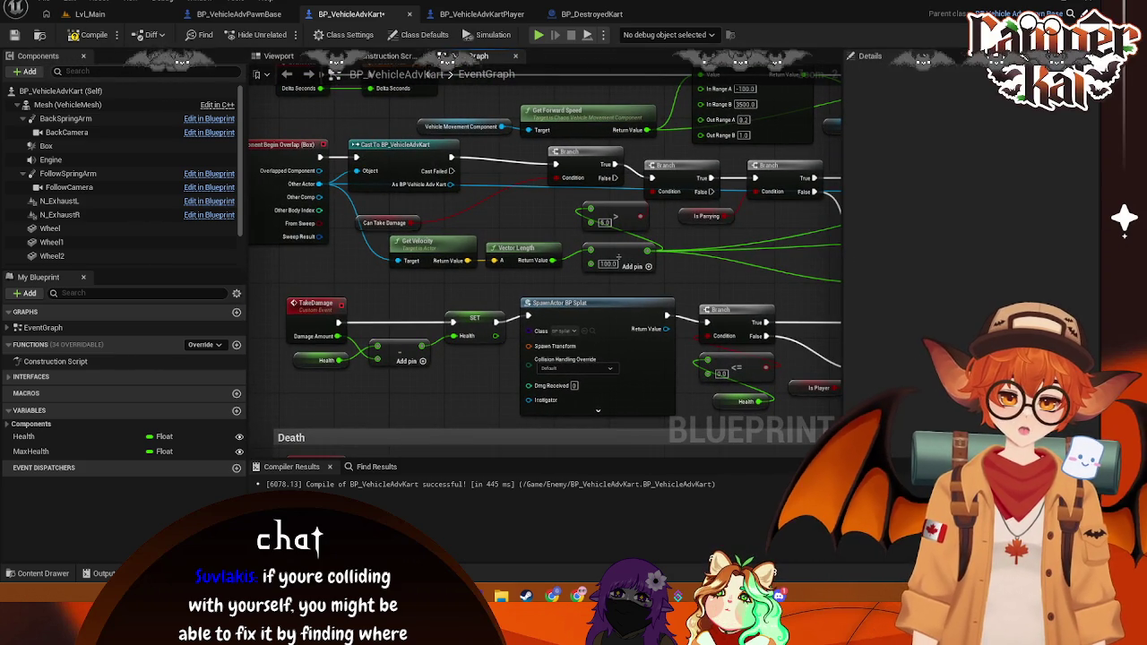
{"action": "left_click_drag", "start_coordinate": [395, 376], "coordinate": [407, 297]}
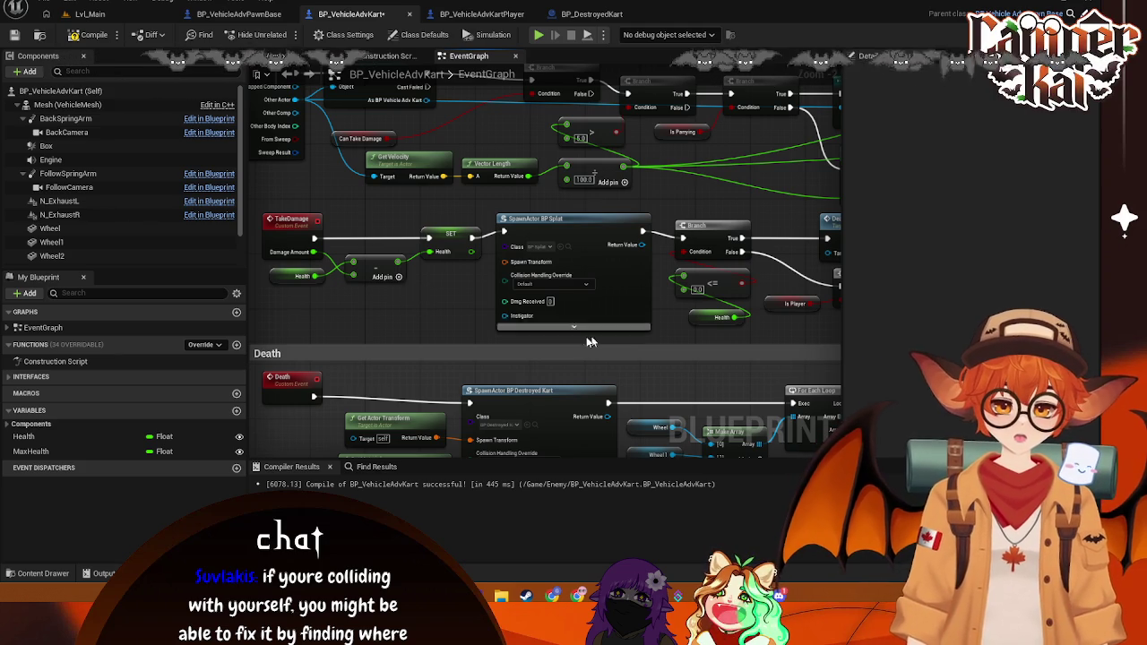
{"action": "left_click_drag", "start_coordinate": [442, 309], "coordinate": [449, 311]}
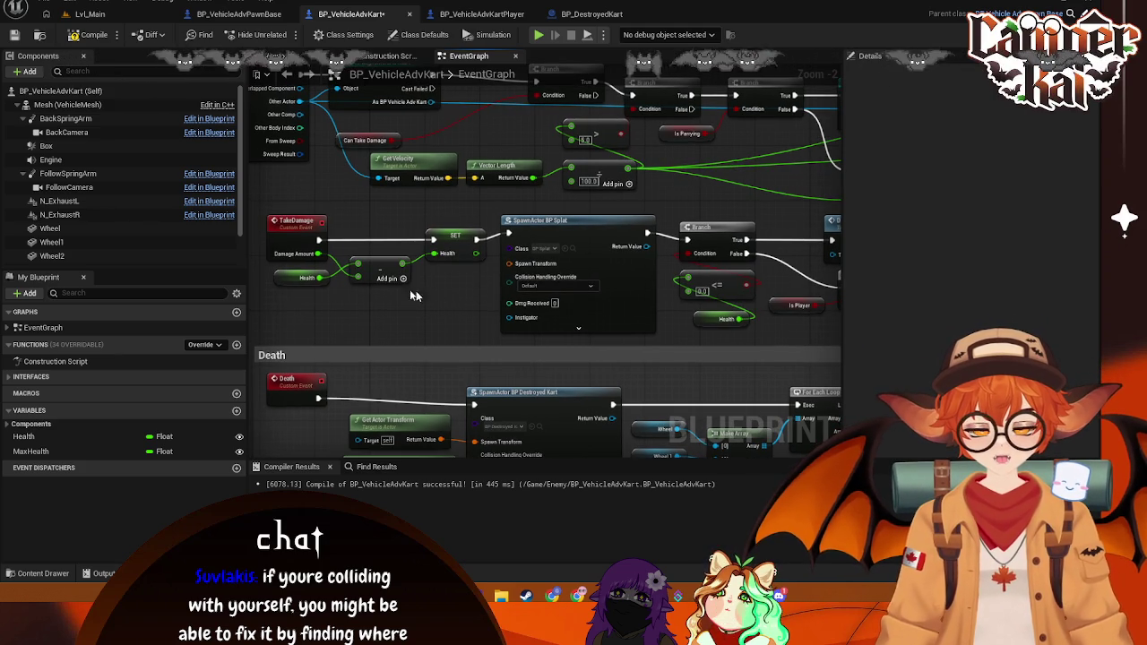
{"action": "right_click", "coordinate": [419, 296]}
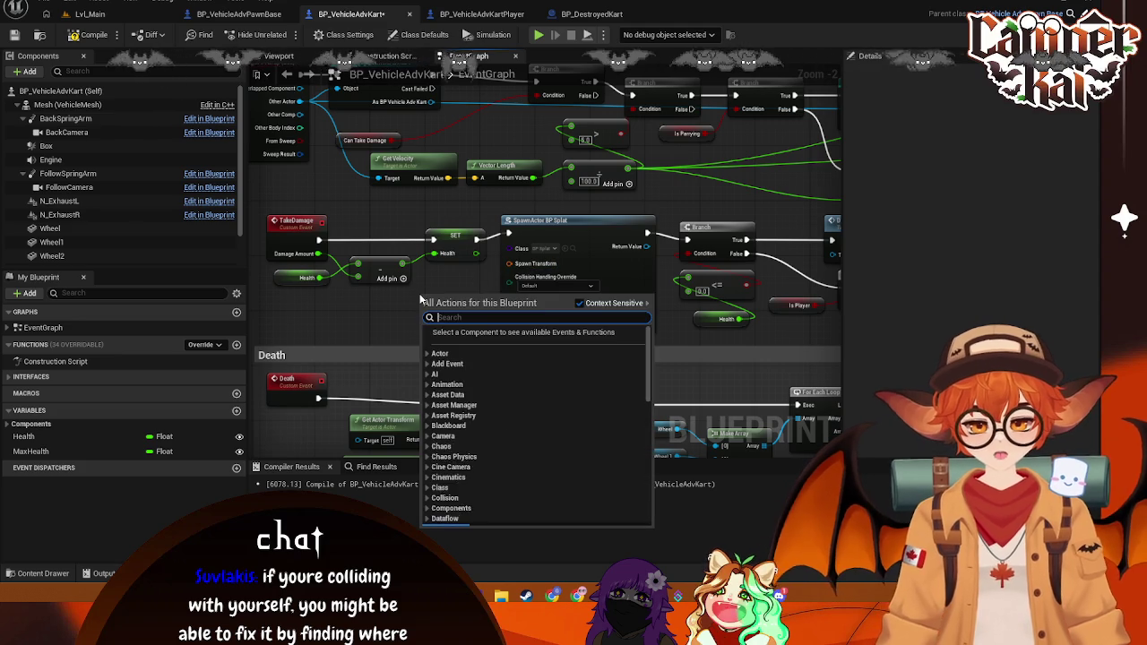
Step: Add a Get Actor Transform node and wire it into the BP Splat's Spawn Transform
{"action": "type", "text": "get ttr"}
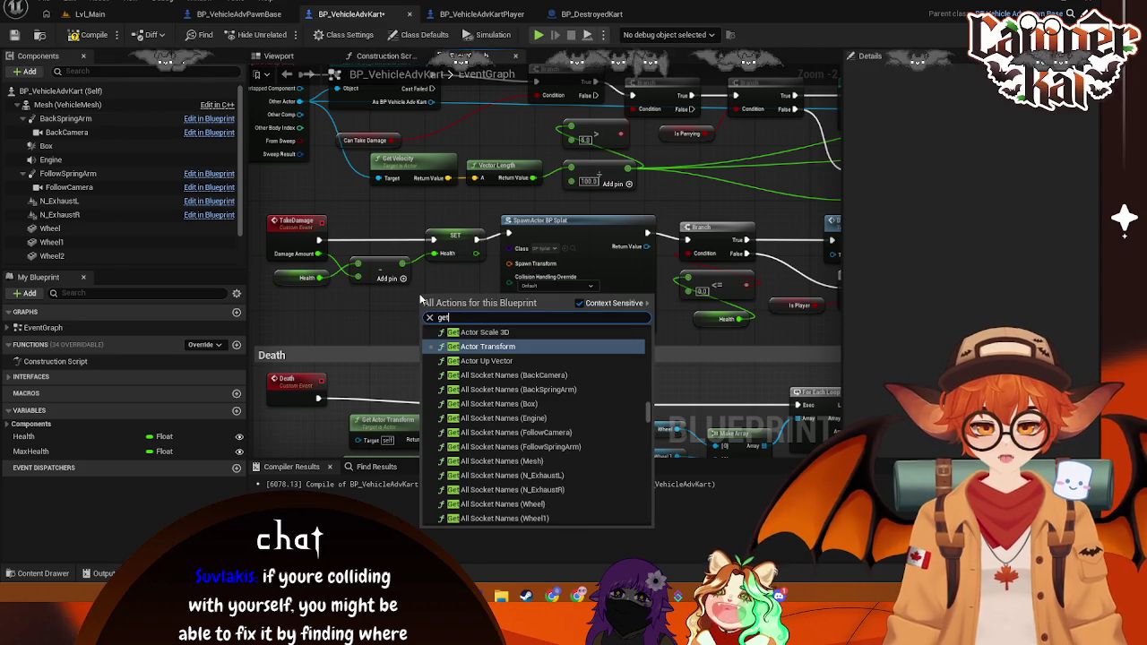
{"action": "key", "text": "BackSpace"}
{"action": "key", "text": "BackSpace"}
{"action": "type", "text": "ransform"}
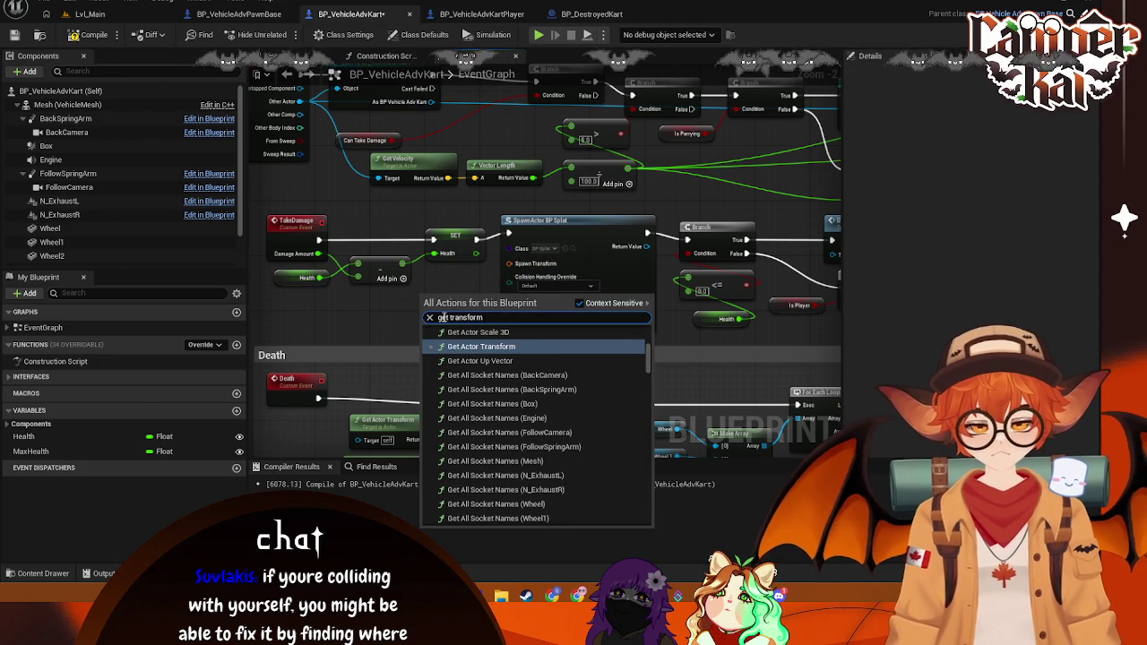
{"action": "left_click", "coordinate": [481, 346]}
{"action": "mouse_move", "coordinate": [460, 303]}
{"action": "left_mouse_down"}
{"action": "mouse_move", "coordinate": [399, 307]}
{"action": "mouse_move", "coordinate": [509, 264]}
{"action": "left_mouse_up"}
{"action": "left_click_drag", "start_coordinate": [419, 313], "coordinate": [353, 318]}
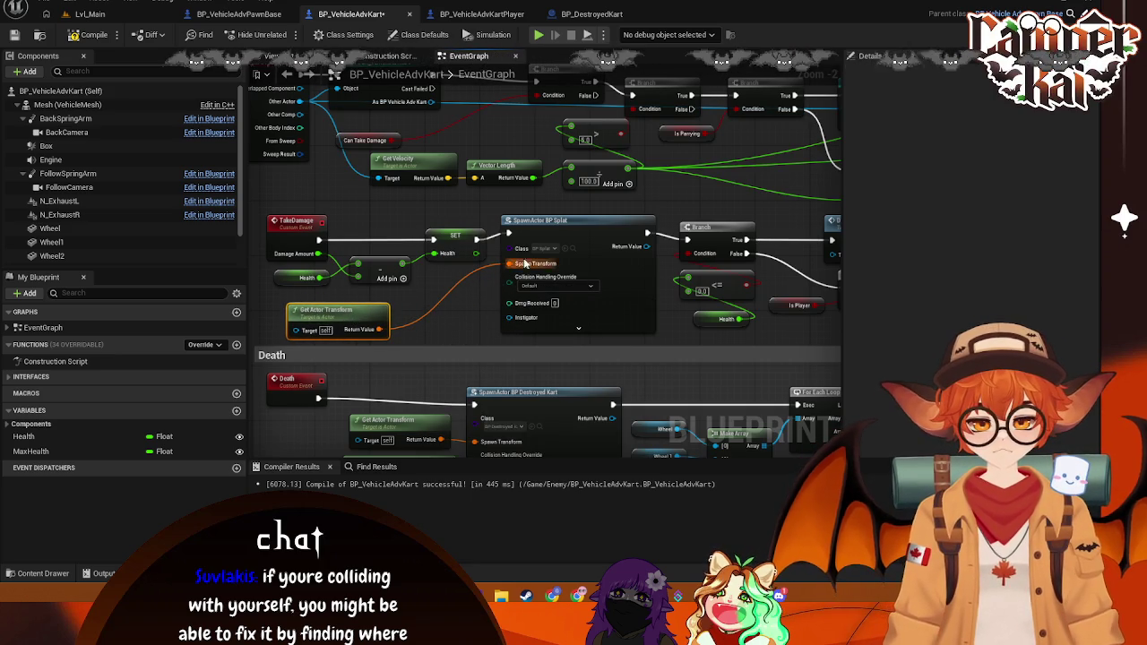
{"action": "left_click_drag", "start_coordinate": [374, 307], "coordinate": [428, 301]}
{"action": "left_click", "coordinate": [492, 335]}
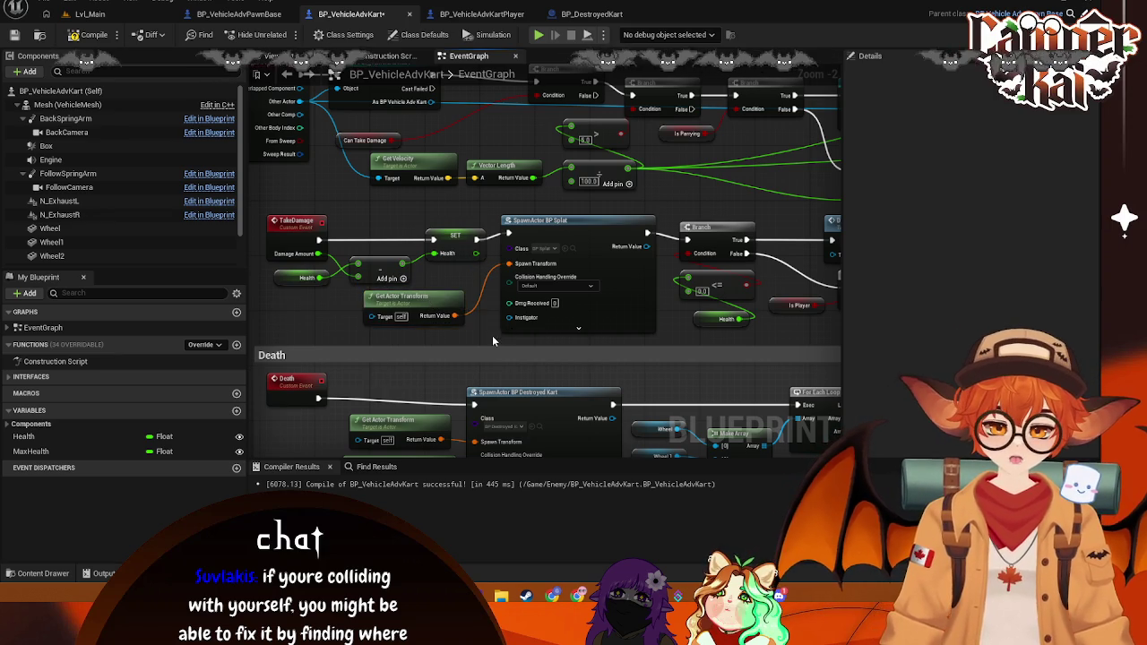
Step: Feed Damage Amount into the splat's Dmg Received through an auto-inserted Truncate node
{"action": "left_click_drag", "start_coordinate": [667, 340], "coordinate": [600, 337]}
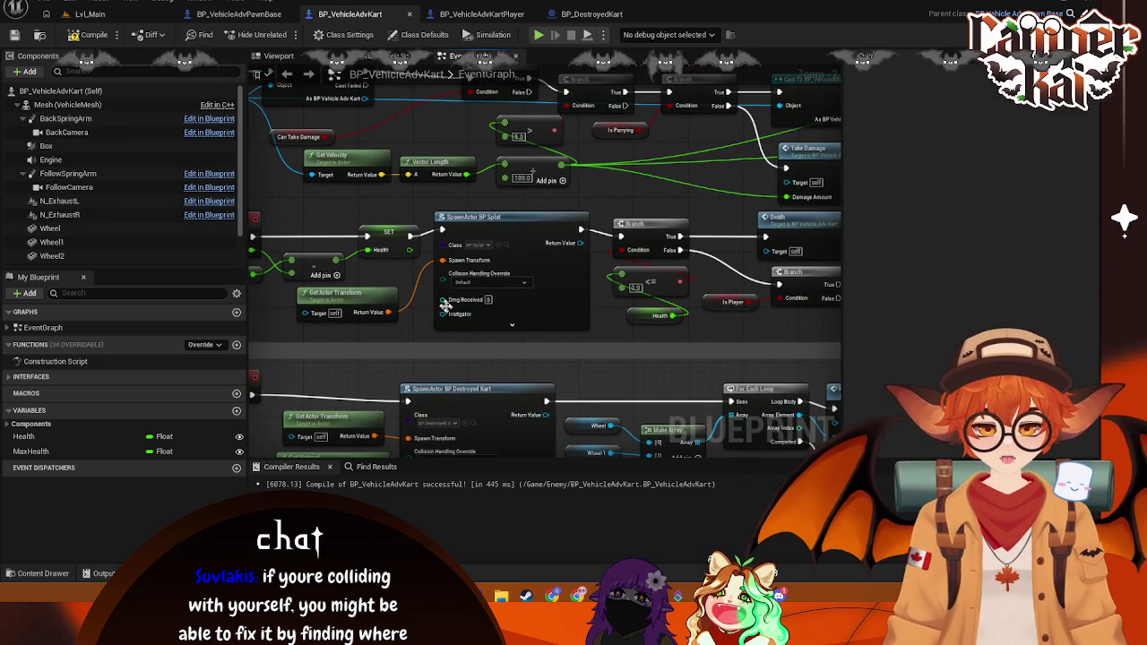
{"action": "left_click_drag", "start_coordinate": [333, 265], "coordinate": [443, 299]}
{"action": "left_click_drag", "start_coordinate": [304, 340], "coordinate": [374, 350]}
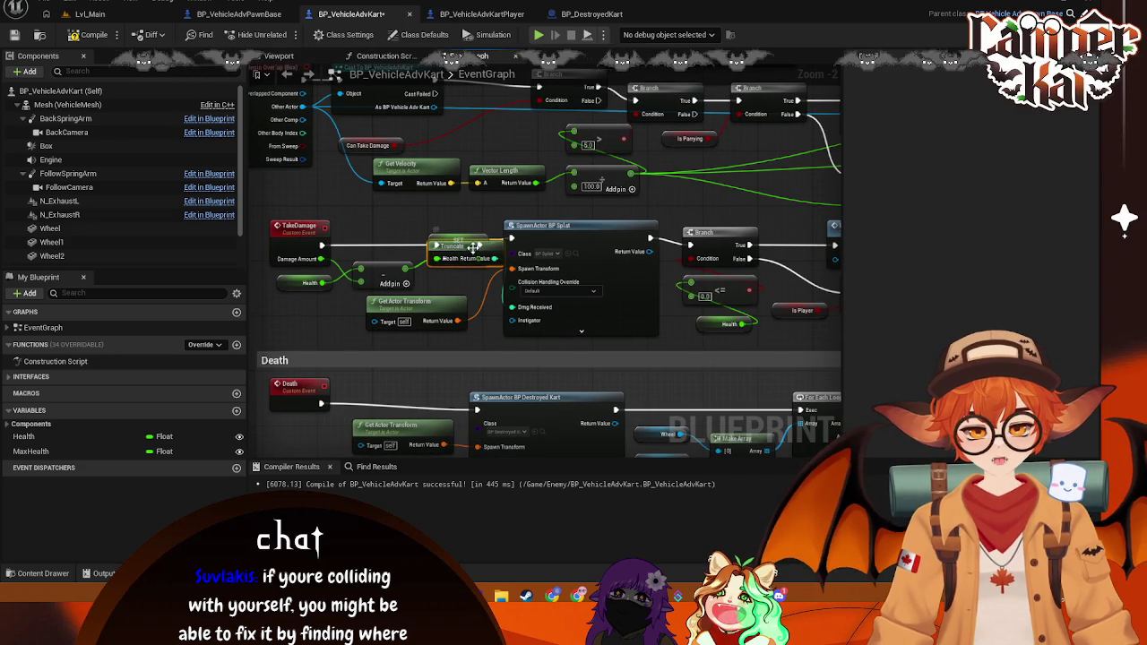
{"action": "left_click_drag", "start_coordinate": [472, 248], "coordinate": [465, 279]}
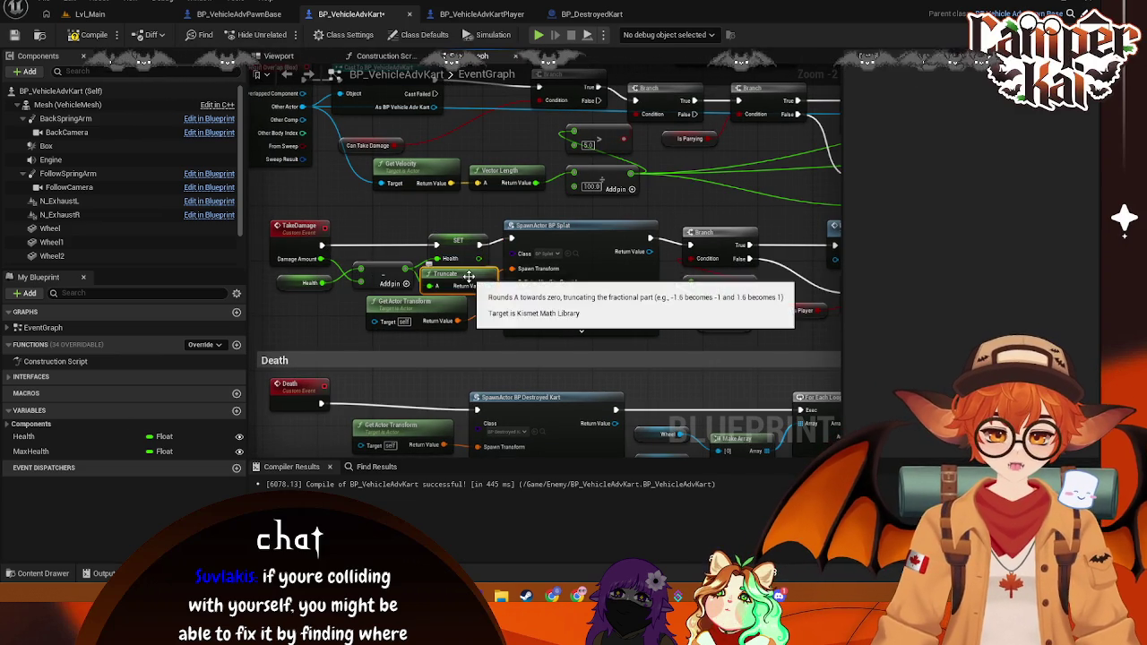
{"action": "key", "text": "Delete"}
{"action": "left_click_drag", "start_coordinate": [320, 259], "coordinate": [513, 307]}
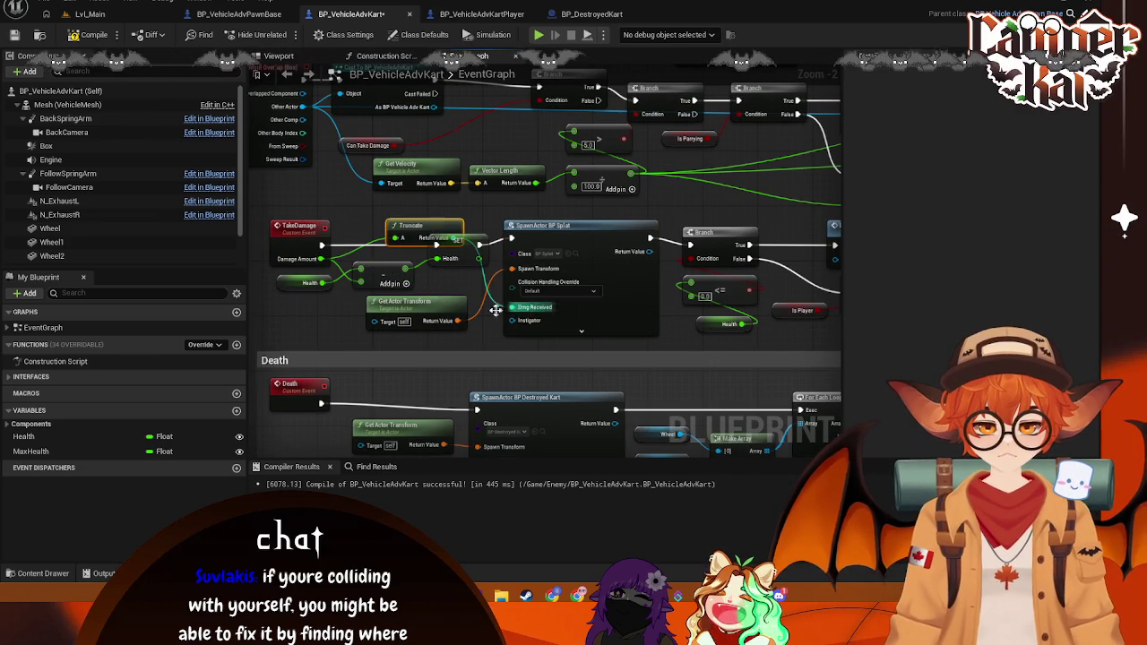
{"action": "left_click_drag", "start_coordinate": [383, 231], "coordinate": [368, 238]}
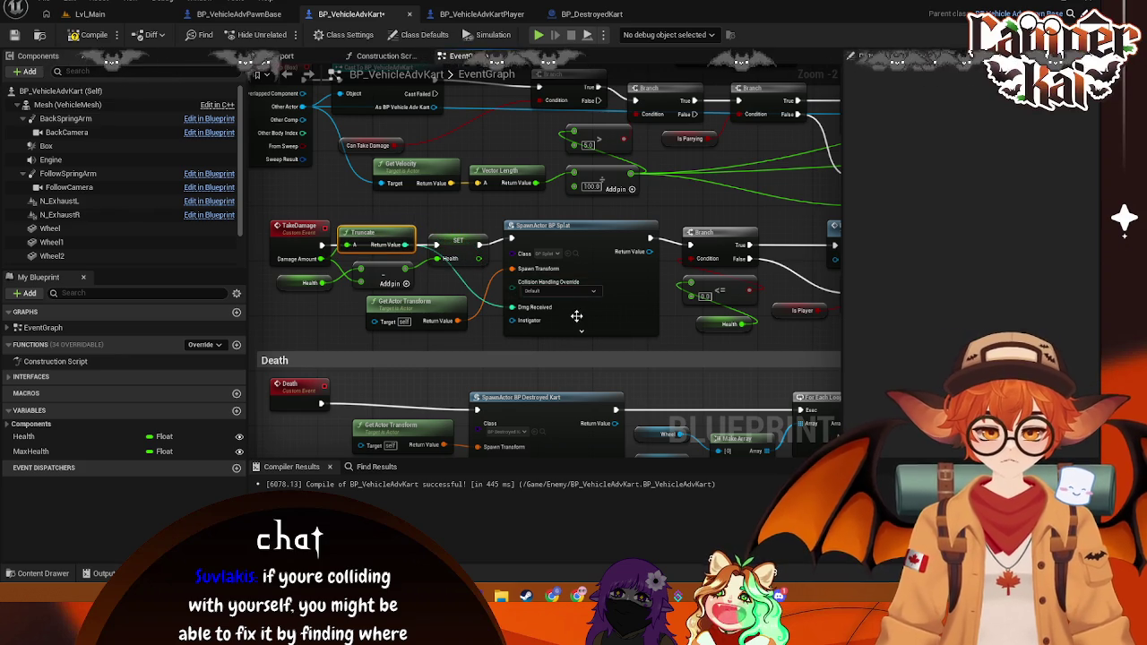
{"action": "left_click", "coordinate": [596, 297]}
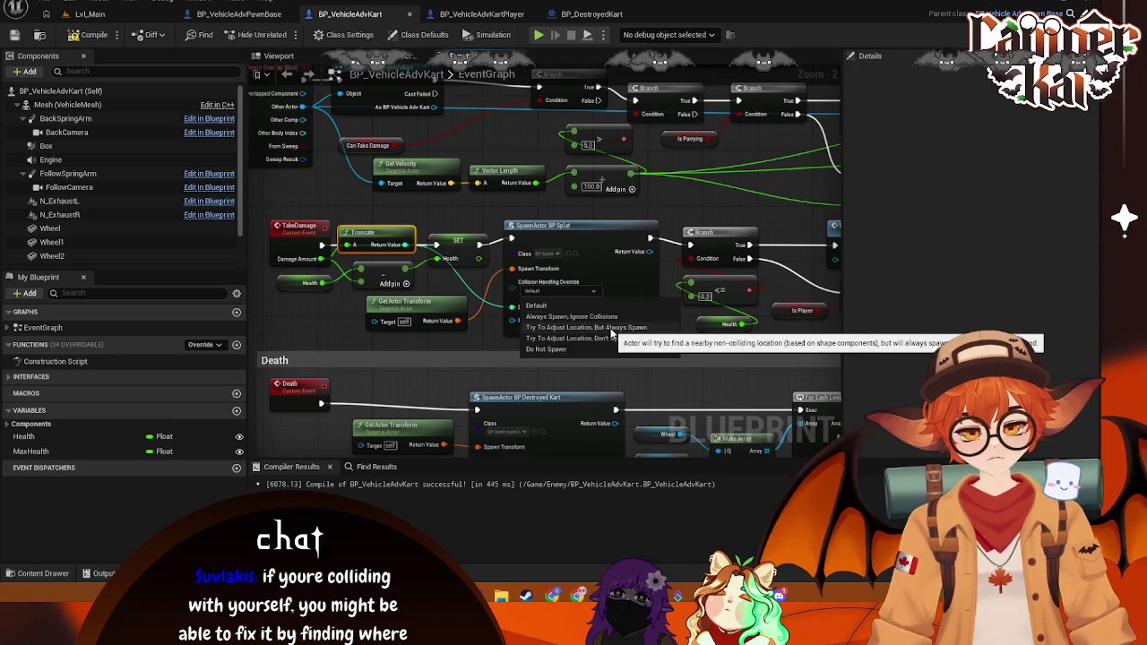
Step: Set Collision Handling Override to 'Try To Adjust Location, But Always Spawn', save, tidy nodes and compile
{"action": "left_click", "coordinate": [611, 327]}
{"action": "key", "text": "ctrl+s"}
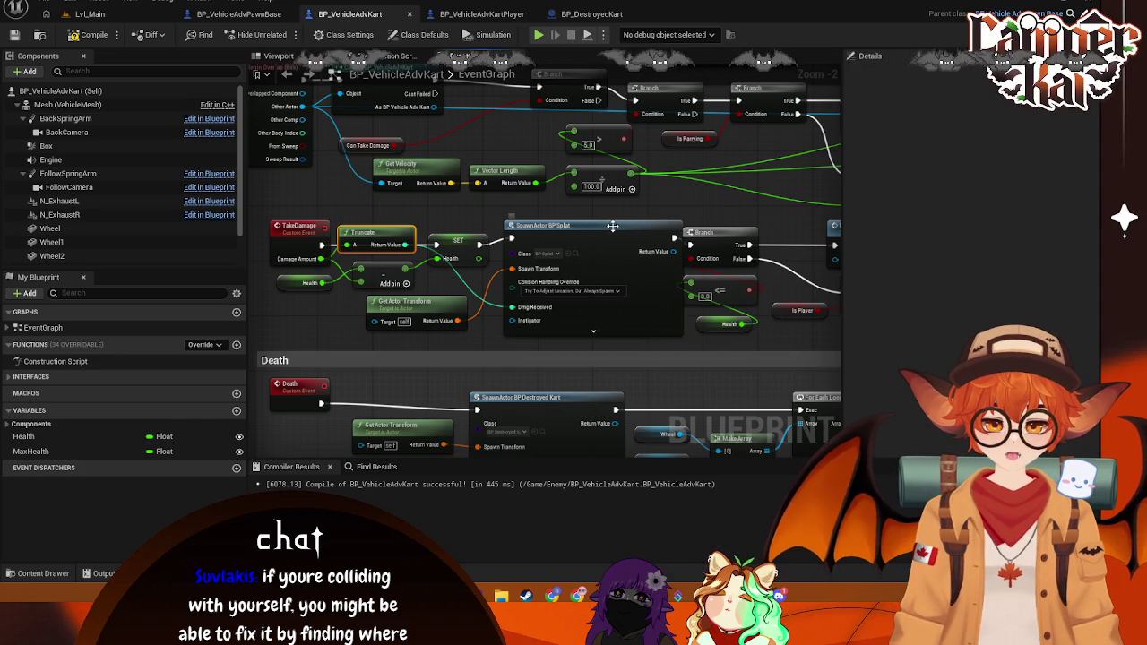
{"action": "left_click", "coordinate": [602, 230]}
{"action": "mouse_move", "coordinate": [471, 250]}
{"action": "left_mouse_down"}
{"action": "mouse_move", "coordinate": [492, 257]}
{"action": "mouse_move", "coordinate": [320, 265]}
{"action": "left_mouse_up"}
{"action": "mouse_move", "coordinate": [672, 348]}
{"action": "left_mouse_down"}
{"action": "mouse_move", "coordinate": [459, 240]}
{"action": "mouse_move", "coordinate": [484, 251]}
{"action": "left_mouse_up"}
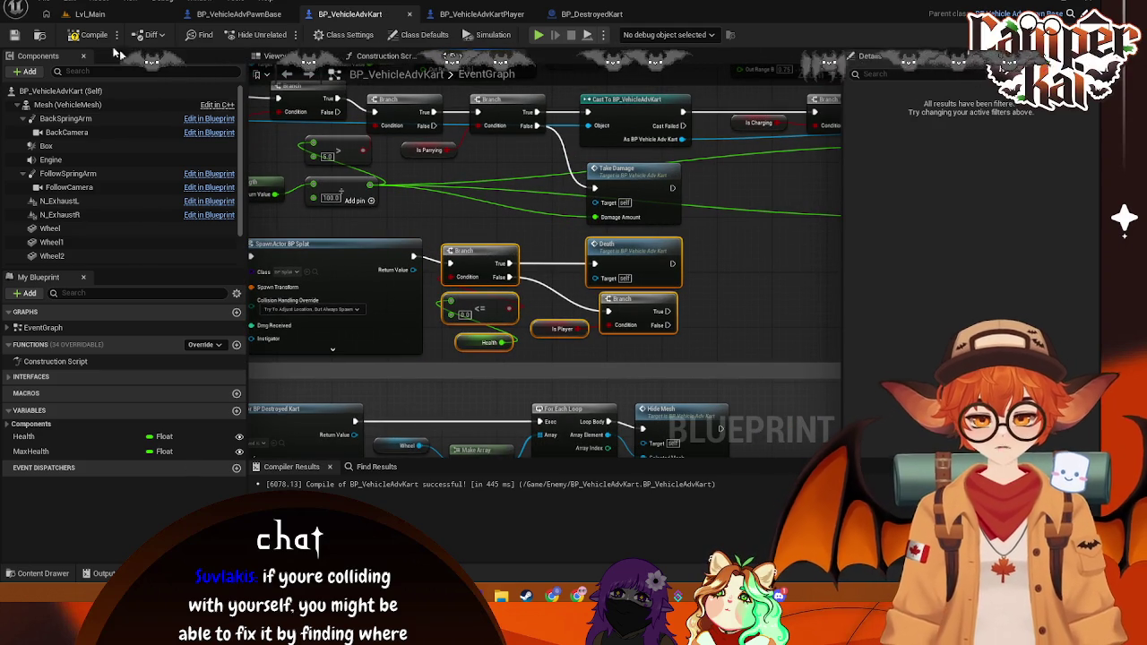
{"action": "left_click", "coordinate": [90, 34]}
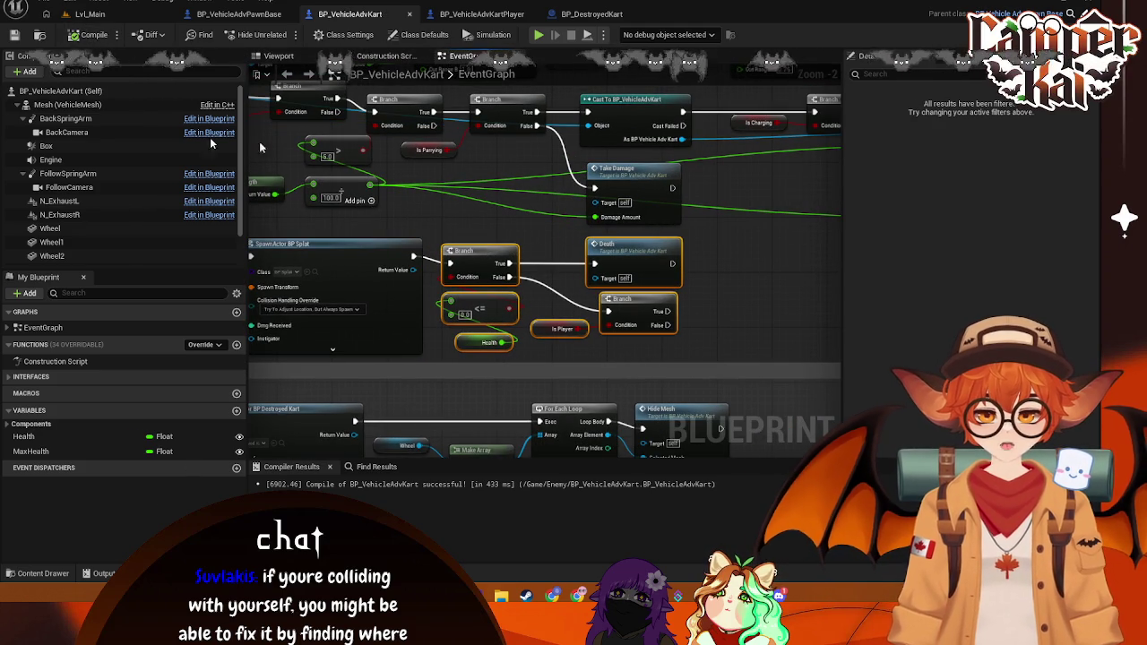
Step: Play Lvl_Main, pick a kart and drive it into another kart, then stop the session
{"action": "left_click", "coordinate": [90, 14]}
{"action": "left_click", "coordinate": [283, 34]}
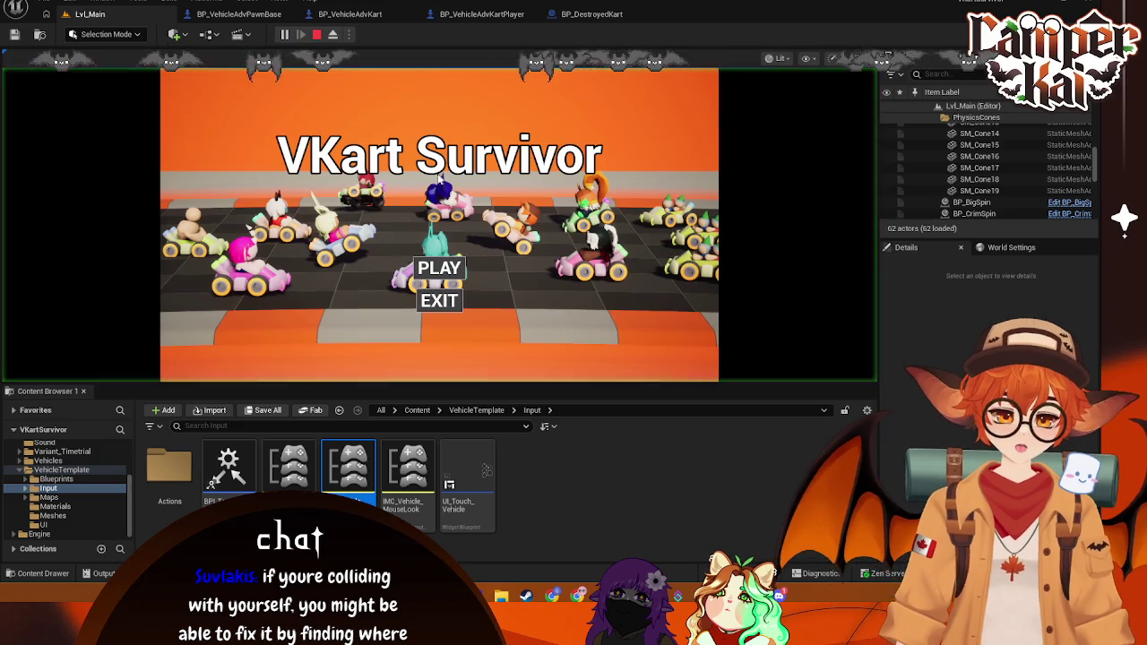
{"action": "left_click", "coordinate": [444, 271]}
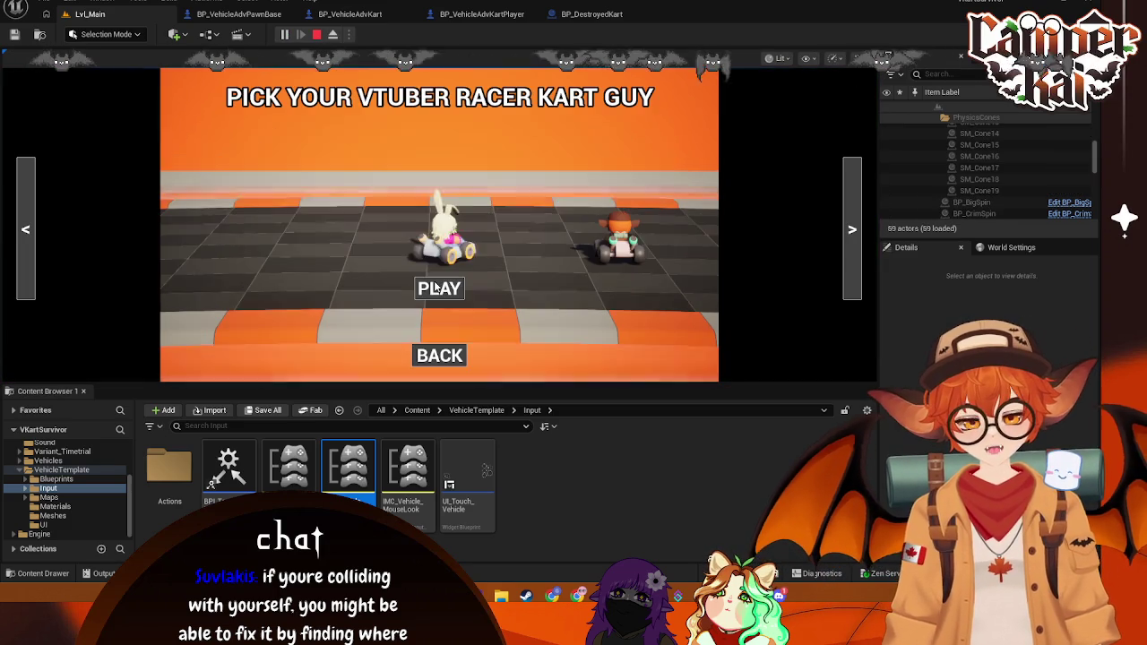
{"action": "left_click", "coordinate": [433, 288]}
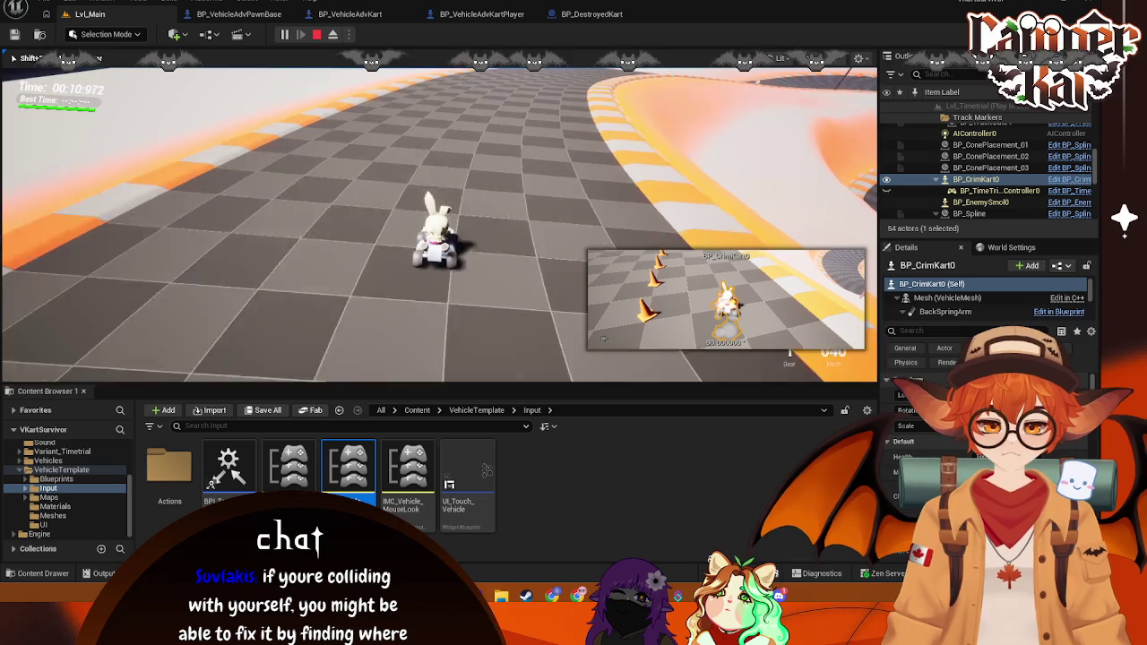
{"action": "key", "text": "w"}
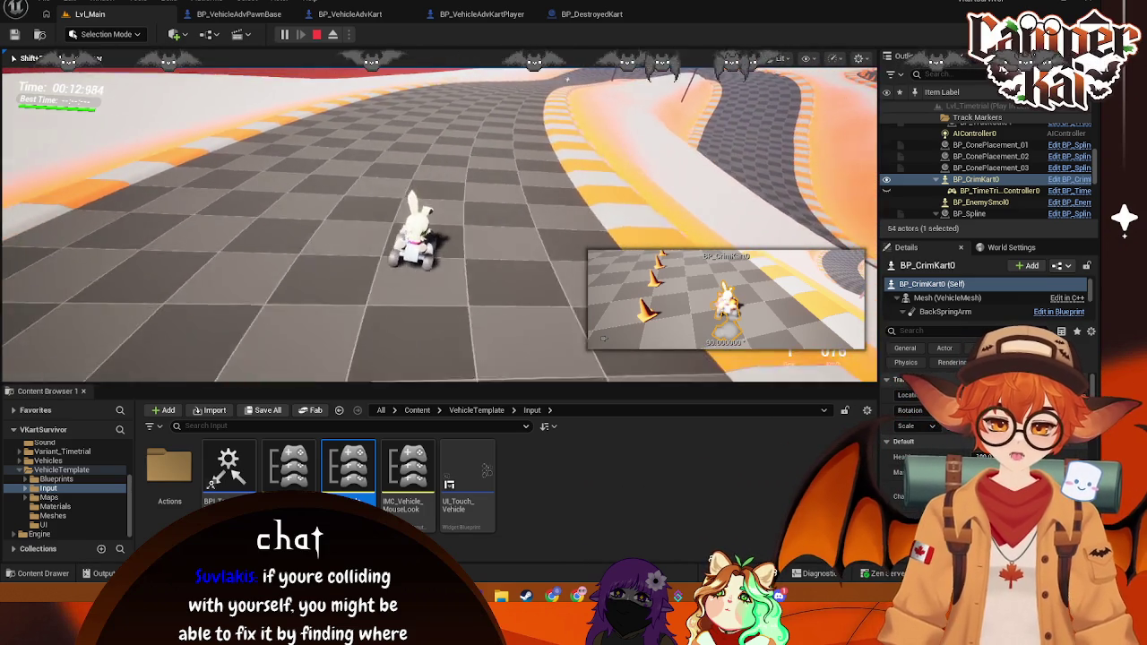
{"action": "key", "text": "a"}
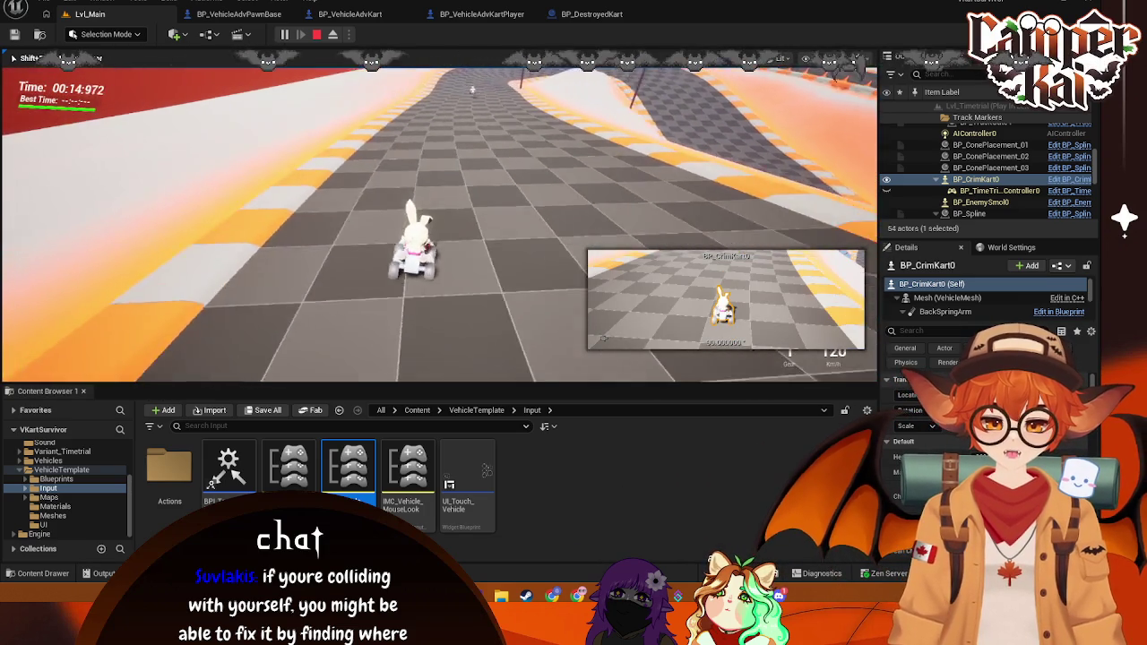
{"action": "key", "text": "w"}
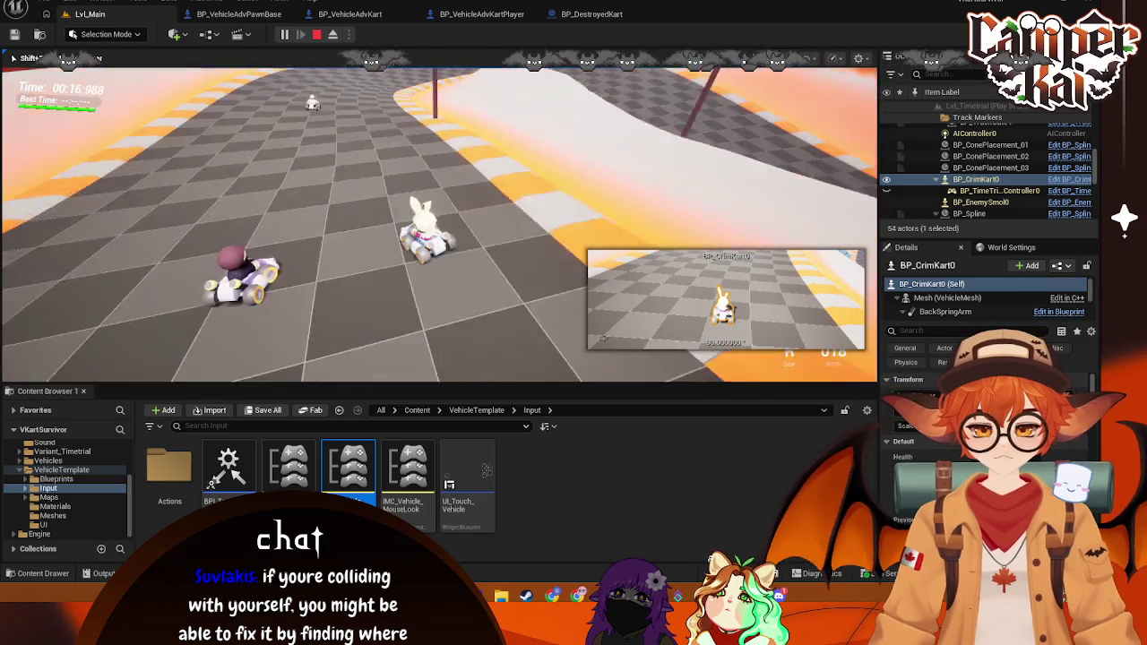
{"action": "key", "text": "d"}
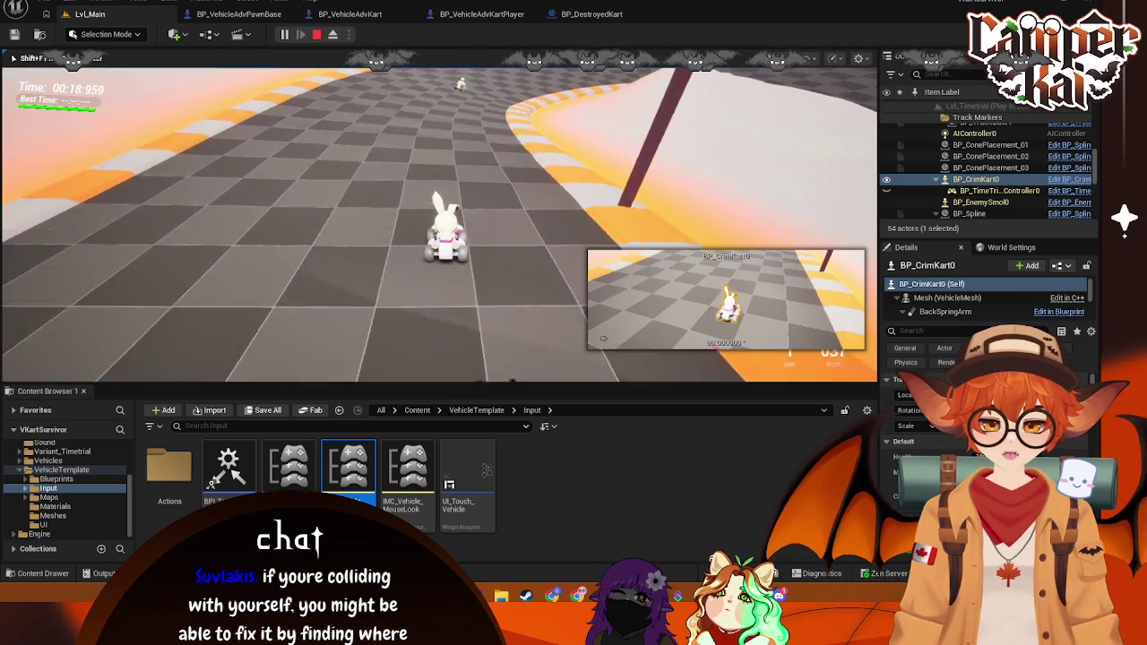
{"action": "key", "text": "d"}
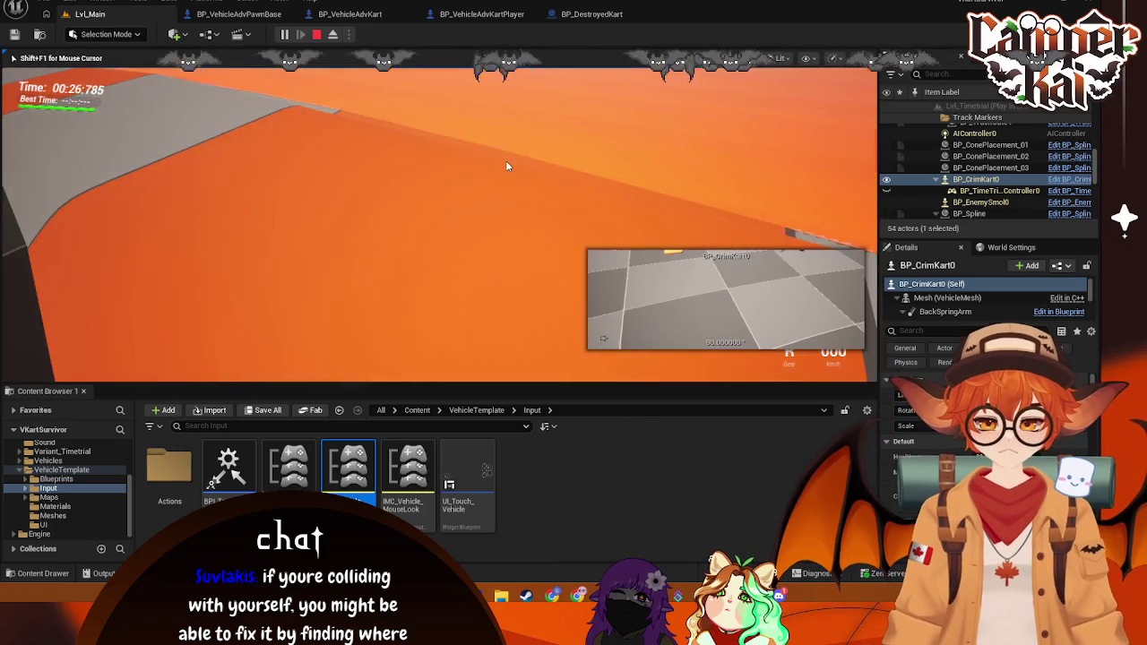
{"action": "key", "text": "Escape"}
Step: Replay the race briefly, stop it, and bring up the BP_DestroyedKart blueprint
{"action": "left_click", "coordinate": [284, 35]}
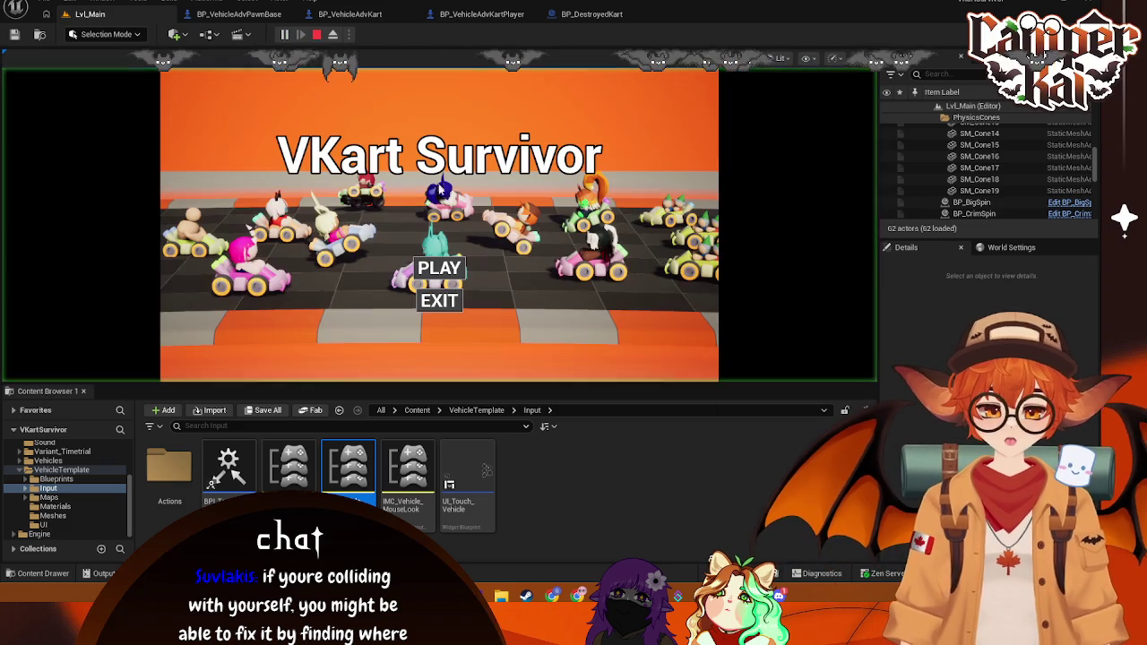
{"action": "left_click", "coordinate": [452, 274]}
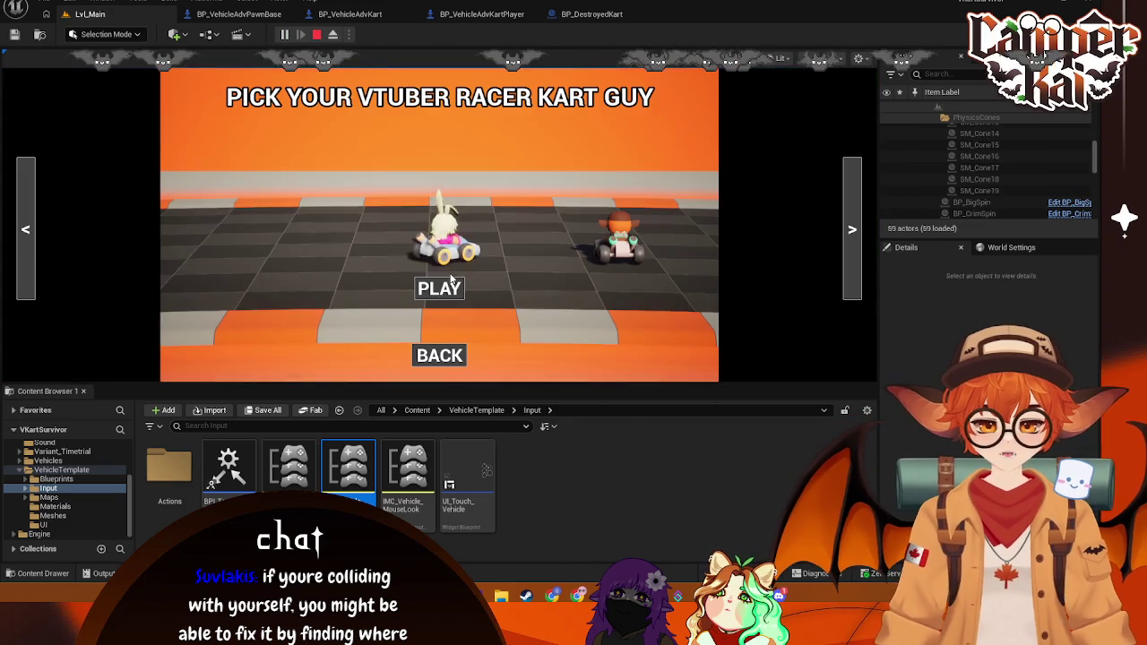
{"action": "left_click", "coordinate": [453, 287]}
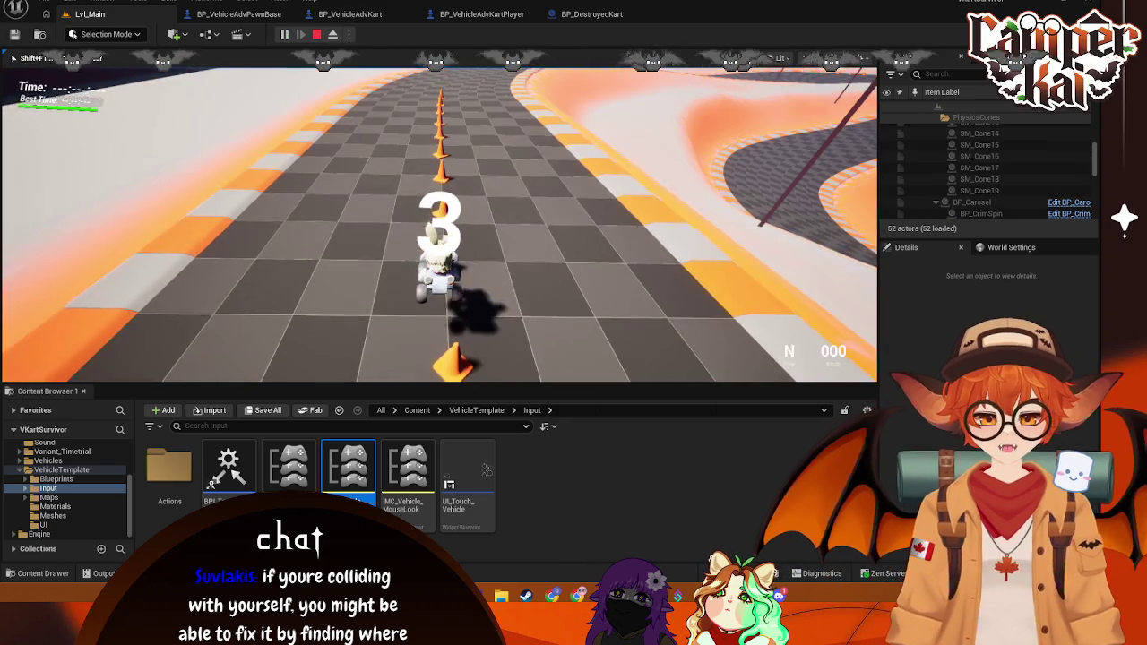
{"action": "key", "text": "Escape"}
{"action": "left_click", "coordinate": [587, 13]}
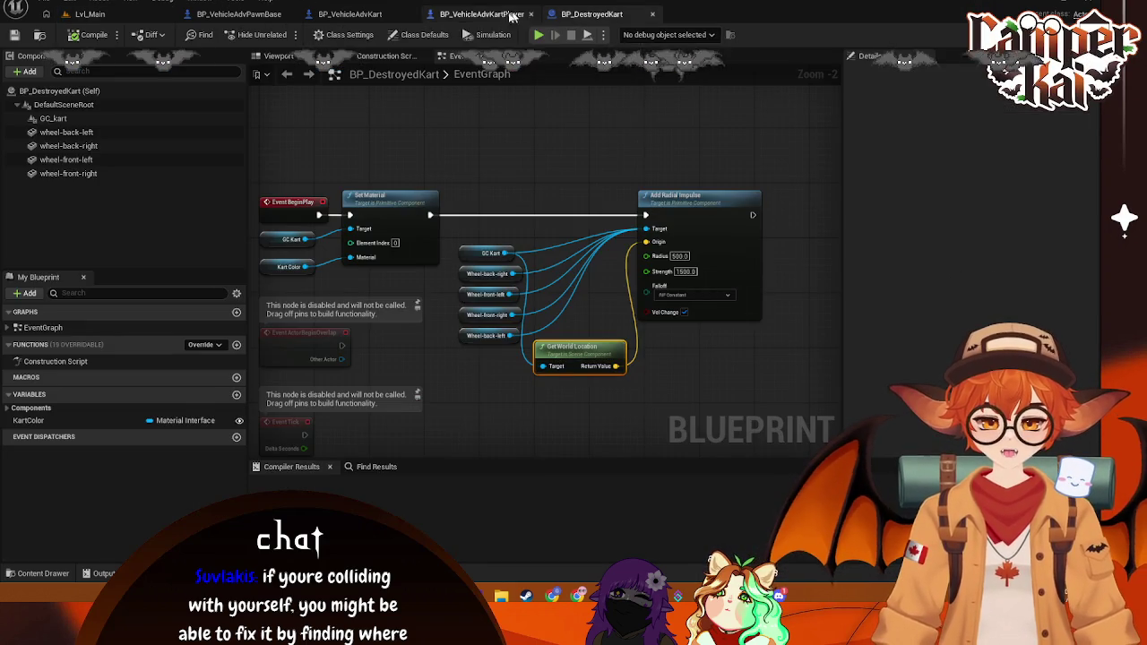
Step: Check the PawnBase and Player blueprints, then pull a wire from the Is Player Branch's True output
{"action": "left_click", "coordinate": [349, 14]}
{"action": "left_click", "coordinate": [238, 13]}
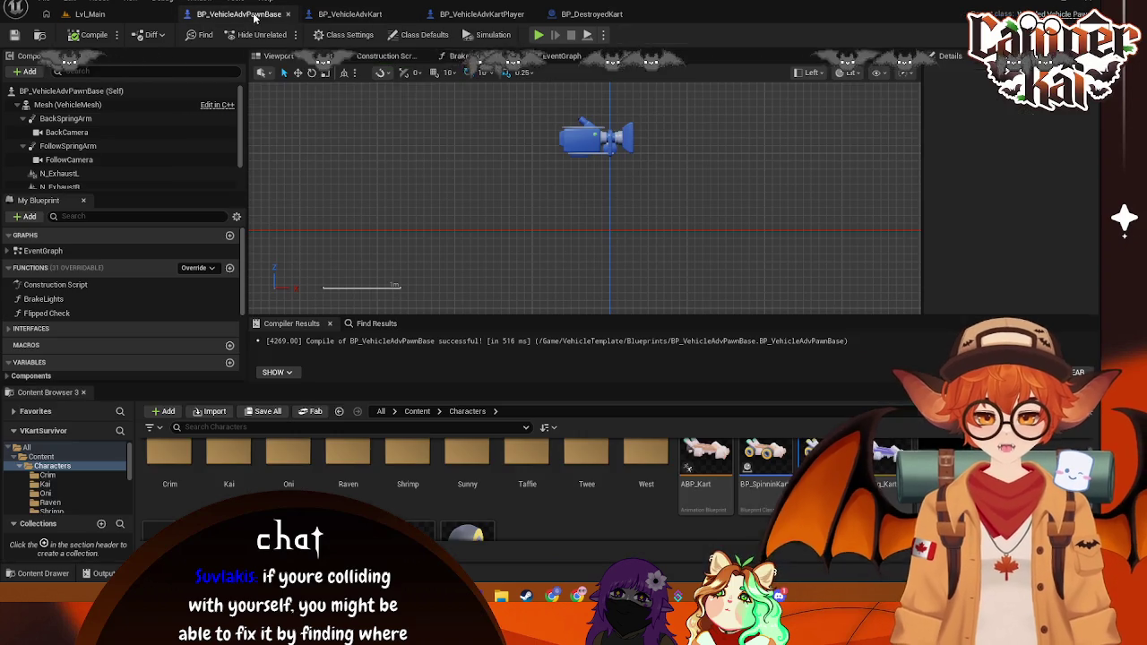
{"action": "left_click", "coordinate": [482, 13]}
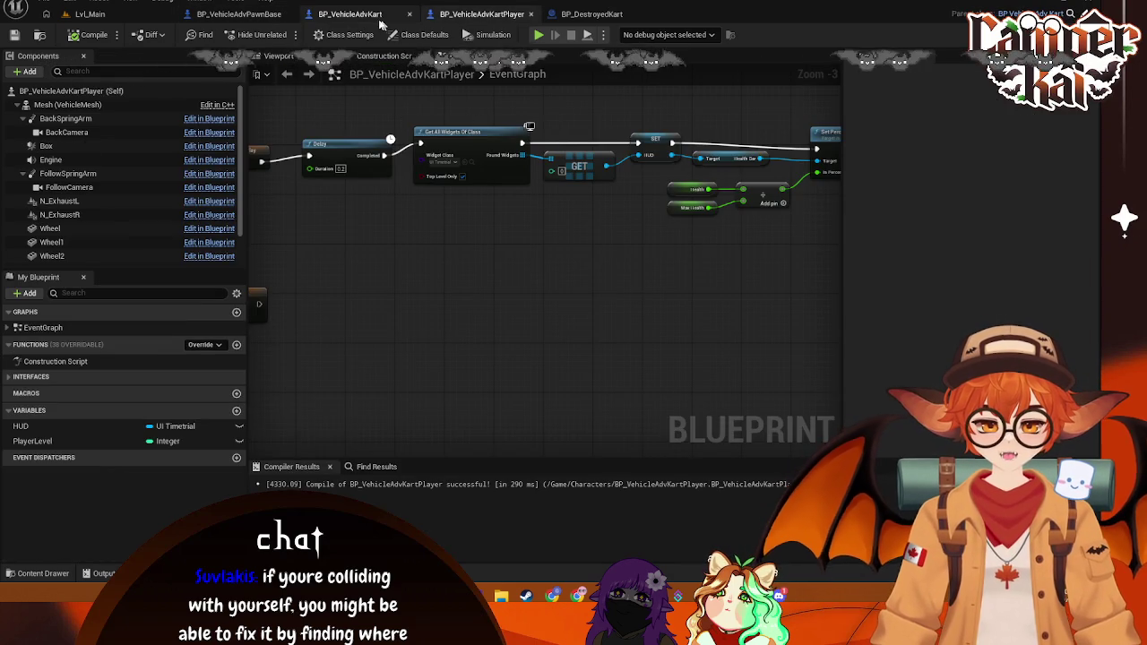
{"action": "left_click", "coordinate": [350, 13]}
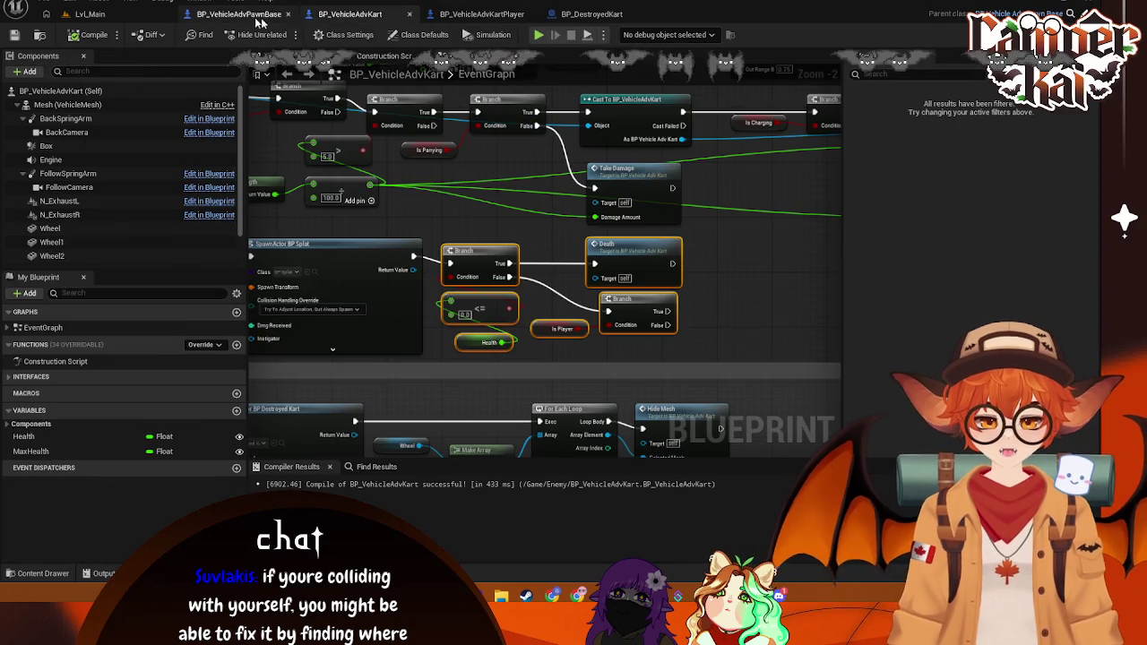
{"action": "mouse_move", "coordinate": [647, 208]}
{"action": "left_mouse_down"}
{"action": "mouse_move", "coordinate": [681, 229]}
{"action": "mouse_move", "coordinate": [660, 240]}
{"action": "mouse_move", "coordinate": [583, 229]}
{"action": "mouse_move", "coordinate": [582, 215]}
{"action": "mouse_move", "coordinate": [747, 179]}
{"action": "mouse_move", "coordinate": [822, 146]}
{"action": "mouse_move", "coordinate": [636, 273]}
{"action": "mouse_move", "coordinate": [373, 250]}
{"action": "left_mouse_up"}
{"action": "left_click", "coordinate": [538, 202]}
{"action": "left_click_drag", "start_coordinate": [503, 235], "coordinate": [554, 237]}
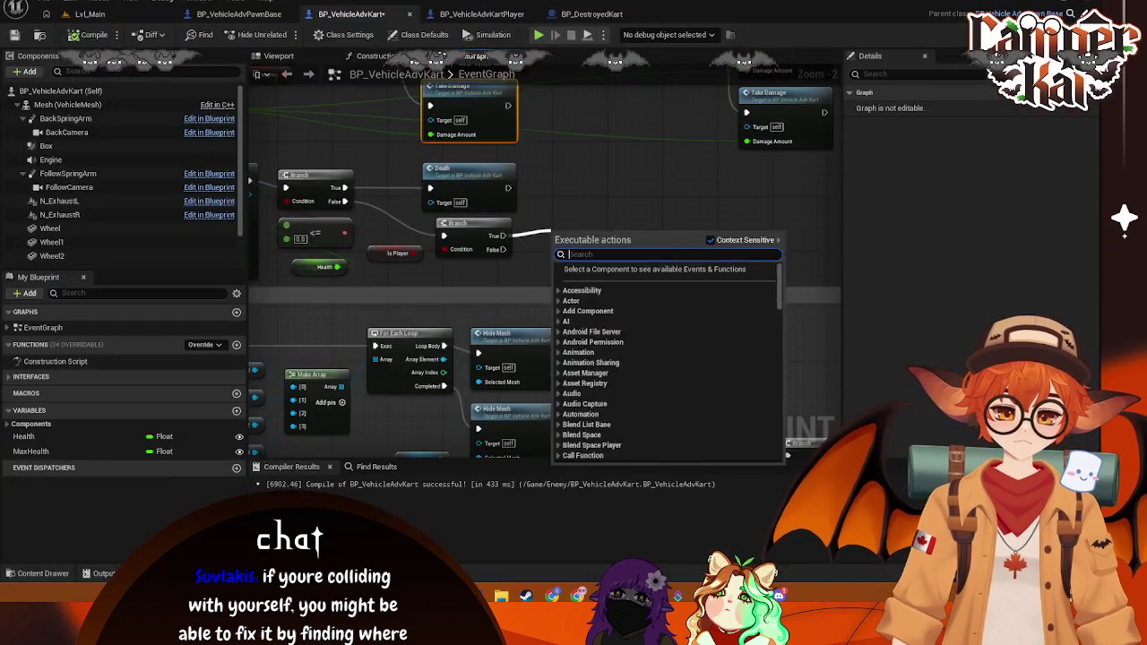
Step: Try a Get Actor Of Class node off Branch True, searching 'time', 'ui' and 'I_' for a widget class
{"action": "key", "text": "Escape"}
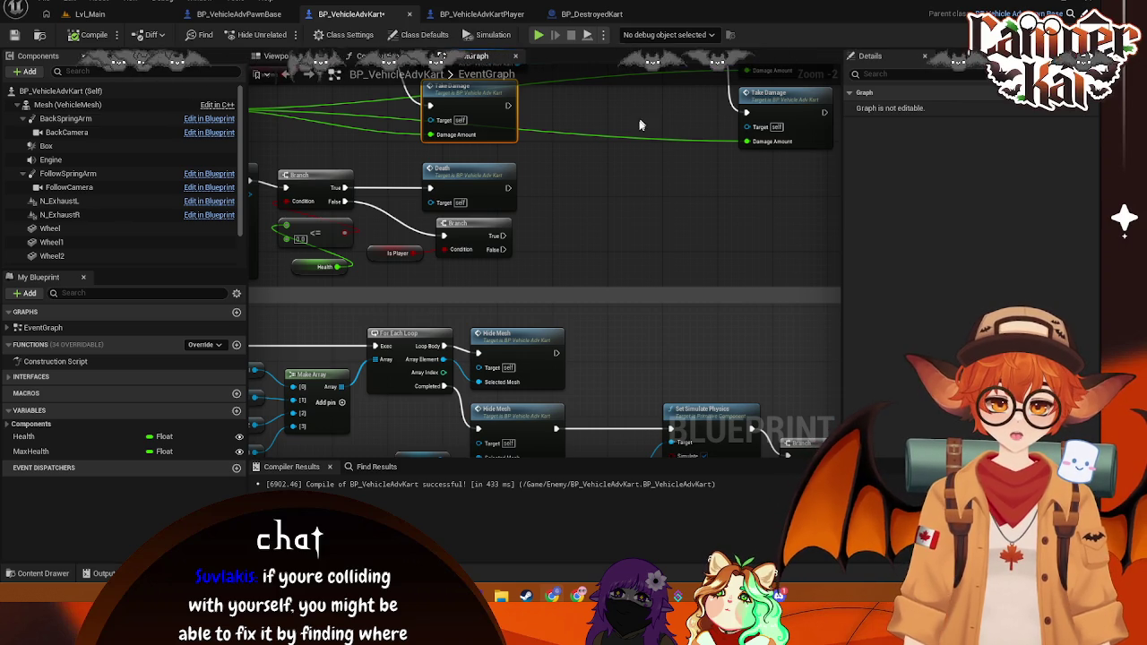
{"action": "left_click", "coordinate": [604, 212]}
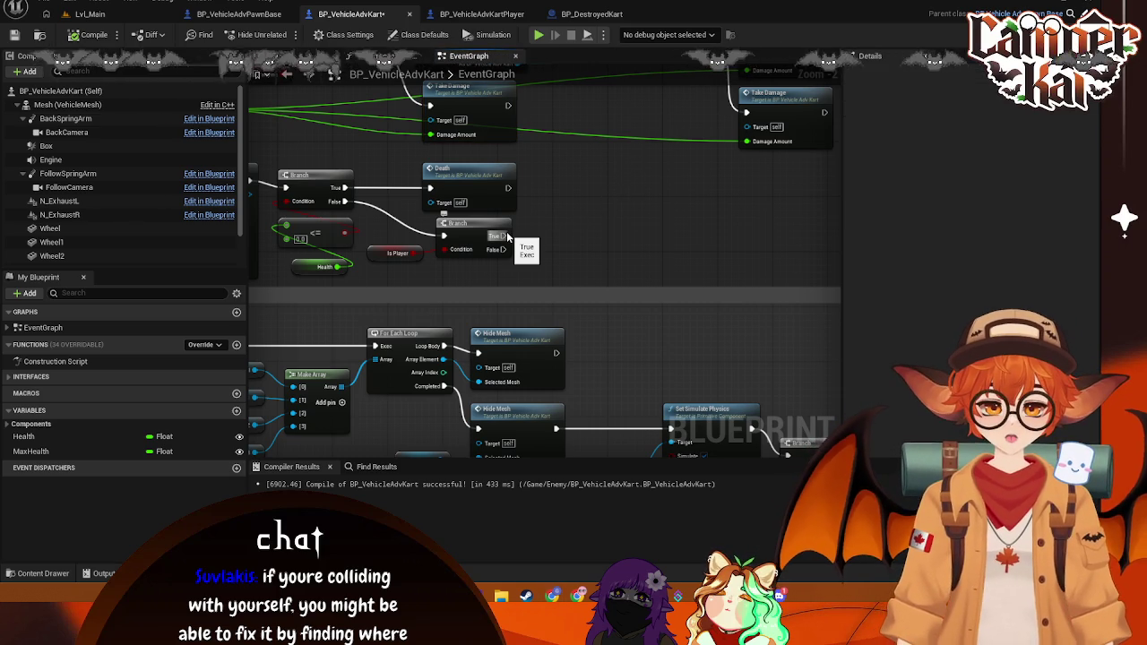
{"action": "left_click_drag", "start_coordinate": [504, 232], "coordinate": [572, 238]}
{"action": "type", "text": "get"}
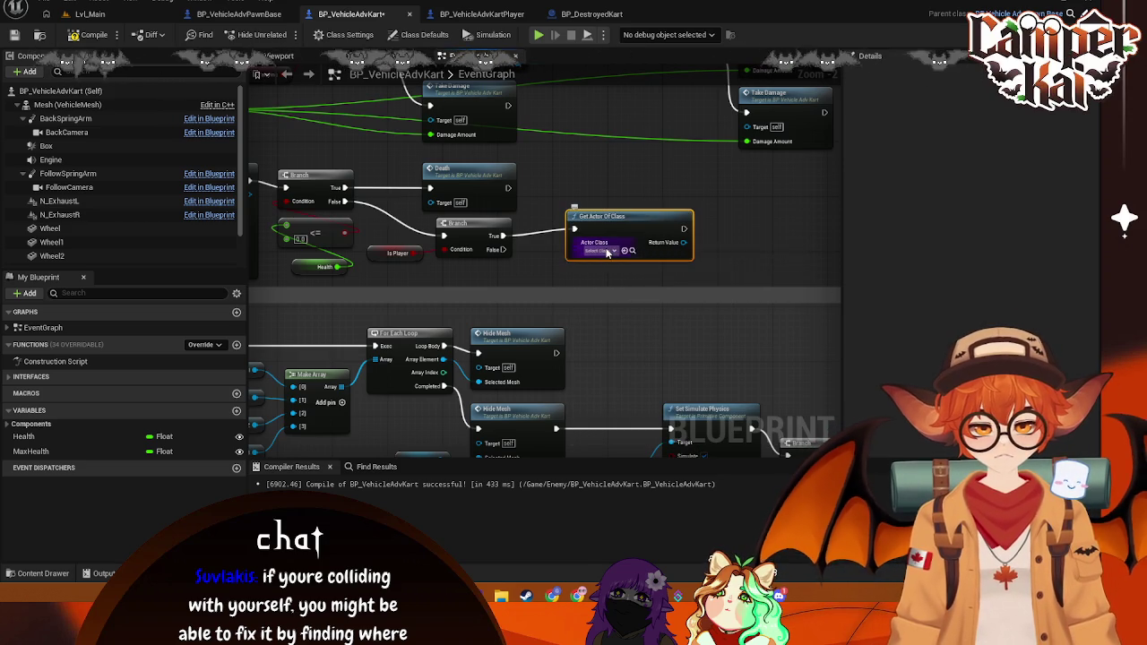
{"action": "left_click", "coordinate": [606, 253]}
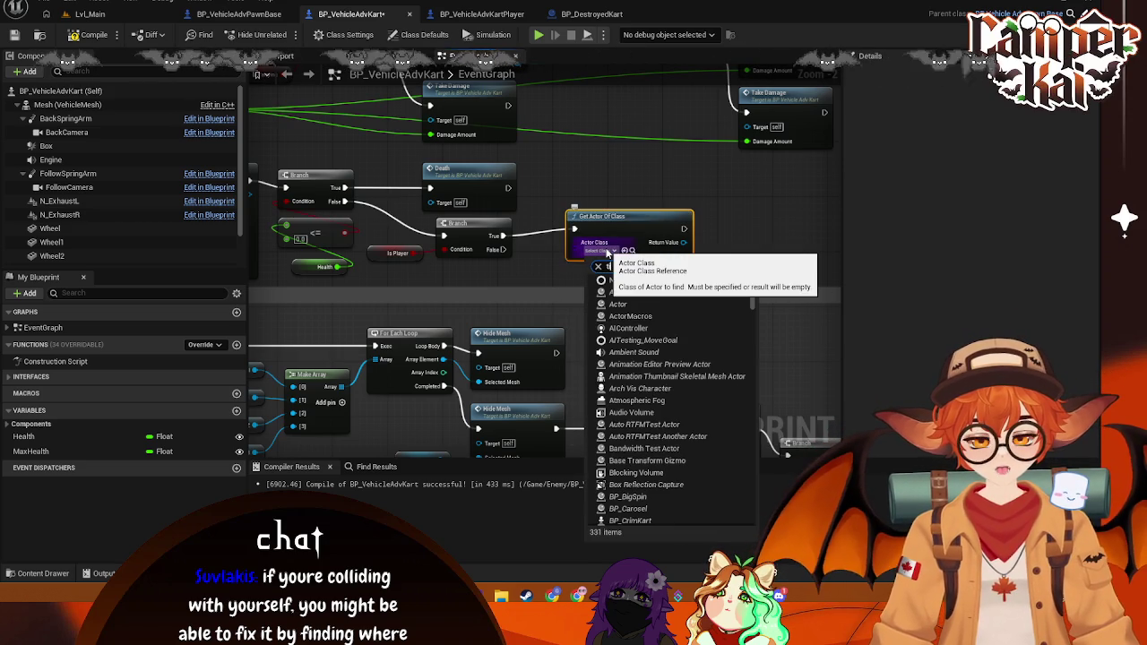
{"action": "type", "text": "time"}
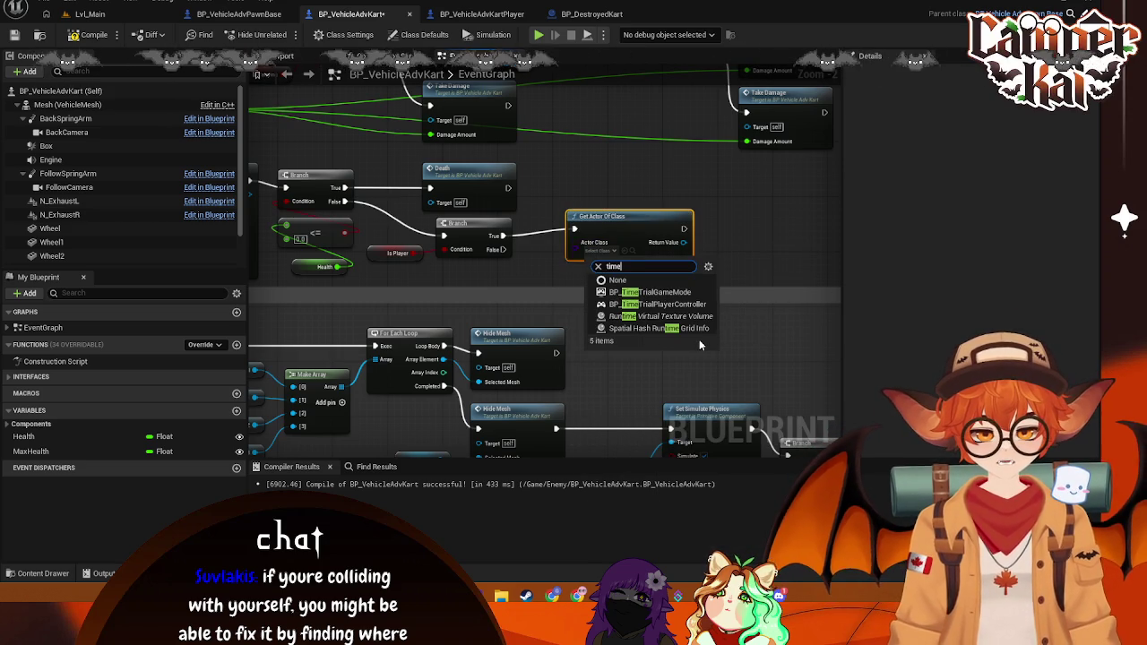
{"action": "key", "text": "BackSpace"}
{"action": "key", "text": "BackSpace"}
{"action": "key", "text": "BackSpace"}
{"action": "type", "text": "ui"}
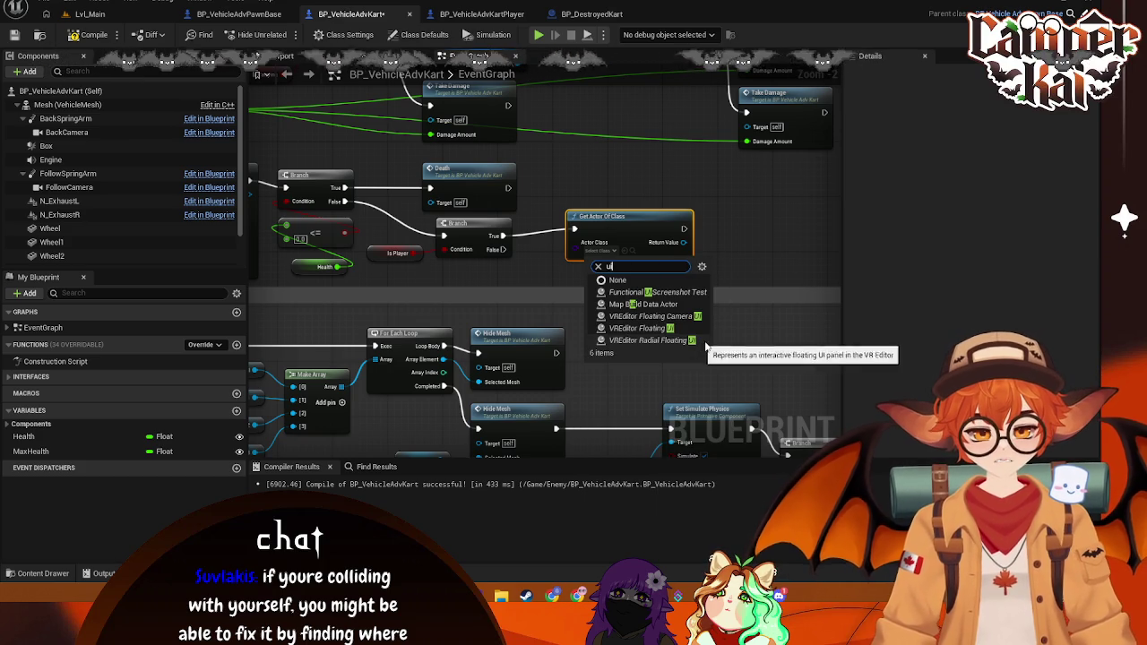
{"action": "key", "text": "BackSpace"}
{"action": "key", "text": "BackSpace"}
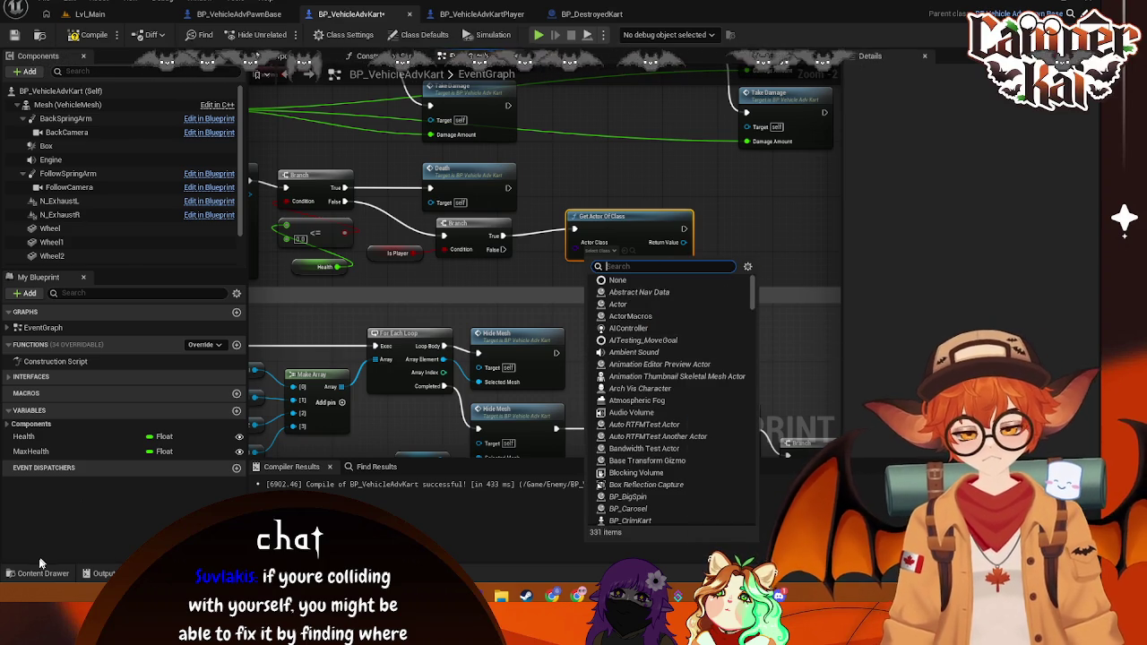
{"action": "left_click", "coordinate": [40, 572]}
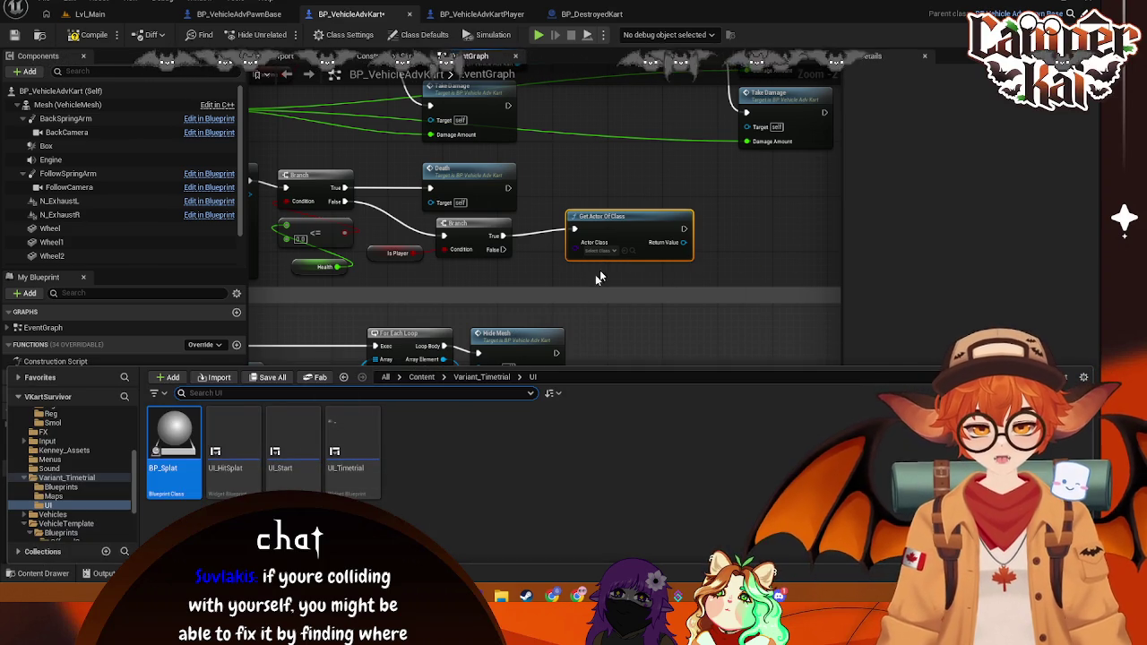
{"action": "left_click", "coordinate": [605, 251]}
{"action": "type", "text": "I_"}
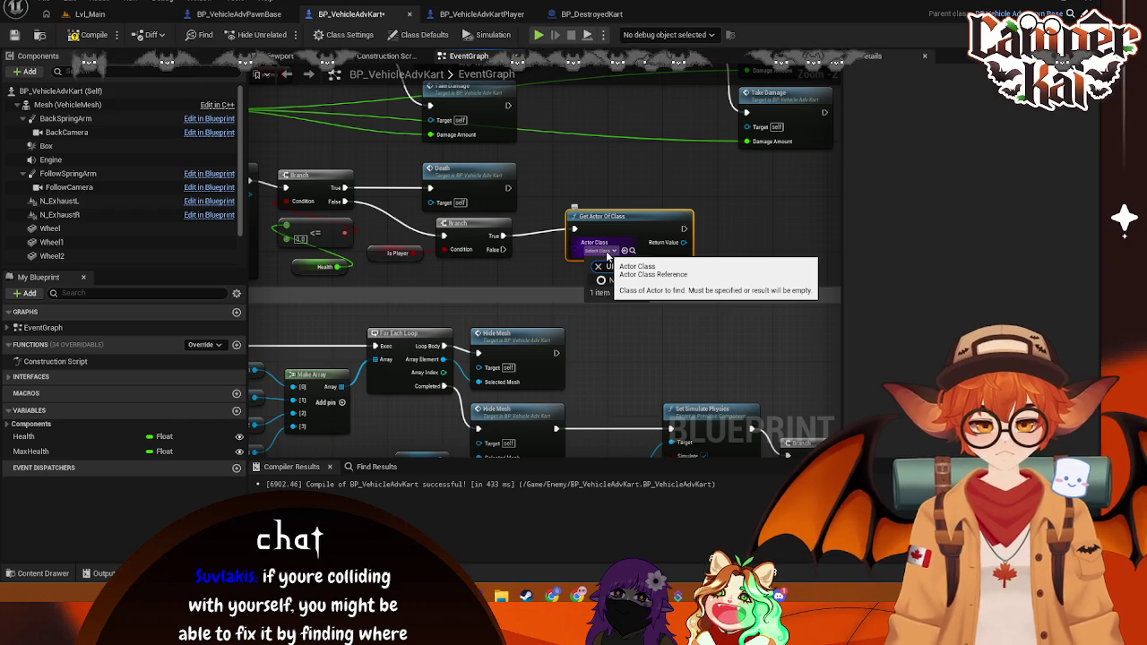
{"action": "key", "text": "Escape"}
Step: Delete the Get Actor Of Class node and add Get All Widgets Of Class via a 'get widge' search
{"action": "key", "text": "Delete"}
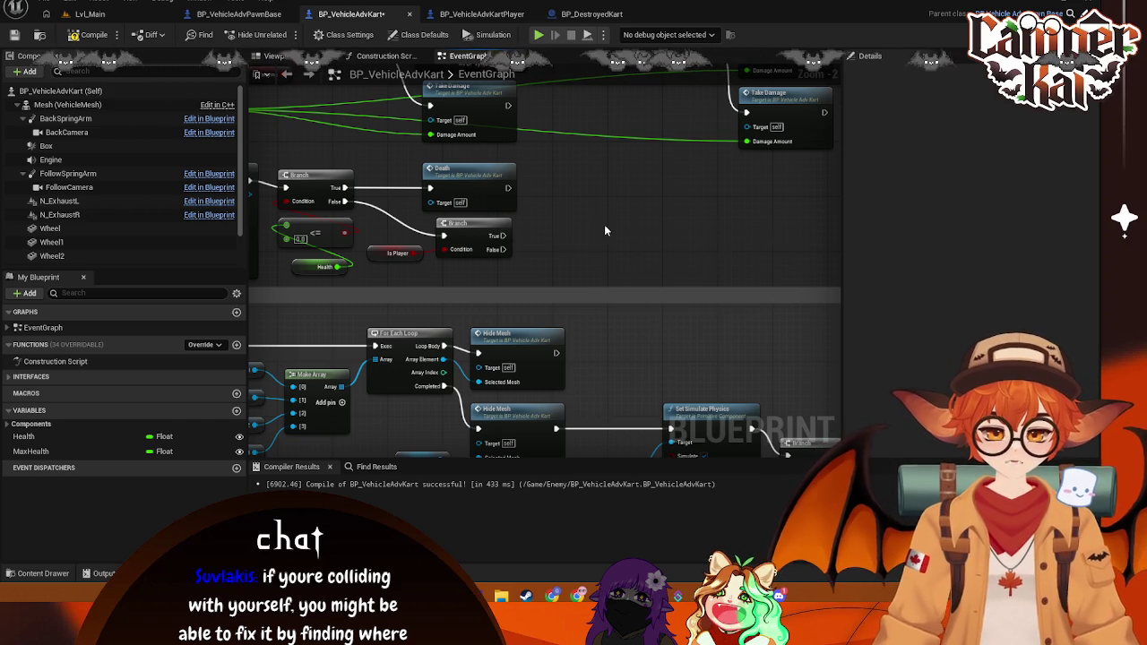
{"action": "right_click", "coordinate": [604, 224]}
{"action": "type", "text": "get wo"}
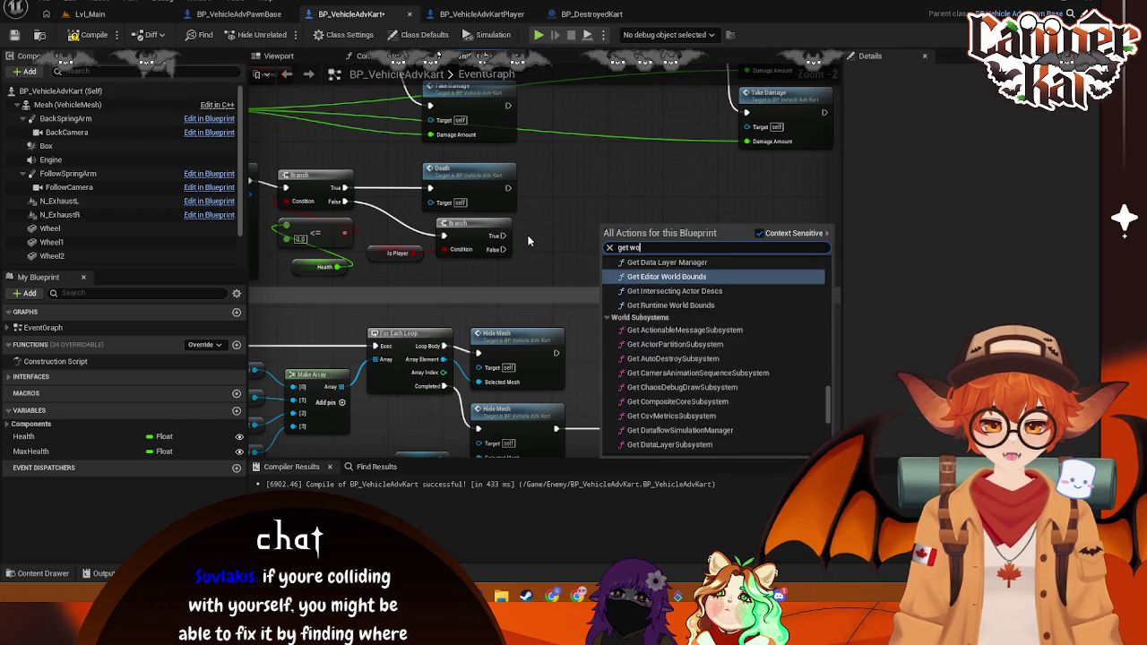
{"action": "key", "text": "BackSpace"}
{"action": "type", "text": "idge"}
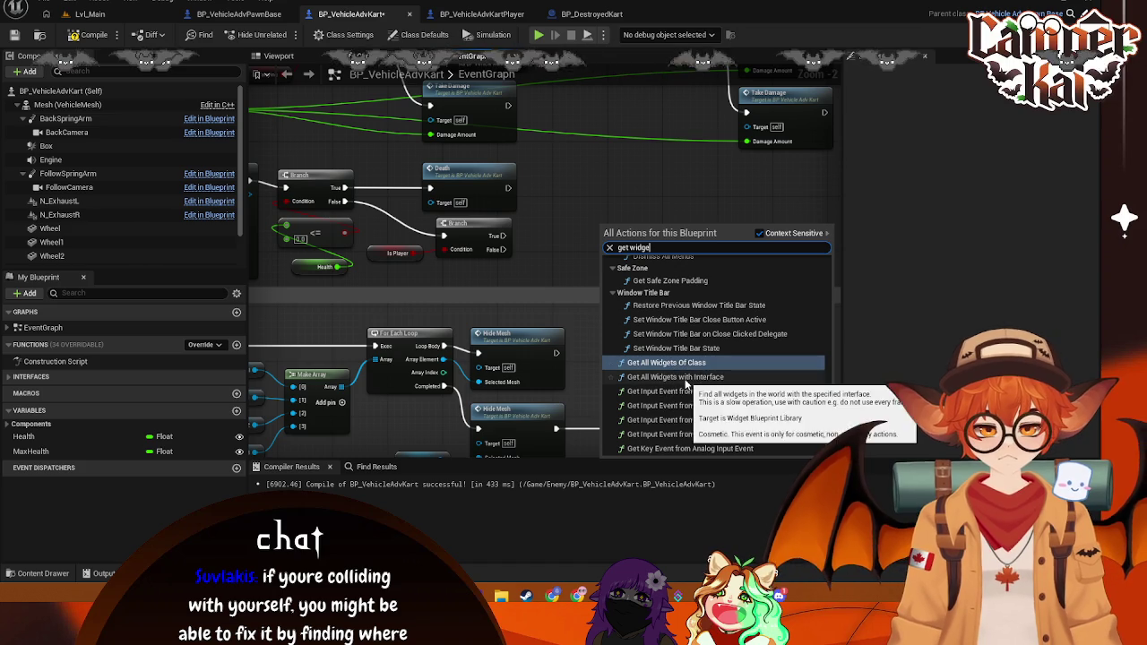
{"action": "scroll", "coordinate": [695, 367], "scroll_direction": "up", "scroll_amount": 1}
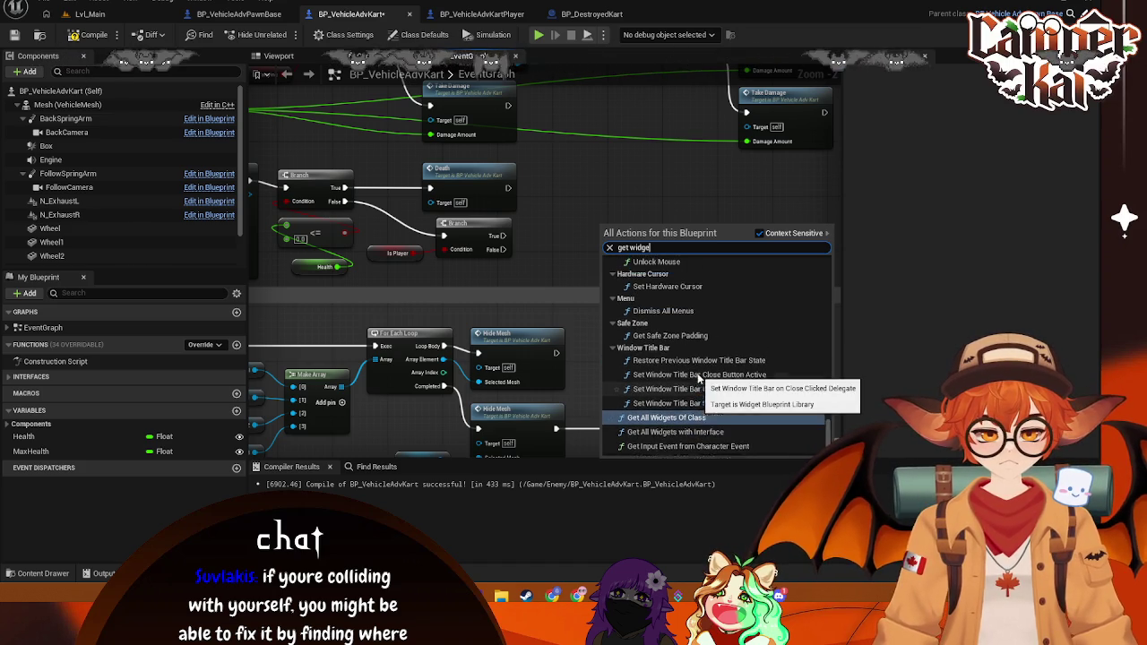
{"action": "left_click", "coordinate": [684, 381]}
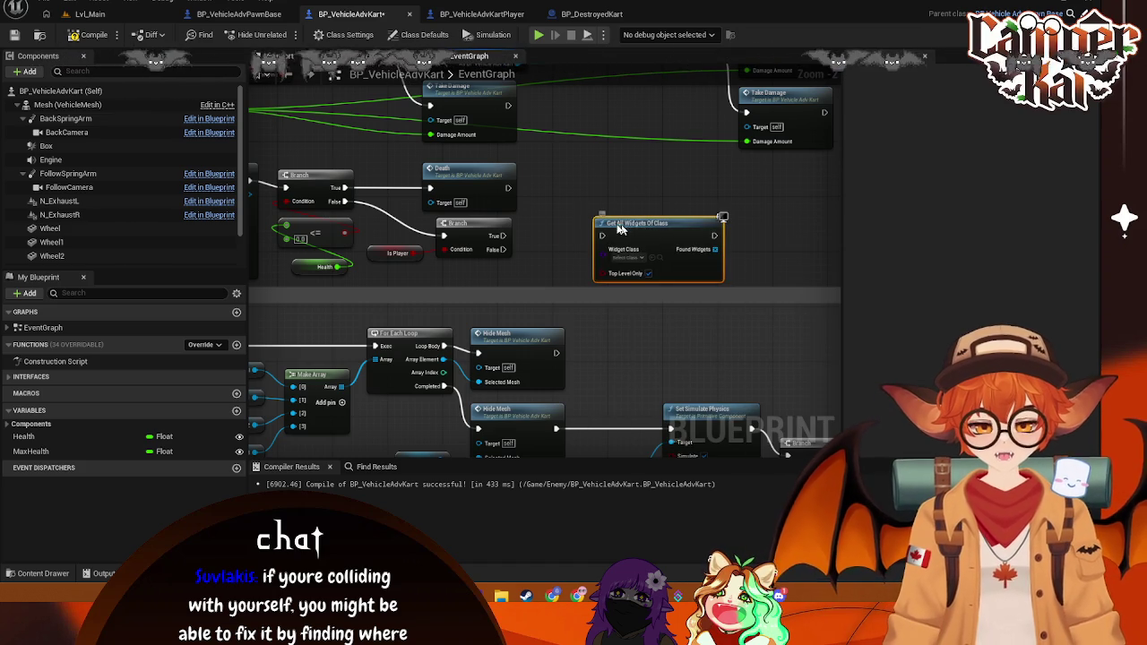
Step: Wire Branch True into Get All Widgets Of Class and set its Widget Class to UI_Timetrial
{"action": "left_click_drag", "start_coordinate": [630, 231], "coordinate": [593, 226]}
{"action": "left_click_drag", "start_coordinate": [504, 236], "coordinate": [591, 231]}
{"action": "left_click", "coordinate": [581, 250]}
{"action": "type", "text": "UI"}
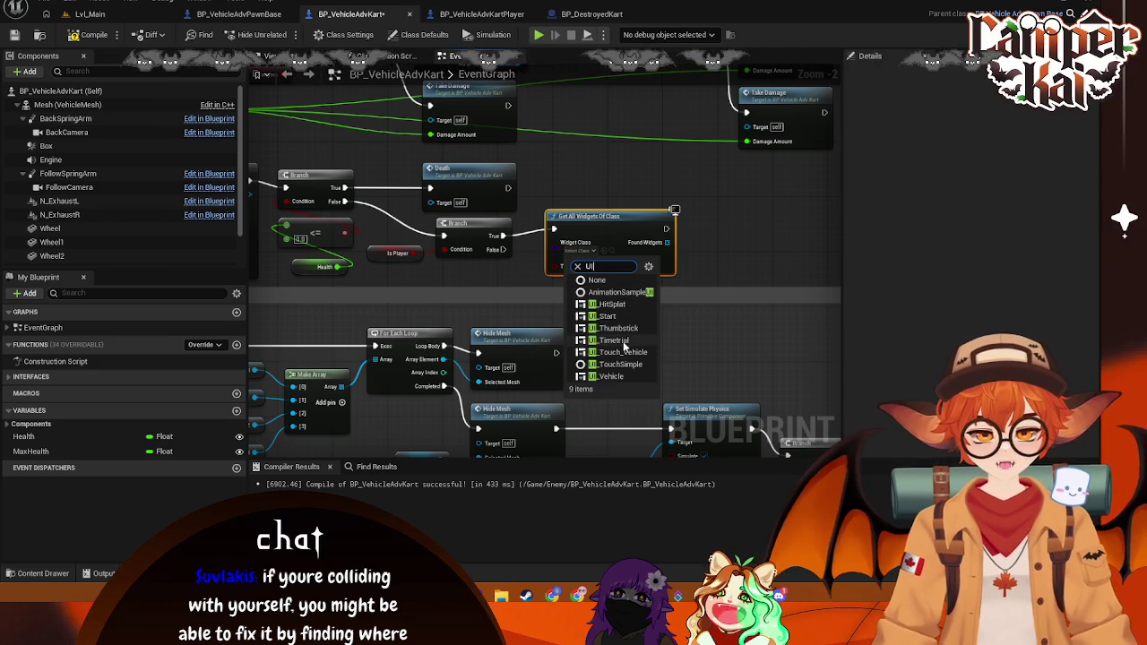
{"action": "left_click", "coordinate": [625, 345]}
Step: Add an array Get on Found Widgets and a HealthBar getter wired to its output
{"action": "mouse_move", "coordinate": [691, 251]}
{"action": "left_mouse_down"}
{"action": "mouse_move", "coordinate": [558, 261]}
{"action": "mouse_move", "coordinate": [575, 272]}
{"action": "left_mouse_up"}
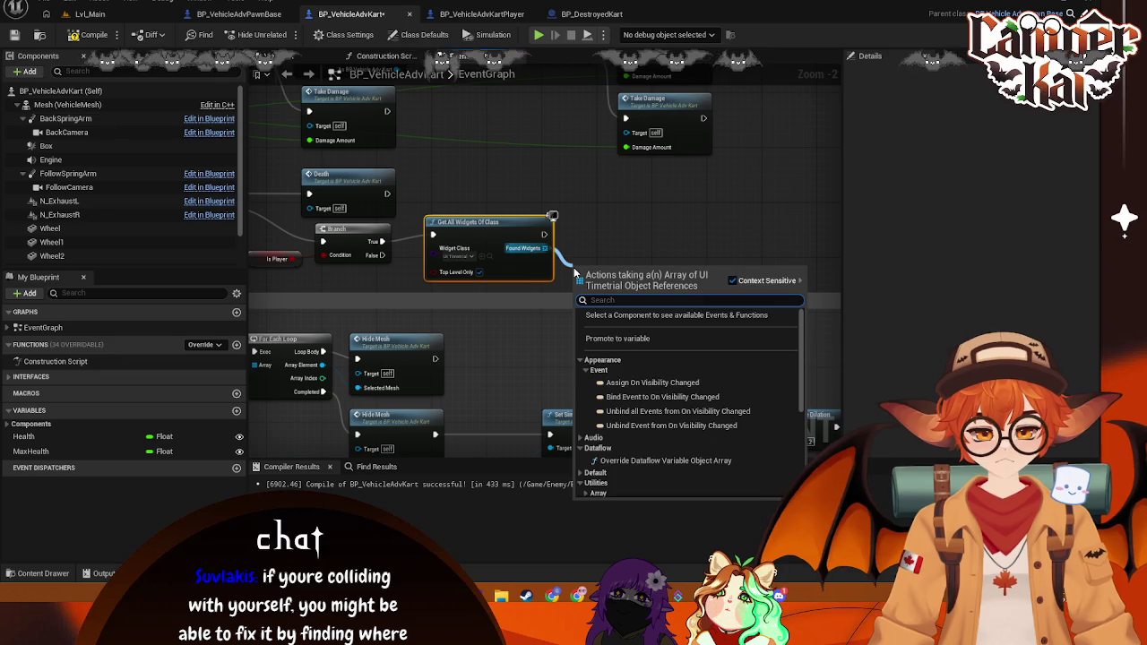
{"action": "type", "text": "get"}
{"action": "left_click", "coordinate": [625, 335]}
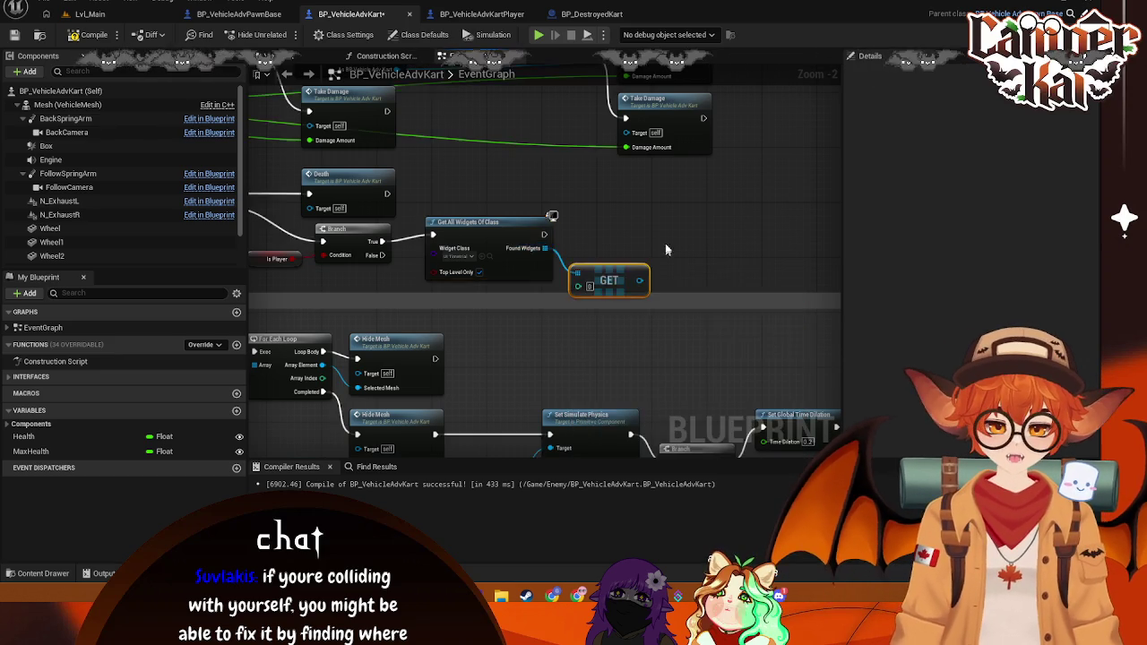
{"action": "left_click_drag", "start_coordinate": [564, 273], "coordinate": [572, 256]}
{"action": "mouse_move", "coordinate": [496, 232]}
{"action": "left_mouse_down"}
{"action": "mouse_move", "coordinate": [591, 222]}
{"action": "mouse_move", "coordinate": [645, 238]}
{"action": "mouse_move", "coordinate": [623, 242]}
{"action": "mouse_move", "coordinate": [645, 231]}
{"action": "left_mouse_up"}
{"action": "type", "text": "set"}
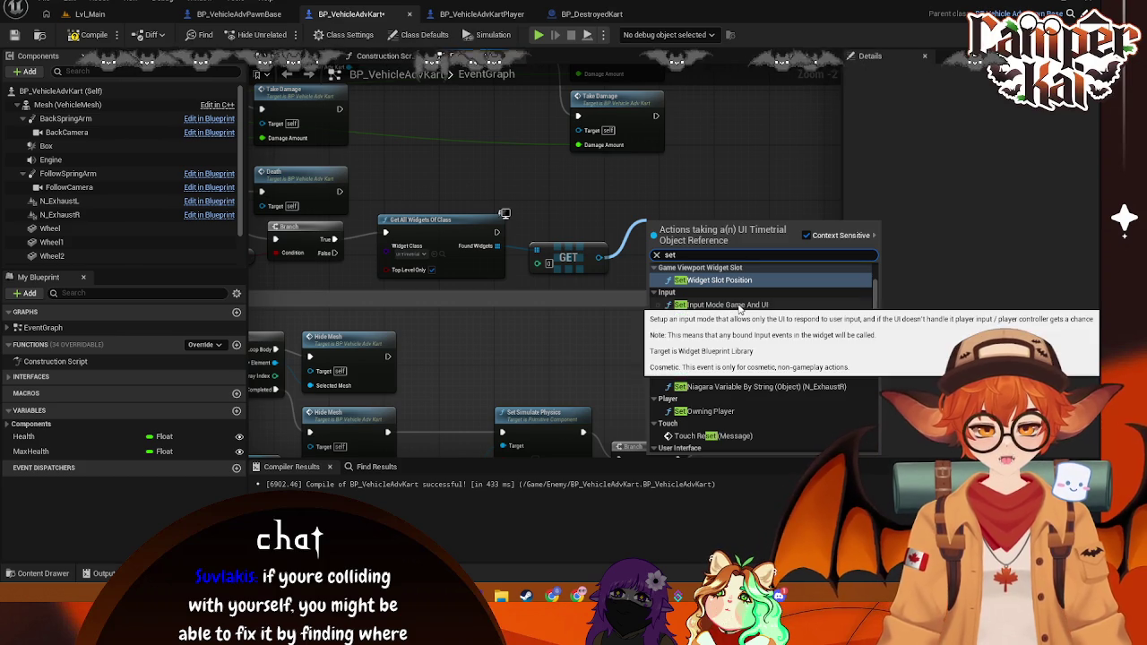
{"action": "type", "text": " he"}
{"action": "key", "text": "BackSpace"}
{"action": "key", "text": "BackSpace"}
{"action": "key", "text": "BackSpace"}
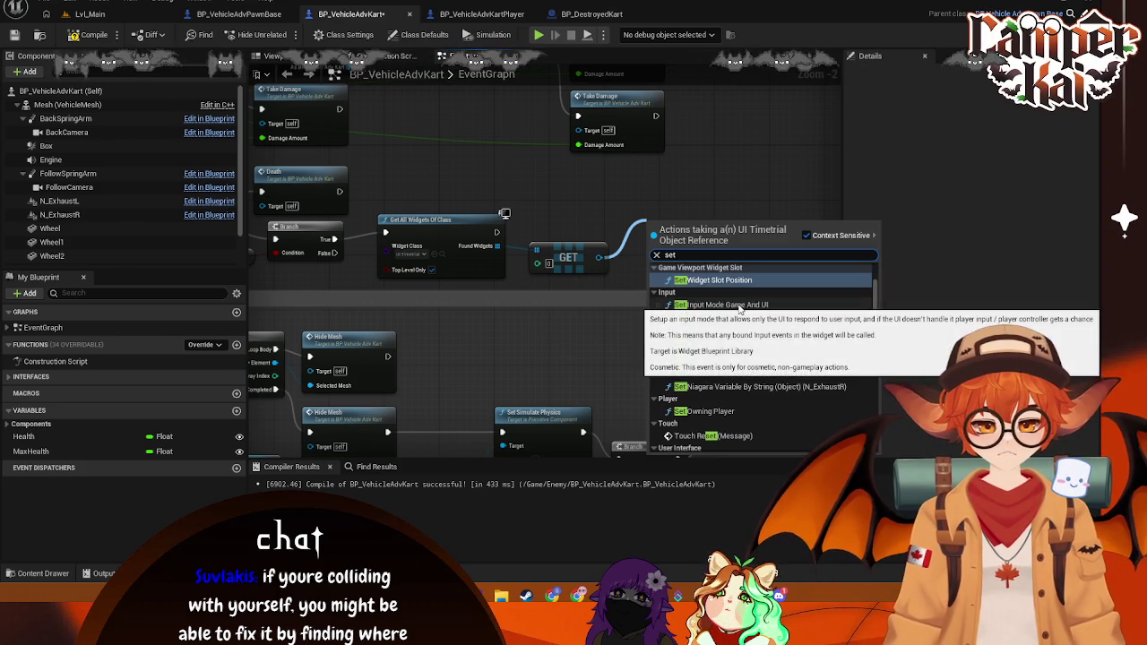
{"action": "key", "text": "BackSpace"}
{"action": "key", "text": "BackSpace"}
{"action": "key", "text": "BackSpace"}
{"action": "type", "text": "hea"}
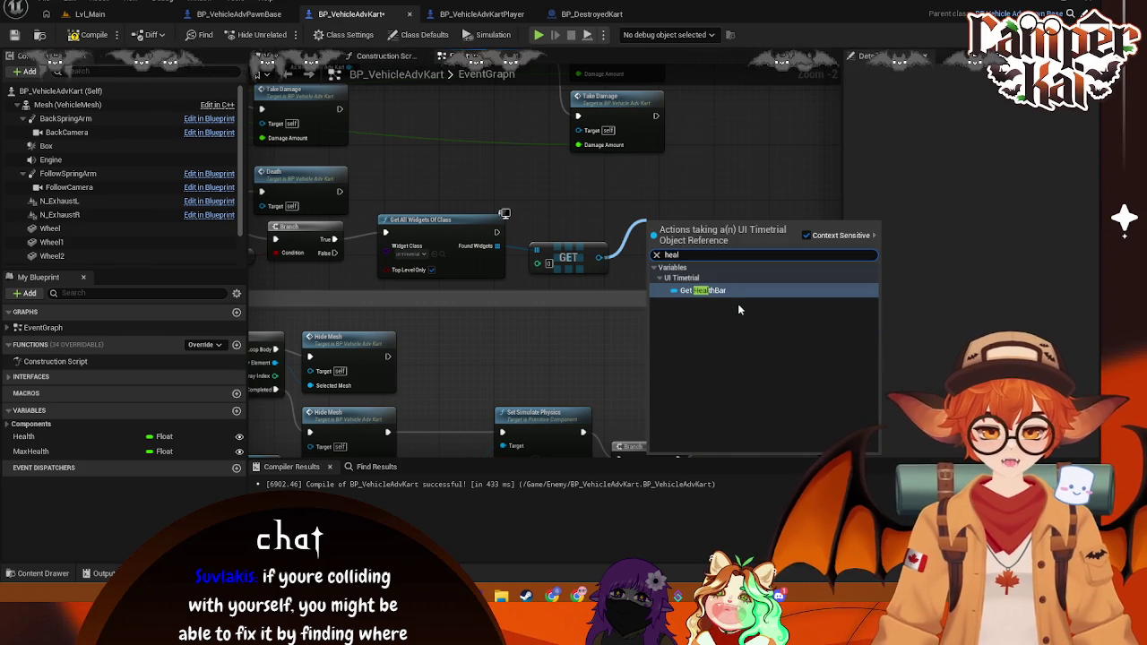
{"action": "left_click", "coordinate": [713, 324]}
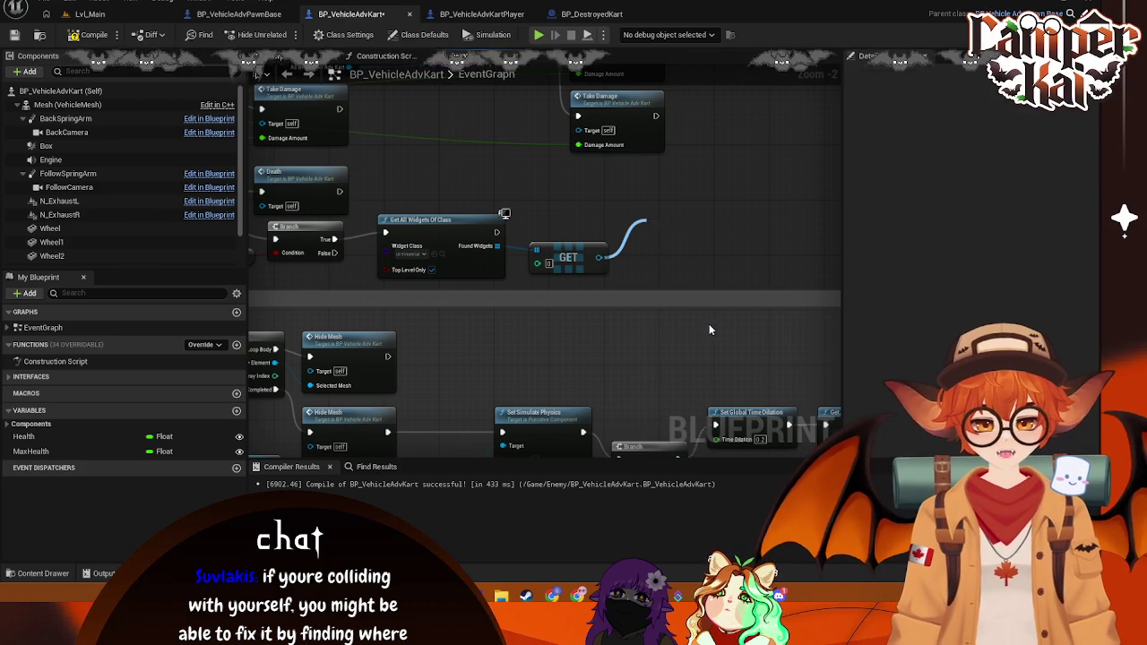
{"action": "left_click_drag", "start_coordinate": [681, 220], "coordinate": [652, 258]}
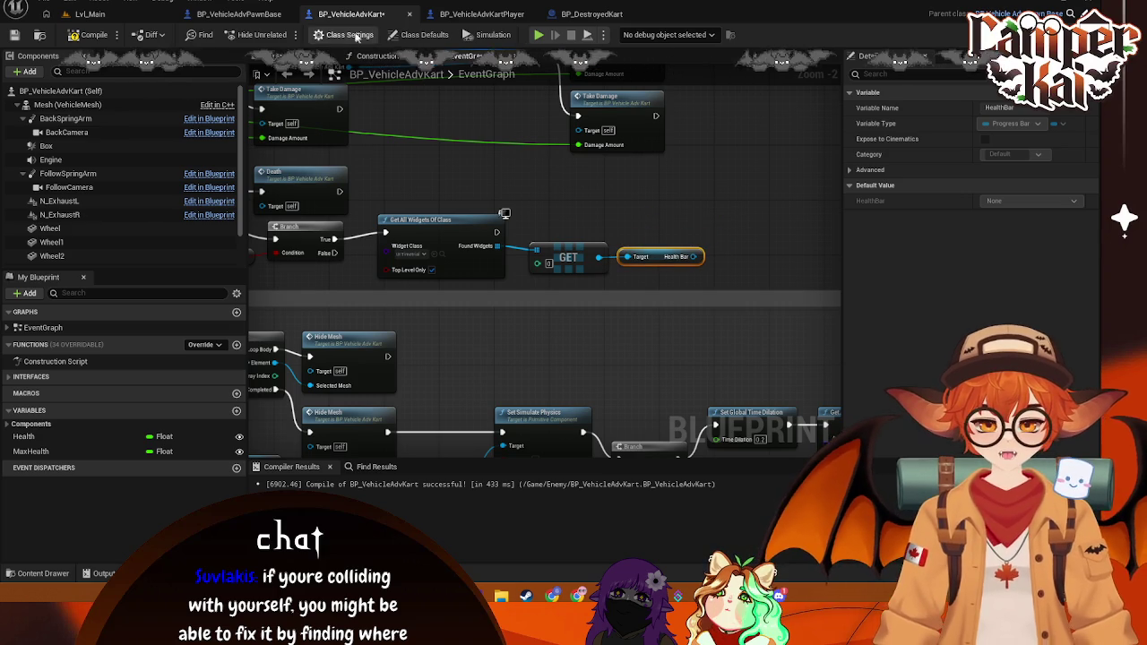
Step: Switch to BP_VehicleAdvKartPlayer's graph and select its Get All Widgets Of Class node
{"action": "left_click", "coordinate": [478, 14]}
{"action": "scroll", "coordinate": [539, 247], "scroll_direction": "up", "scroll_amount": 1}
{"action": "left_click_drag", "start_coordinate": [382, 185], "coordinate": [468, 249]}
{"action": "left_click", "coordinate": [391, 199]}
Step: Select the Health, Max Health, Add and Set Percent nodes in BP_VehicleAdvKartPlayer, then return to BP_VehicleAdvKart
{"action": "left_click", "coordinate": [508, 231]}
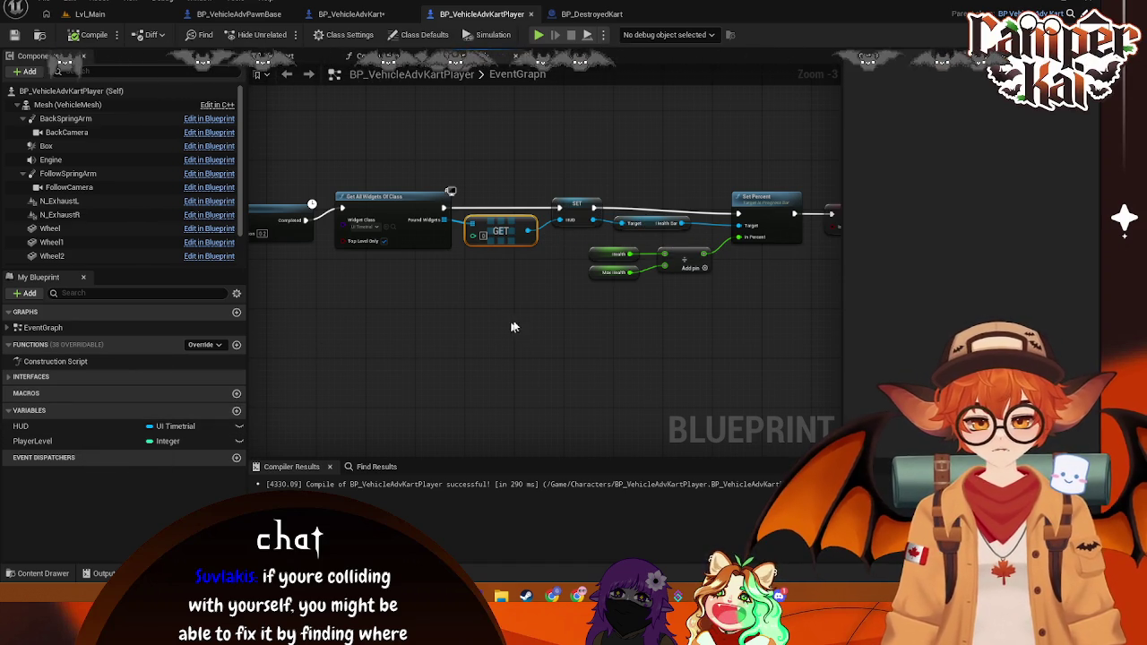
{"action": "scroll", "coordinate": [529, 306], "scroll_direction": "up", "scroll_amount": 1}
{"action": "scroll", "coordinate": [502, 319], "scroll_direction": "down", "scroll_amount": 1}
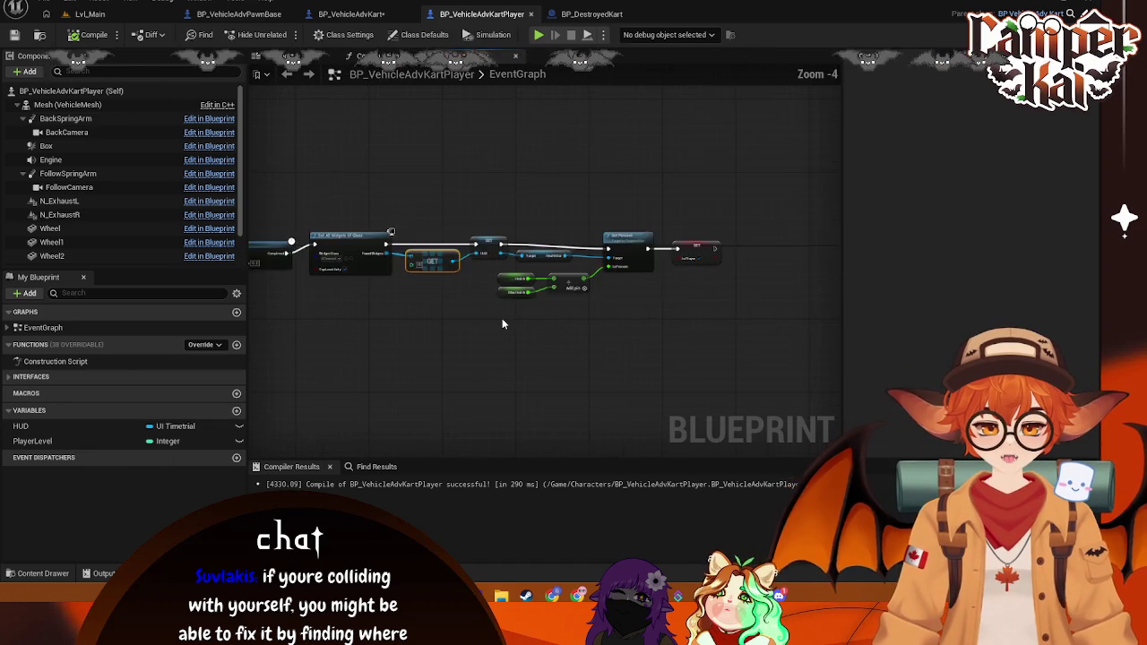
{"action": "left_click", "coordinate": [502, 323]}
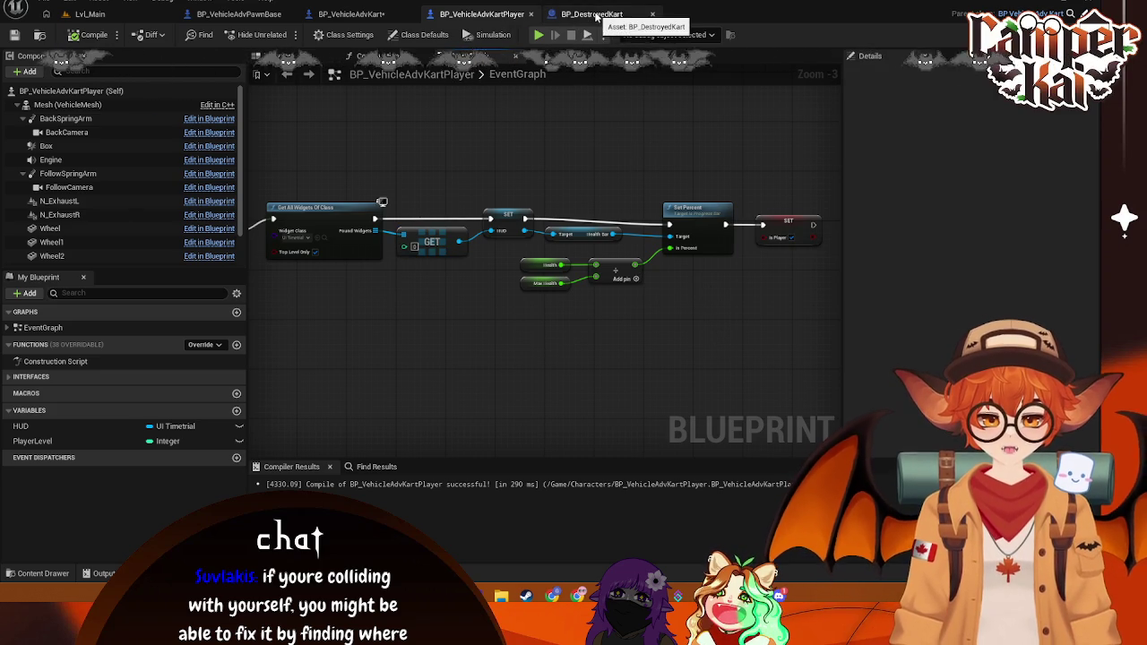
{"action": "left_click_drag", "start_coordinate": [704, 314], "coordinate": [516, 258]}
{"action": "left_click", "coordinate": [708, 242], "text": "ctrl"}
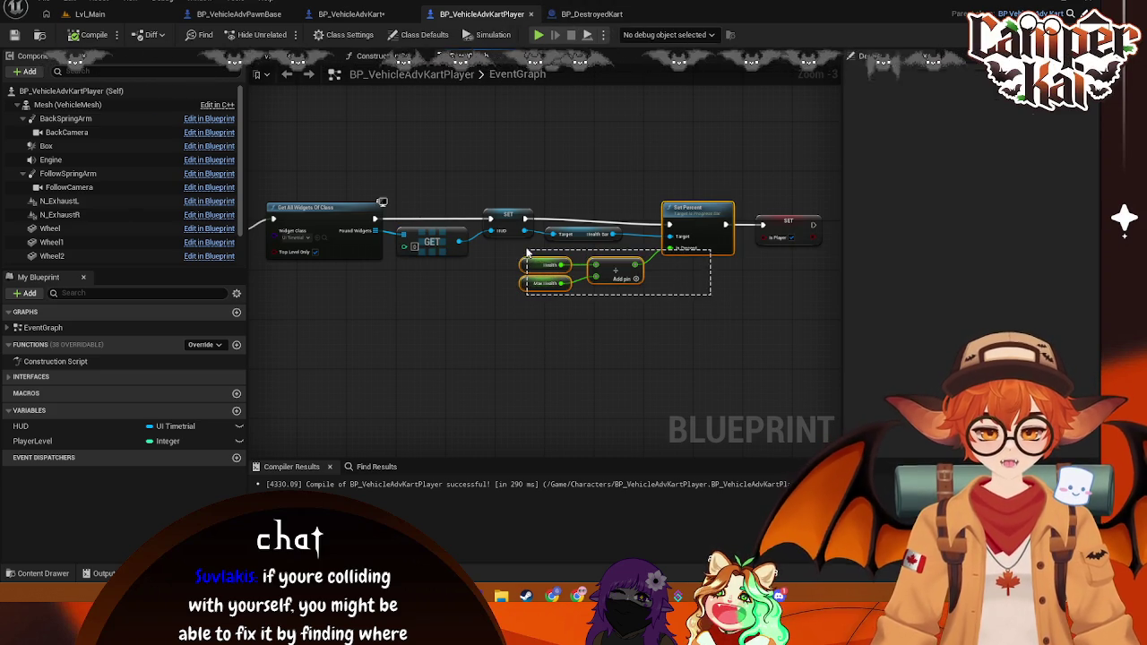
{"action": "left_click", "coordinate": [654, 120]}
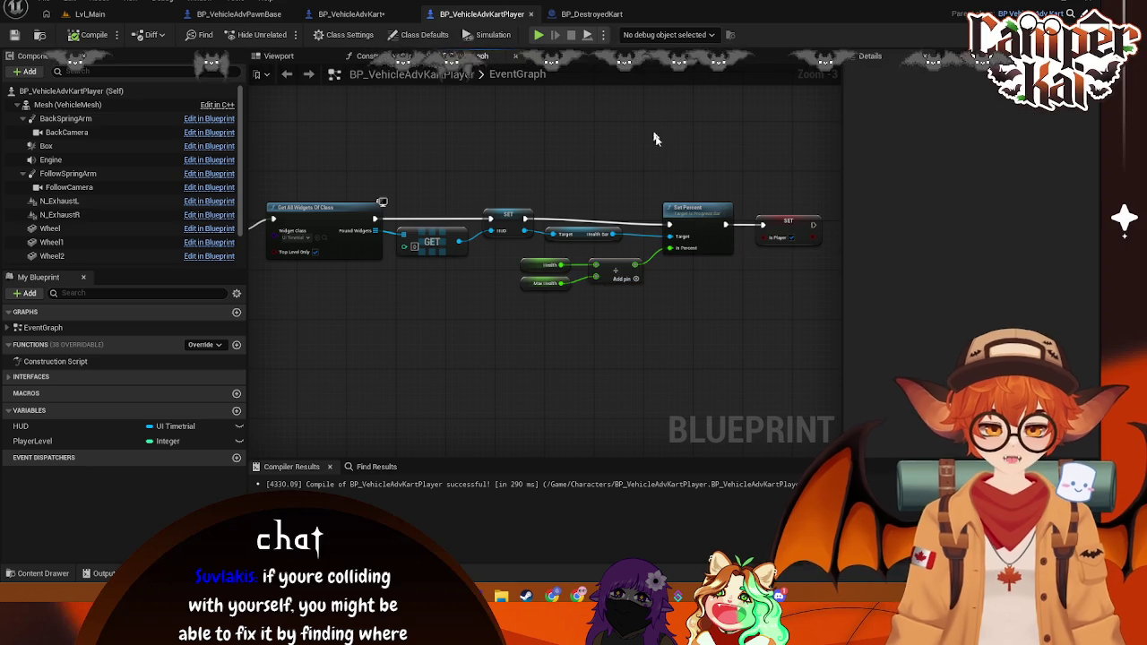
{"action": "mouse_move", "coordinate": [711, 335]}
{"action": "left_mouse_down"}
{"action": "mouse_move", "coordinate": [640, 320]}
{"action": "mouse_move", "coordinate": [532, 256]}
{"action": "left_mouse_up"}
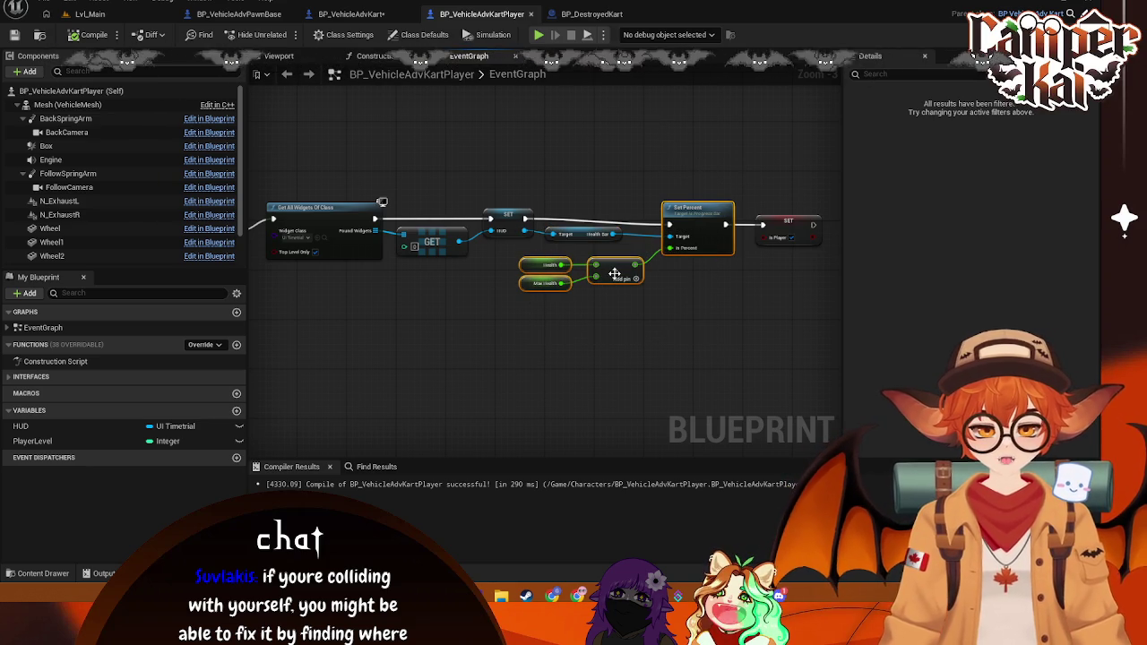
{"action": "left_click", "coordinate": [351, 13]}
{"action": "scroll", "coordinate": [659, 155], "scroll_direction": "down", "scroll_amount": 2}
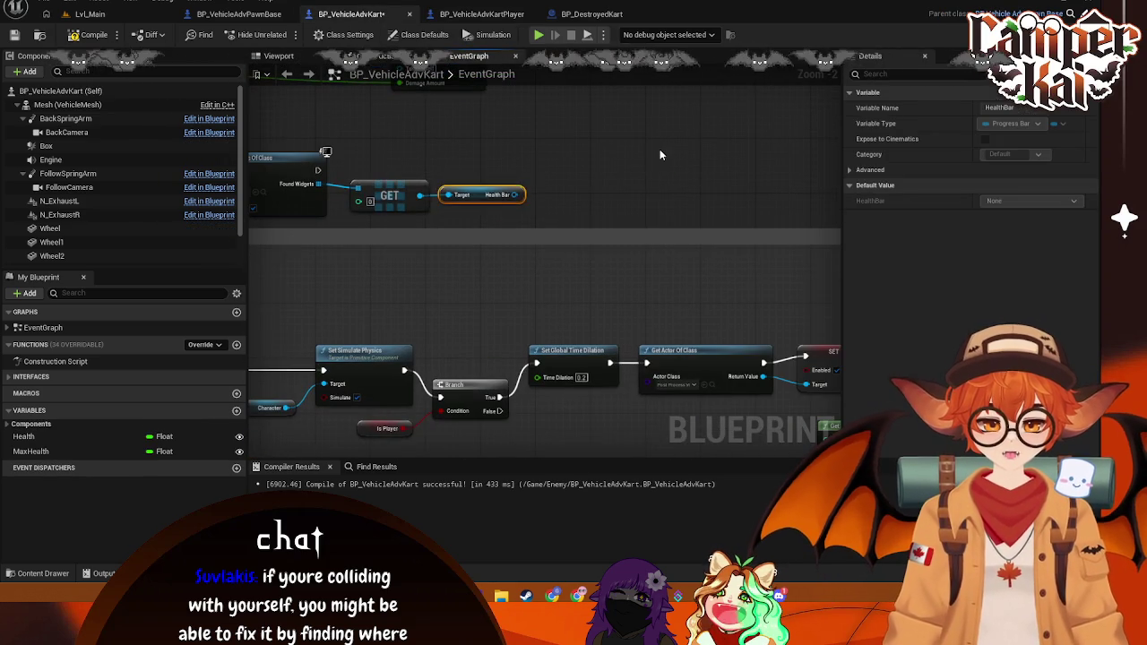
Step: Paste the health-ratio and Set Percent nodes beside GET, chain them after Get All Widgets, and save
{"action": "key", "text": "ctrl+v"}
{"action": "mouse_move", "coordinate": [724, 185]}
{"action": "left_mouse_down"}
{"action": "mouse_move", "coordinate": [606, 207]}
{"action": "mouse_move", "coordinate": [605, 193]}
{"action": "left_mouse_up"}
{"action": "left_click_drag", "start_coordinate": [550, 238], "coordinate": [593, 222]}
{"action": "left_click_drag", "start_coordinate": [524, 248], "coordinate": [545, 248]}
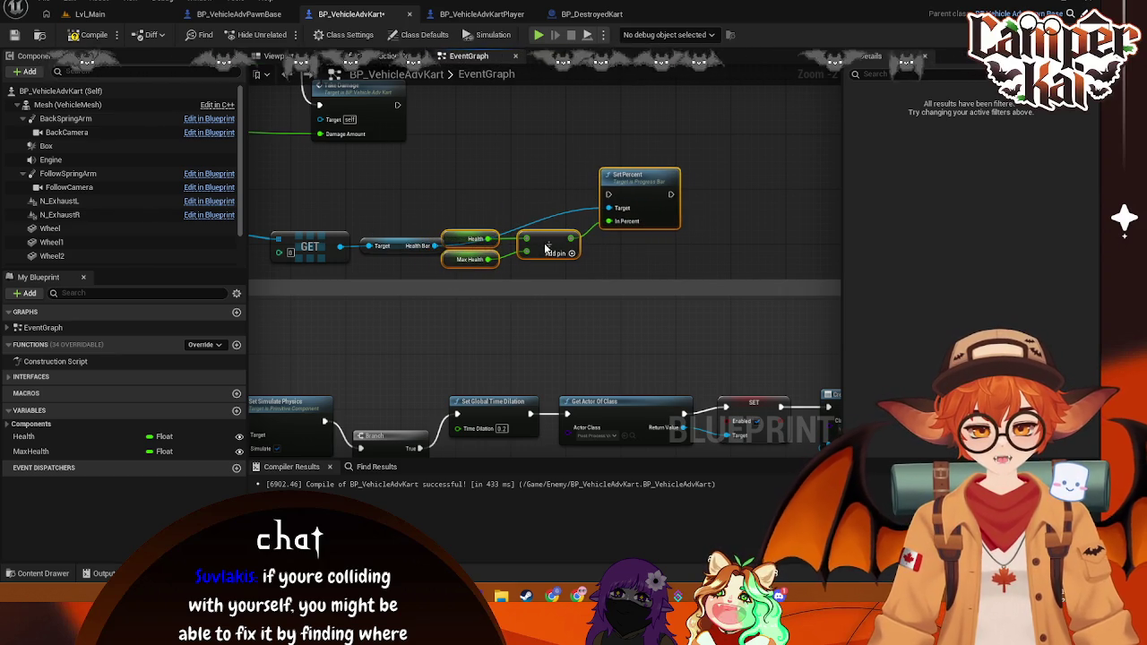
{"action": "left_click_drag", "start_coordinate": [336, 214], "coordinate": [537, 203]}
{"action": "mouse_move", "coordinate": [440, 211]}
{"action": "left_mouse_down"}
{"action": "mouse_move", "coordinate": [825, 188]}
{"action": "mouse_move", "coordinate": [794, 184]}
{"action": "mouse_move", "coordinate": [813, 210]}
{"action": "left_mouse_up"}
{"action": "mouse_move", "coordinate": [539, 178]}
{"action": "left_mouse_down"}
{"action": "mouse_move", "coordinate": [528, 180]}
{"action": "mouse_move", "coordinate": [683, 181]}
{"action": "left_mouse_up"}
{"action": "left_click_drag", "start_coordinate": [600, 171], "coordinate": [434, 168]}
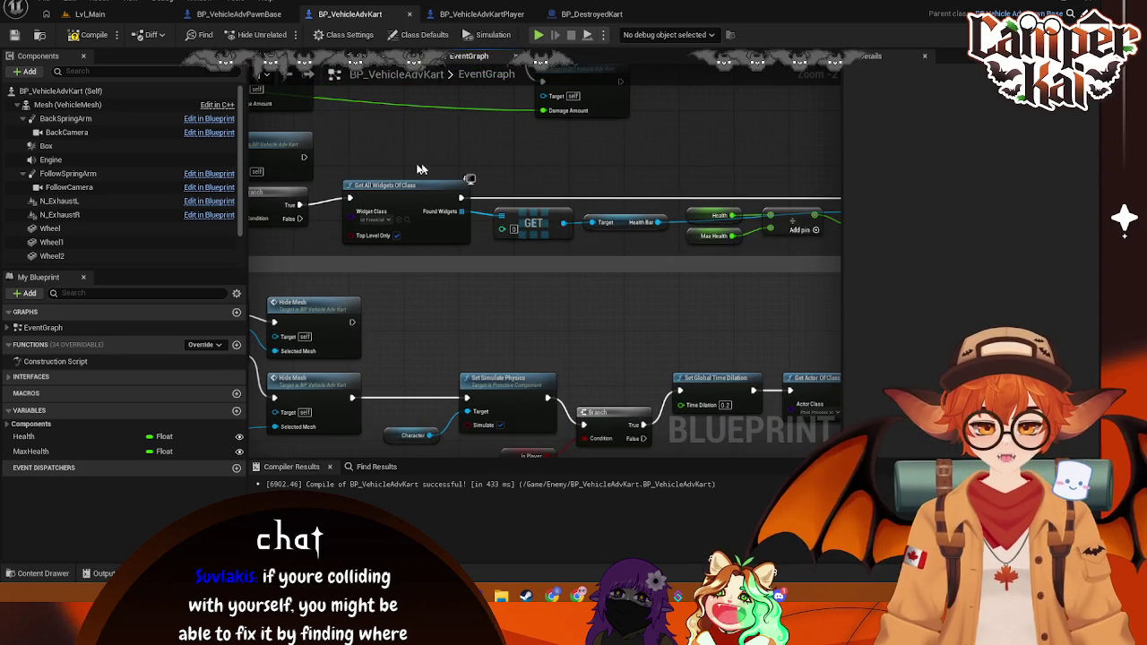
{"action": "mouse_move", "coordinate": [318, 158]}
{"action": "left_mouse_down"}
{"action": "mouse_move", "coordinate": [484, 179]}
{"action": "mouse_move", "coordinate": [507, 210]}
{"action": "mouse_move", "coordinate": [415, 219]}
{"action": "left_mouse_up"}
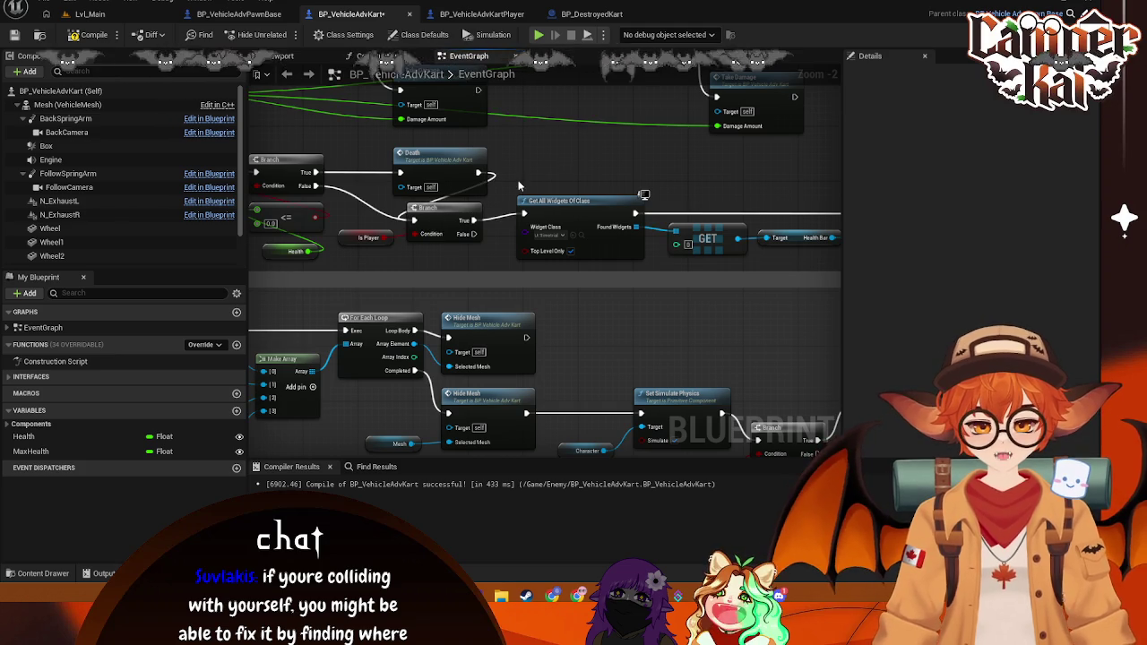
{"action": "left_click_drag", "start_coordinate": [520, 188], "coordinate": [600, 207]}
{"action": "key", "text": "ctrl+s"}
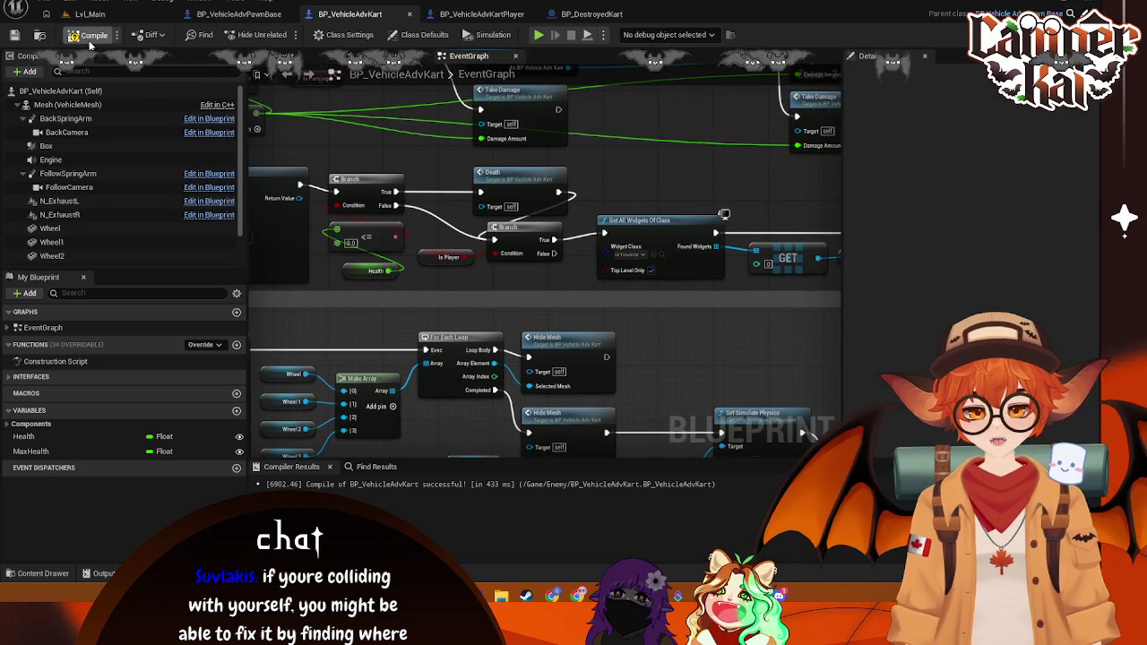
Step: Play Lvl_Main, choose the bunny kart, drive the track with W, then stop with Esc
{"action": "left_click", "coordinate": [89, 14]}
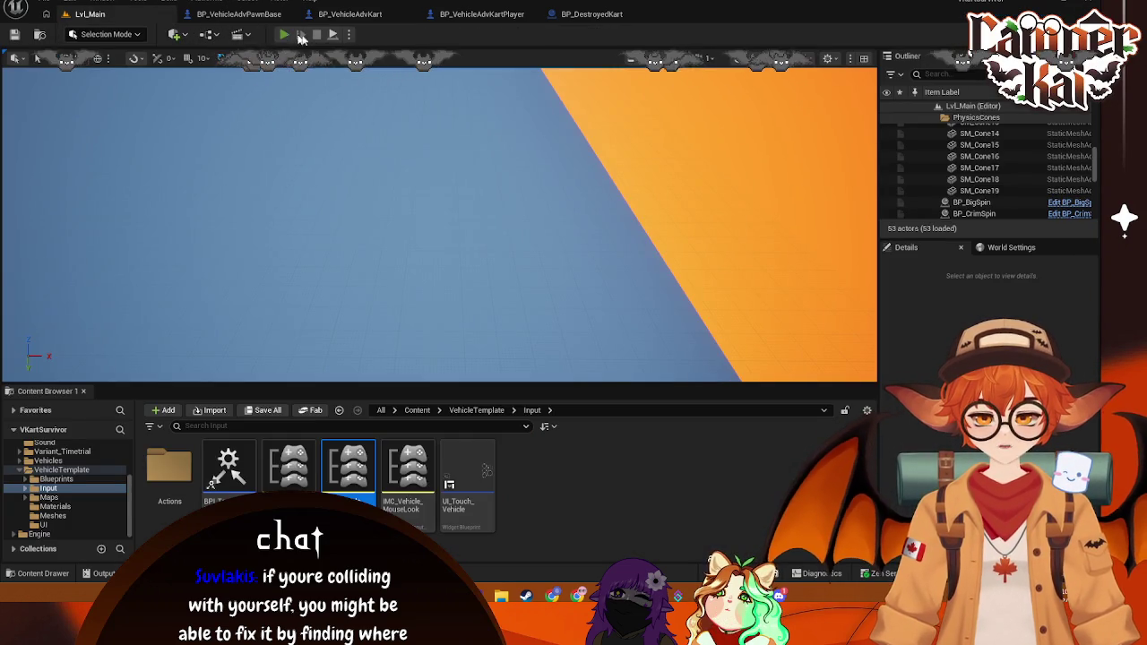
{"action": "left_click", "coordinate": [285, 34]}
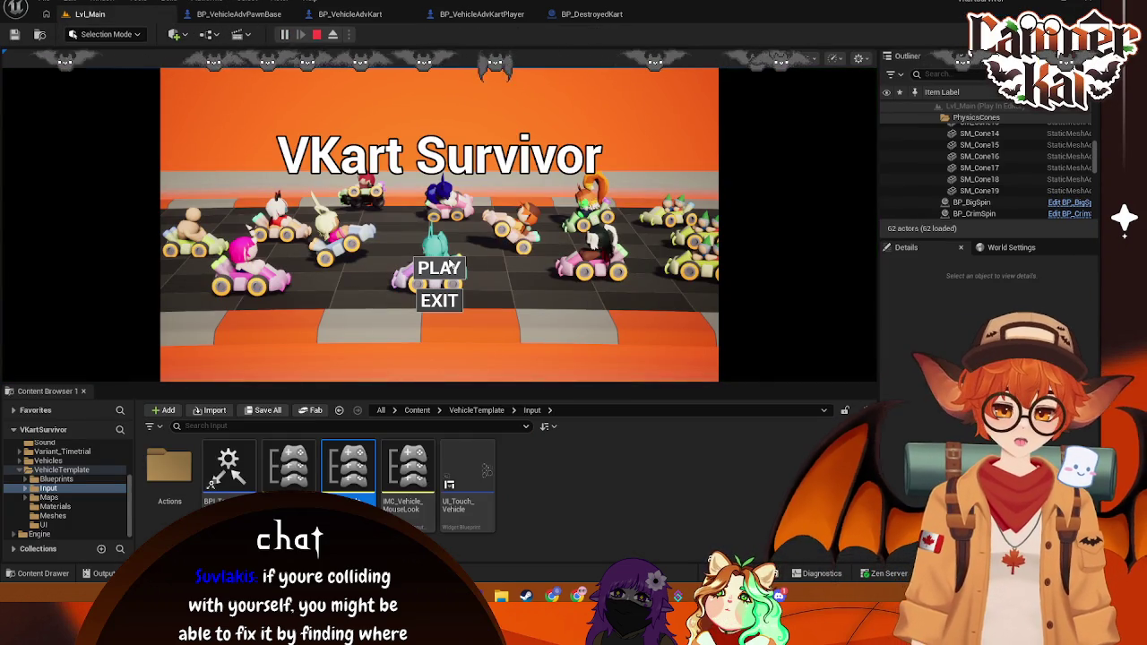
{"action": "left_click", "coordinate": [450, 267]}
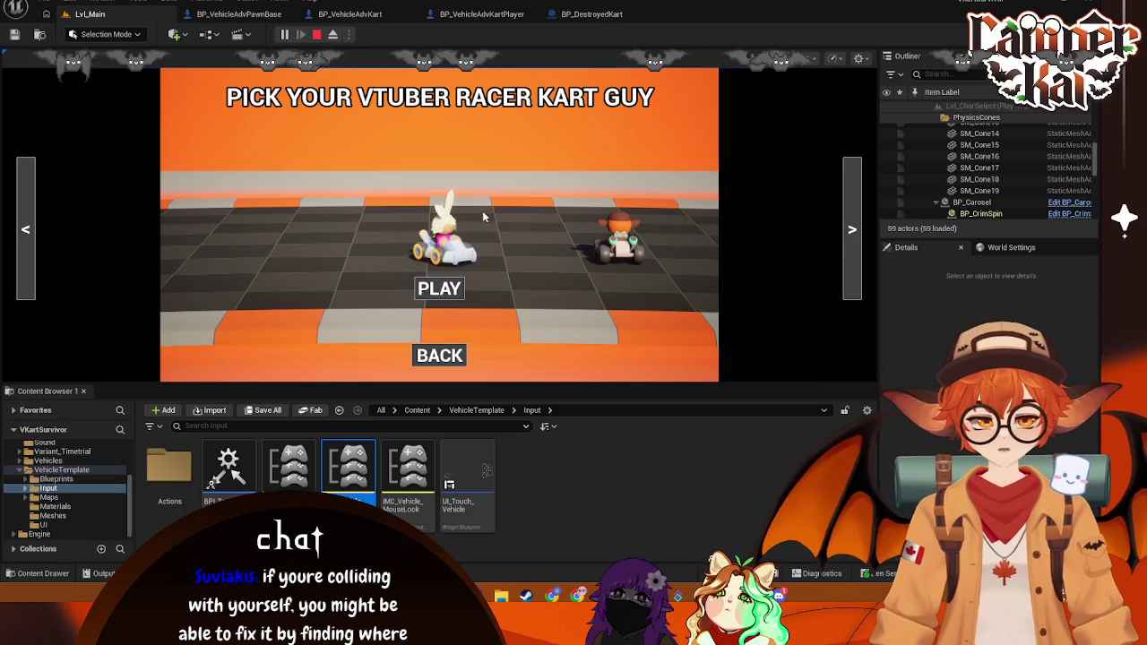
{"action": "left_click", "coordinate": [439, 287]}
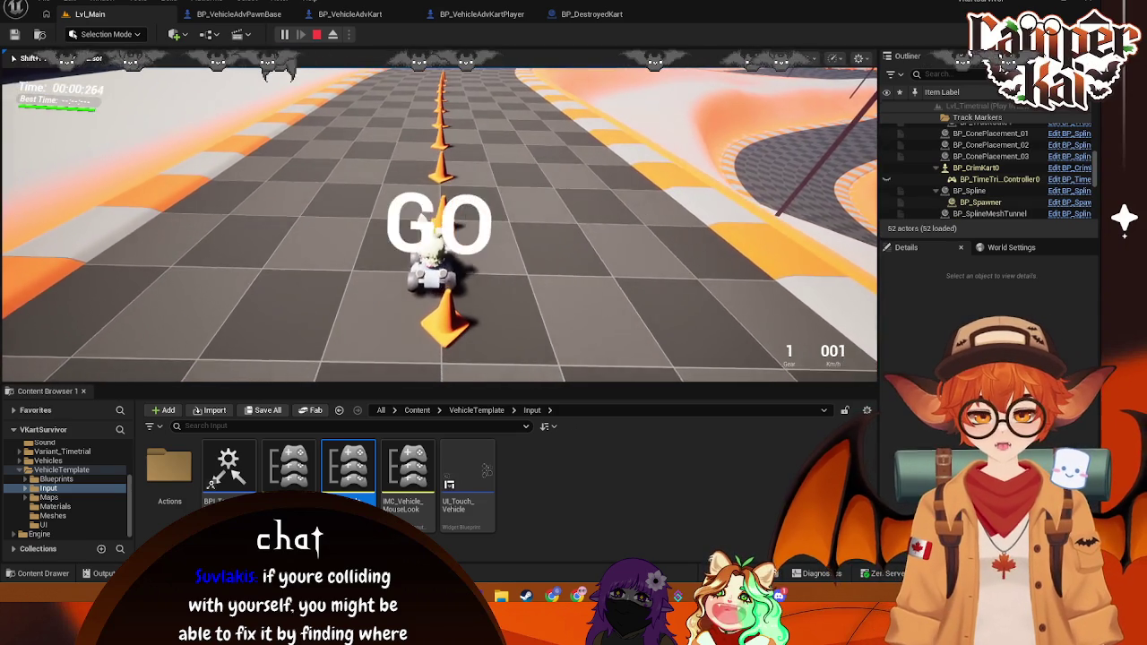
{"action": "key", "text": "w"}
{"action": "key", "text": "w"}
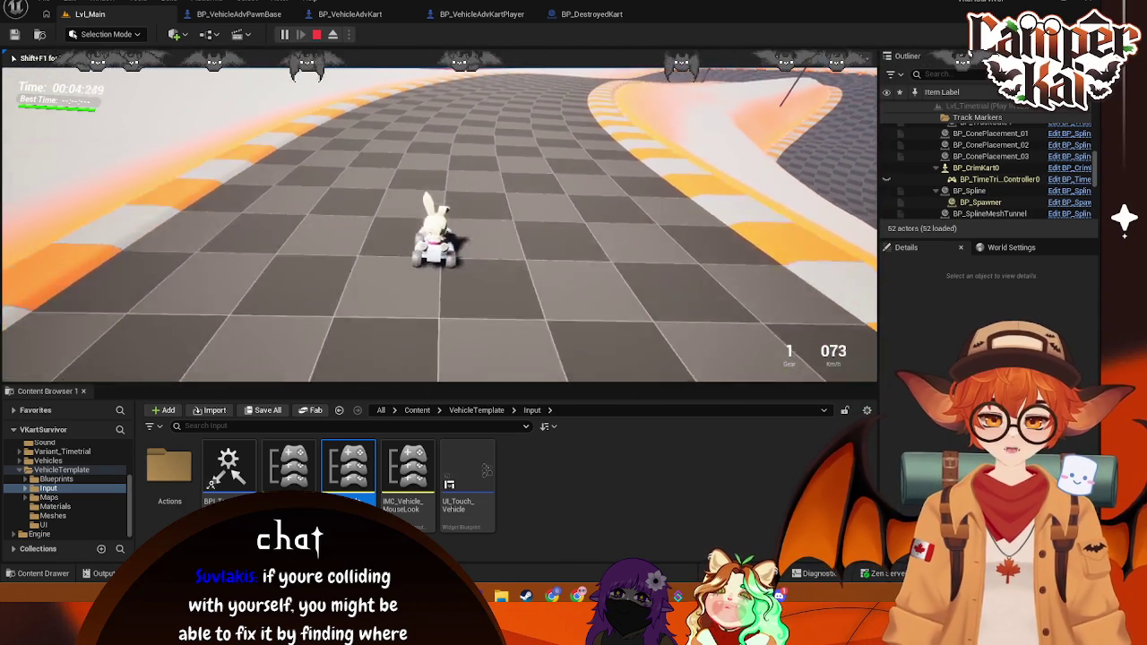
{"action": "key", "text": "w"}
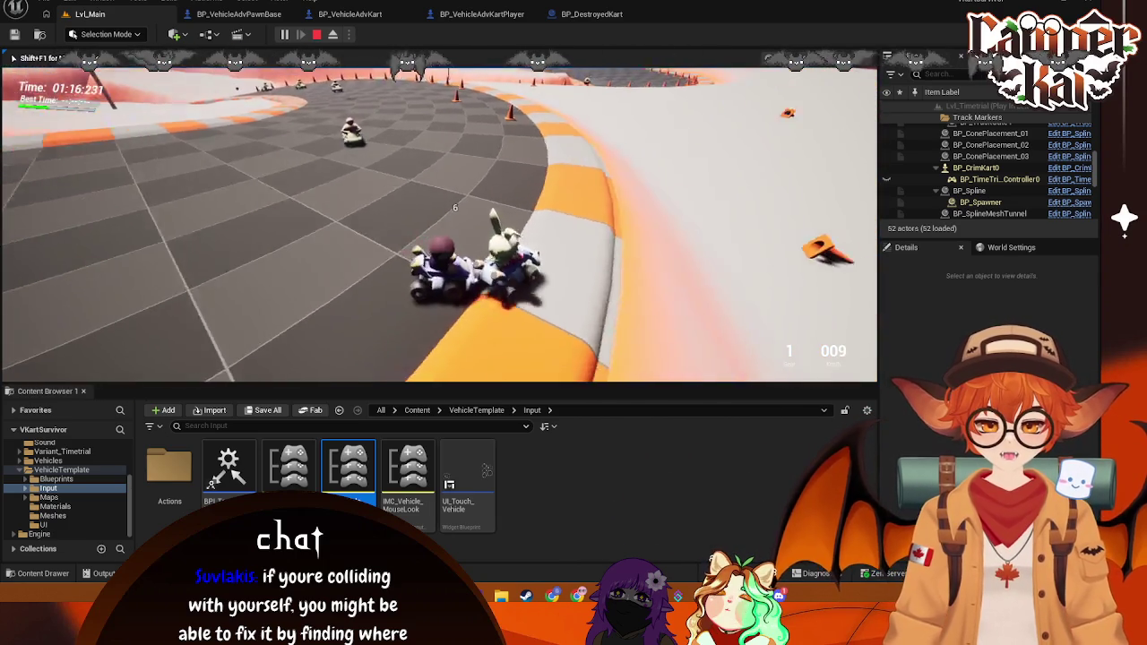
{"action": "key", "text": "Escape"}
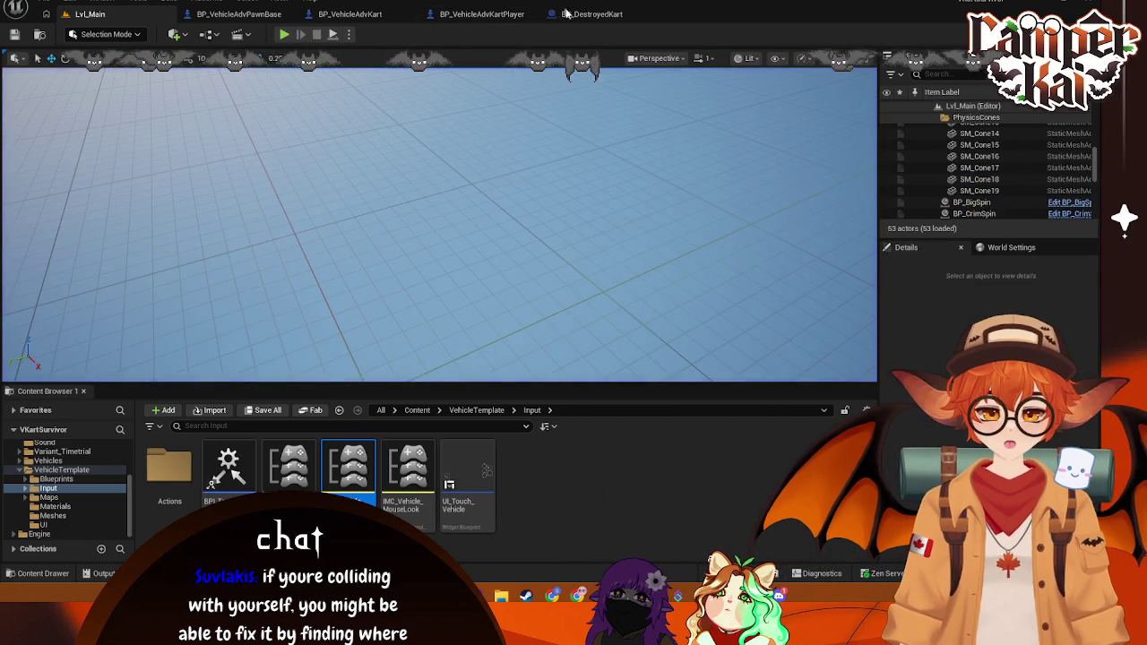
Step: Compare the BP_VehicleAdvKart graph with BP_DestroyedKart and BP_VehicleAdvKartPlayer, then show the TakeDamage and Death nodes
{"action": "left_click", "coordinate": [583, 13]}
{"action": "left_click", "coordinate": [471, 15]}
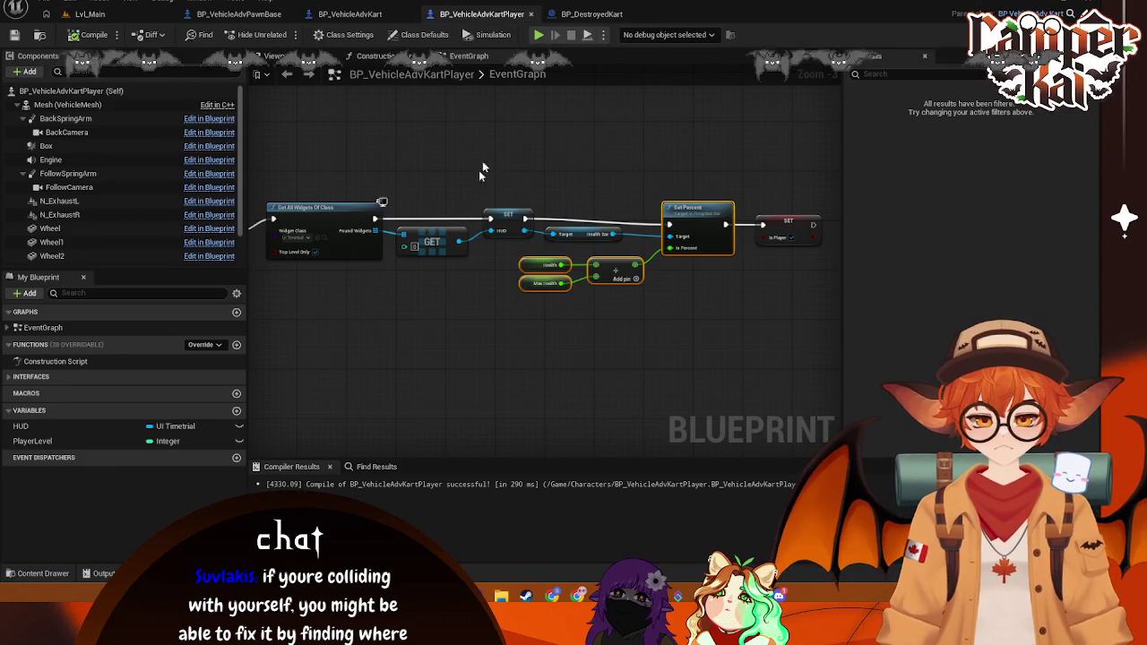
{"action": "left_click_drag", "start_coordinate": [470, 162], "coordinate": [568, 158]}
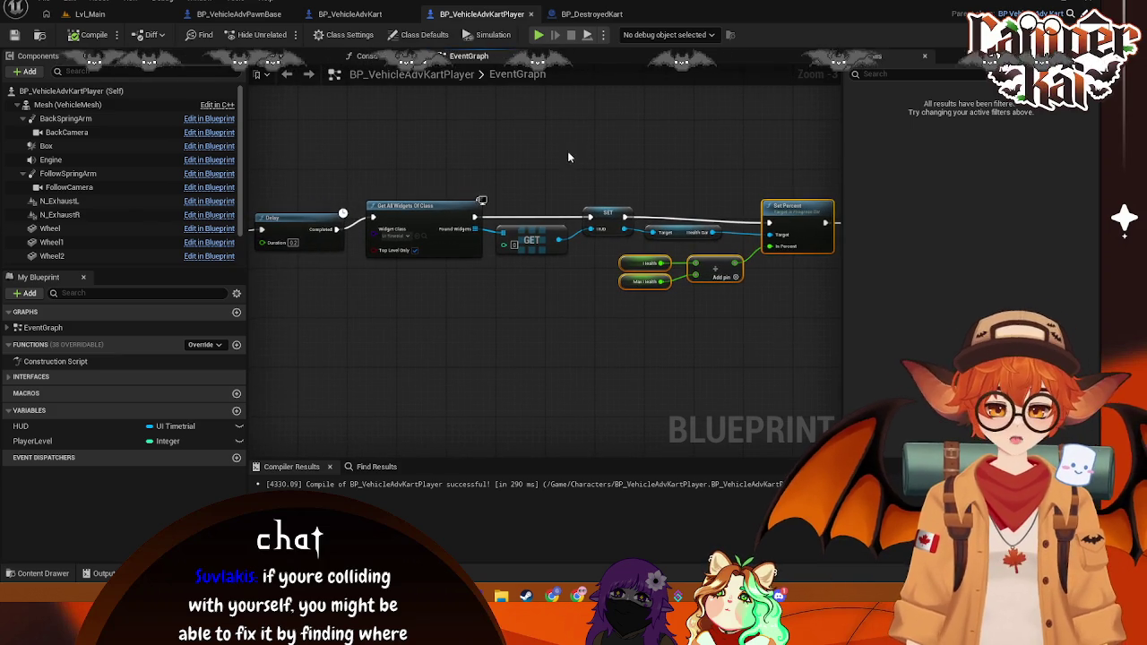
{"action": "left_click", "coordinate": [351, 15]}
{"action": "mouse_move", "coordinate": [438, 236]}
{"action": "left_mouse_down"}
{"action": "mouse_move", "coordinate": [475, 269]}
{"action": "mouse_move", "coordinate": [527, 251]}
{"action": "mouse_move", "coordinate": [527, 304]}
{"action": "left_mouse_up"}
{"action": "left_click", "coordinate": [482, 14]}
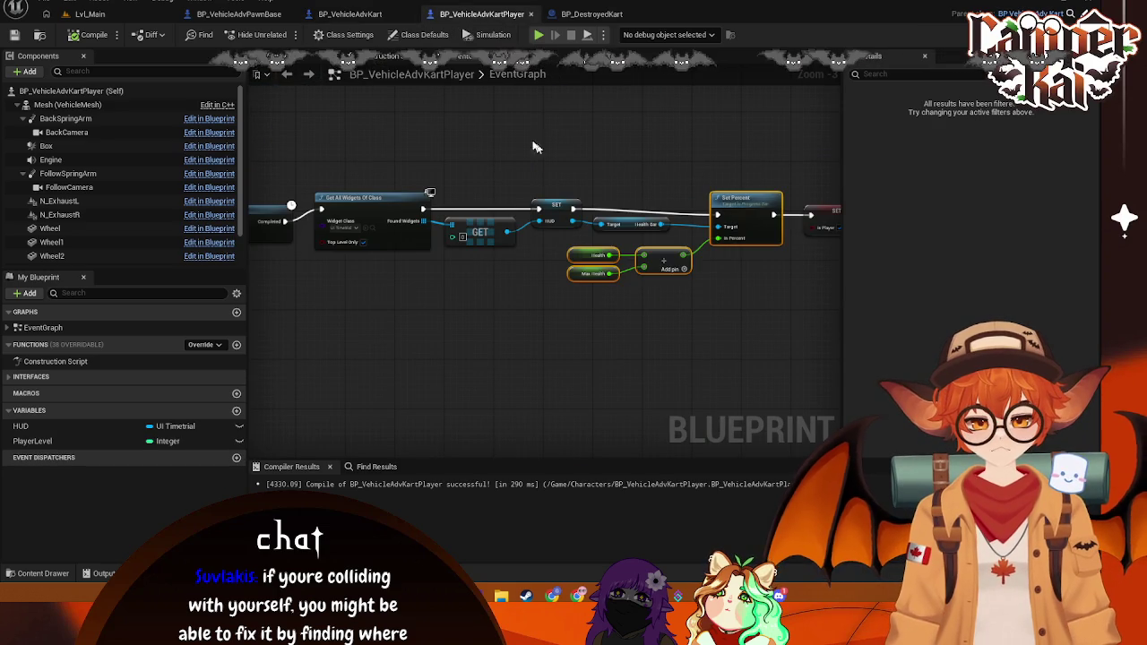
{"action": "left_click", "coordinate": [354, 15]}
{"action": "mouse_move", "coordinate": [568, 171]}
{"action": "left_mouse_down"}
{"action": "mouse_move", "coordinate": [618, 179]}
{"action": "mouse_move", "coordinate": [532, 188]}
{"action": "left_mouse_up"}
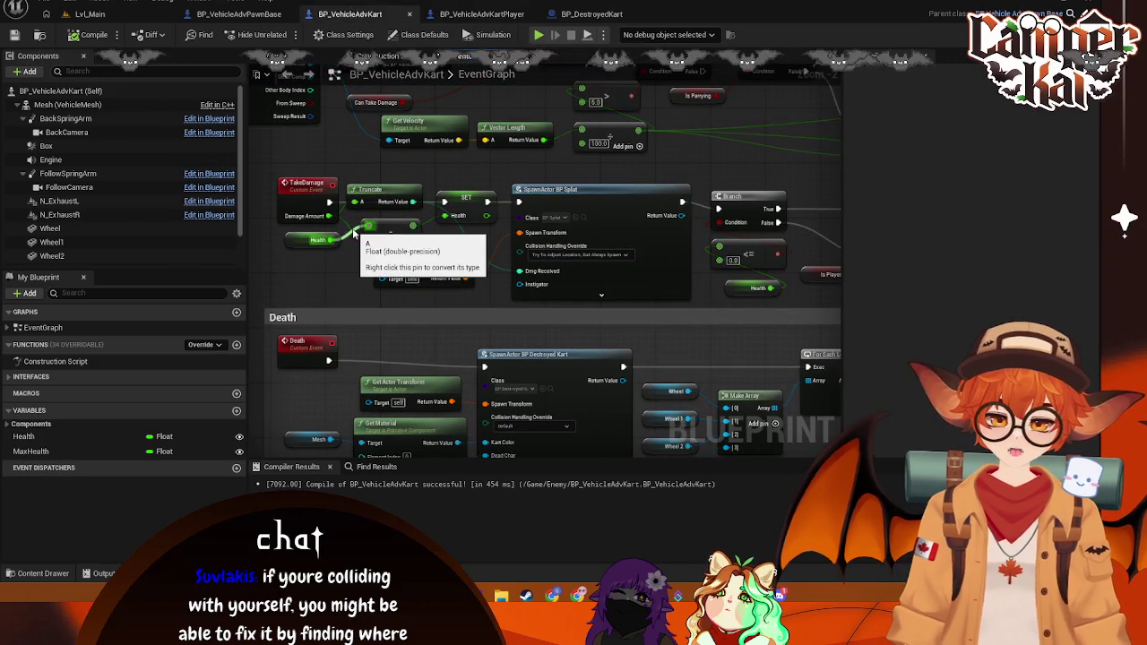
{"action": "left_click_drag", "start_coordinate": [725, 176], "coordinate": [630, 176]}
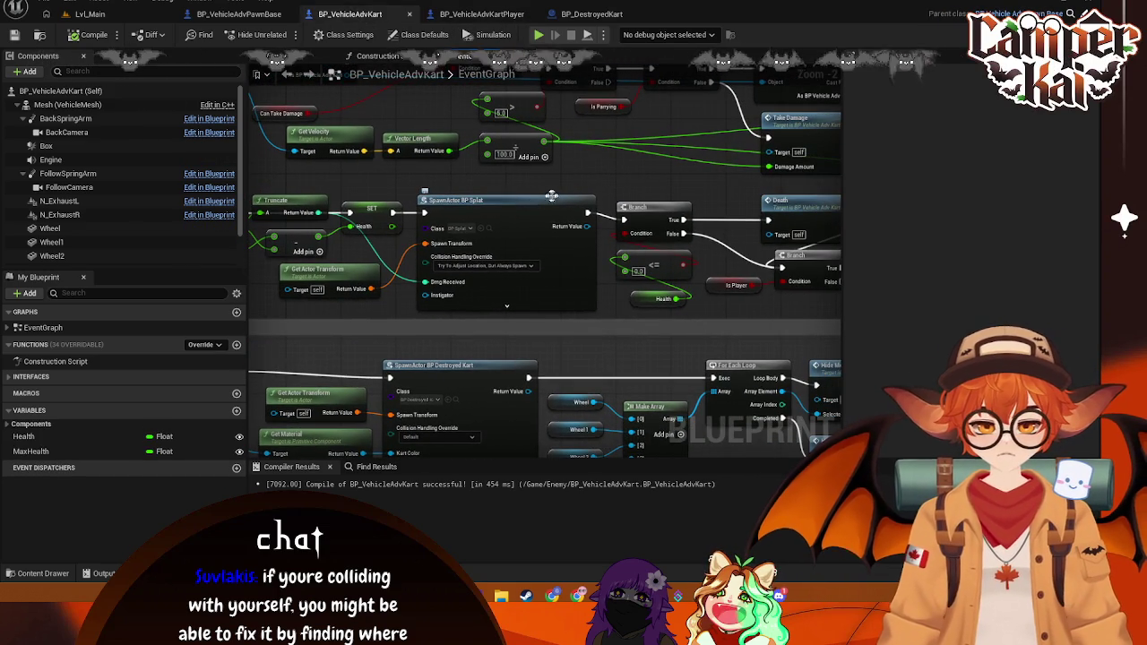
Step: Nudge Get Actor Transform down and move the Can Take Damage getter beside the Cast To BP_VehicleAdvKart node
{"action": "right_click", "coordinate": [630, 177]}
{"action": "left_click_drag", "start_coordinate": [322, 279], "coordinate": [323, 287]}
{"action": "left_click", "coordinate": [389, 176]}
{"action": "mouse_move", "coordinate": [389, 177]}
{"action": "left_mouse_down"}
{"action": "mouse_move", "coordinate": [412, 224]}
{"action": "mouse_move", "coordinate": [466, 249]}
{"action": "left_mouse_up"}
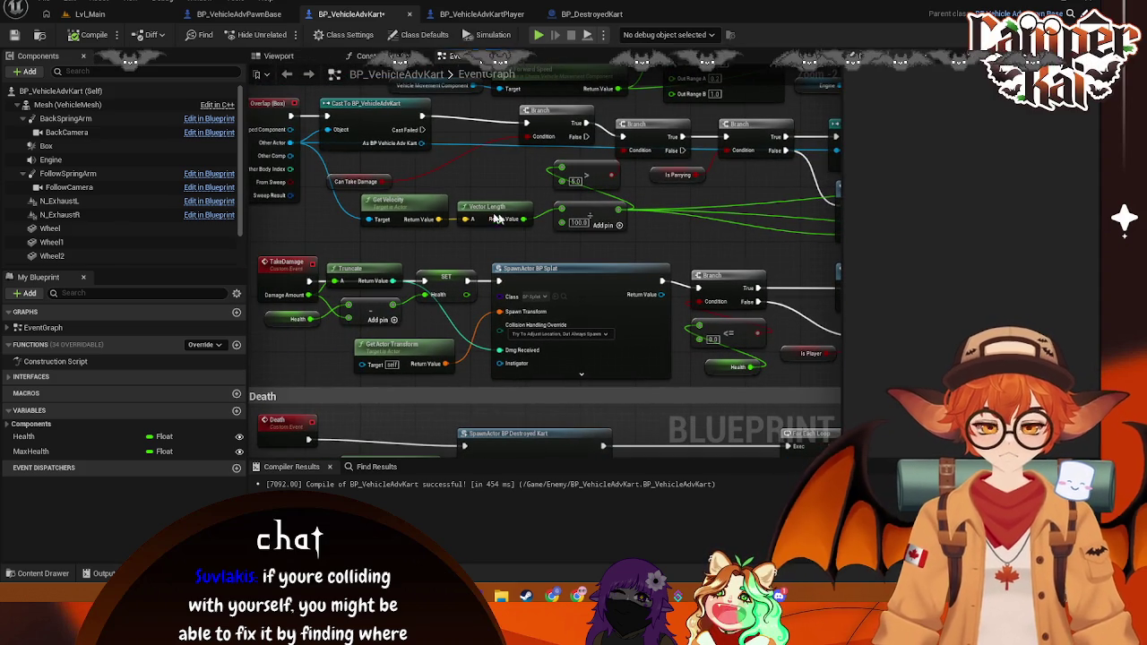
{"action": "left_click_drag", "start_coordinate": [331, 184], "coordinate": [436, 170]}
{"action": "left_click_drag", "start_coordinate": [366, 101], "coordinate": [377, 102]}
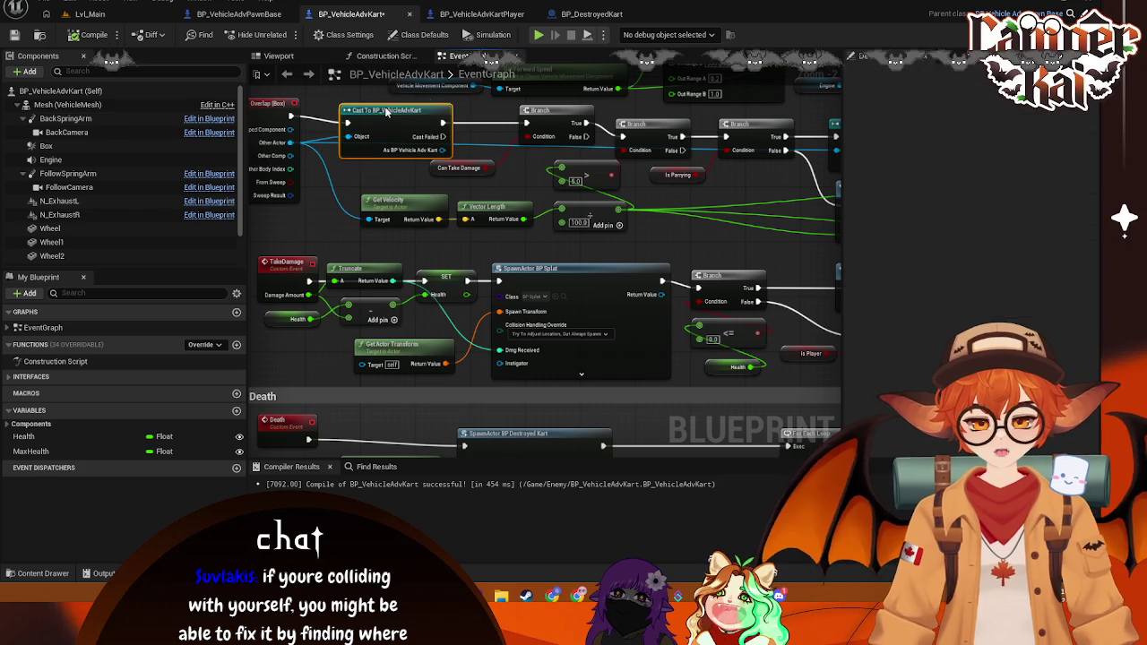
Step: Align the first Branch with the cast and move the Vehicle Movement Component node up
{"action": "left_click_drag", "start_coordinate": [340, 162], "coordinate": [363, 237]}
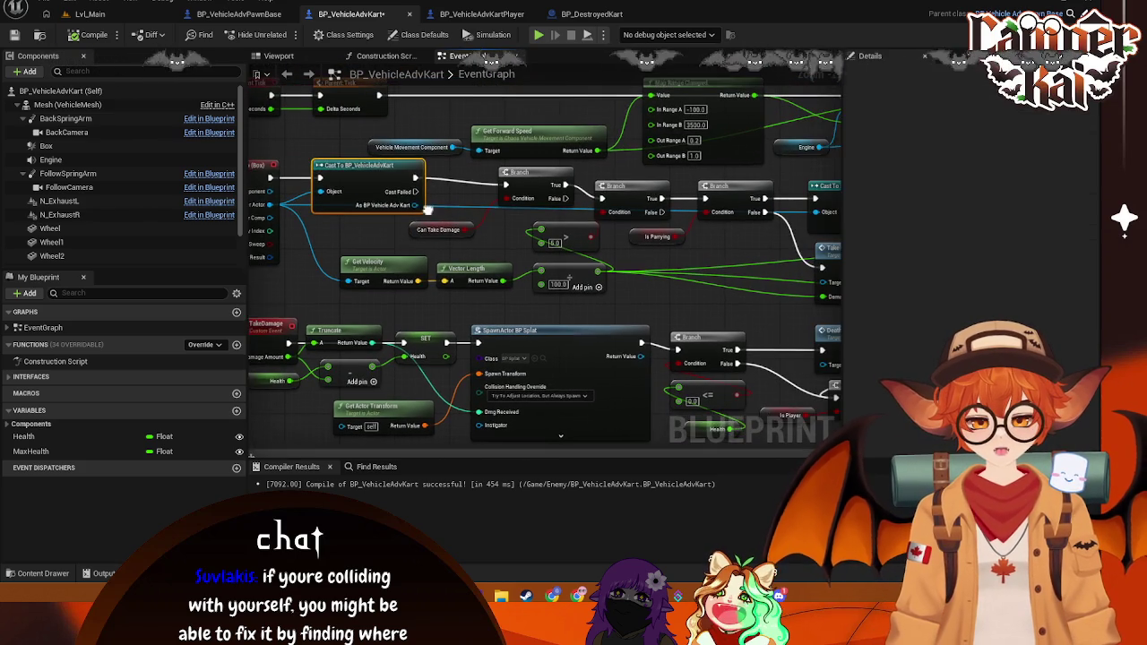
{"action": "left_click", "coordinate": [345, 182]}
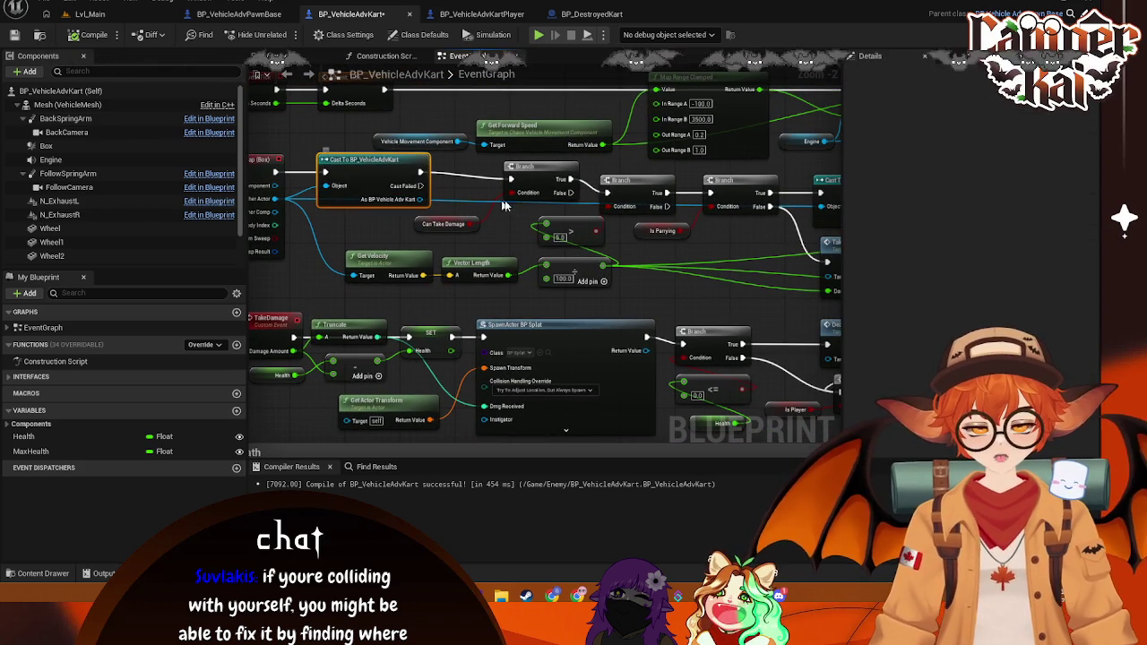
{"action": "left_click_drag", "start_coordinate": [537, 173], "coordinate": [526, 179]}
{"action": "mouse_move", "coordinate": [436, 227]}
{"action": "left_mouse_down"}
{"action": "mouse_move", "coordinate": [510, 259]}
{"action": "mouse_move", "coordinate": [536, 205]}
{"action": "left_mouse_up"}
{"action": "mouse_move", "coordinate": [373, 223]}
{"action": "left_mouse_down"}
{"action": "mouse_move", "coordinate": [380, 215]}
{"action": "mouse_move", "coordinate": [364, 213]}
{"action": "left_mouse_up"}
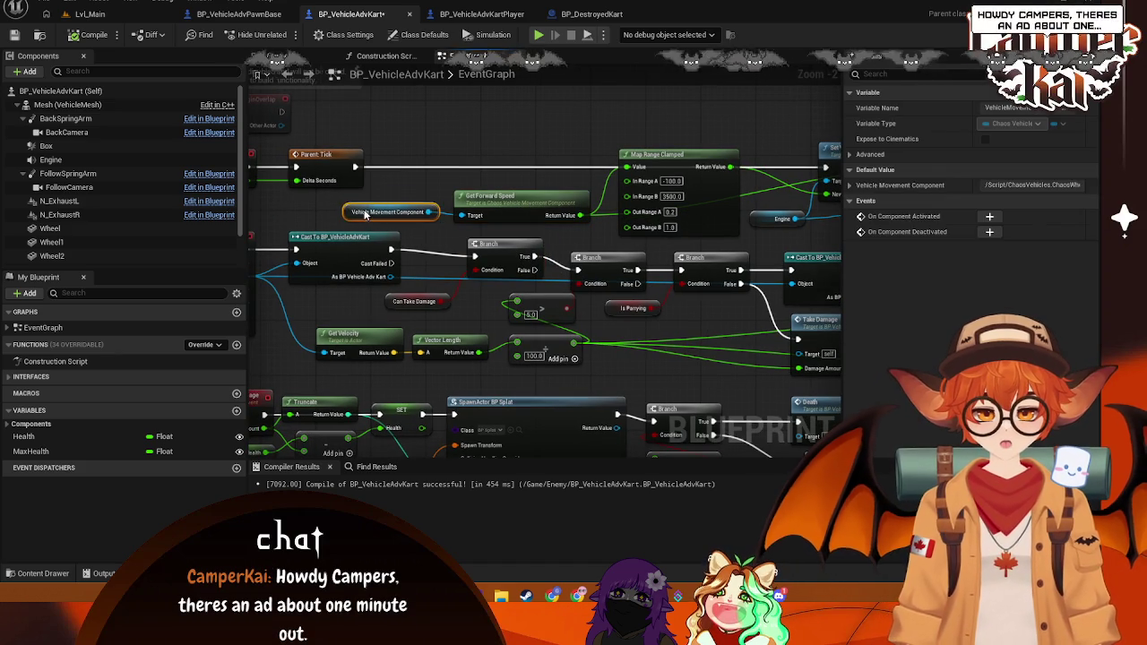
{"action": "left_click", "coordinate": [473, 275]}
{"action": "left_click_drag", "start_coordinate": [472, 275], "coordinate": [522, 272]}
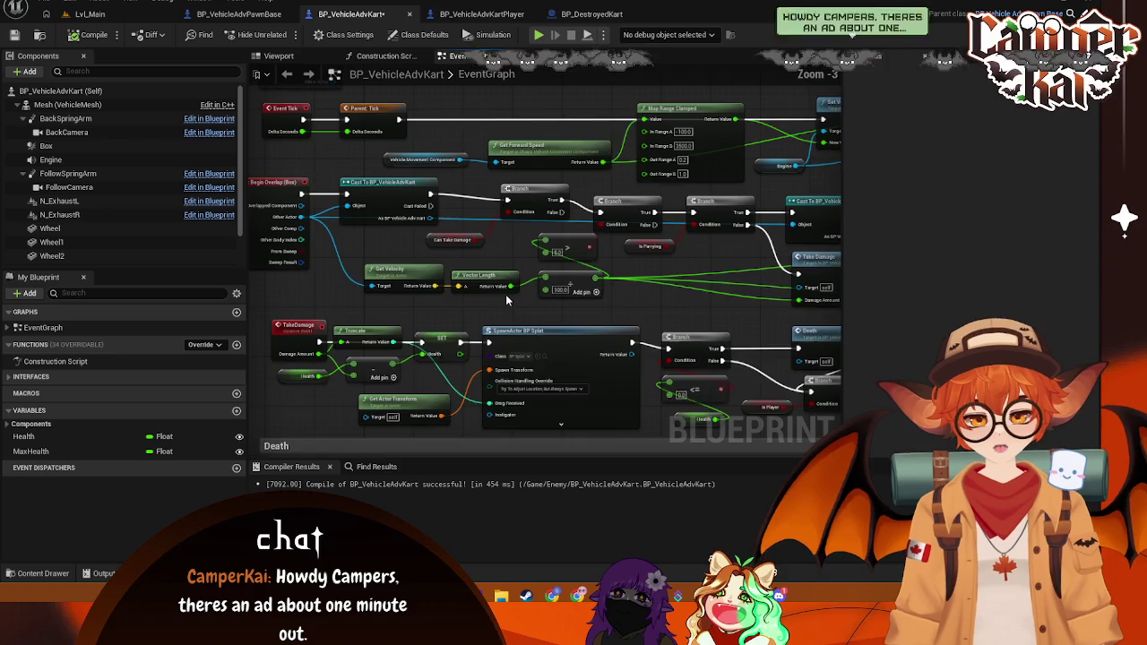
Step: Straighten the wires of the overlap logic row and shift it slightly right
{"action": "left_click", "coordinate": [566, 289]}
{"action": "scroll", "coordinate": [599, 282], "scroll_direction": "down", "scroll_amount": 2}
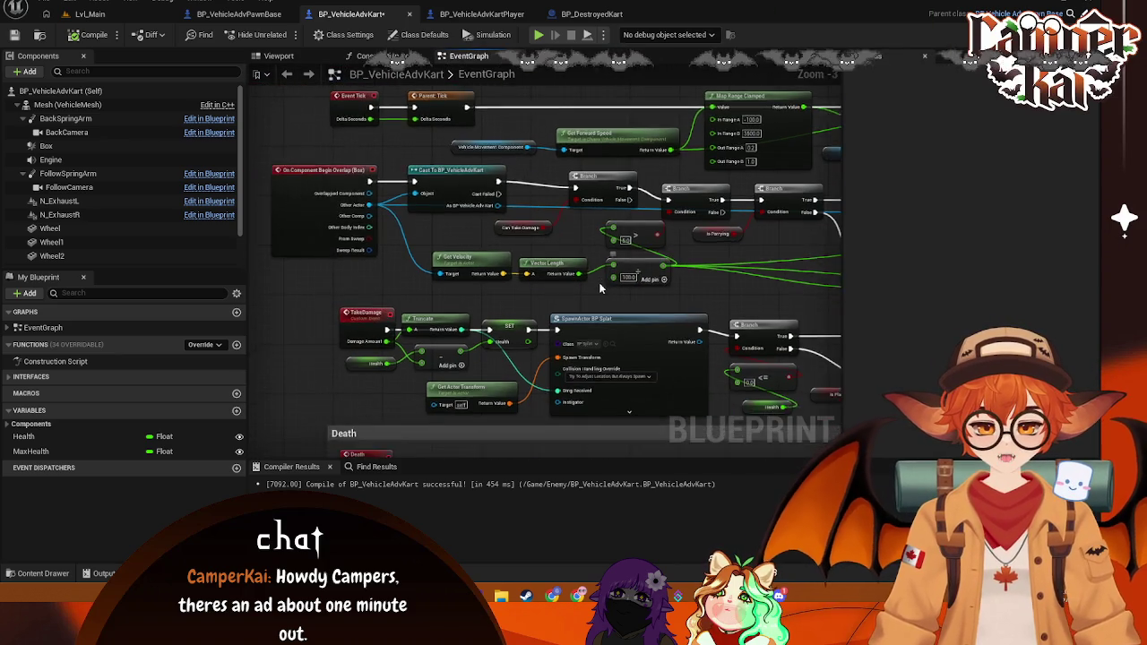
{"action": "scroll", "coordinate": [557, 264], "scroll_direction": "down", "scroll_amount": 1}
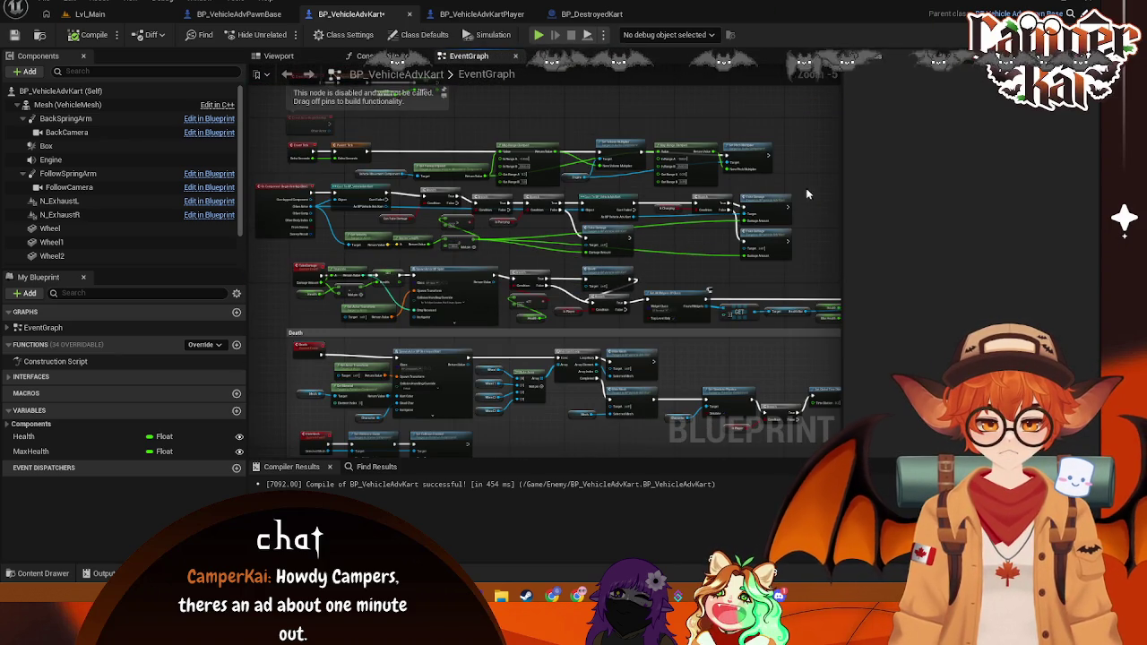
{"action": "left_click_drag", "start_coordinate": [562, 283], "coordinate": [279, 244]}
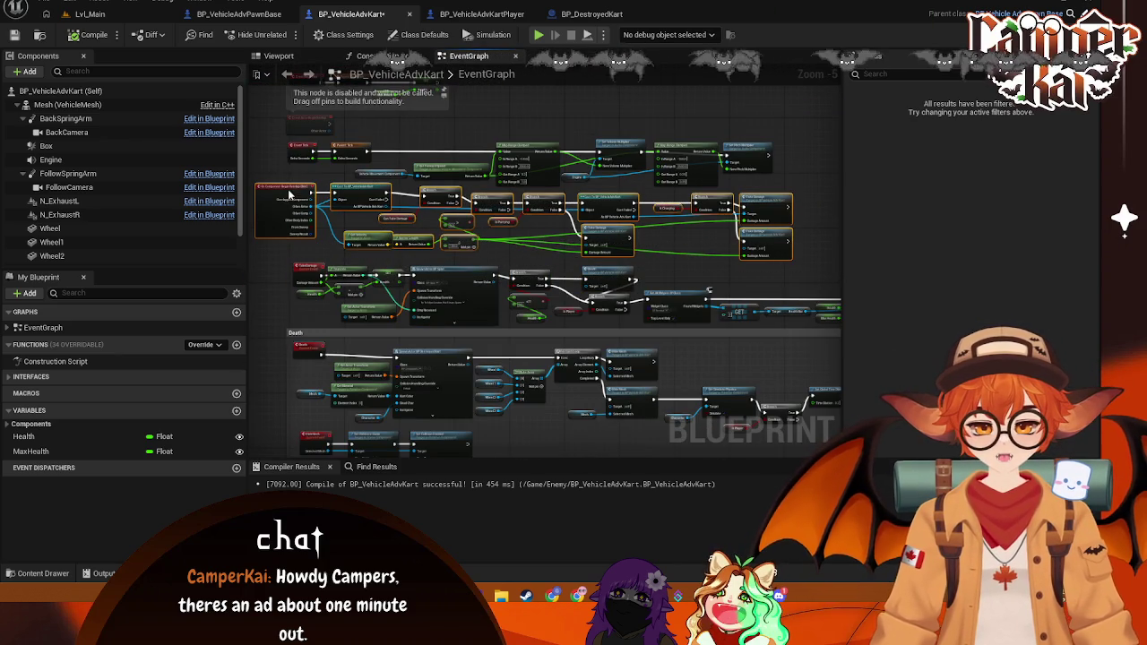
{"action": "key", "text": "f"}
{"action": "left_click_drag", "start_coordinate": [313, 203], "coordinate": [325, 206]}
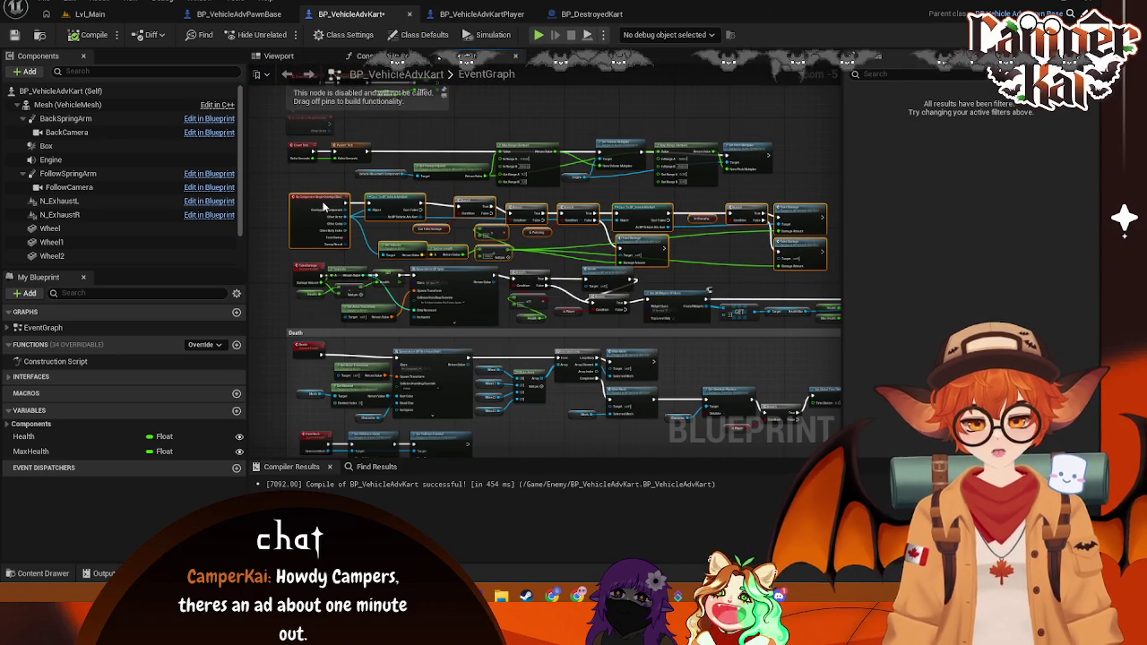
{"action": "left_click_drag", "start_coordinate": [681, 297], "coordinate": [488, 222]}
Step: Move the Event Tick row up, away from the overlap row, and select the overlap event
{"action": "mouse_move", "coordinate": [293, 166]}
{"action": "left_mouse_down"}
{"action": "mouse_move", "coordinate": [618, 202]}
{"action": "mouse_move", "coordinate": [800, 203]}
{"action": "left_mouse_up"}
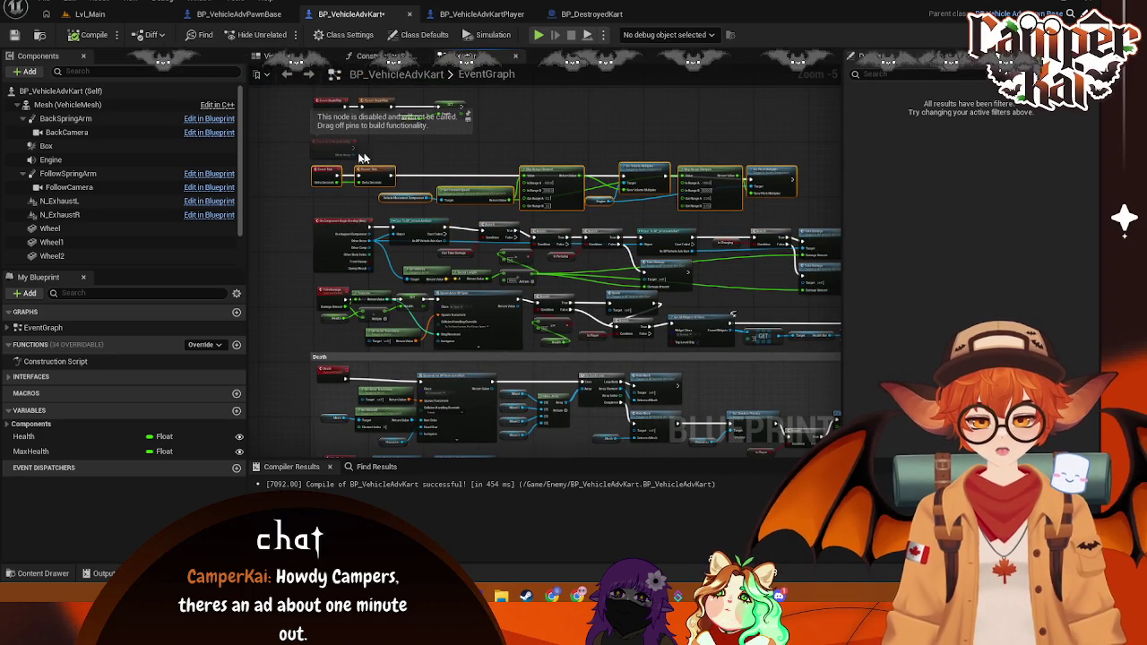
{"action": "left_click_drag", "start_coordinate": [376, 161], "coordinate": [286, 101]}
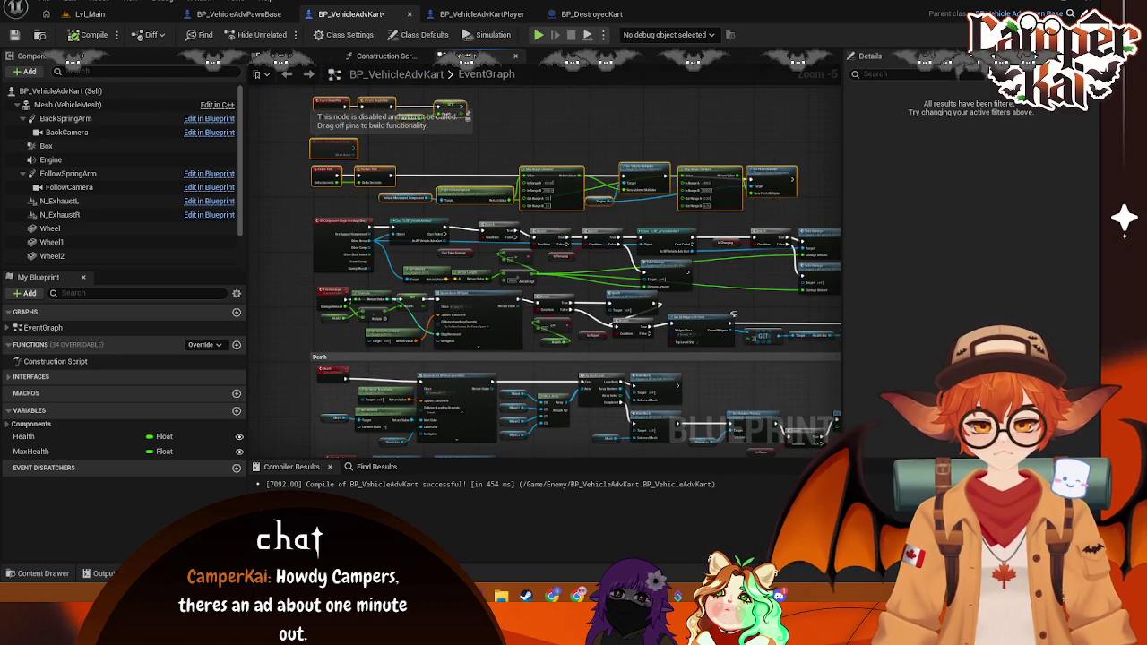
{"action": "left_click_drag", "start_coordinate": [347, 168], "coordinate": [432, 150]}
{"action": "mouse_move", "coordinate": [347, 149]}
{"action": "left_mouse_down"}
{"action": "mouse_move", "coordinate": [573, 206]}
{"action": "mouse_move", "coordinate": [838, 240]}
{"action": "mouse_move", "coordinate": [782, 240]}
{"action": "left_mouse_up"}
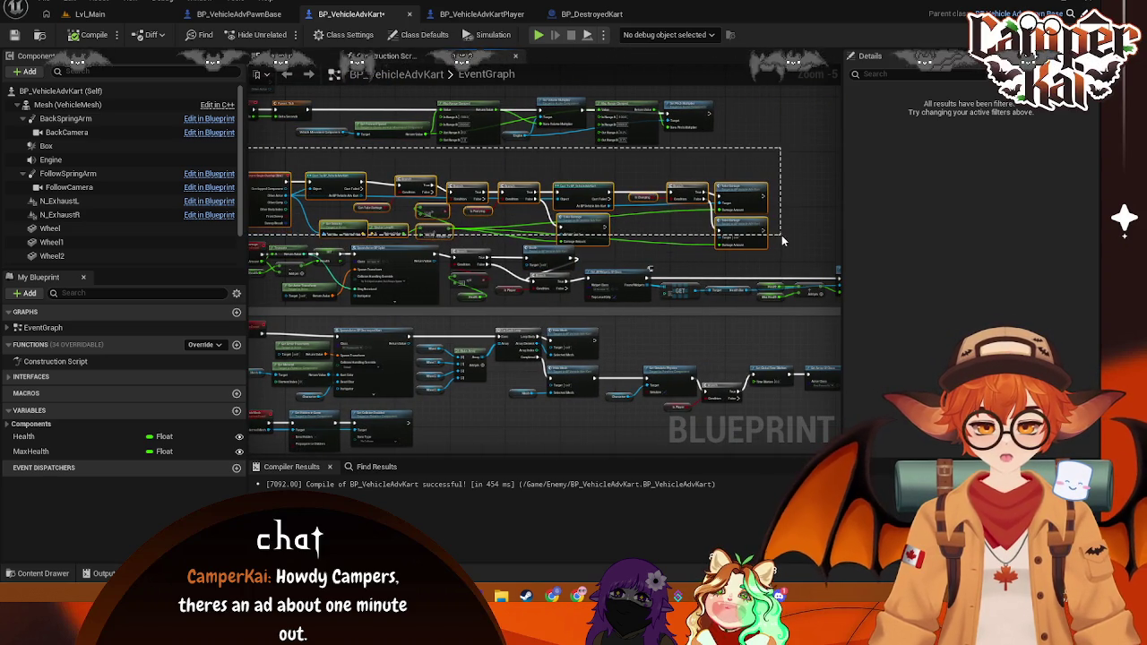
{"action": "scroll", "coordinate": [439, 211], "scroll_direction": "up", "scroll_amount": 2}
{"action": "left_click", "coordinate": [442, 209]}
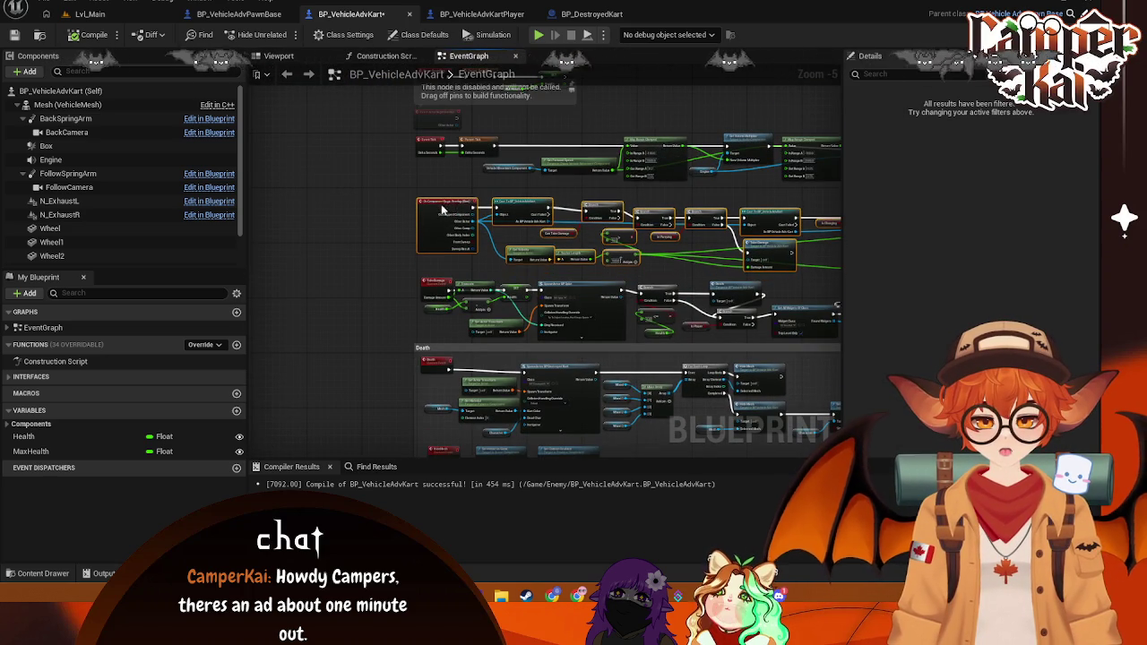
{"action": "scroll", "coordinate": [332, 197], "scroll_direction": "up", "scroll_amount": 1}
Step: Zoom out and select the Can Take Damage getter to show its Details, with default true
{"action": "mouse_move", "coordinate": [332, 197]}
{"action": "left_mouse_down"}
{"action": "mouse_move", "coordinate": [833, 412]}
{"action": "mouse_move", "coordinate": [833, 358]}
{"action": "mouse_move", "coordinate": [807, 286]}
{"action": "mouse_move", "coordinate": [786, 270]}
{"action": "left_mouse_up"}
{"action": "scroll", "coordinate": [268, 188], "scroll_direction": "up", "scroll_amount": 2}
{"action": "scroll", "coordinate": [349, 240], "scroll_direction": "up", "scroll_amount": 1}
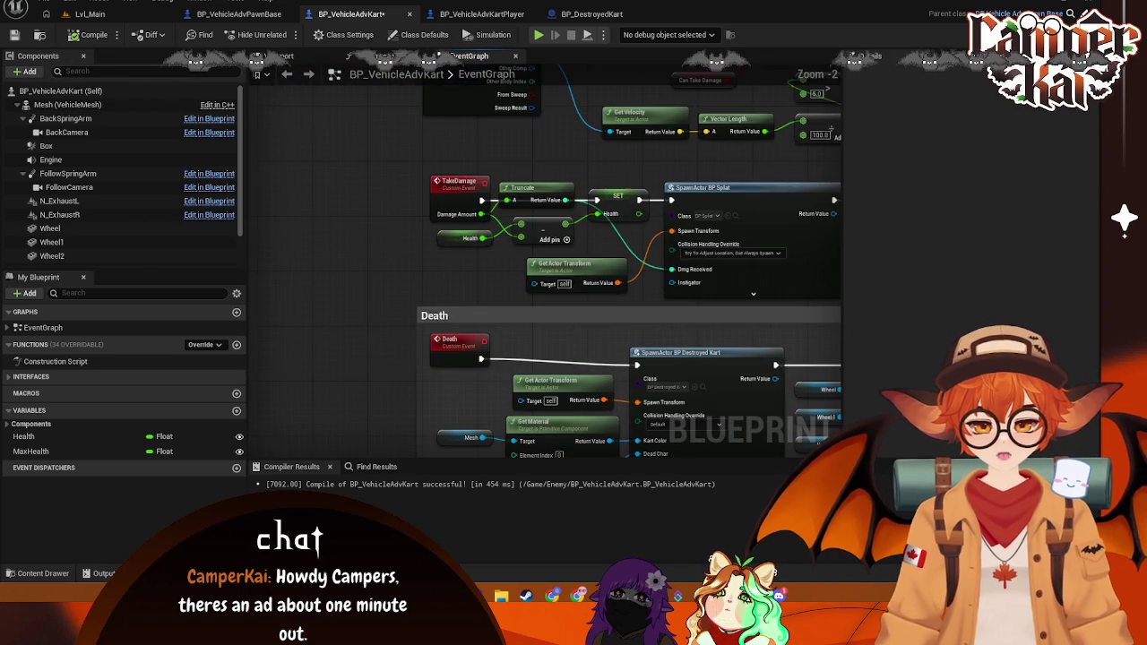
{"action": "scroll", "coordinate": [387, 237], "scroll_direction": "up", "scroll_amount": 1}
{"action": "mouse_move", "coordinate": [345, 243]}
{"action": "left_mouse_down"}
{"action": "mouse_move", "coordinate": [428, 280]}
{"action": "mouse_move", "coordinate": [305, 266]}
{"action": "left_mouse_up"}
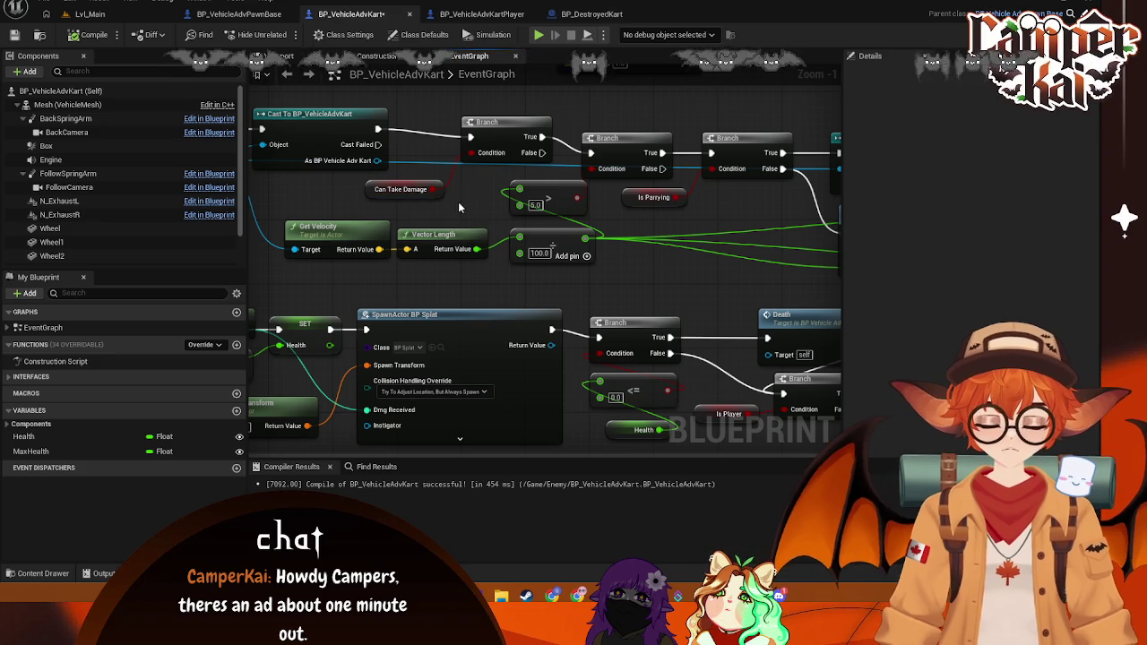
{"action": "mouse_move", "coordinate": [723, 263]}
{"action": "left_mouse_down"}
{"action": "mouse_move", "coordinate": [553, 223]}
{"action": "mouse_move", "coordinate": [514, 227]}
{"action": "mouse_move", "coordinate": [674, 246]}
{"action": "mouse_move", "coordinate": [663, 265]}
{"action": "left_mouse_up"}
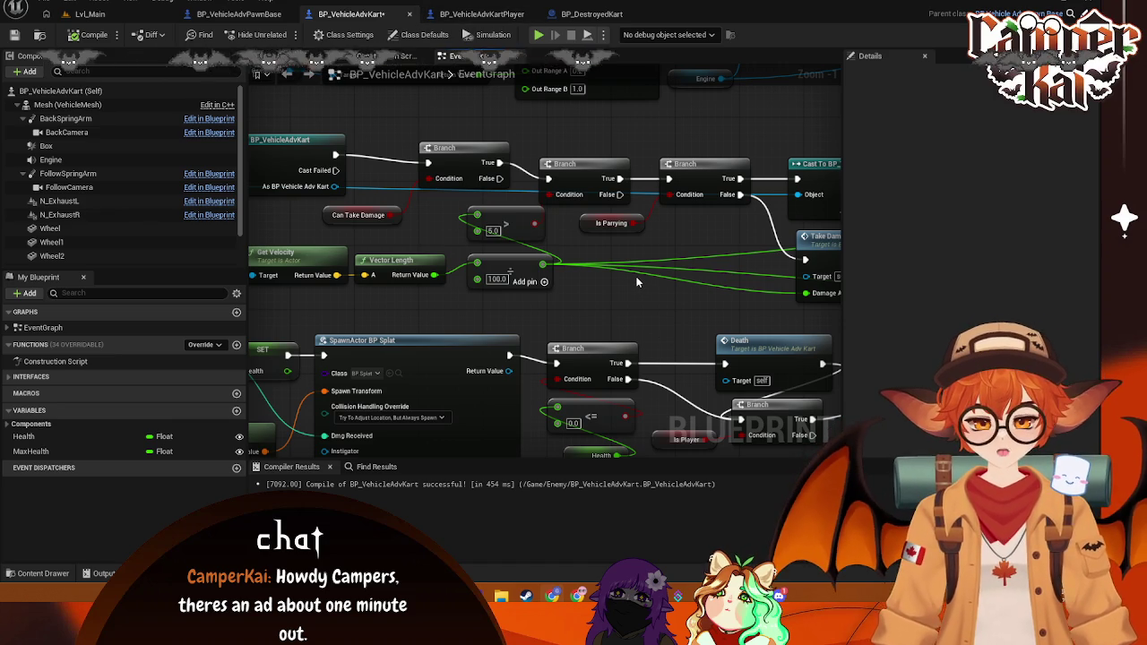
{"action": "scroll", "coordinate": [636, 283], "scroll_direction": "down", "scroll_amount": 2}
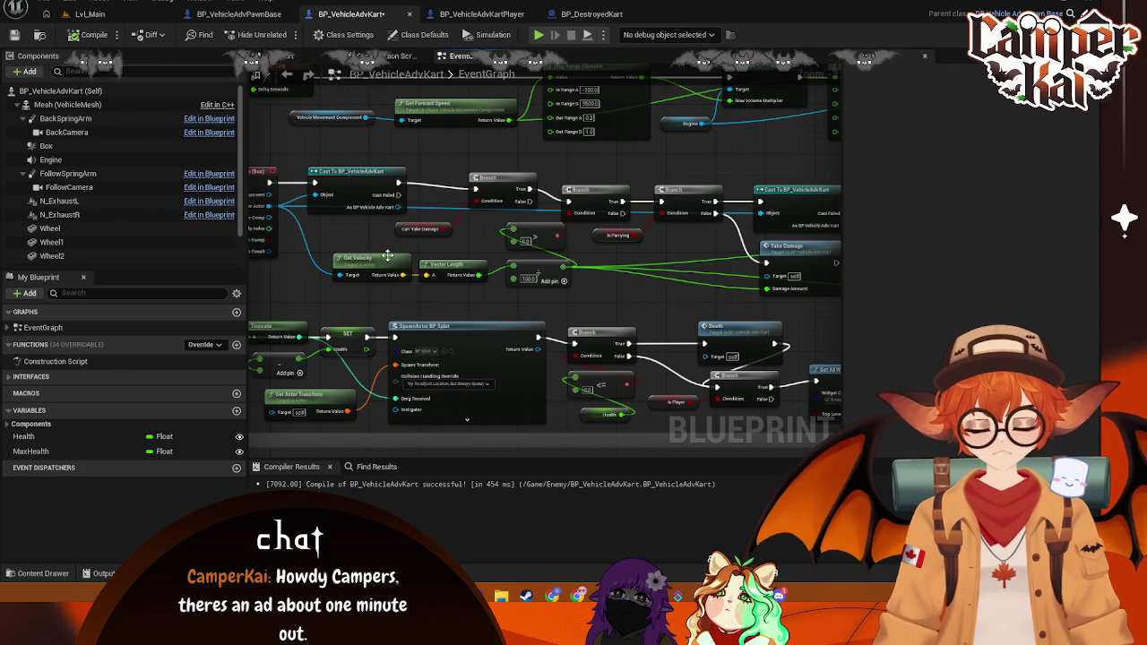
{"action": "left_click", "coordinate": [407, 234]}
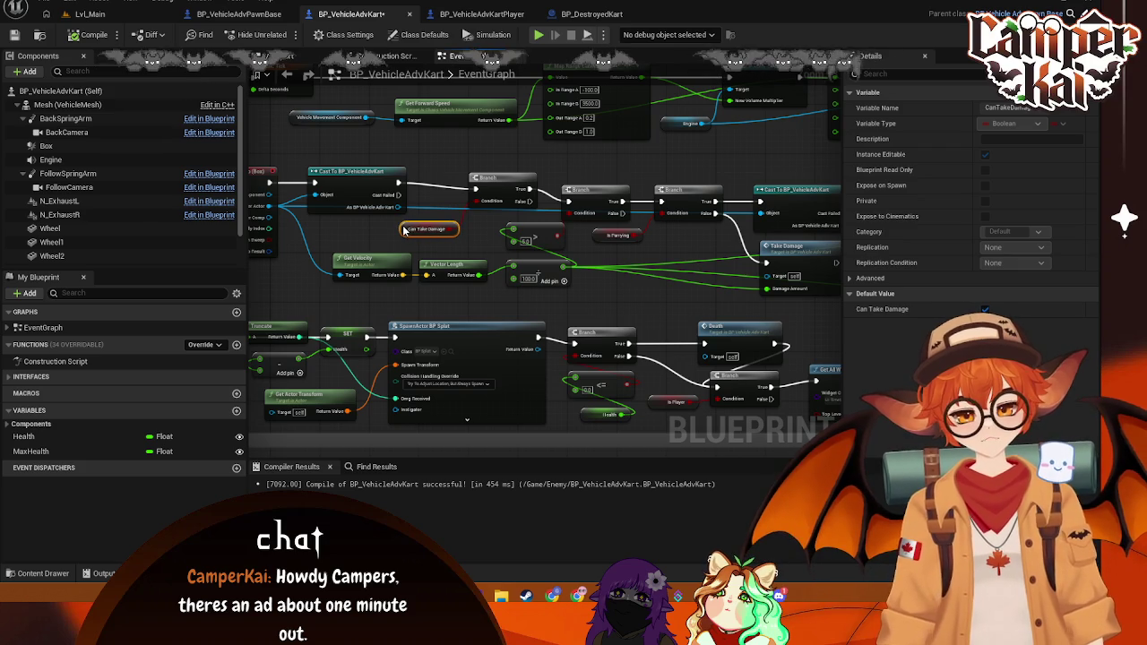
Step: Capture a region screenshot of the overlap logic area
{"action": "left_click_drag", "start_coordinate": [500, 230], "coordinate": [592, 230]}
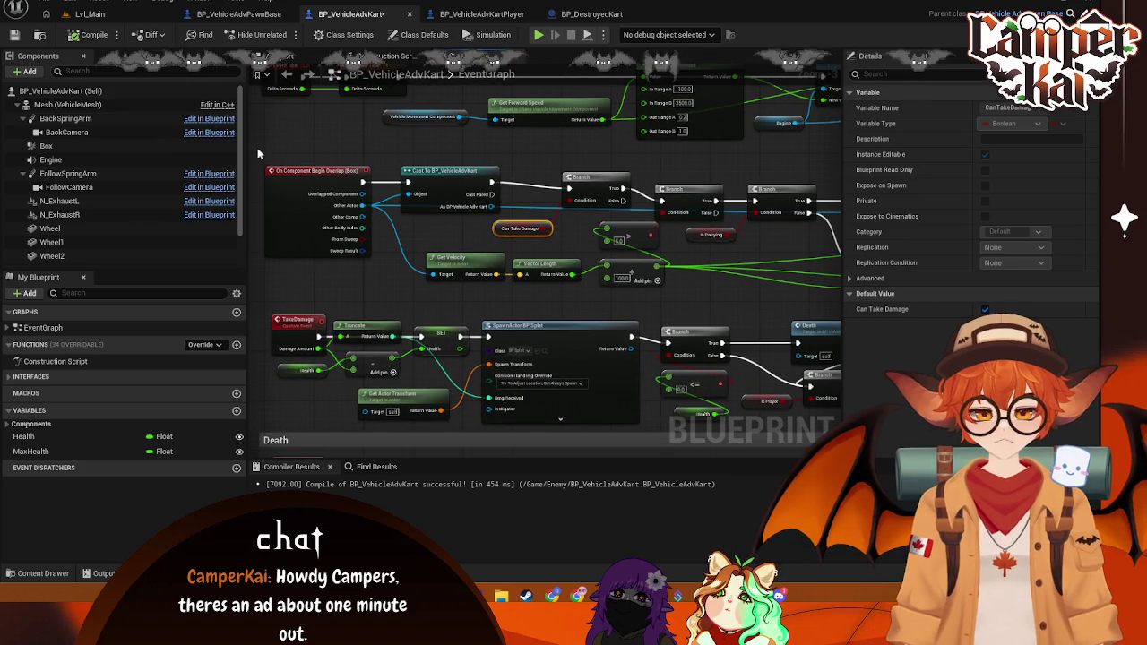
{"action": "key", "text": "super+shift+s"}
{"action": "mouse_move", "coordinate": [251, 141]}
{"action": "left_mouse_down"}
{"action": "mouse_move", "coordinate": [887, 298]}
{"action": "mouse_move", "coordinate": [828, 298]}
{"action": "left_mouse_up"}
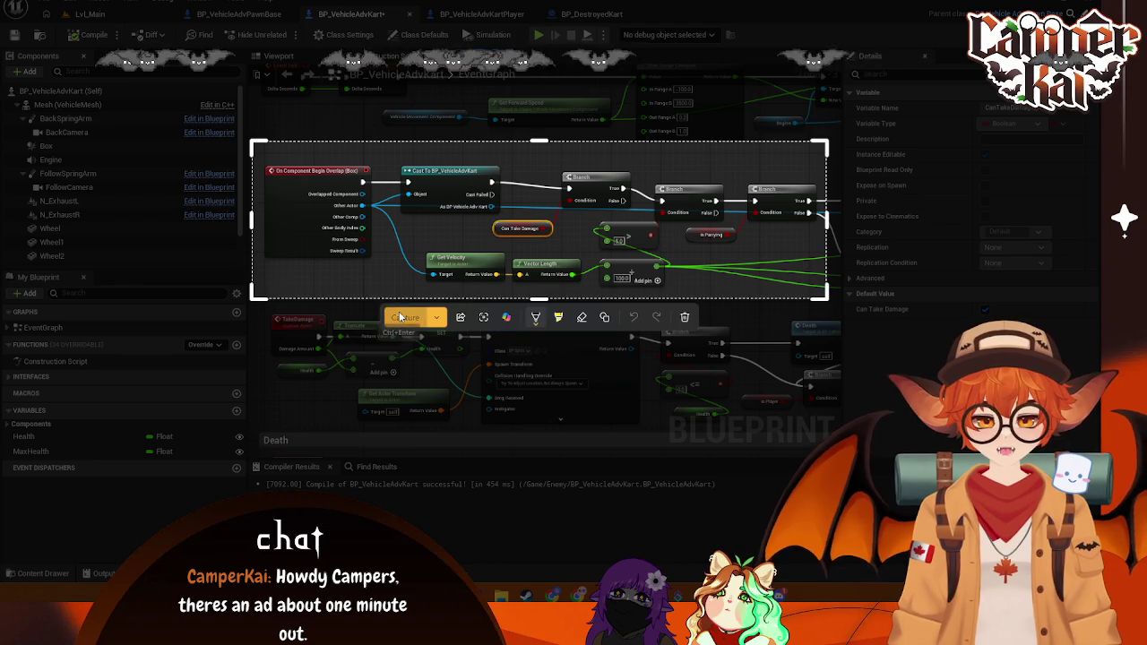
{"action": "left_click", "coordinate": [405, 317]}
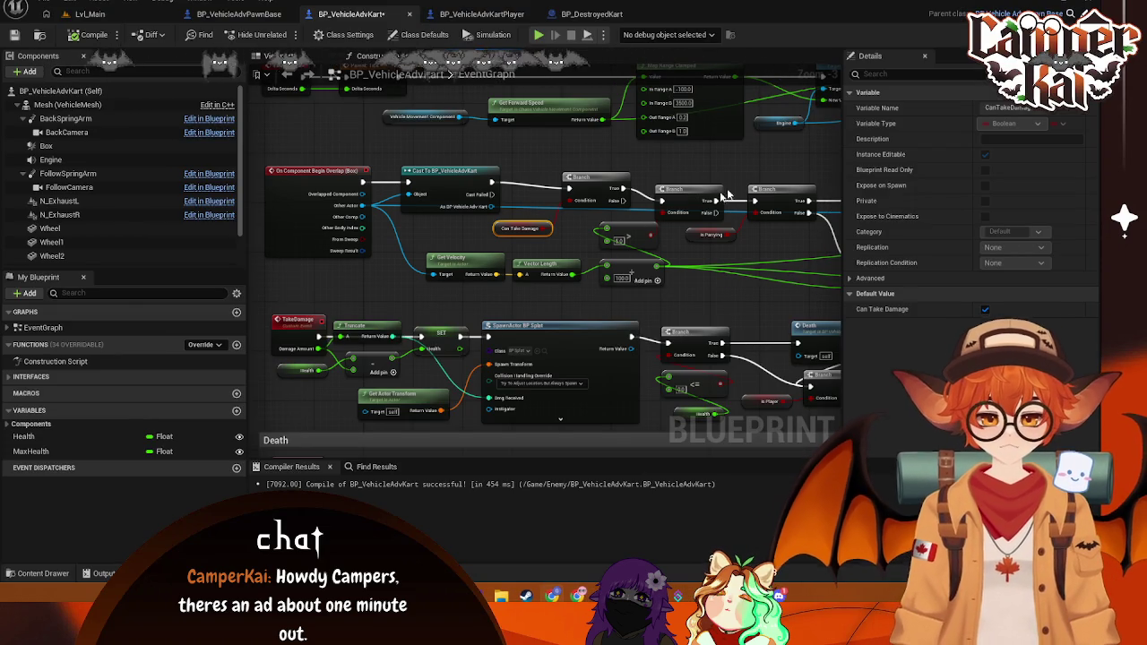
{"action": "left_click_drag", "start_coordinate": [735, 254], "coordinate": [336, 243]}
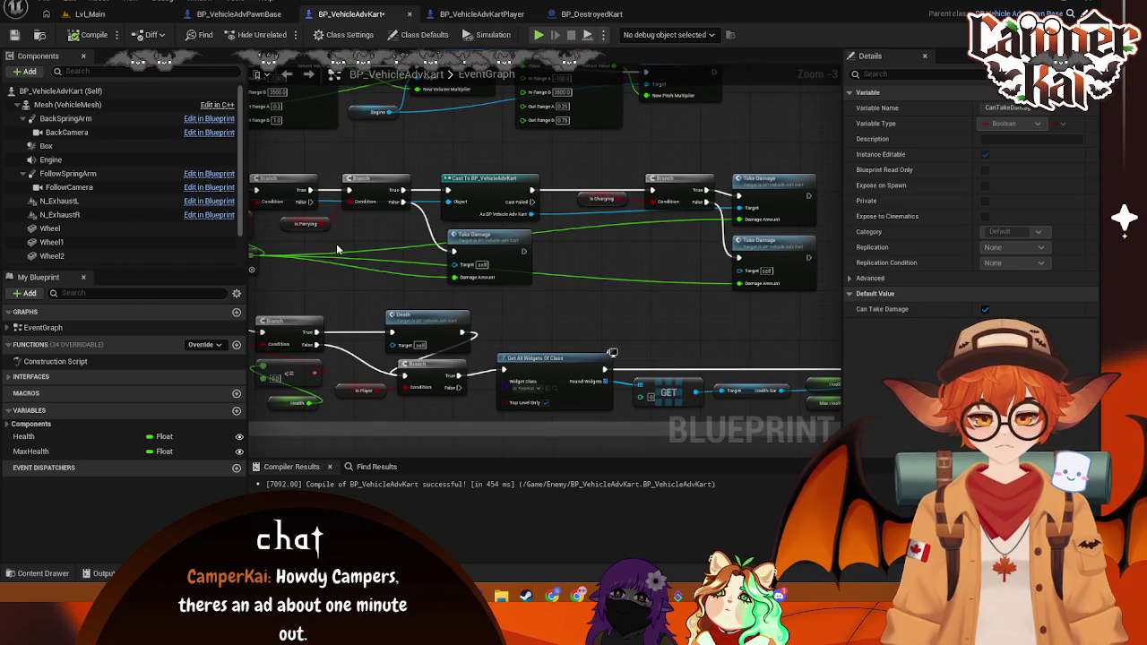
{"action": "mouse_move", "coordinate": [825, 148]}
{"action": "left_mouse_down"}
{"action": "mouse_move", "coordinate": [258, 303]}
{"action": "mouse_move", "coordinate": [262, 293]}
{"action": "left_mouse_up"}
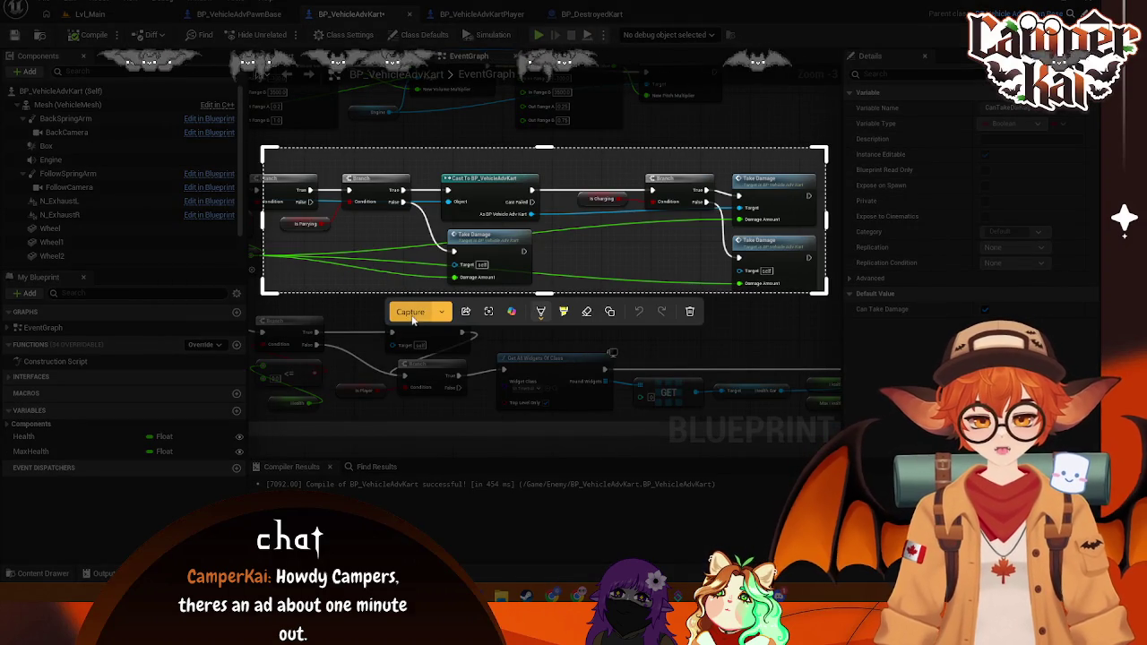
{"action": "left_click", "coordinate": [411, 314]}
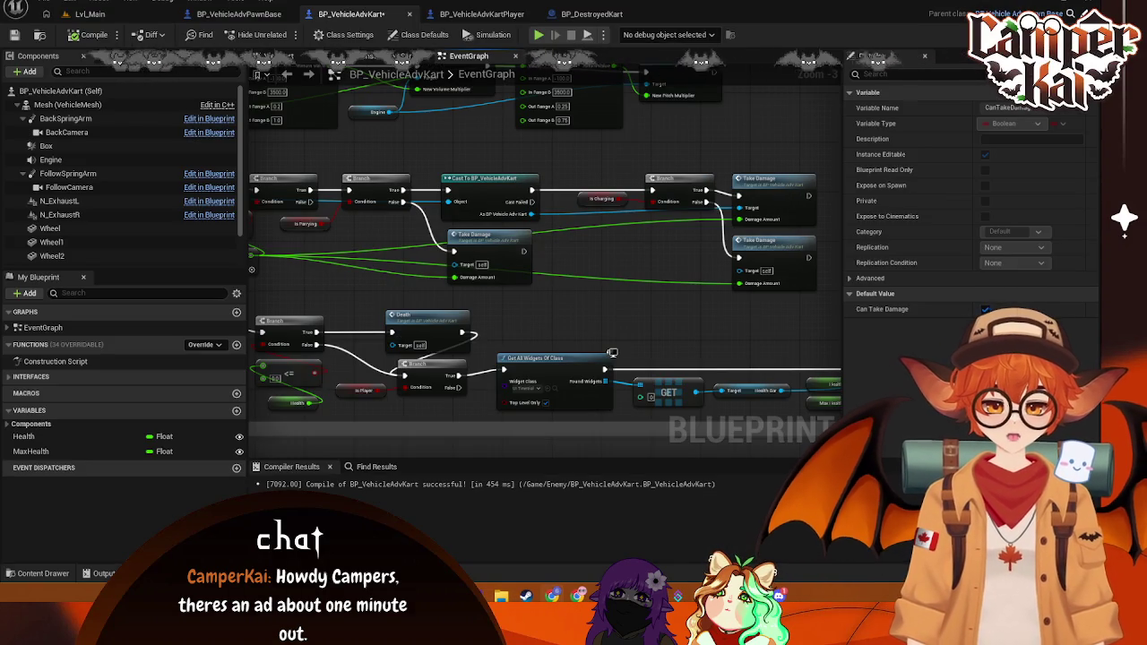
{"action": "left_click_drag", "start_coordinate": [417, 268], "coordinate": [569, 267]}
{"action": "left_click_drag", "start_coordinate": [304, 169], "coordinate": [393, 169]}
{"action": "left_click", "coordinate": [378, 173]}
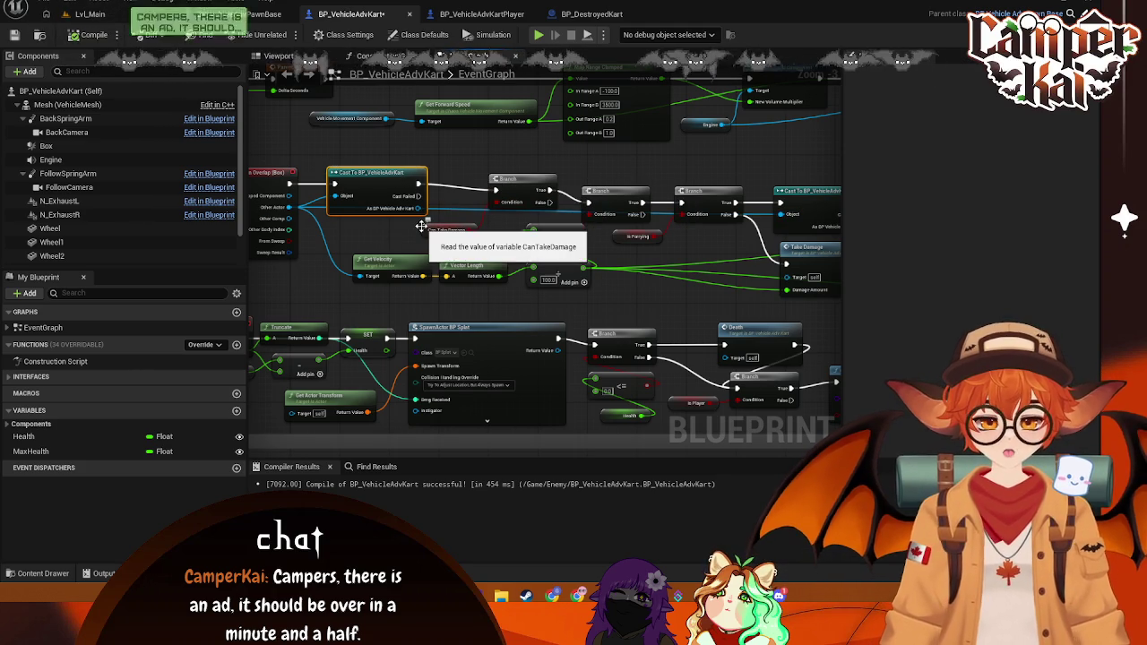
Step: Box-select the Branch, Cast To, Is Charging and Take Damage nodes after the parry check
{"action": "left_click_drag", "start_coordinate": [573, 261], "coordinate": [262, 233]}
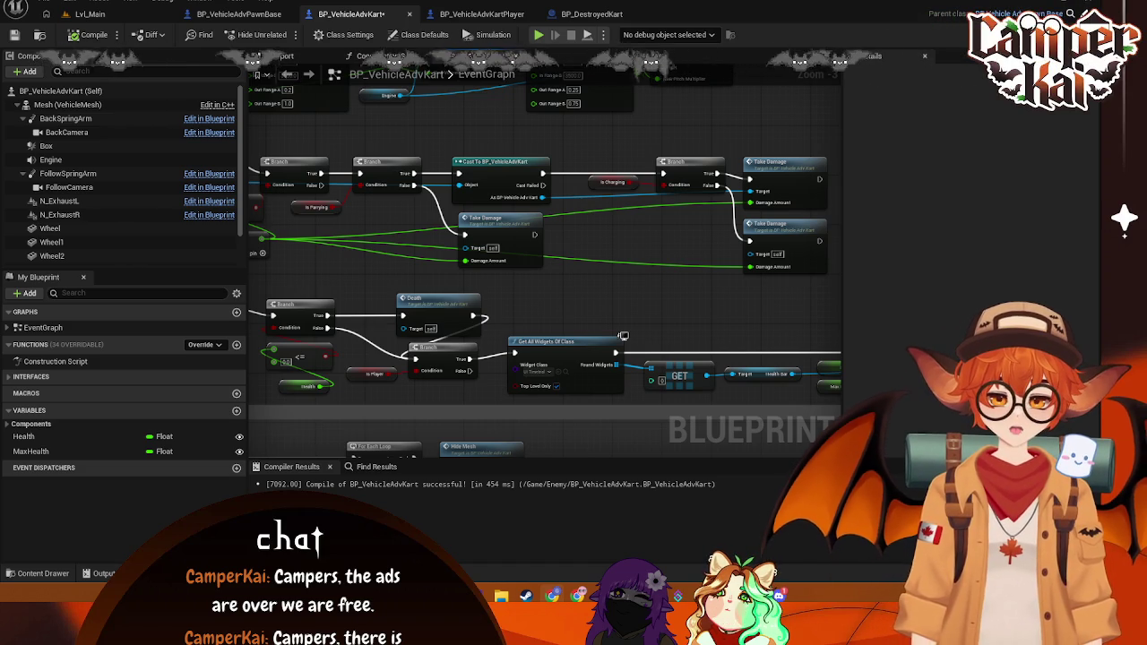
{"action": "left_click_drag", "start_coordinate": [431, 302], "coordinate": [602, 314]}
{"action": "mouse_move", "coordinate": [542, 293]}
{"action": "left_mouse_down"}
{"action": "mouse_move", "coordinate": [790, 296]}
{"action": "mouse_move", "coordinate": [755, 282]}
{"action": "left_mouse_up"}
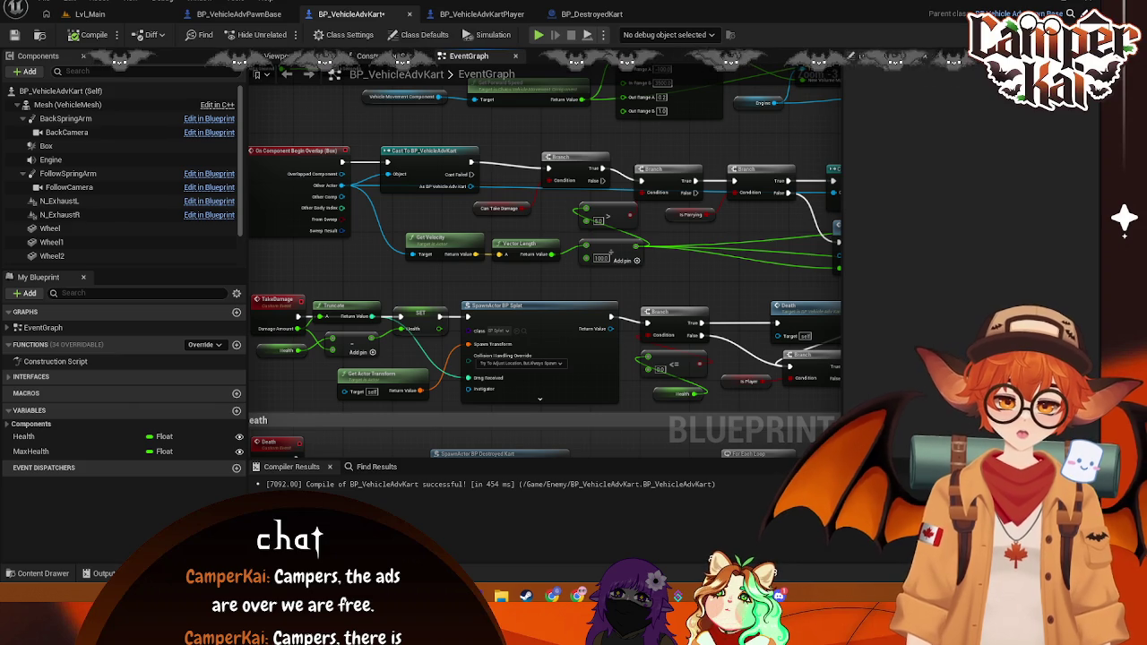
{"action": "scroll", "coordinate": [550, 227], "scroll_direction": "down", "scroll_amount": 2}
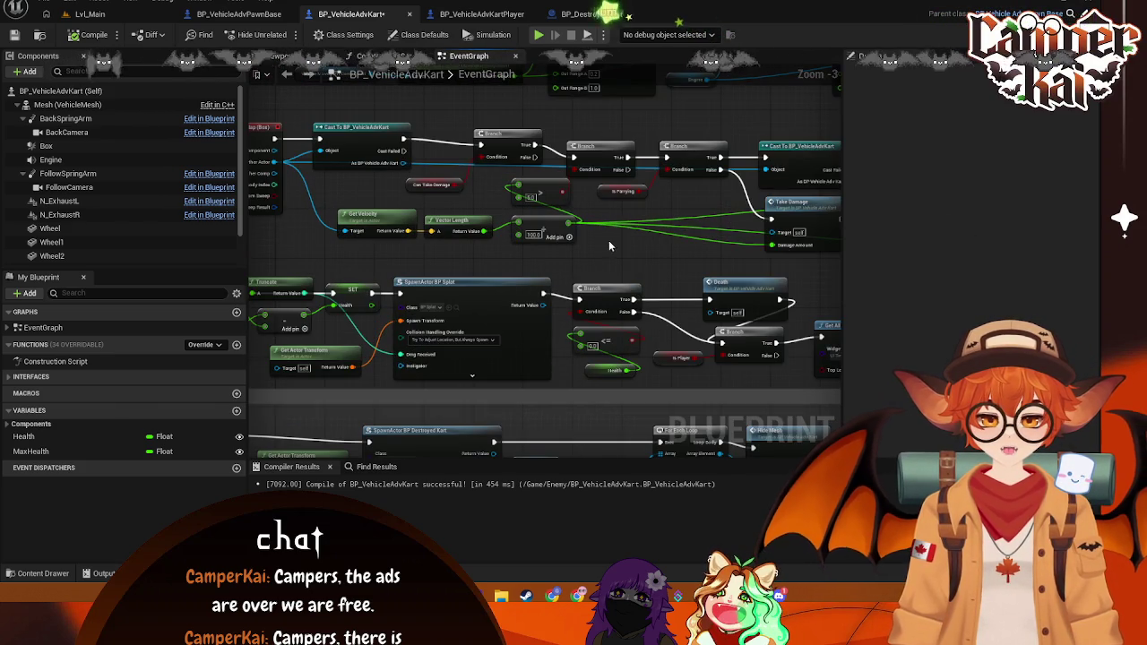
{"action": "scroll", "coordinate": [502, 245], "scroll_direction": "up", "scroll_amount": 1}
{"action": "left_click_drag", "start_coordinate": [502, 245], "coordinate": [596, 244]}
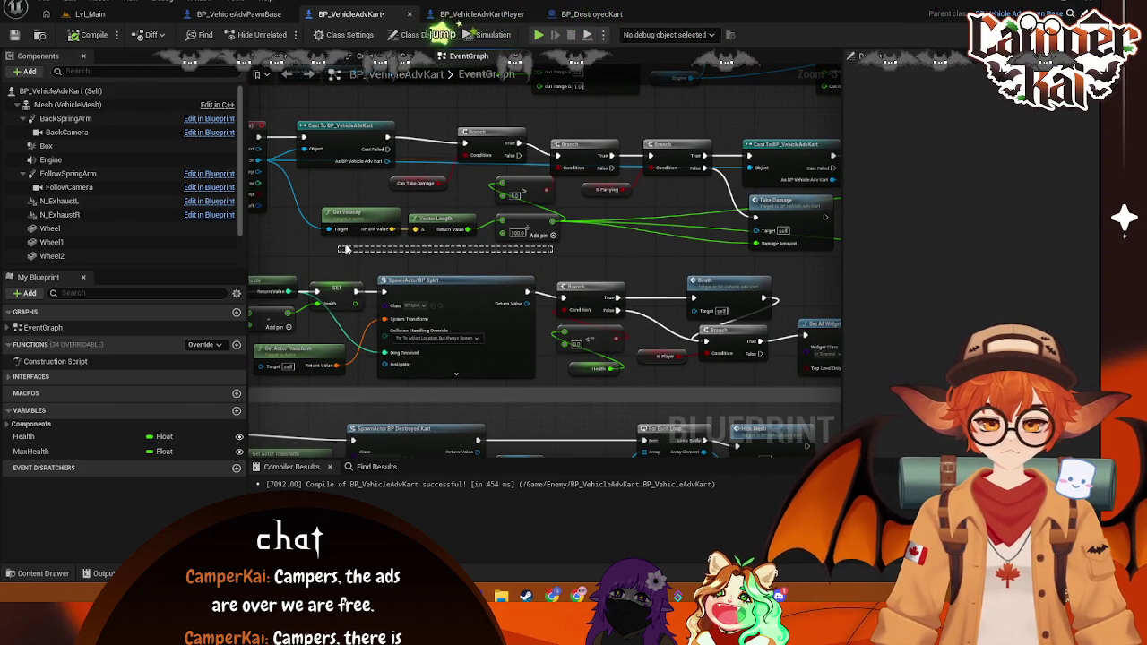
{"action": "left_click_drag", "start_coordinate": [567, 248], "coordinate": [391, 244]}
{"action": "left_click_drag", "start_coordinate": [792, 202], "coordinate": [465, 200]}
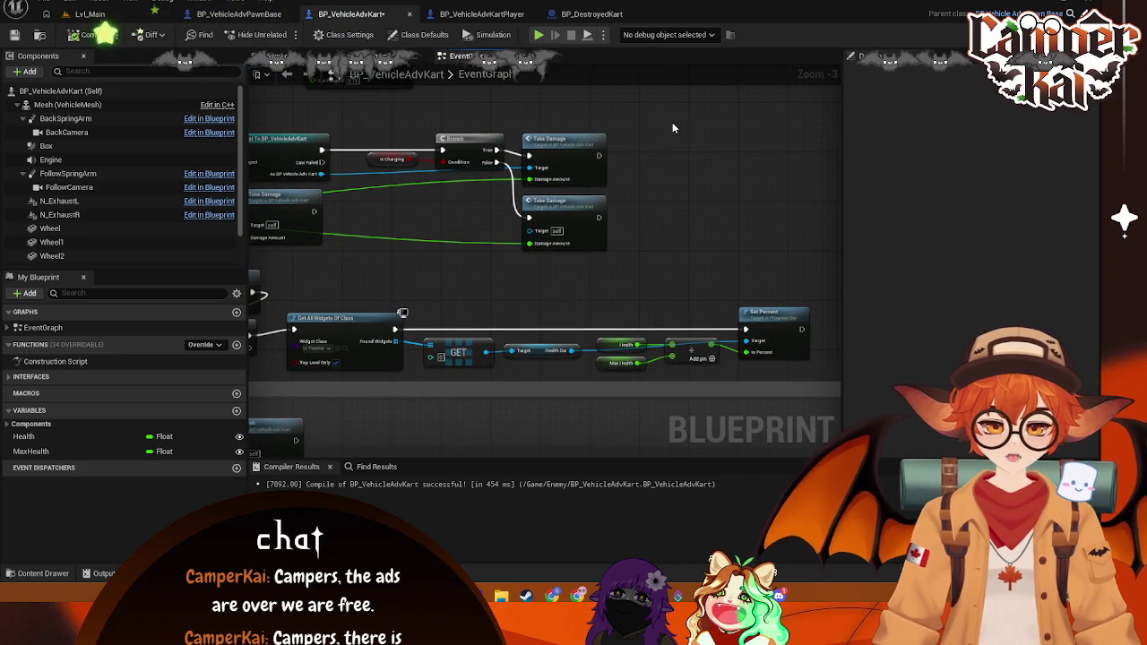
{"action": "mouse_move", "coordinate": [663, 115]}
{"action": "left_mouse_down"}
{"action": "mouse_move", "coordinate": [347, 251]}
{"action": "mouse_move", "coordinate": [197, 242]}
{"action": "mouse_move", "coordinate": [465, 260]}
{"action": "mouse_move", "coordinate": [359, 249]}
{"action": "mouse_move", "coordinate": [387, 248]}
{"action": "left_mouse_up"}
Step: Delete the old Branch, Take Damage and Can Take Damage check nodes
{"action": "key", "text": "Delete"}
{"action": "left_click_drag", "start_coordinate": [305, 93], "coordinate": [589, 121]}
{"action": "left_click", "coordinate": [548, 160]}
{"action": "left_click", "coordinate": [477, 206]}
{"action": "key", "text": "Delete"}
{"action": "left_click", "coordinate": [548, 159]}
{"action": "key", "text": "Delete"}
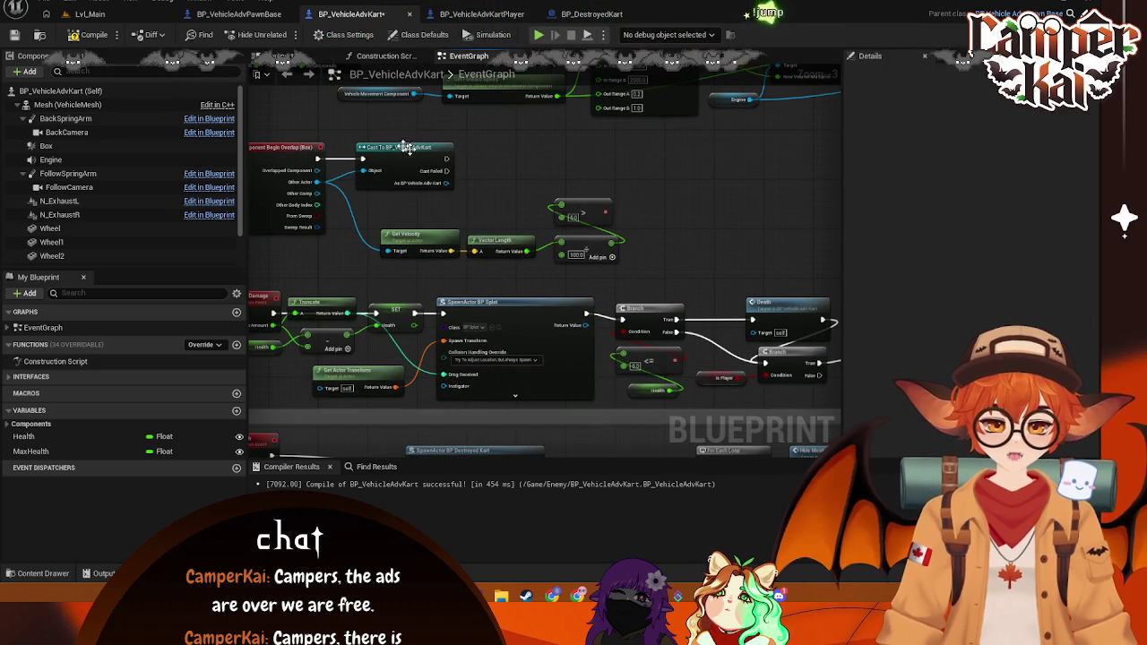
Step: Line up the kart cast, Get Velocity, Vector Length and Add nodes in one row
{"action": "mouse_move", "coordinate": [406, 149]}
{"action": "left_mouse_down"}
{"action": "mouse_move", "coordinate": [448, 156]}
{"action": "mouse_move", "coordinate": [436, 150]}
{"action": "left_mouse_up"}
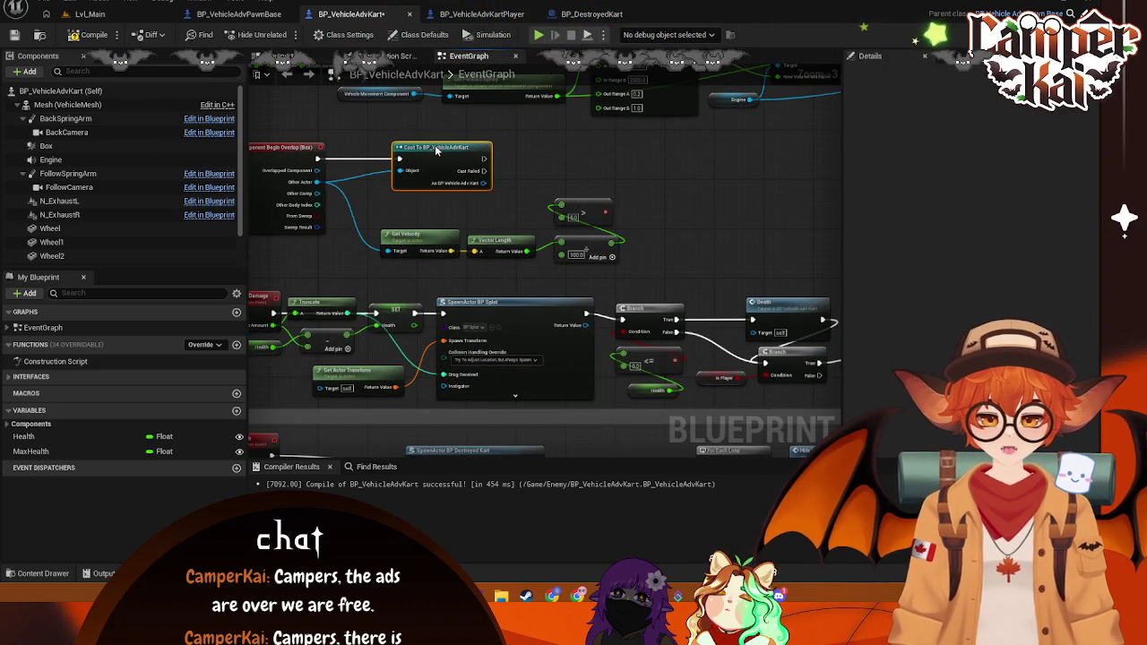
{"action": "left_click_drag", "start_coordinate": [413, 237], "coordinate": [381, 230]}
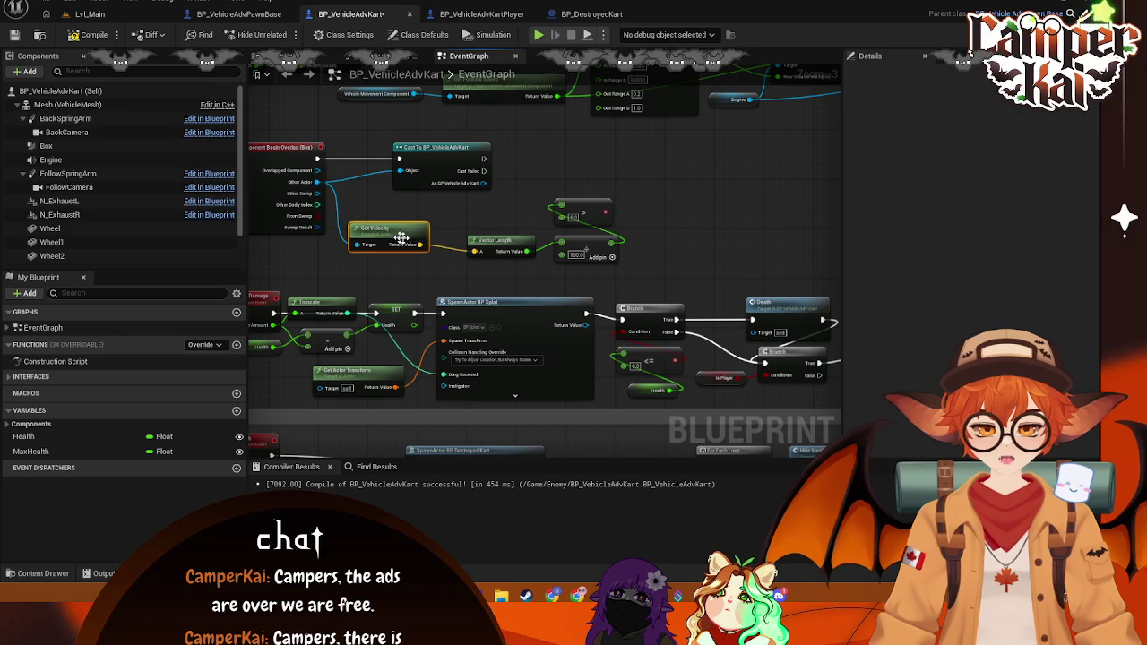
{"action": "left_click_drag", "start_coordinate": [495, 241], "coordinate": [470, 235]}
{"action": "mouse_move", "coordinate": [587, 247]}
{"action": "left_mouse_down"}
{"action": "mouse_move", "coordinate": [556, 240]}
{"action": "mouse_move", "coordinate": [628, 220]}
{"action": "mouse_move", "coordinate": [581, 238]}
{"action": "mouse_move", "coordinate": [610, 230]}
{"action": "mouse_move", "coordinate": [636, 243]}
{"action": "mouse_move", "coordinate": [581, 237]}
{"action": "mouse_move", "coordinate": [557, 184]}
{"action": "left_mouse_up"}
Step: Add a Branch on the comparison result and wire the cast's success into it
{"action": "type", "text": "bra"}
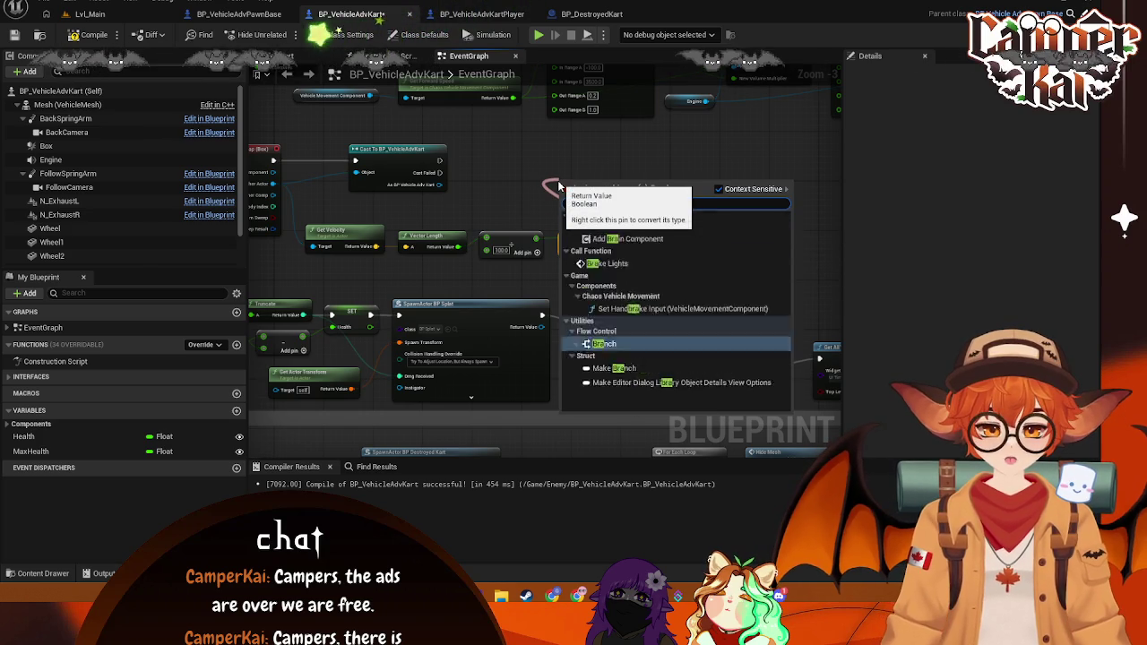
{"action": "type", "text": "nch"}
{"action": "left_click", "coordinate": [540, 183]}
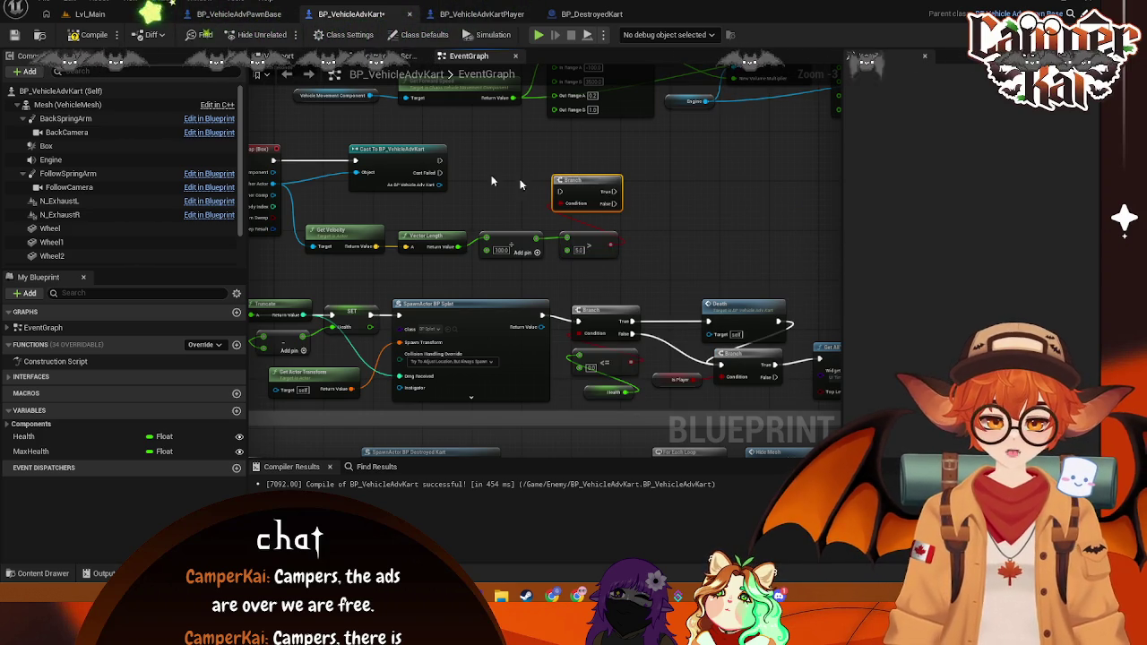
{"action": "mouse_move", "coordinate": [438, 161]}
{"action": "left_mouse_down"}
{"action": "mouse_move", "coordinate": [561, 192]}
{"action": "mouse_move", "coordinate": [533, 161]}
{"action": "mouse_move", "coordinate": [646, 158]}
{"action": "left_mouse_up"}
{"action": "mouse_move", "coordinate": [626, 256]}
{"action": "left_mouse_down"}
{"action": "mouse_move", "coordinate": [301, 228]}
{"action": "mouse_move", "coordinate": [341, 218]}
{"action": "mouse_move", "coordinate": [340, 203]}
{"action": "left_mouse_up"}
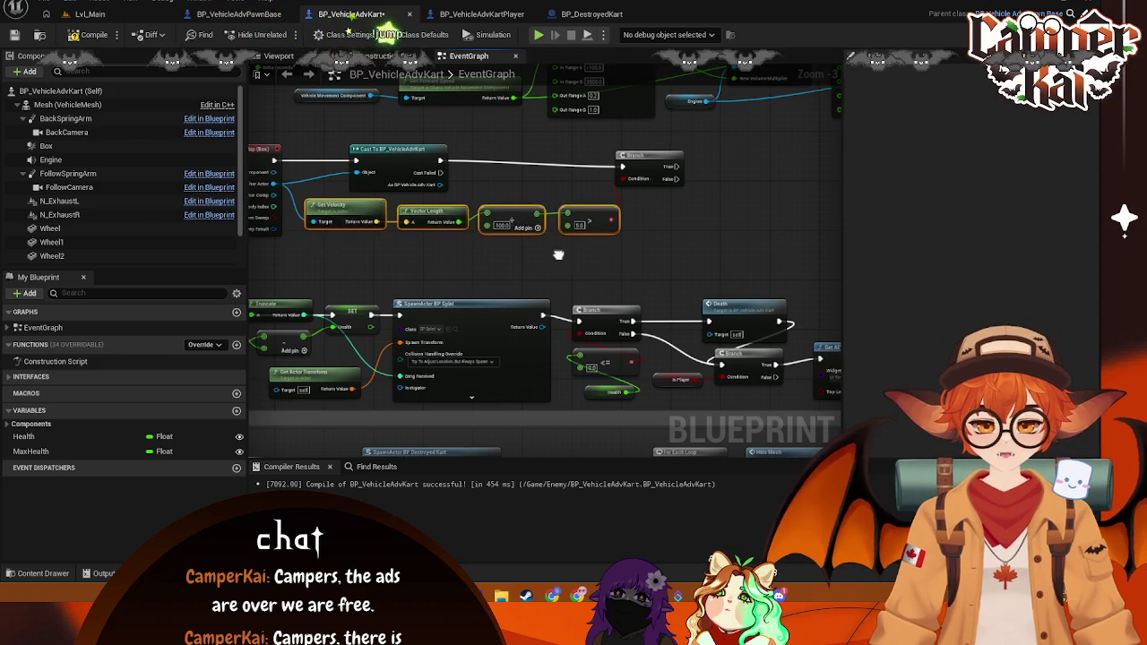
{"action": "left_click", "coordinate": [394, 151]}
{"action": "left_click_drag", "start_coordinate": [671, 202], "coordinate": [620, 190]}
{"action": "left_click", "coordinate": [625, 201]}
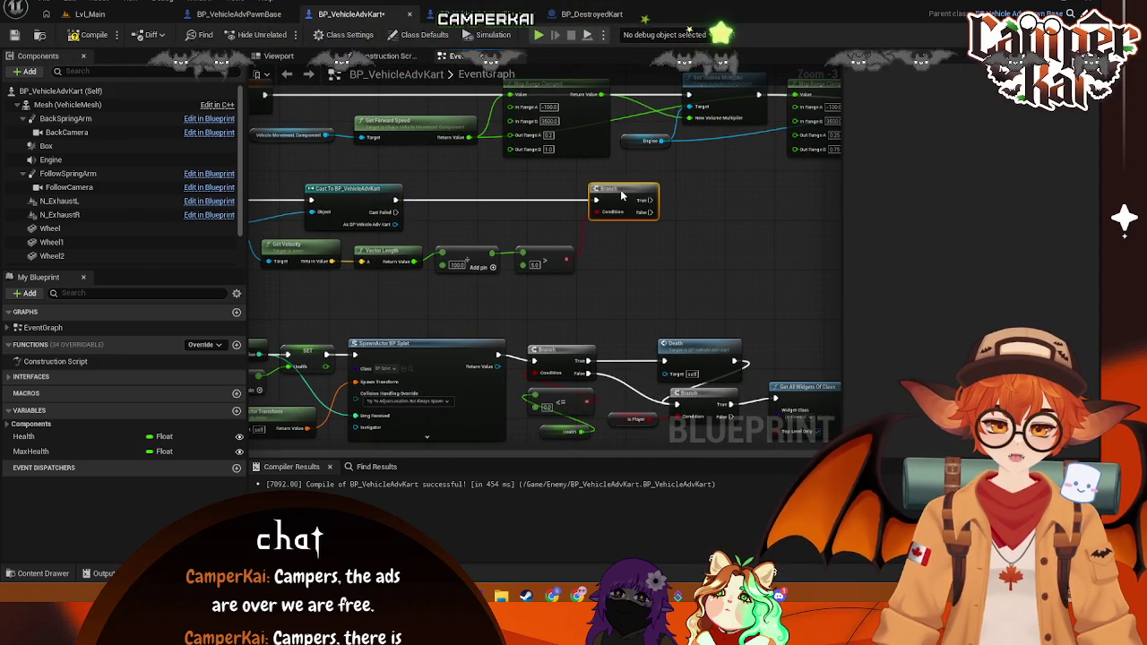
{"action": "mouse_move", "coordinate": [652, 250]}
{"action": "left_mouse_down"}
{"action": "mouse_move", "coordinate": [593, 233]}
{"action": "mouse_move", "coordinate": [607, 260]}
{"action": "left_mouse_up"}
Step: Try adding a Get Is Charging node from the cast kart, then delete it
{"action": "mouse_move", "coordinate": [612, 215]}
{"action": "left_mouse_down"}
{"action": "mouse_move", "coordinate": [659, 215]}
{"action": "mouse_move", "coordinate": [652, 224]}
{"action": "left_mouse_up"}
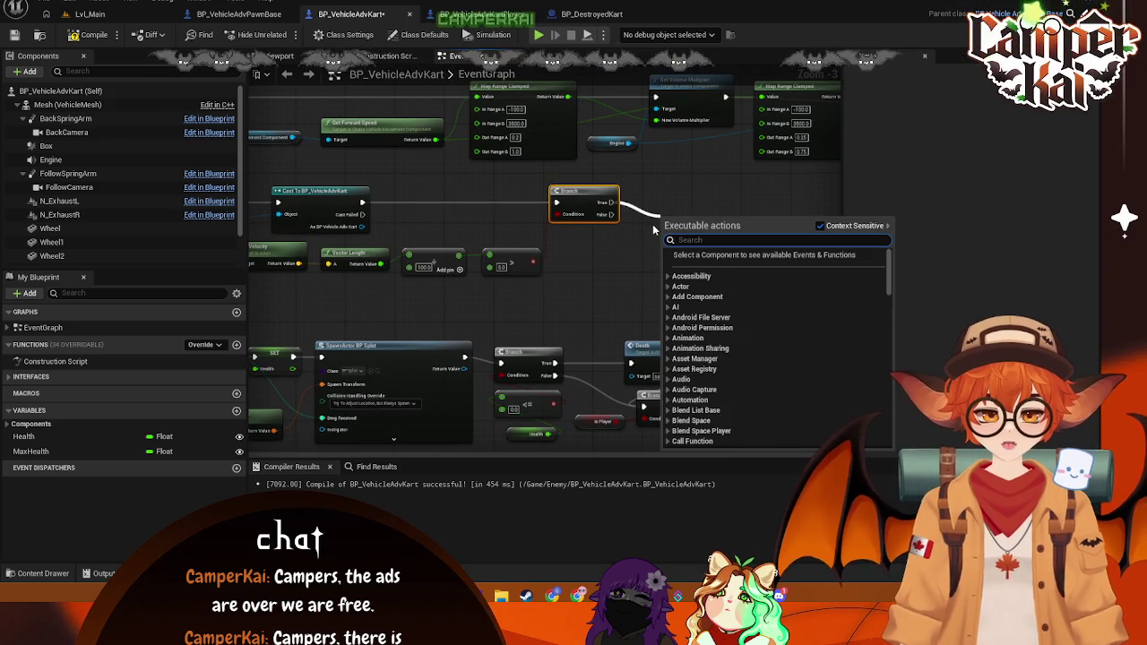
{"action": "left_click", "coordinate": [609, 273]}
{"action": "mouse_move", "coordinate": [609, 273]}
{"action": "left_mouse_down"}
{"action": "mouse_move", "coordinate": [688, 276]}
{"action": "mouse_move", "coordinate": [631, 267]}
{"action": "left_mouse_up"}
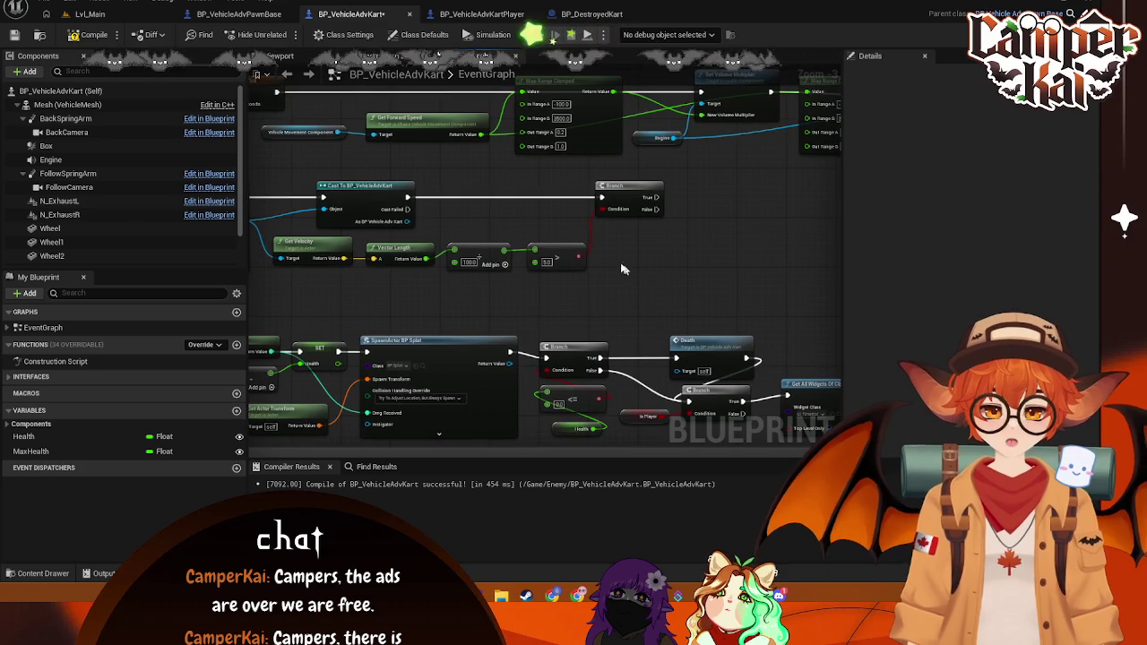
{"action": "mouse_move", "coordinate": [408, 221]}
{"action": "left_mouse_down"}
{"action": "mouse_move", "coordinate": [693, 251]}
{"action": "mouse_move", "coordinate": [681, 235]}
{"action": "left_mouse_up"}
{"action": "type", "text": "get is charg"}
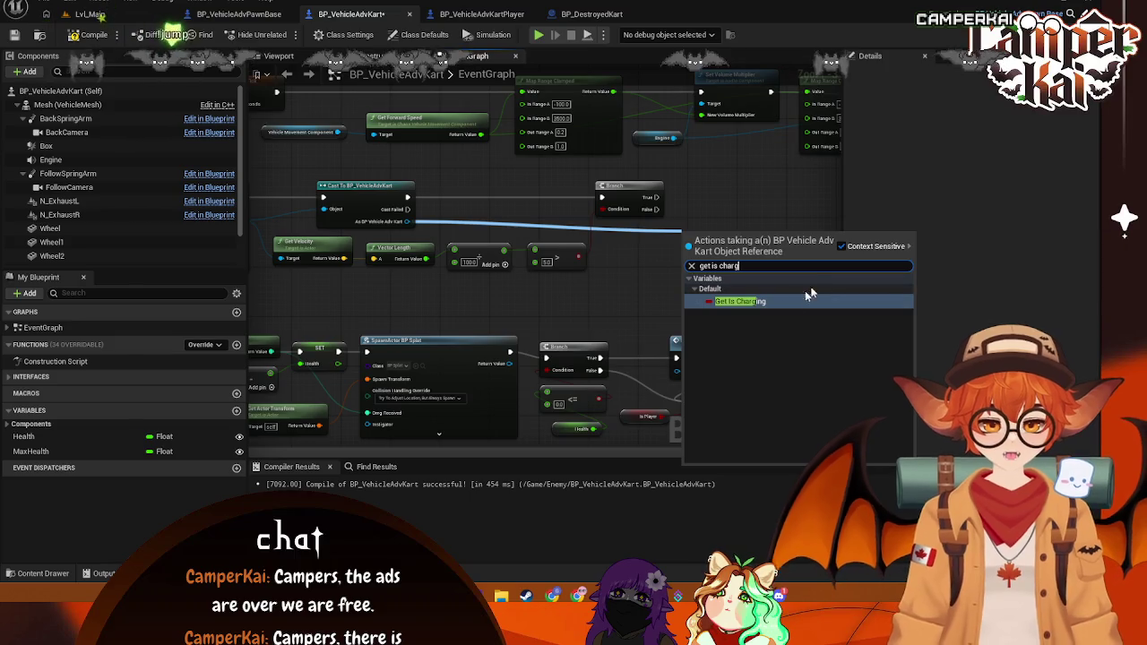
{"action": "left_click", "coordinate": [741, 300]}
{"action": "mouse_move", "coordinate": [699, 226]}
{"action": "left_mouse_down"}
{"action": "mouse_move", "coordinate": [617, 215]}
{"action": "mouse_move", "coordinate": [553, 276]}
{"action": "mouse_move", "coordinate": [586, 256]}
{"action": "mouse_move", "coordinate": [694, 287]}
{"action": "left_mouse_up"}
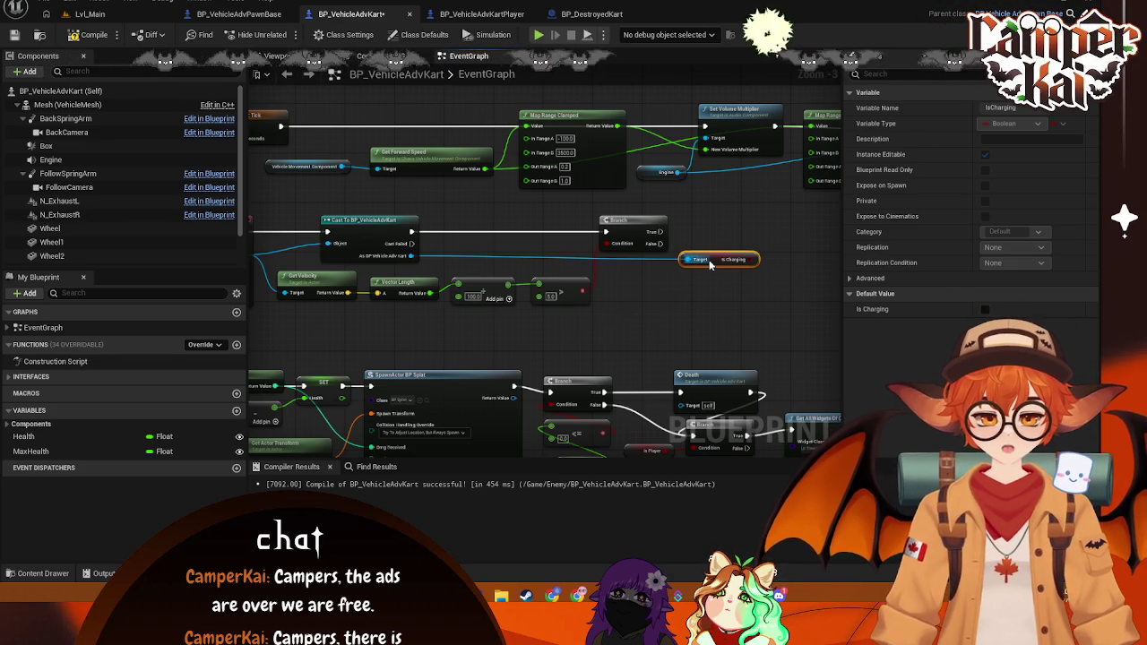
{"action": "key", "text": "Delete"}
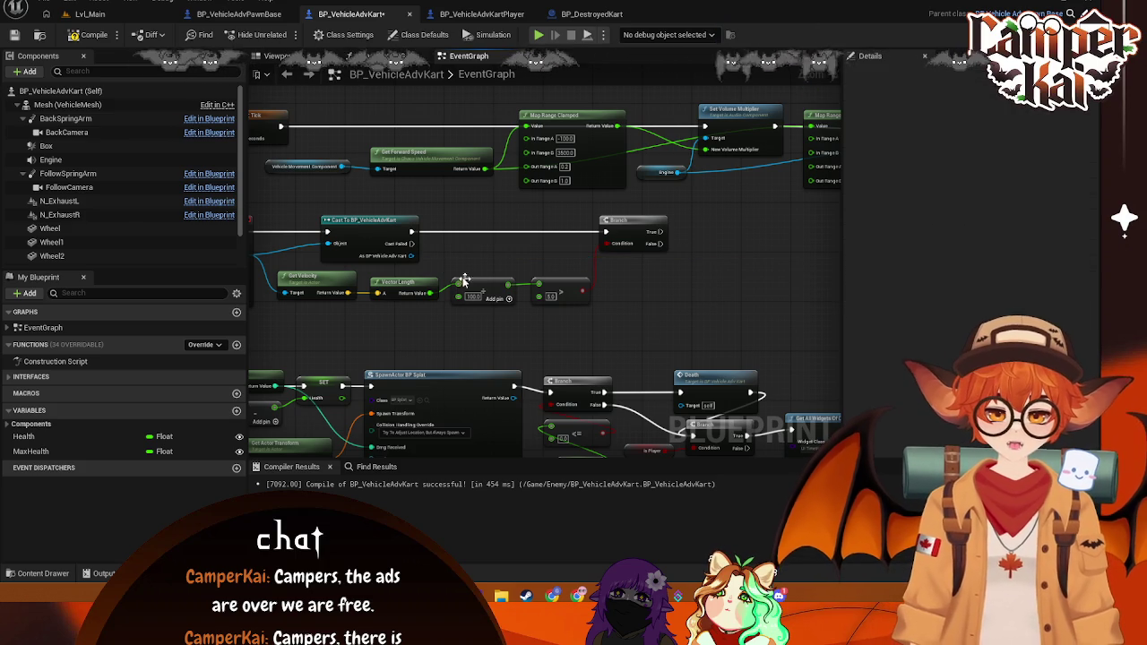
Step: Add a Get Is Parrying node read from the cast kart reference
{"action": "left_click_drag", "start_coordinate": [412, 257], "coordinate": [674, 274]}
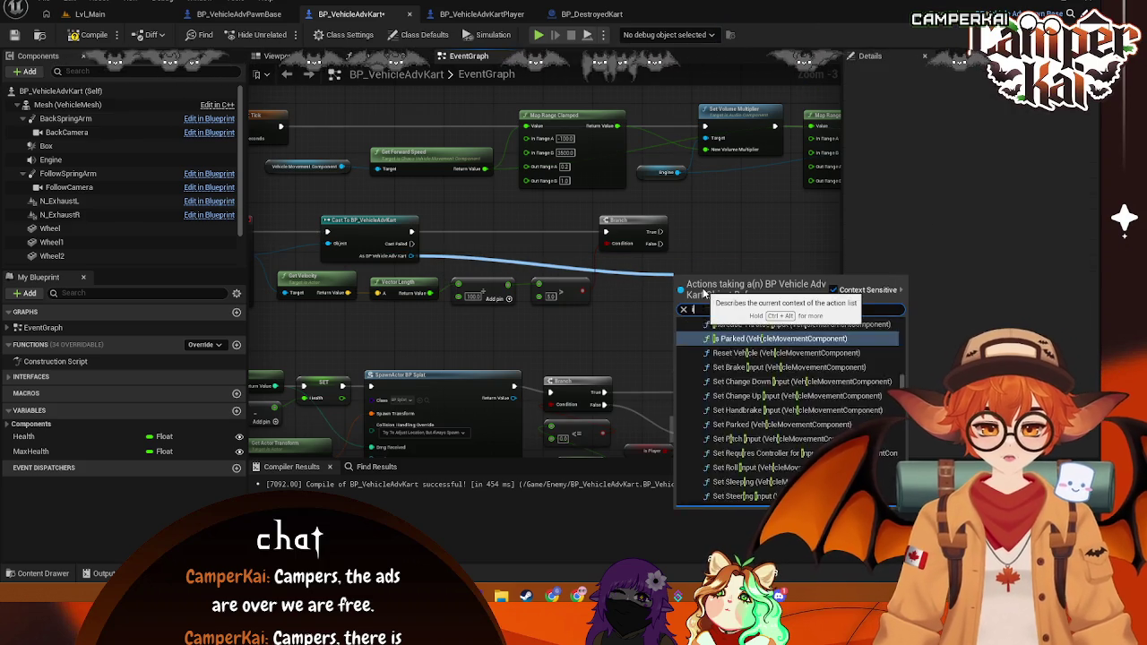
{"action": "type", "text": "ids"}
{"action": "key", "text": "BackSpace"}
{"action": "key", "text": "BackSpace"}
{"action": "type", "text": "s parry"}
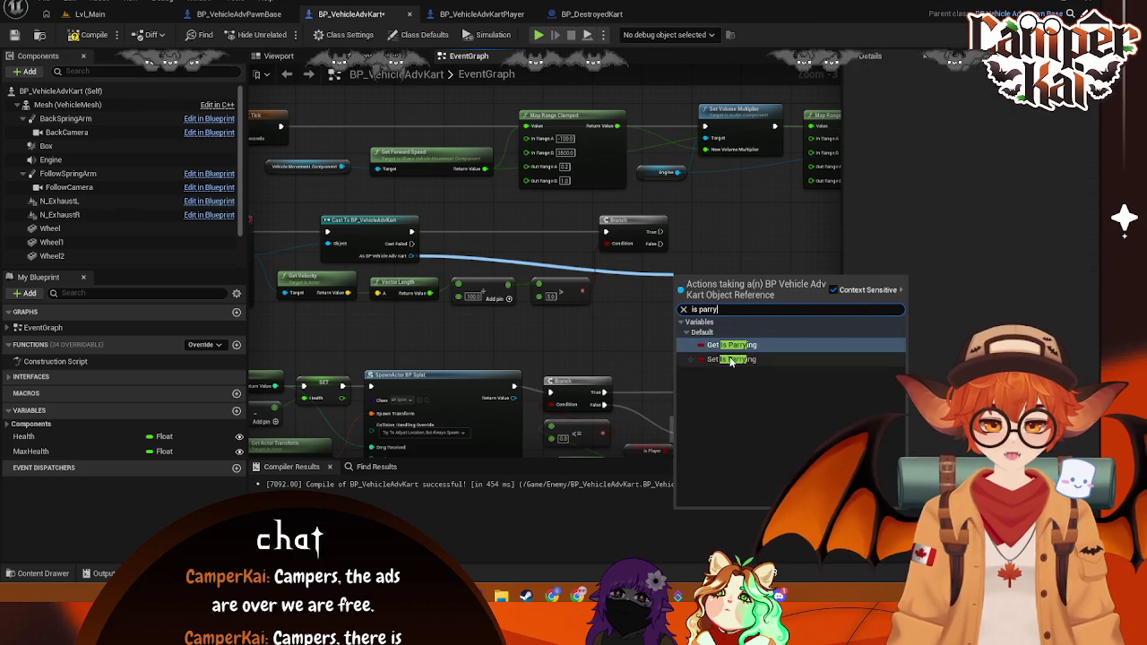
{"action": "left_click", "coordinate": [730, 345]}
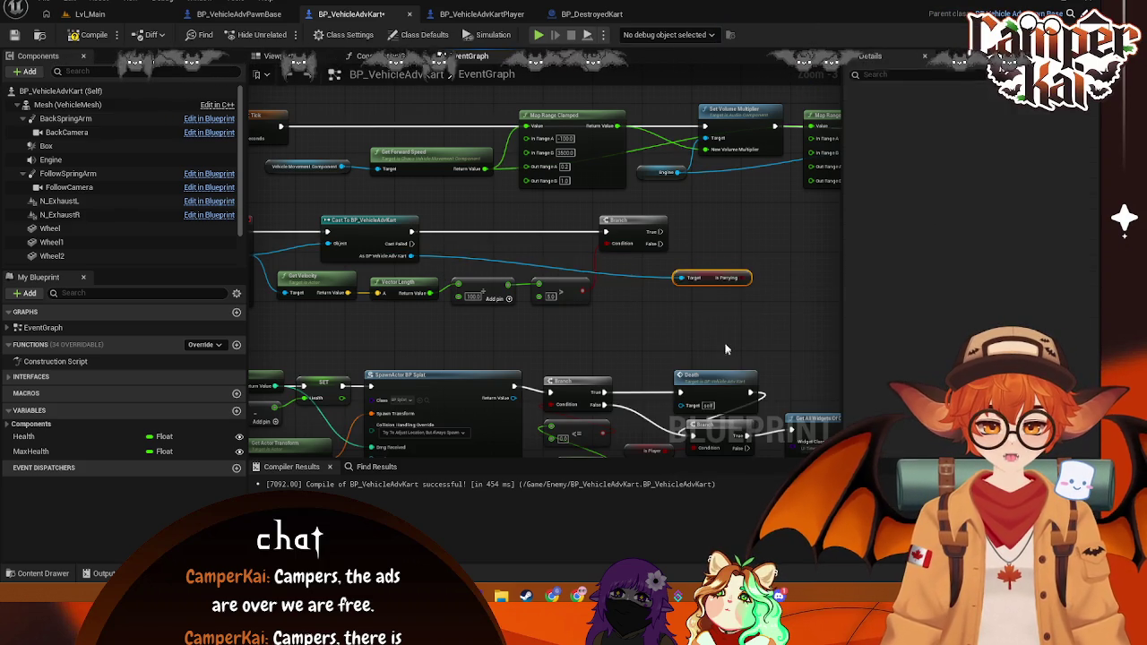
{"action": "mouse_move", "coordinate": [702, 281]}
{"action": "left_mouse_down"}
{"action": "mouse_move", "coordinate": [512, 287]}
{"action": "mouse_move", "coordinate": [532, 290]}
{"action": "left_mouse_up"}
{"action": "left_click_drag", "start_coordinate": [494, 256], "coordinate": [587, 254]}
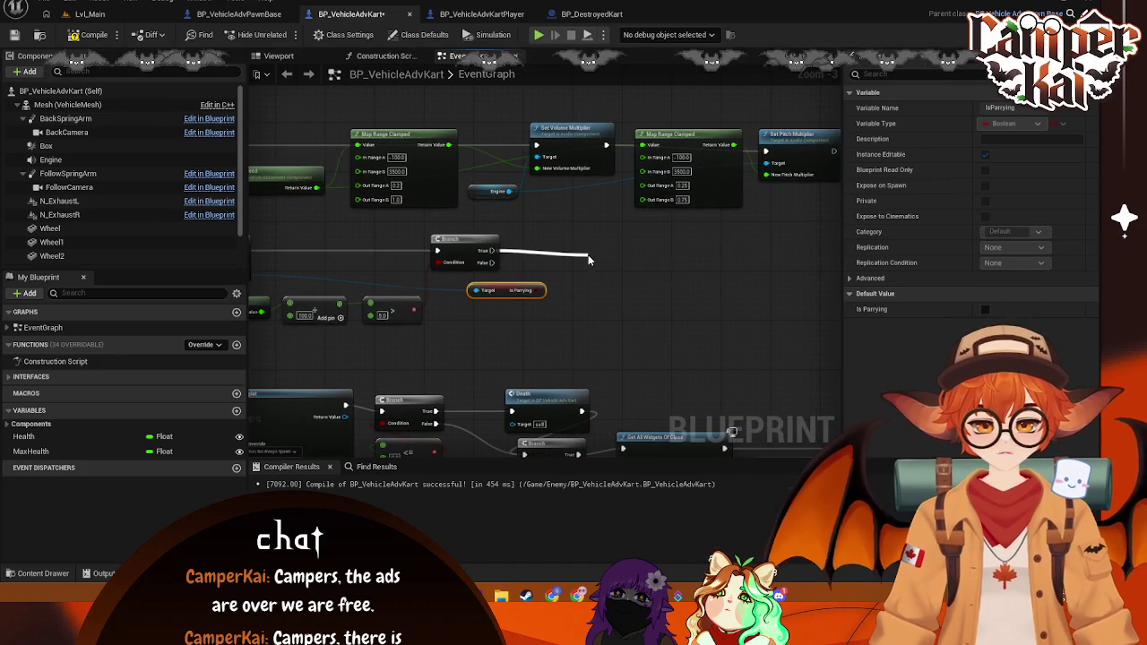
{"action": "left_click", "coordinate": [635, 377]}
{"action": "mouse_move", "coordinate": [545, 290]}
{"action": "left_mouse_down"}
{"action": "mouse_move", "coordinate": [634, 287]}
{"action": "mouse_move", "coordinate": [593, 280]}
{"action": "mouse_move", "coordinate": [599, 247]}
{"action": "mouse_move", "coordinate": [577, 267]}
{"action": "mouse_move", "coordinate": [573, 251]}
{"action": "left_mouse_up"}
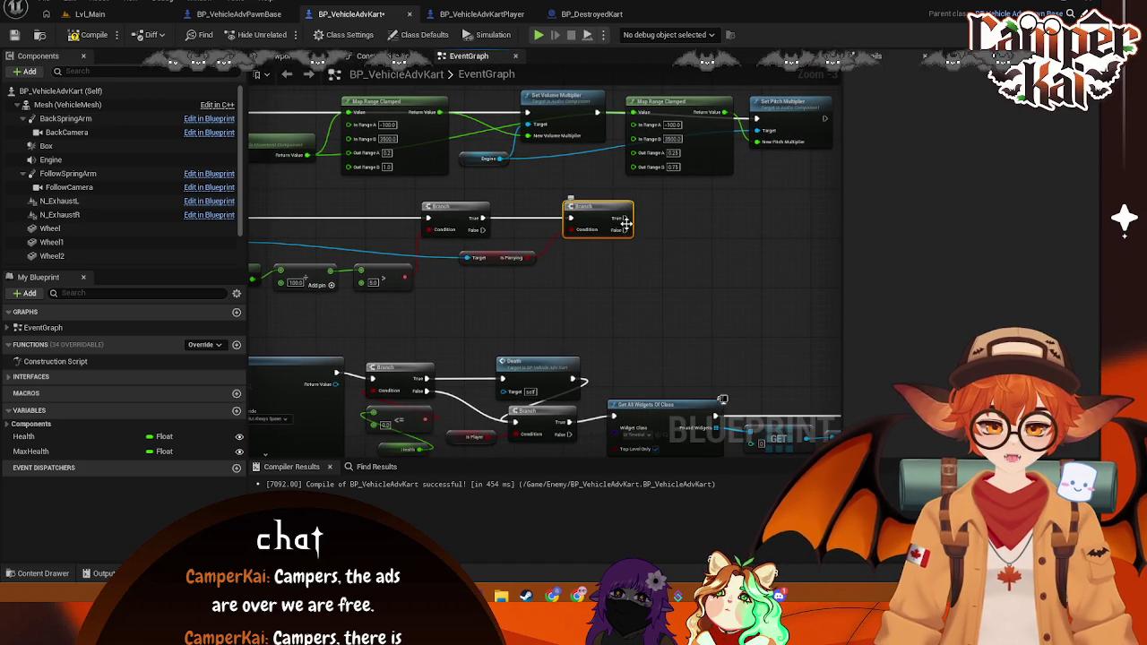
{"action": "left_click_drag", "start_coordinate": [625, 218], "coordinate": [677, 211]}
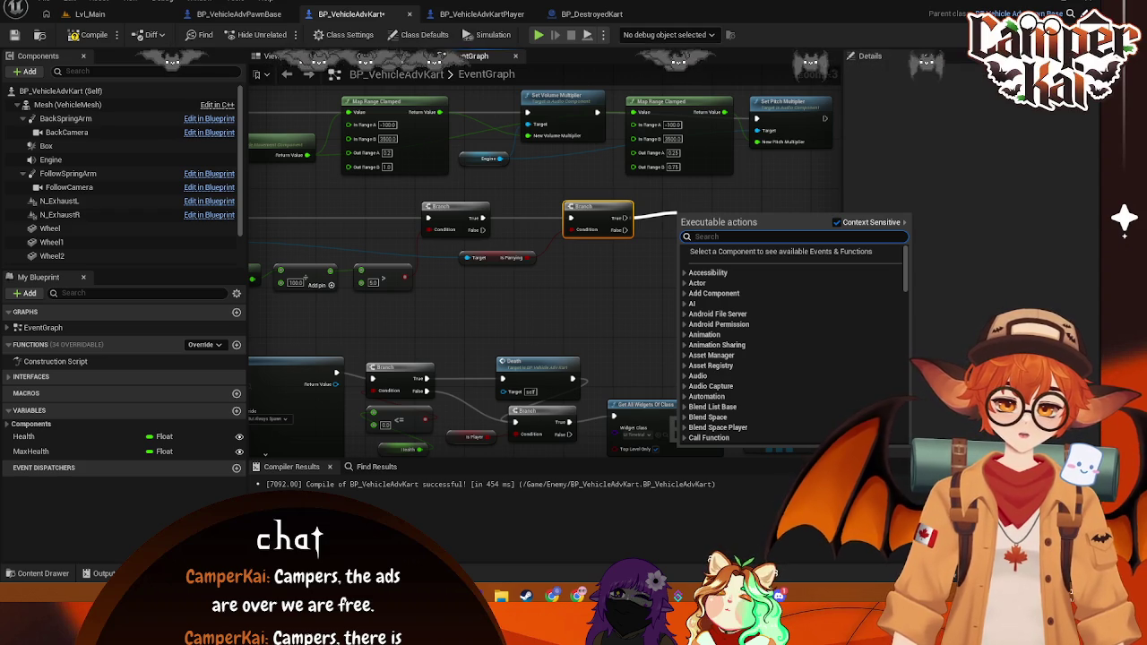
{"action": "left_click", "coordinate": [722, 399]}
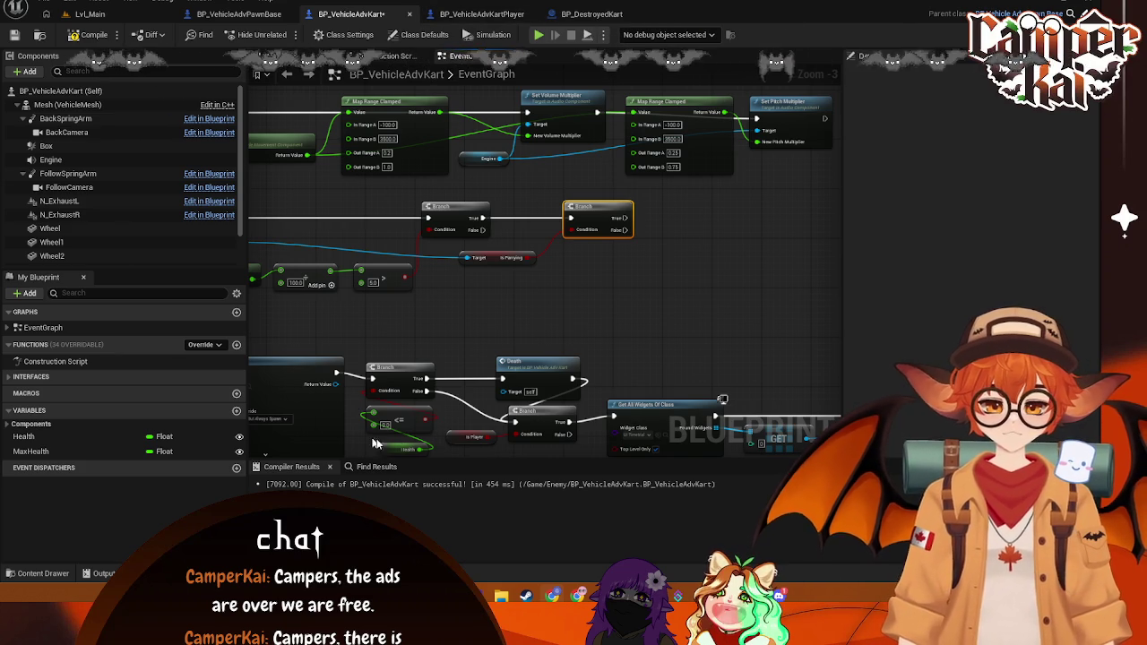
{"action": "left_click_drag", "start_coordinate": [483, 313], "coordinate": [568, 313]}
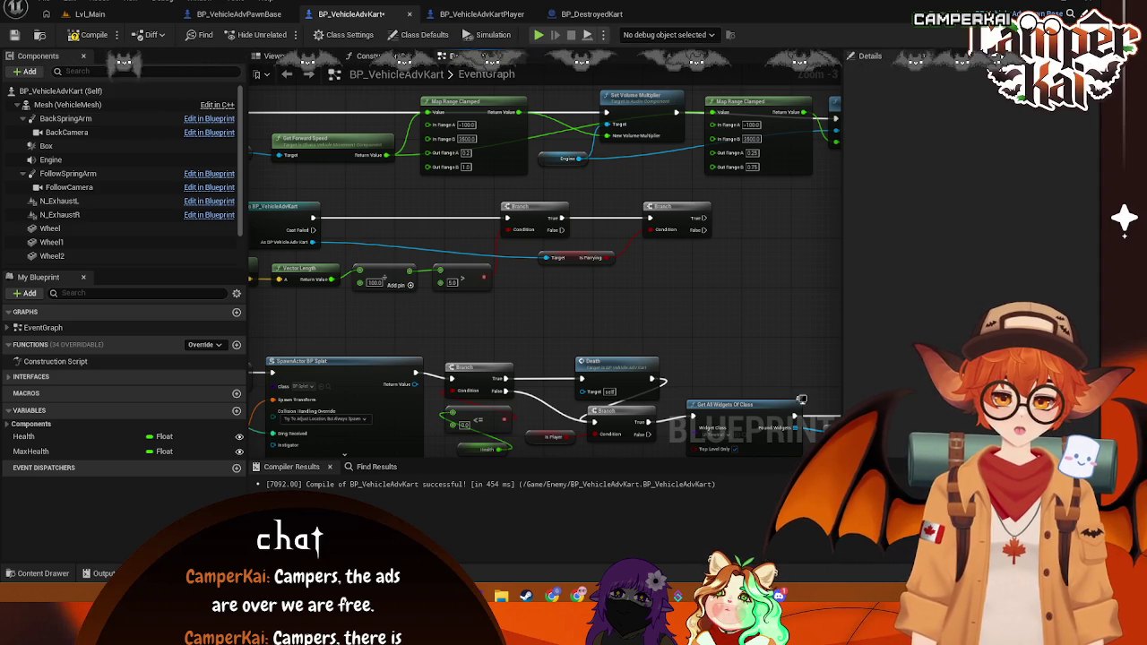
{"action": "left_click_drag", "start_coordinate": [487, 367], "coordinate": [722, 320]}
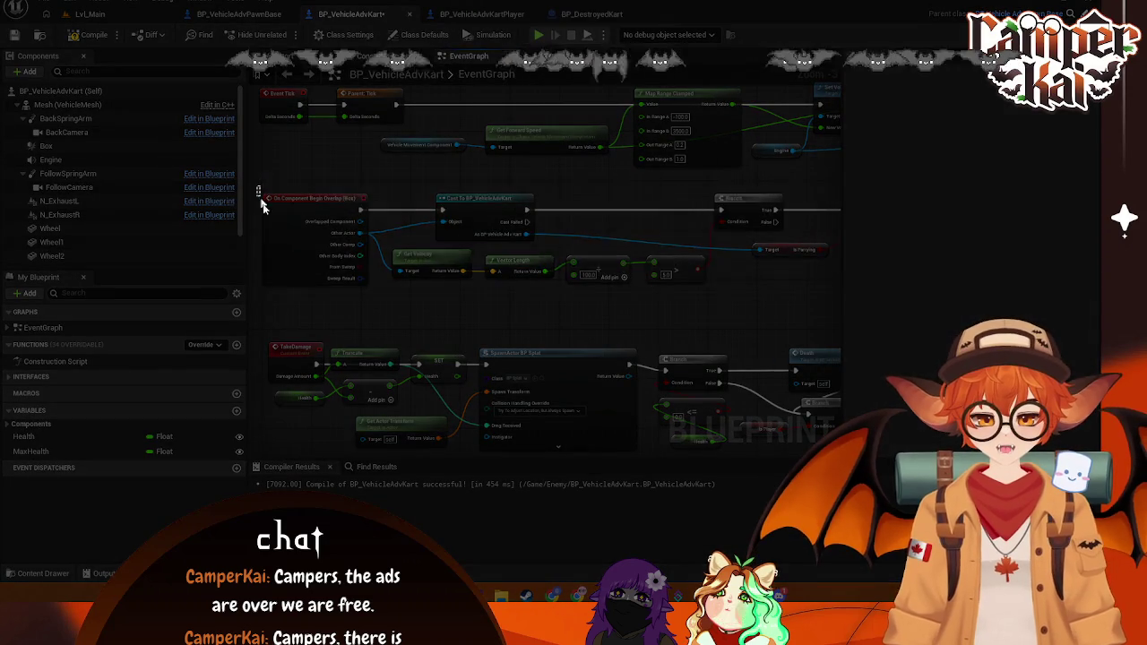
Step: Inspect the Is Parrying getter, then drag from the second Branch's True pin to list executable actions
{"action": "mouse_move", "coordinate": [258, 187]}
{"action": "left_mouse_down"}
{"action": "mouse_move", "coordinate": [835, 297]}
{"action": "mouse_move", "coordinate": [814, 298]}
{"action": "left_mouse_up"}
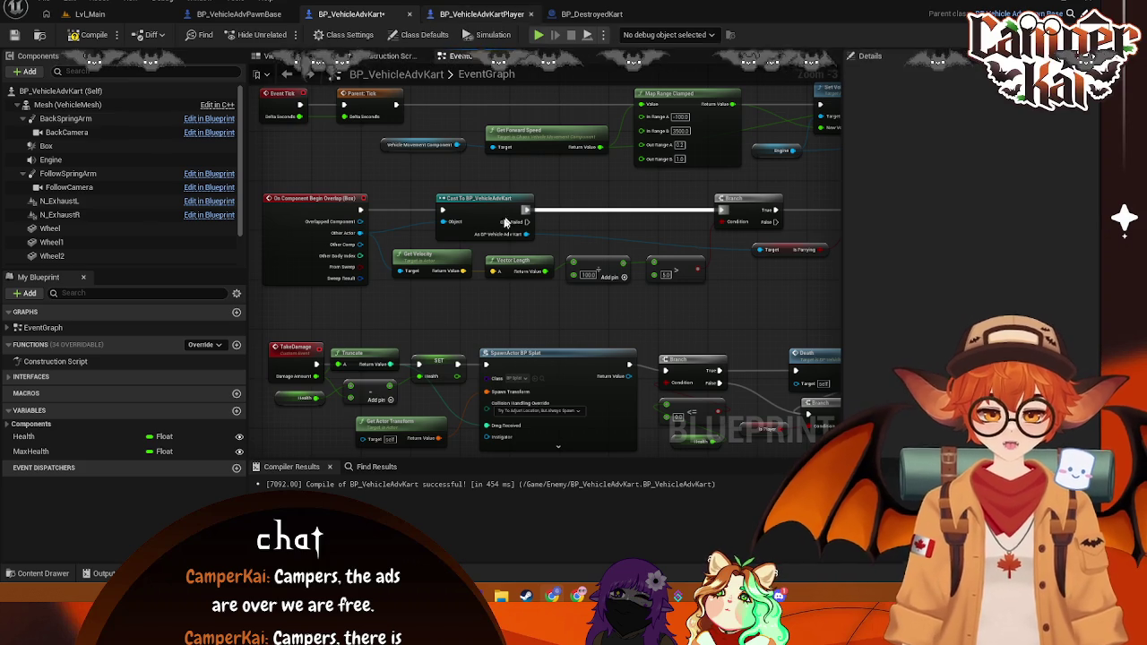
{"action": "right_click", "coordinate": [531, 308]}
{"action": "left_click", "coordinate": [497, 306]}
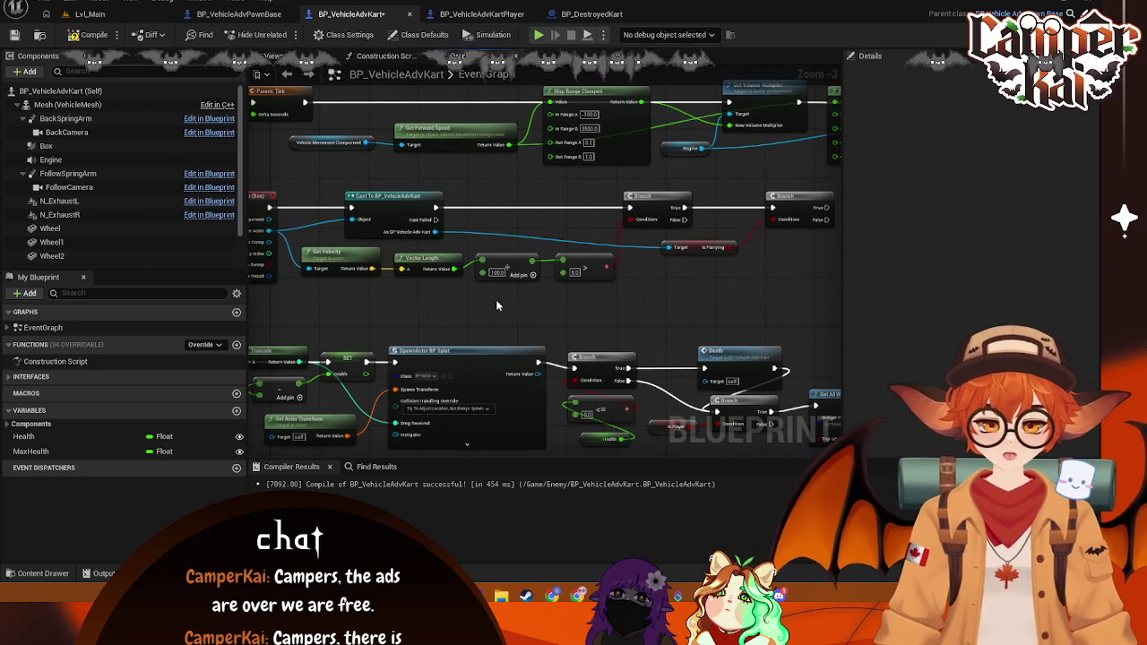
{"action": "left_click_drag", "start_coordinate": [632, 283], "coordinate": [553, 290]}
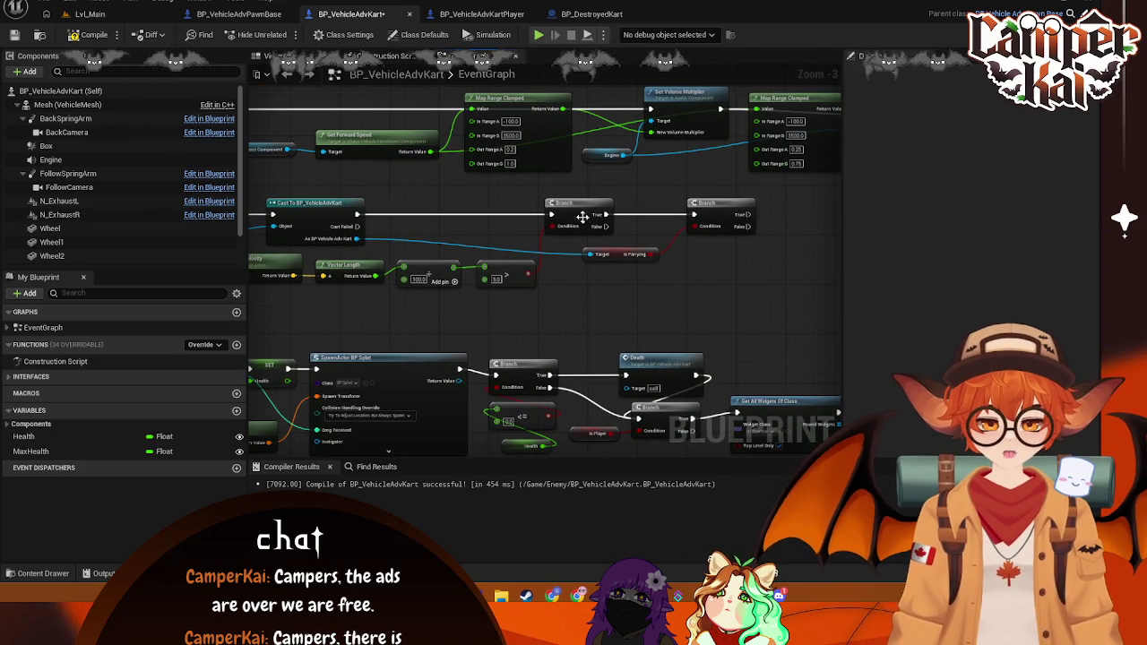
{"action": "left_click", "coordinate": [619, 255]}
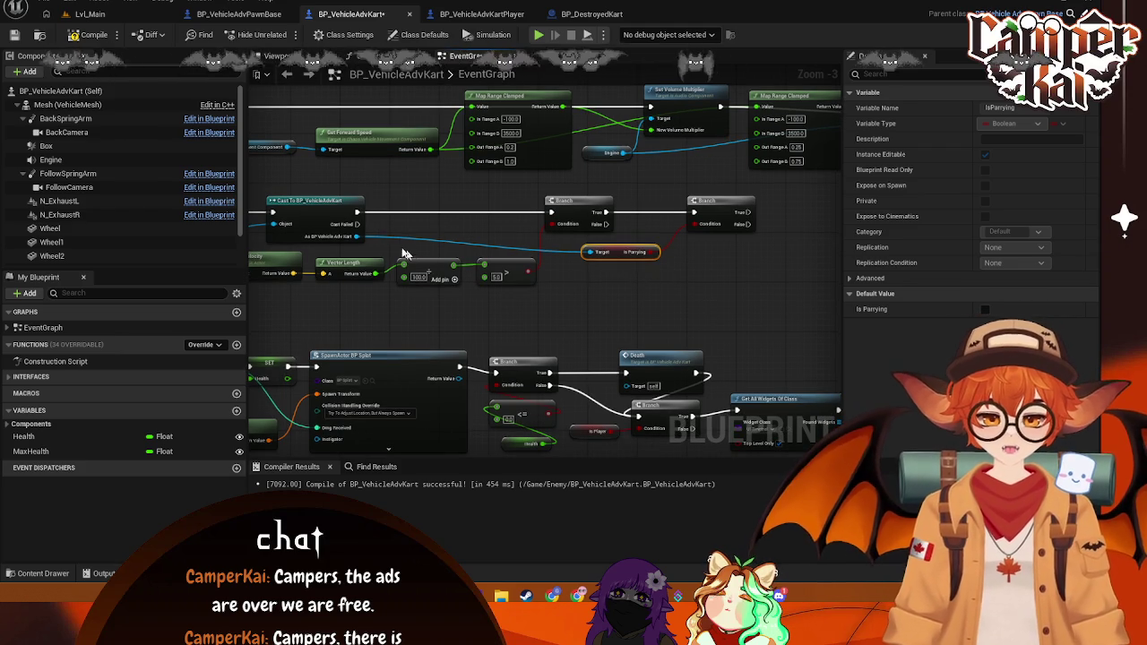
{"action": "left_click_drag", "start_coordinate": [670, 280], "coordinate": [476, 277]}
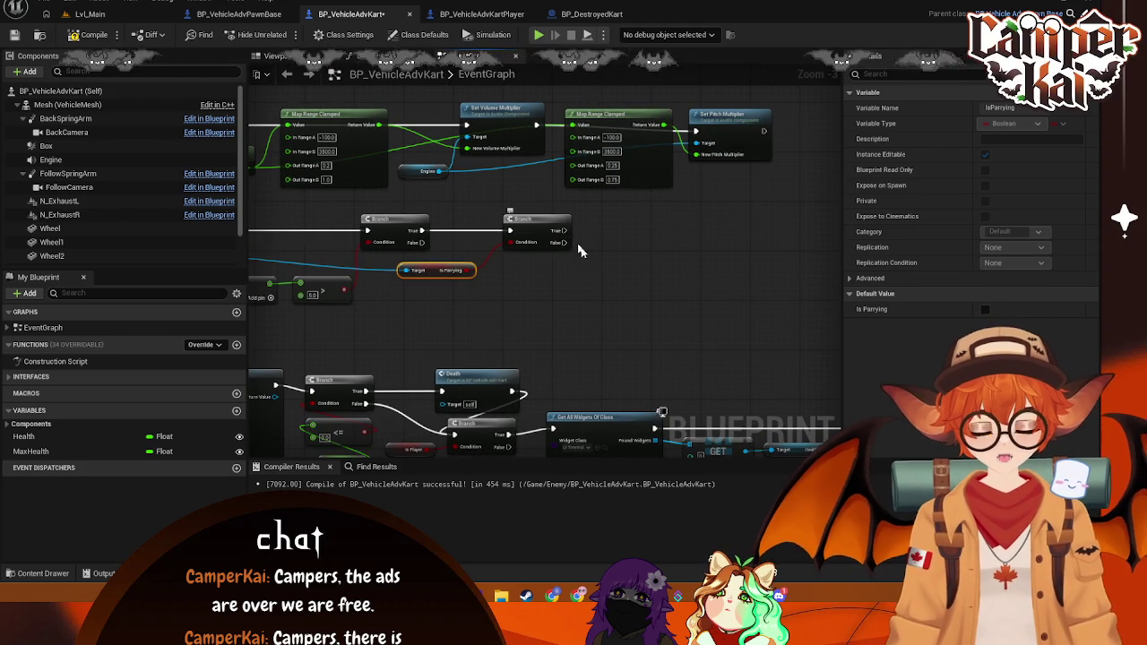
{"action": "left_click_drag", "start_coordinate": [540, 240], "coordinate": [602, 244]}
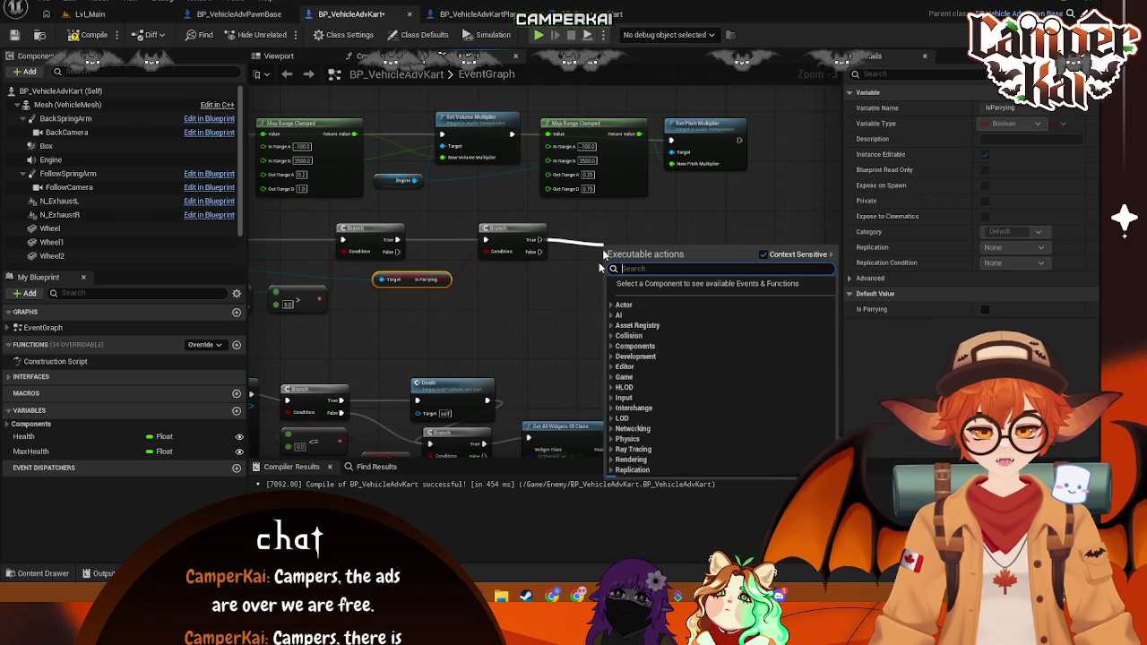
Step: Place a Get Is Charging node after the second Branch
{"action": "right_click", "coordinate": [559, 296]}
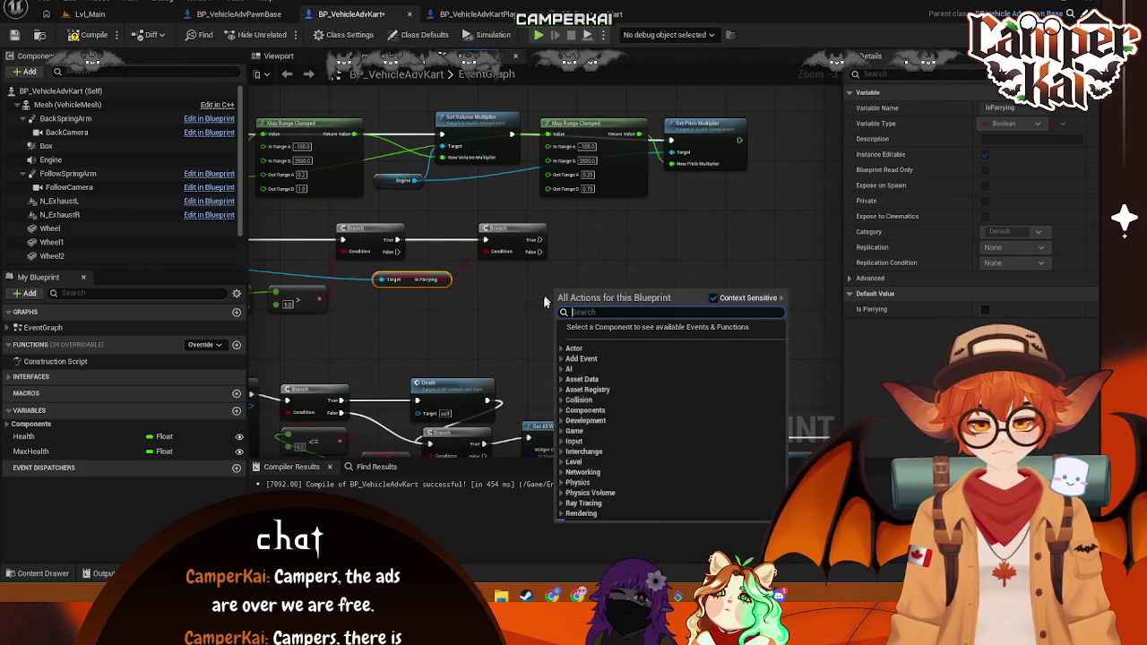
{"action": "type", "text": "get isp"}
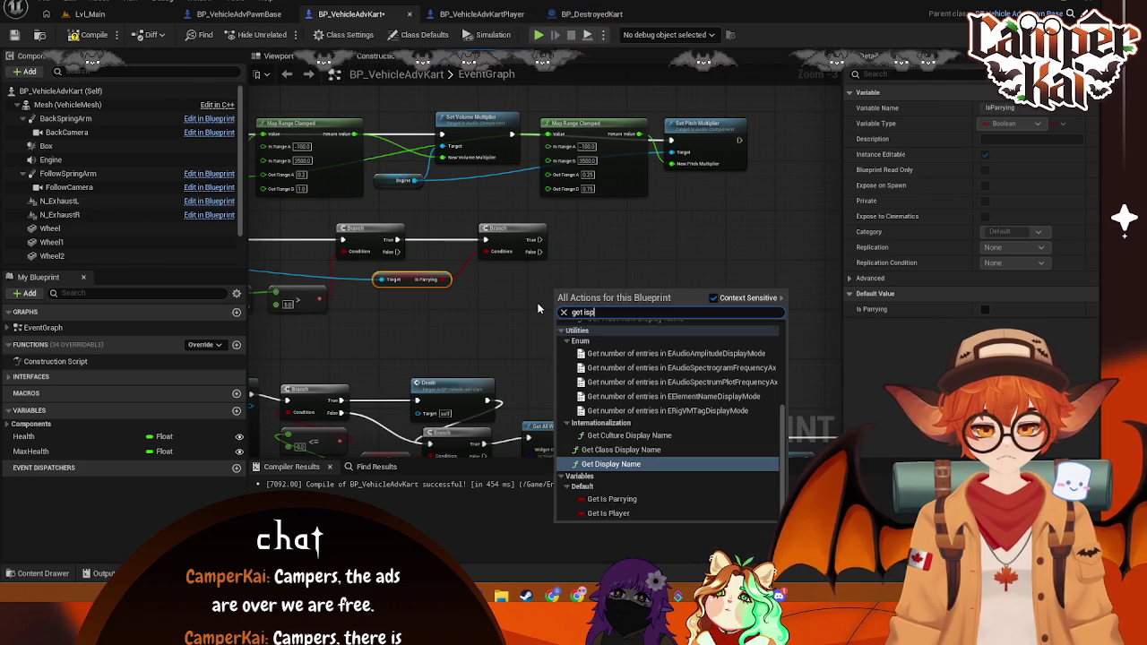
{"action": "key", "text": "Down"}
{"action": "key", "text": "Down"}
{"action": "key", "text": "Up"}
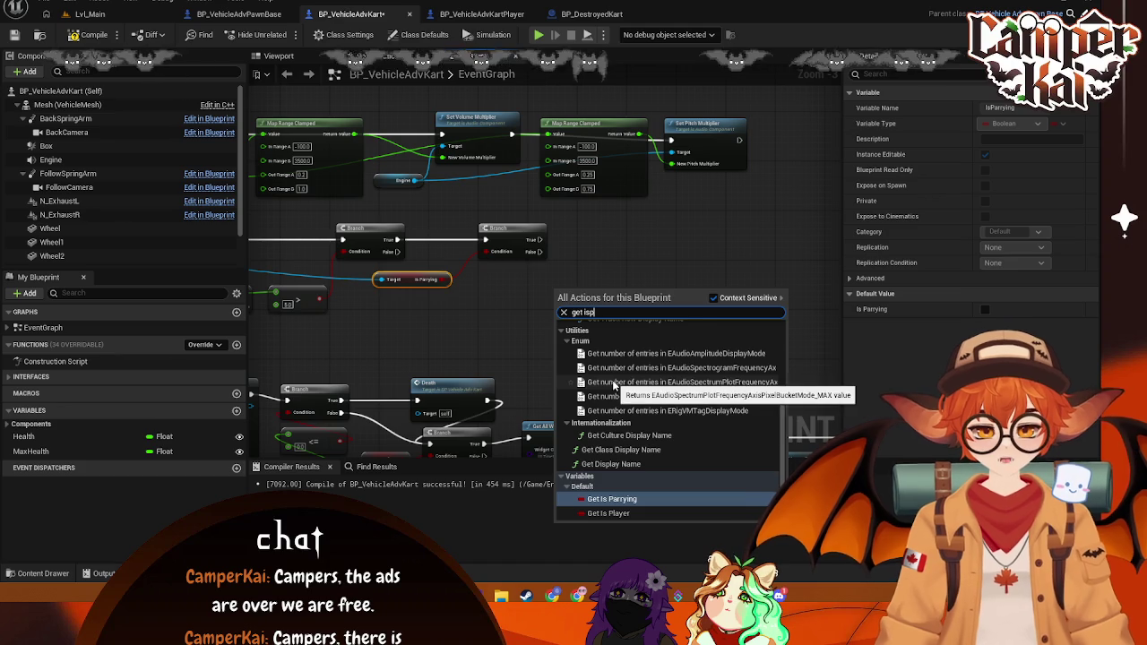
{"action": "key", "text": "BackSpace"}
{"action": "type", "text": "char"}
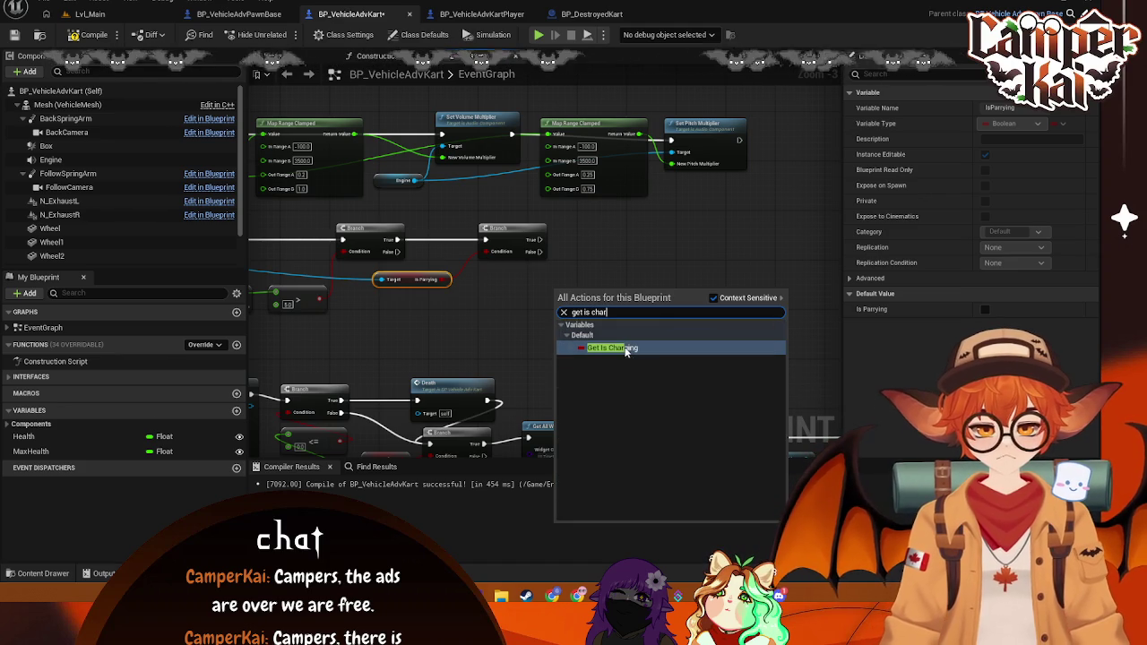
{"action": "left_click", "coordinate": [628, 349]}
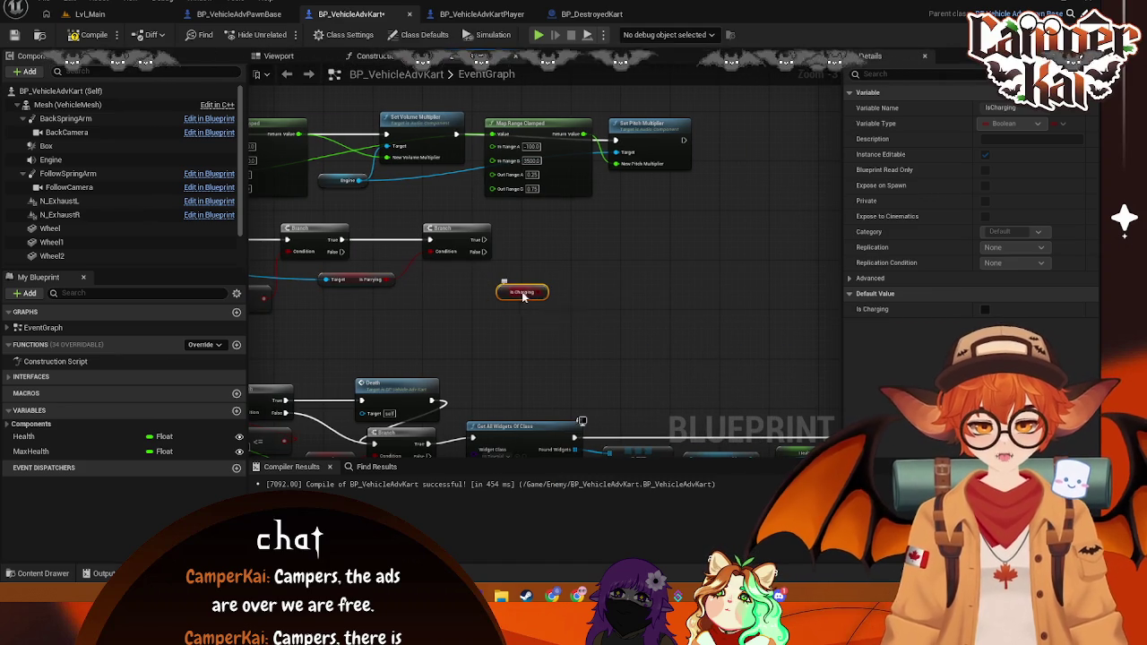
{"action": "mouse_move", "coordinate": [498, 292]}
{"action": "left_mouse_down"}
{"action": "mouse_move", "coordinate": [486, 278]}
{"action": "mouse_move", "coordinate": [529, 281]}
{"action": "mouse_move", "coordinate": [557, 253]}
{"action": "left_mouse_up"}
{"action": "left_click", "coordinate": [502, 246]}
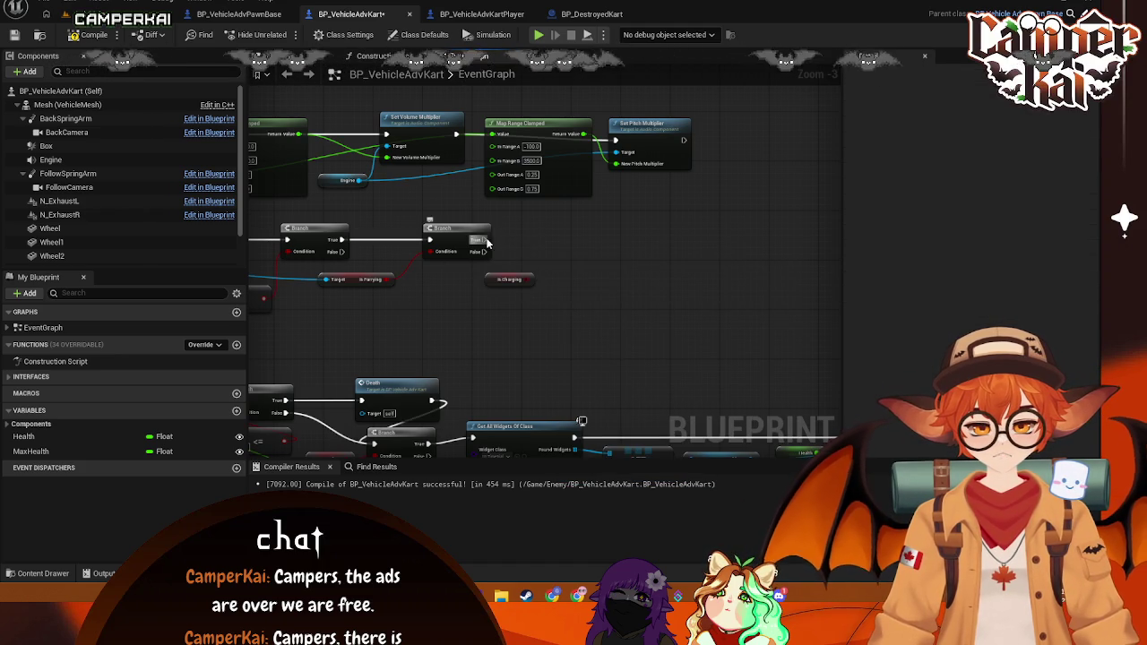
Step: Add a third Branch whose condition is the Is Charging value
{"action": "left_click_drag", "start_coordinate": [535, 279], "coordinate": [618, 242]}
{"action": "type", "text": "branch"}
{"action": "key", "text": "Return"}
{"action": "mouse_move", "coordinate": [500, 281]}
{"action": "left_mouse_down"}
{"action": "mouse_move", "coordinate": [565, 271]}
{"action": "mouse_move", "coordinate": [542, 256]}
{"action": "mouse_move", "coordinate": [599, 307]}
{"action": "mouse_move", "coordinate": [618, 273]}
{"action": "mouse_move", "coordinate": [599, 304]}
{"action": "left_mouse_up"}
{"action": "mouse_move", "coordinate": [577, 286]}
{"action": "left_mouse_down"}
{"action": "mouse_move", "coordinate": [606, 301]}
{"action": "mouse_move", "coordinate": [592, 299]}
{"action": "mouse_move", "coordinate": [785, 298]}
{"action": "left_mouse_up"}
{"action": "mouse_move", "coordinate": [532, 290]}
{"action": "left_mouse_down"}
{"action": "mouse_move", "coordinate": [474, 263]}
{"action": "mouse_move", "coordinate": [513, 312]}
{"action": "mouse_move", "coordinate": [651, 328]}
{"action": "mouse_move", "coordinate": [550, 305]}
{"action": "mouse_move", "coordinate": [382, 317]}
{"action": "mouse_move", "coordinate": [372, 292]}
{"action": "mouse_move", "coordinate": [327, 290]}
{"action": "left_mouse_up"}
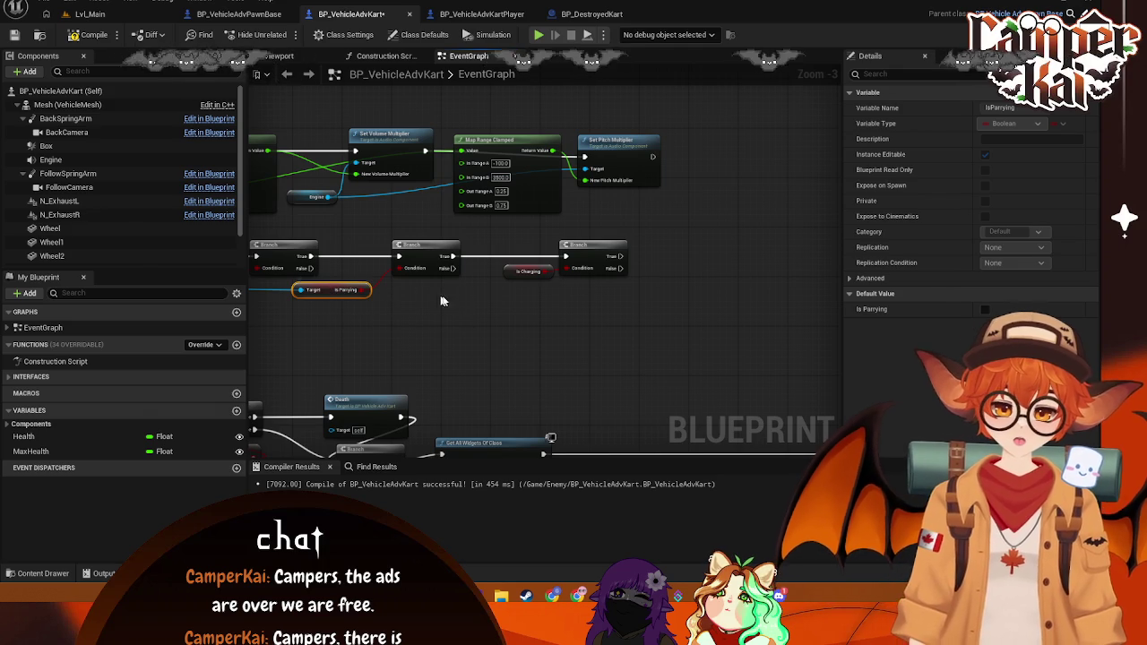
{"action": "left_click_drag", "start_coordinate": [522, 276], "coordinate": [516, 263]}
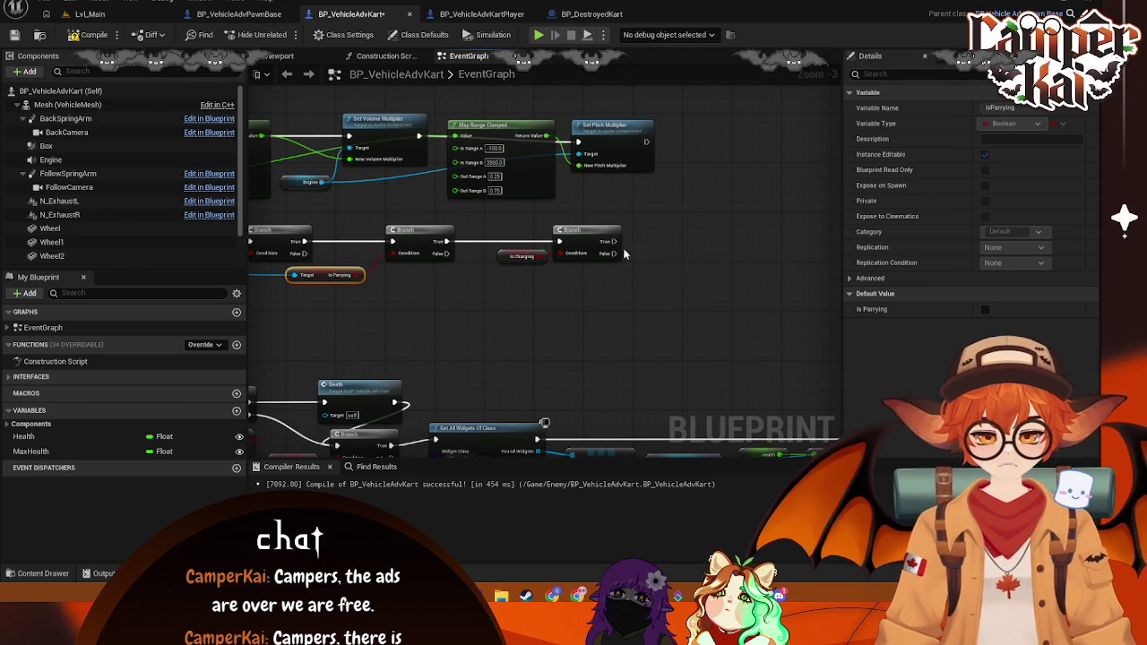
Step: Call Take Damage from the new Branch's True output
{"action": "left_click_drag", "start_coordinate": [608, 241], "coordinate": [664, 239]}
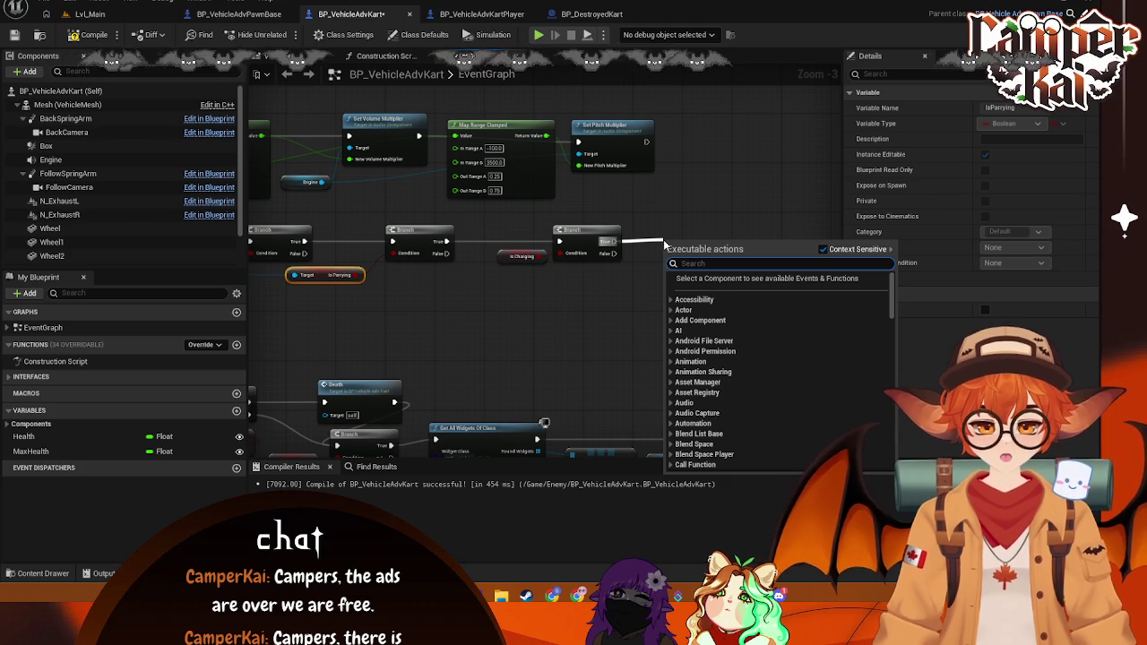
{"action": "type", "text": "ta"}
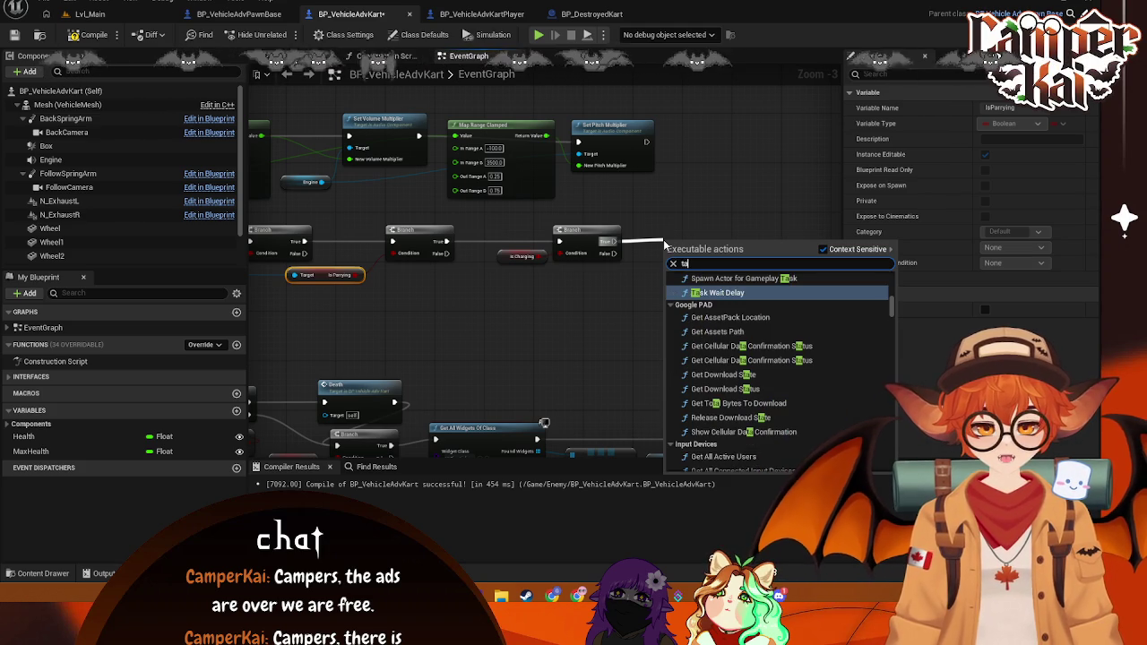
{"action": "type", "text": "ke d"}
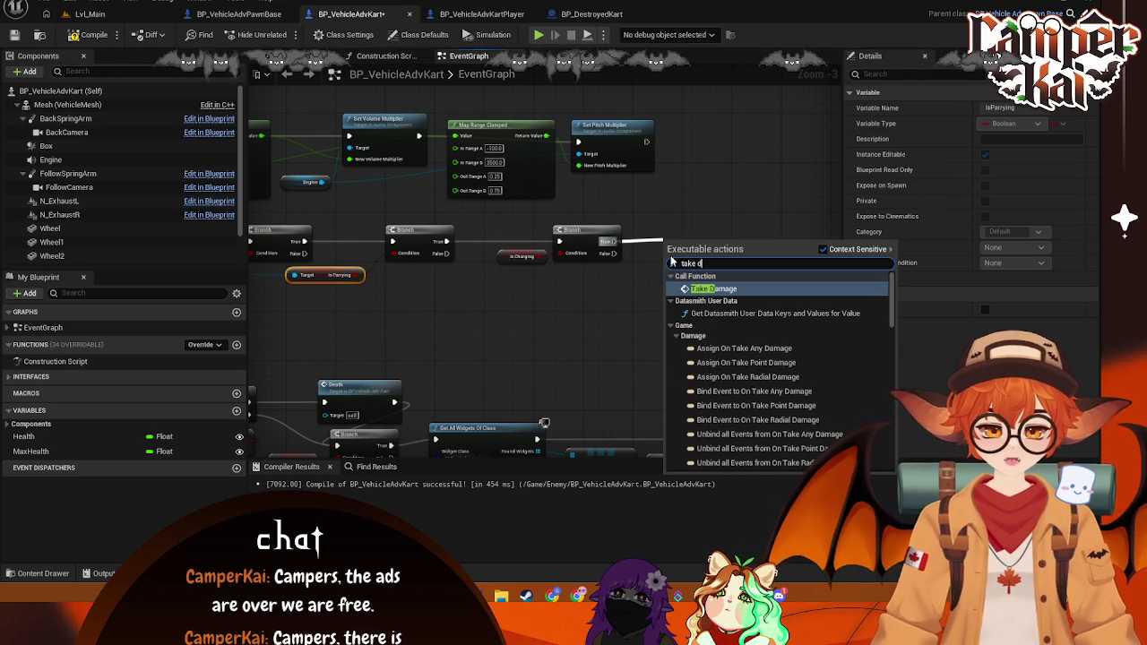
{"action": "left_click", "coordinate": [708, 288]}
{"action": "mouse_move", "coordinate": [710, 245]}
{"action": "left_mouse_down"}
{"action": "mouse_move", "coordinate": [722, 226]}
{"action": "mouse_move", "coordinate": [558, 302]}
{"action": "mouse_move", "coordinate": [607, 299]}
{"action": "mouse_move", "coordinate": [399, 307]}
{"action": "left_mouse_up"}
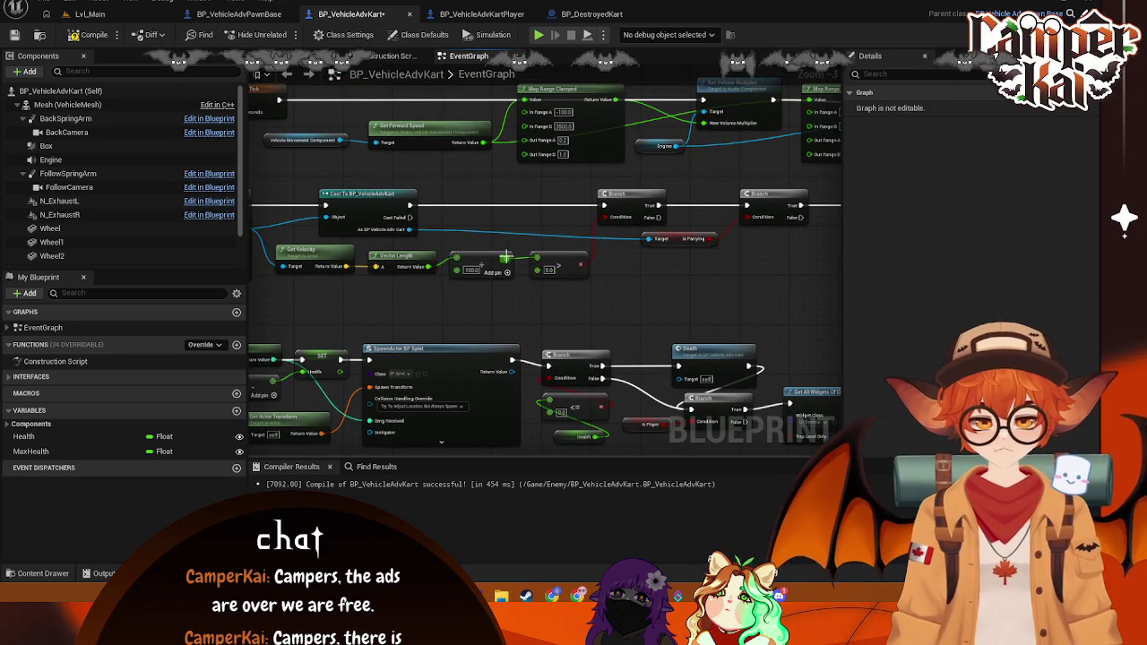
Step: Create a new Float variable named Dmg
{"action": "left_click", "coordinate": [236, 412]}
{"action": "type", "text": "Dmg"}
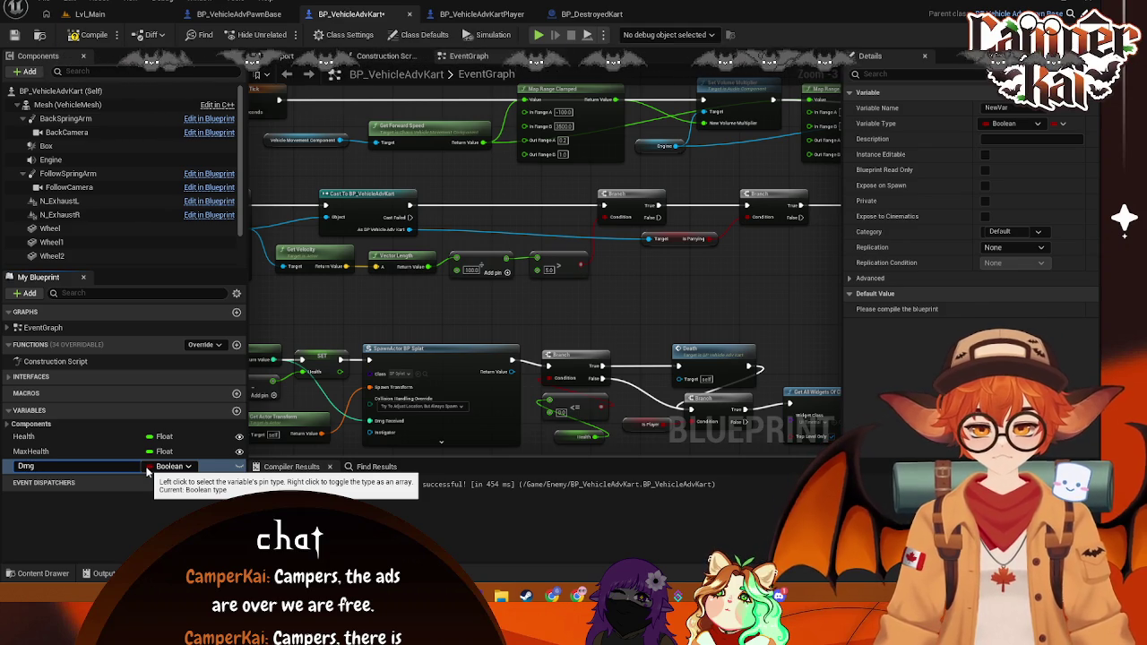
{"action": "left_click", "coordinate": [149, 473]}
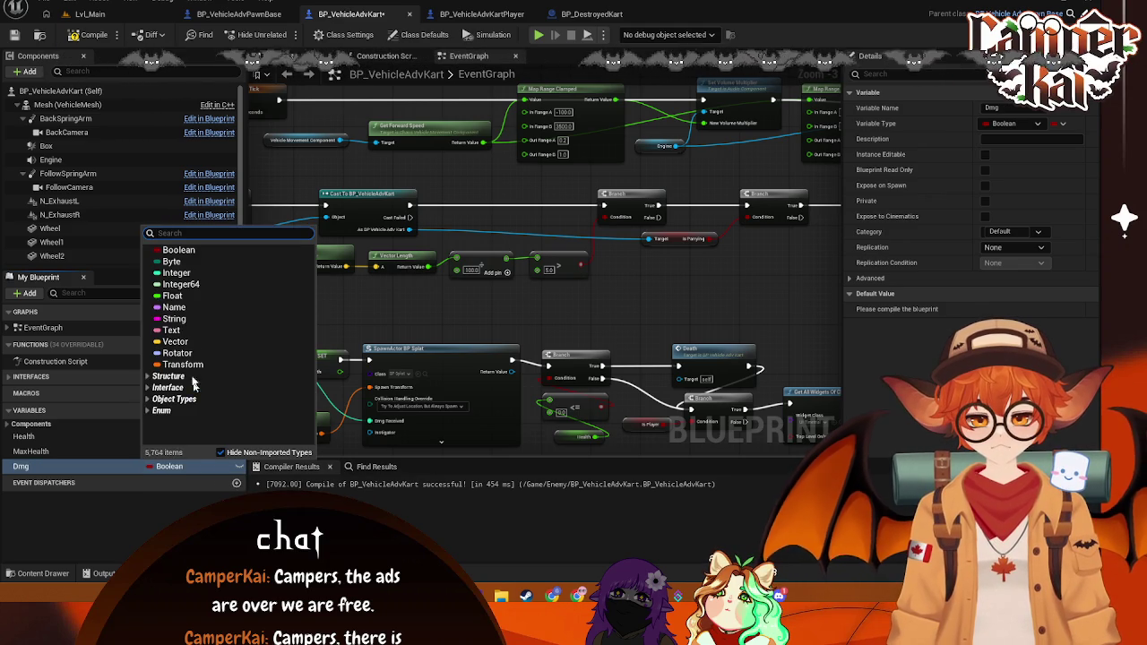
{"action": "left_click", "coordinate": [179, 300]}
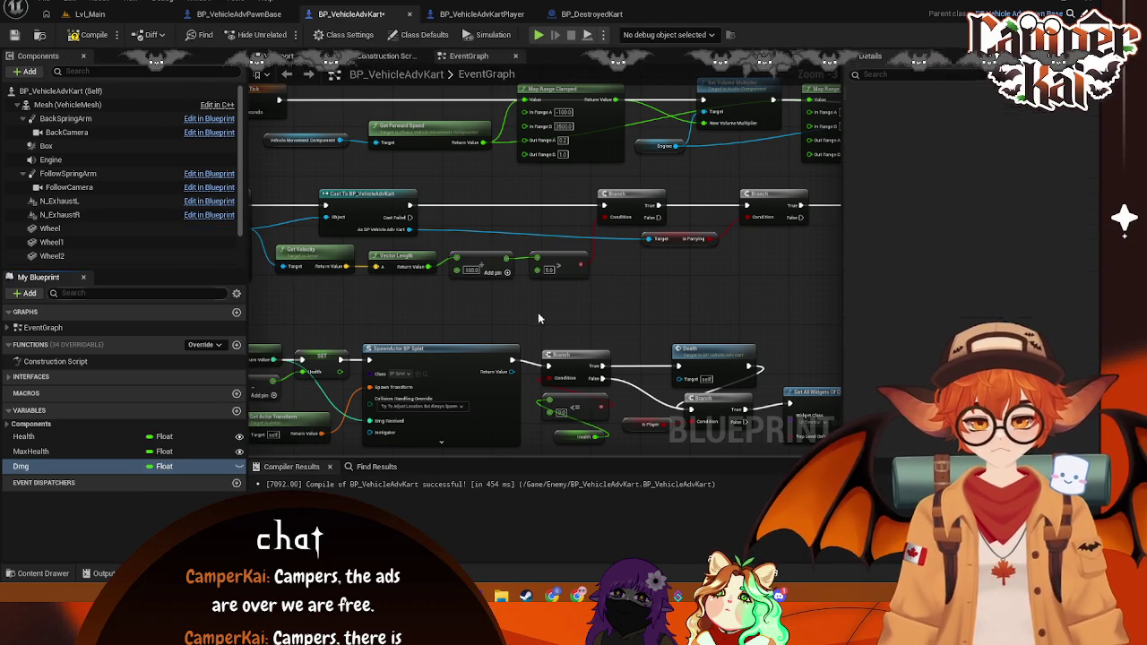
Step: Replace the 5.0 node with a SET Dmg from the Add result, run right after the kart cast
{"action": "left_click", "coordinate": [548, 258]}
{"action": "key", "text": "Delete"}
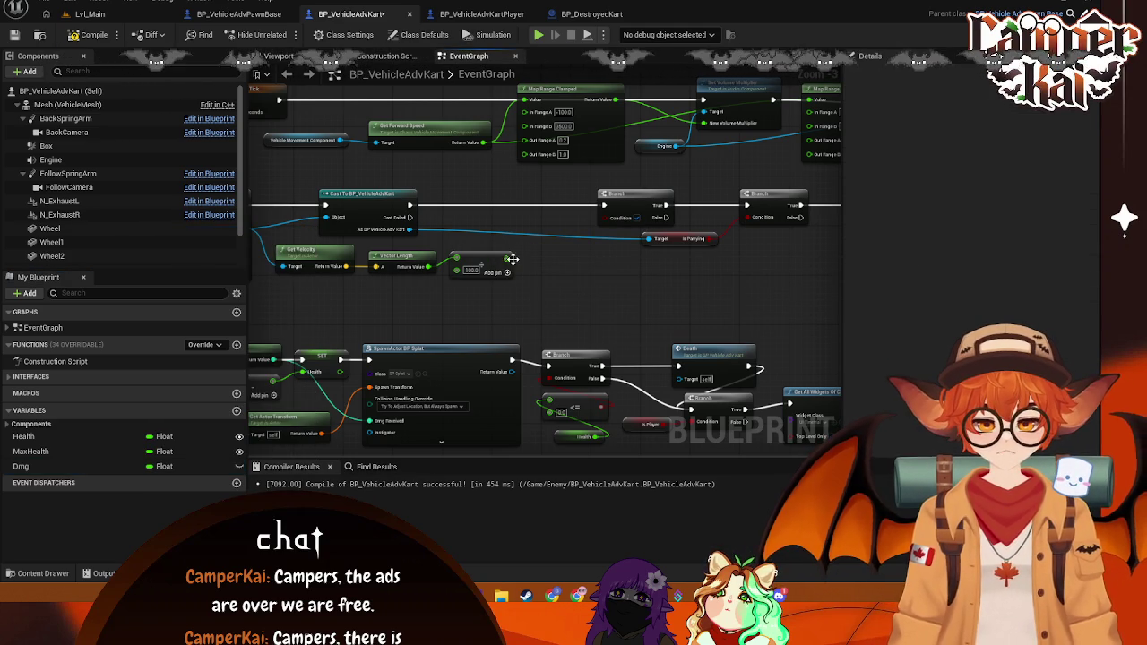
{"action": "left_click_drag", "start_coordinate": [508, 259], "coordinate": [560, 284]}
{"action": "type", "text": "dmg"}
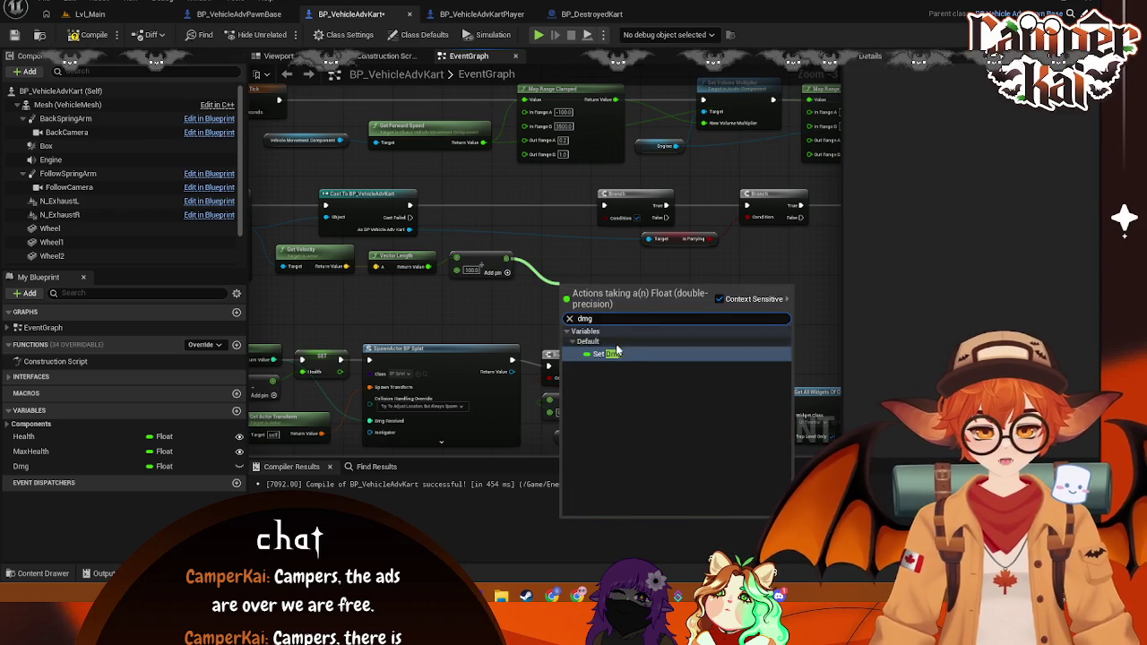
{"action": "left_click", "coordinate": [618, 353]}
{"action": "mouse_move", "coordinate": [570, 279]}
{"action": "left_mouse_down"}
{"action": "mouse_move", "coordinate": [515, 207]}
{"action": "mouse_move", "coordinate": [481, 208]}
{"action": "left_mouse_up"}
{"action": "left_click_drag", "start_coordinate": [412, 206], "coordinate": [604, 206]}
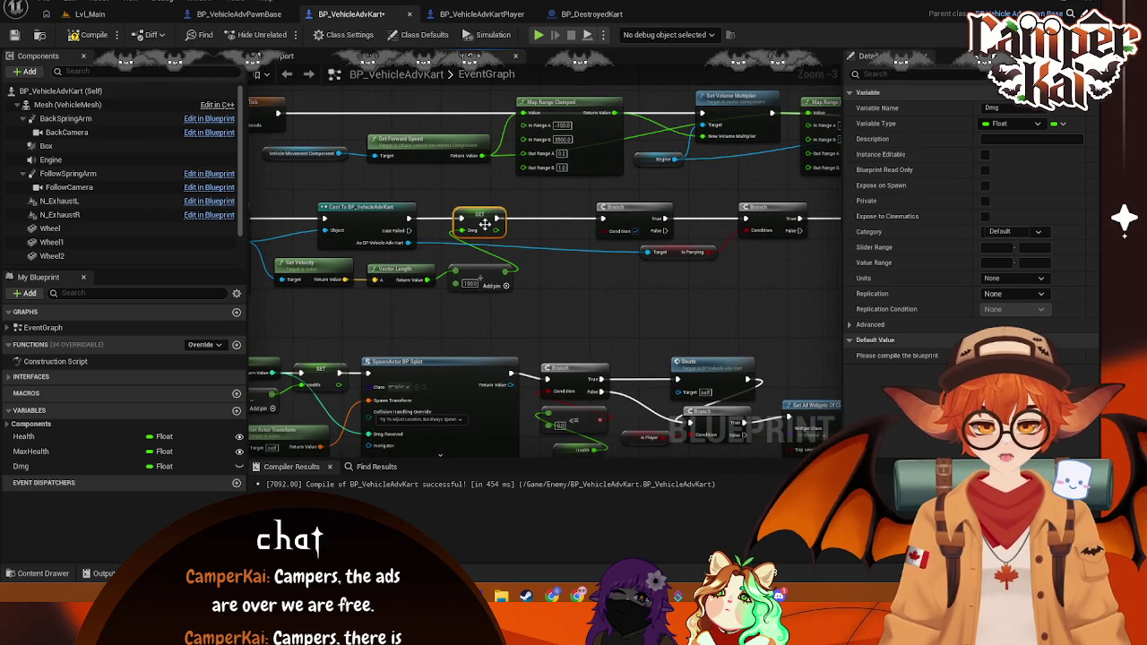
{"action": "mouse_move", "coordinate": [481, 226]}
{"action": "left_mouse_down"}
{"action": "mouse_move", "coordinate": [515, 225]}
{"action": "mouse_move", "coordinate": [497, 224]}
{"action": "left_mouse_up"}
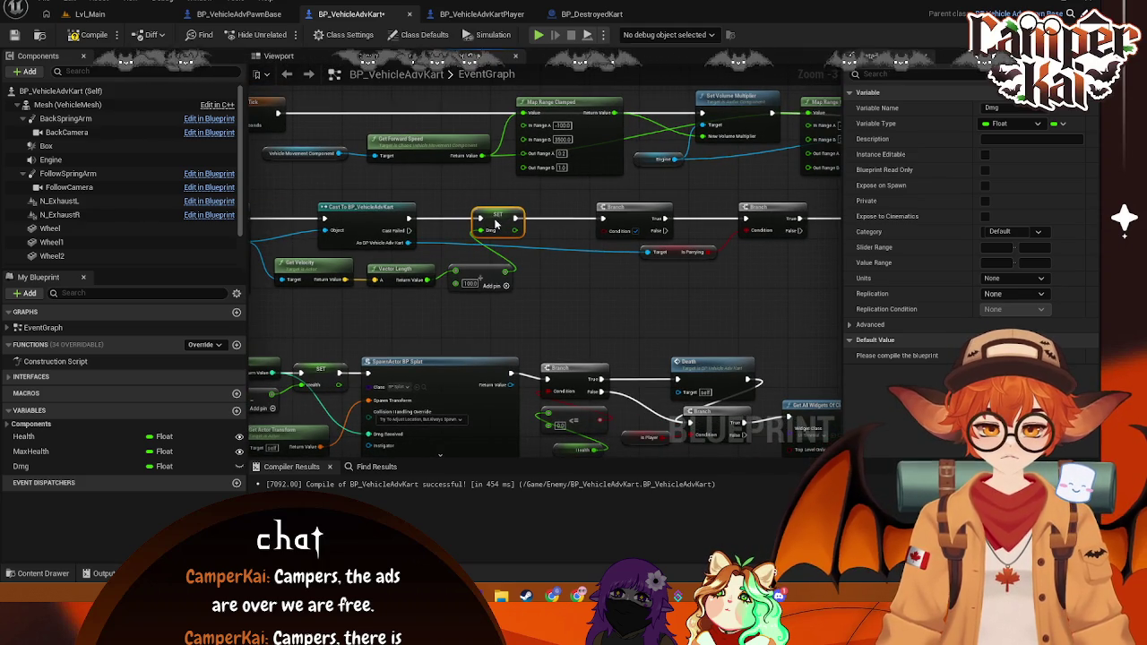
{"action": "left_click_drag", "start_coordinate": [508, 265], "coordinate": [550, 269]}
Step: Add a Less comparison on Vector Length and wire it into the first Branch's Condition
{"action": "type", "text": "les"}
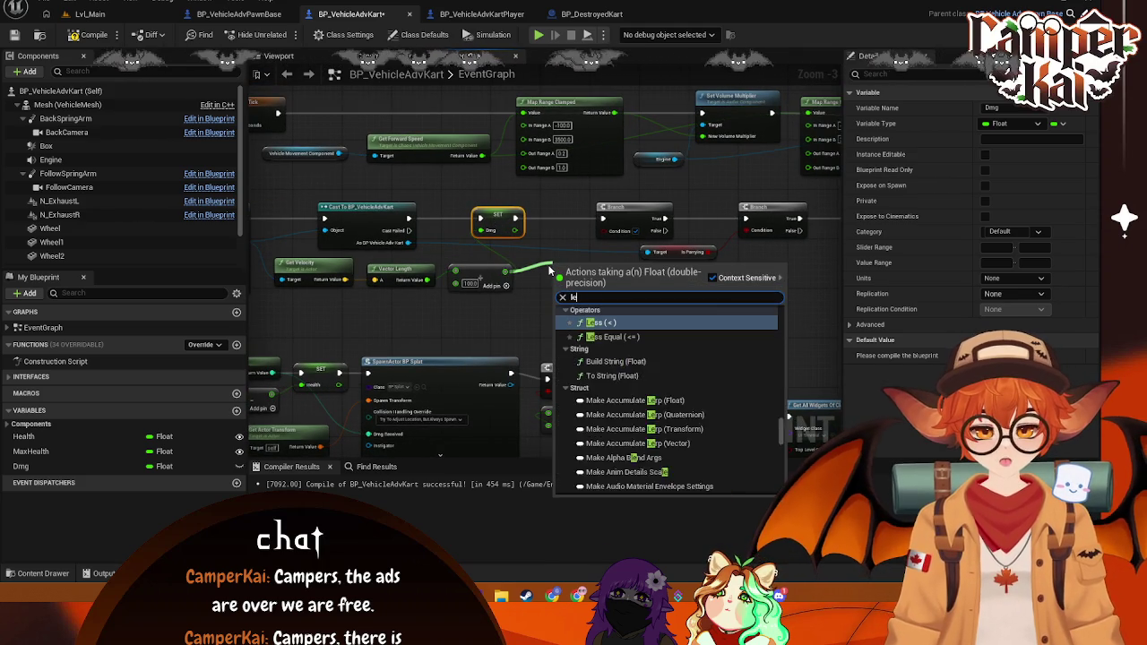
{"action": "left_click", "coordinate": [602, 323]}
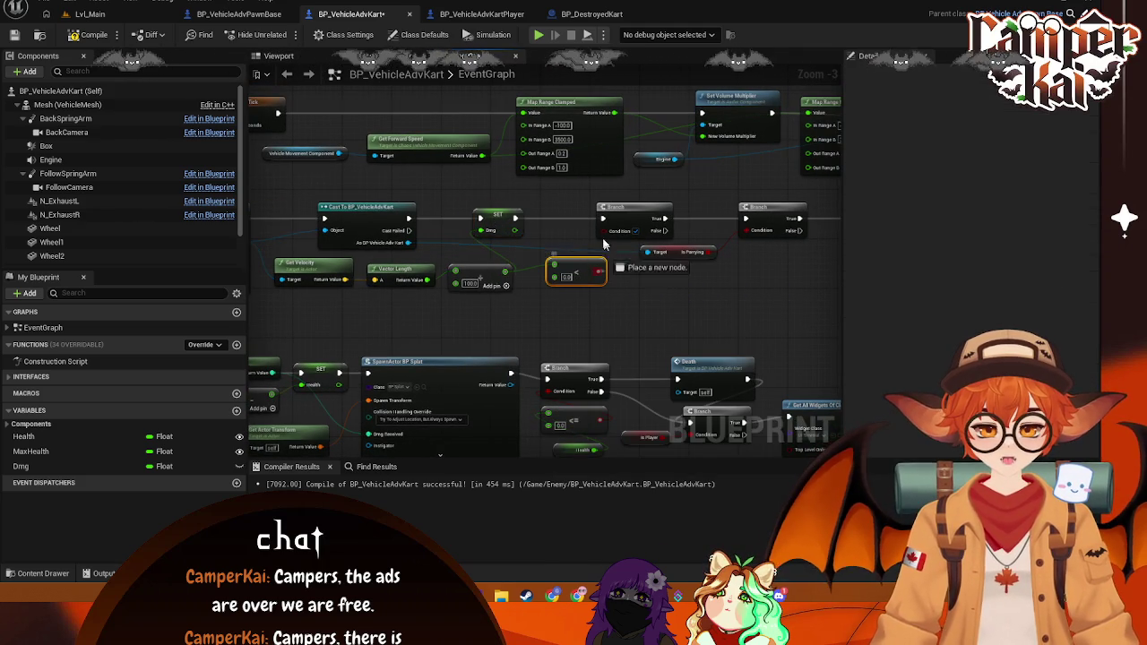
{"action": "left_click_drag", "start_coordinate": [602, 235], "coordinate": [619, 230]}
{"action": "left_click_drag", "start_coordinate": [576, 266], "coordinate": [563, 267]}
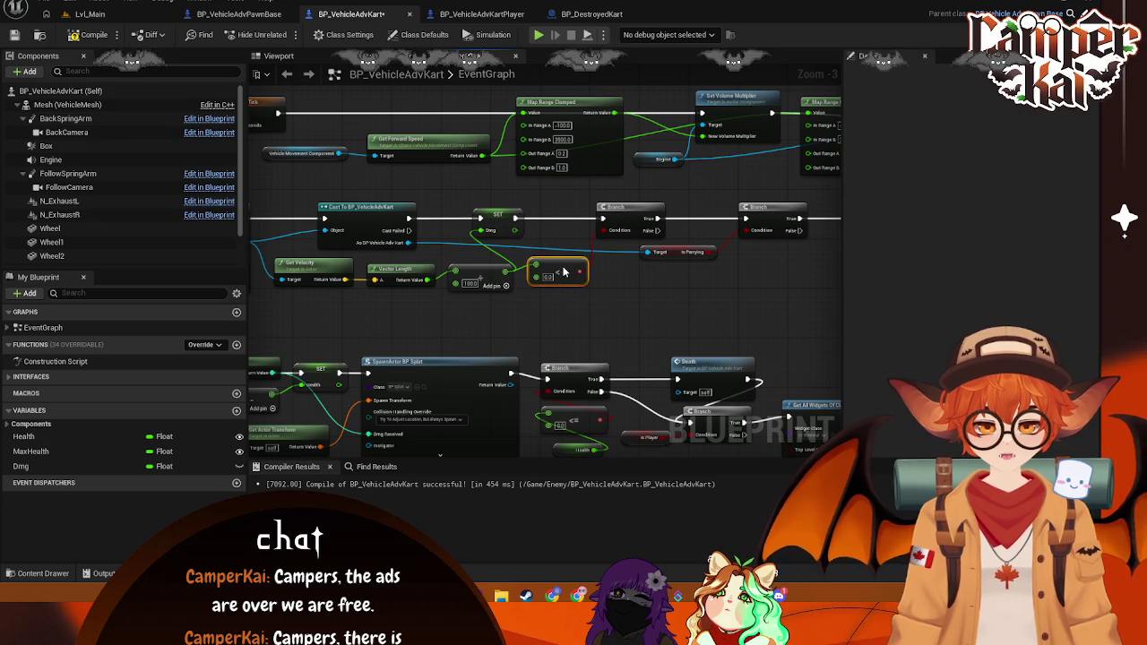
{"action": "left_click", "coordinate": [549, 277]}
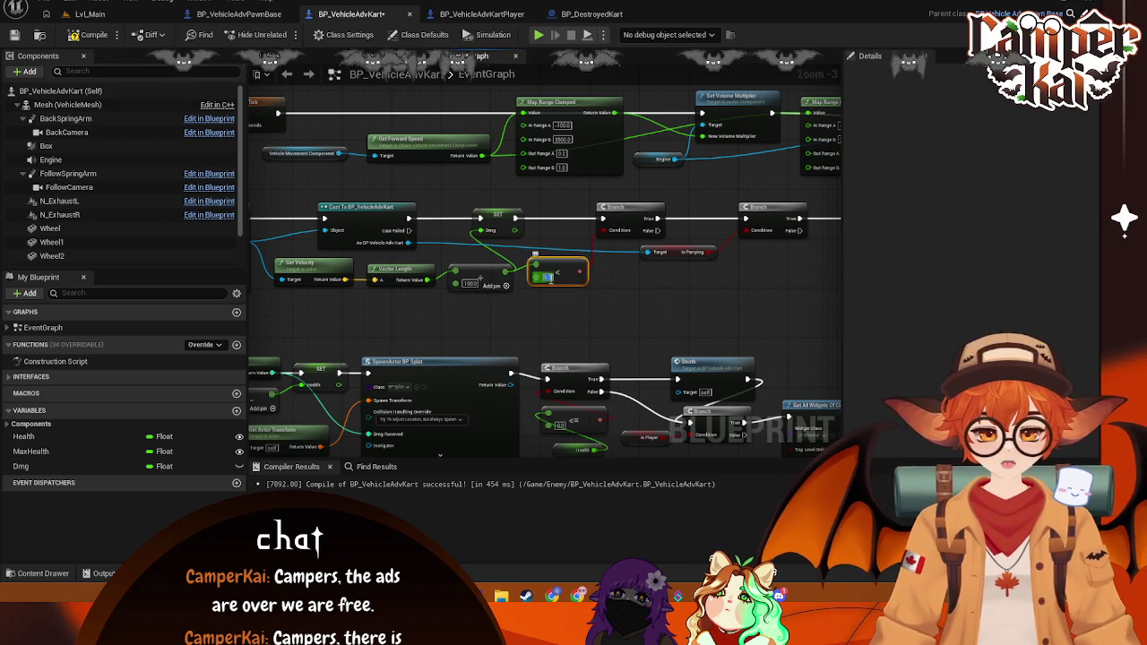
{"action": "type", "text": "5"}
Step: Line up the Is Parrying and Is Charging getters, the Branch nodes and Take Damage in a tidy row
{"action": "left_click_drag", "start_coordinate": [678, 256], "coordinate": [632, 255]}
{"action": "left_click_drag", "start_coordinate": [720, 272], "coordinate": [612, 297]}
{"action": "left_click_drag", "start_coordinate": [664, 244], "coordinate": [538, 234]}
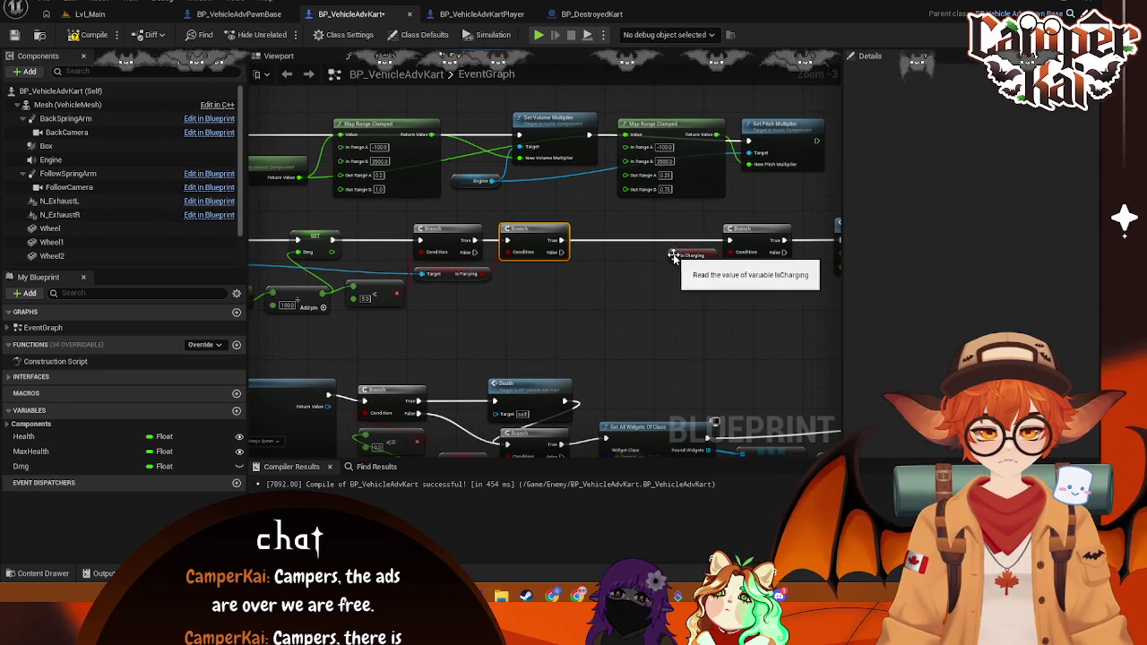
{"action": "left_click_drag", "start_coordinate": [674, 261], "coordinate": [518, 274]}
{"action": "left_click_drag", "start_coordinate": [753, 233], "coordinate": [617, 234]}
{"action": "left_click_drag", "start_coordinate": [676, 268], "coordinate": [565, 265]}
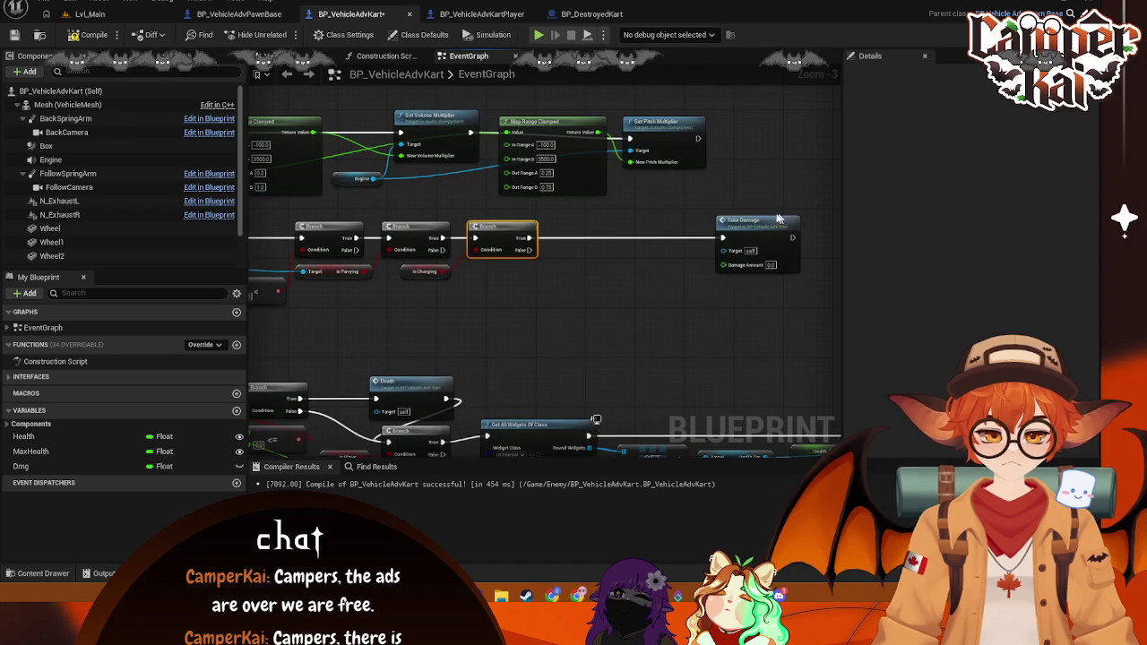
{"action": "left_click_drag", "start_coordinate": [752, 222], "coordinate": [606, 225]}
Step: Place a Dmg getter and wire it into Take Damage's Damage Amount
{"action": "mouse_move", "coordinate": [27, 467]}
{"action": "left_mouse_down"}
{"action": "mouse_move", "coordinate": [524, 315]}
{"action": "mouse_move", "coordinate": [602, 262]}
{"action": "mouse_move", "coordinate": [665, 257]}
{"action": "left_mouse_up"}
{"action": "left_click", "coordinate": [634, 284]}
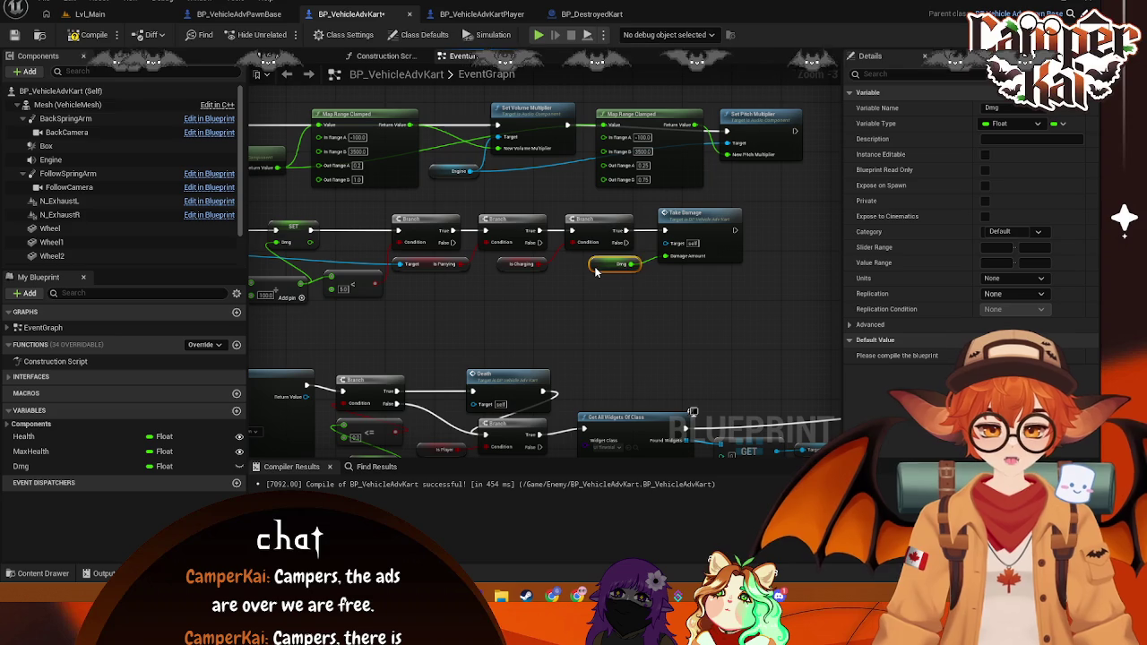
{"action": "mouse_move", "coordinate": [538, 315]}
{"action": "left_mouse_down"}
{"action": "mouse_move", "coordinate": [673, 298]}
{"action": "mouse_move", "coordinate": [611, 299]}
{"action": "left_mouse_up"}
{"action": "left_click_drag", "start_coordinate": [551, 258], "coordinate": [468, 252]}
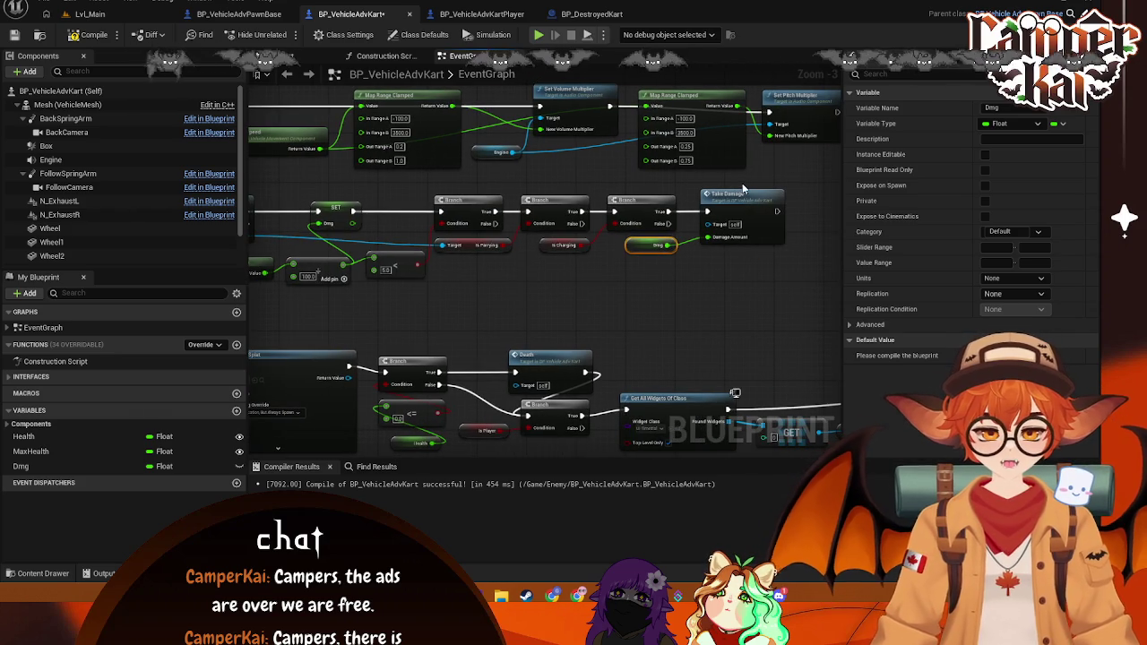
{"action": "left_click_drag", "start_coordinate": [587, 289], "coordinate": [600, 283]}
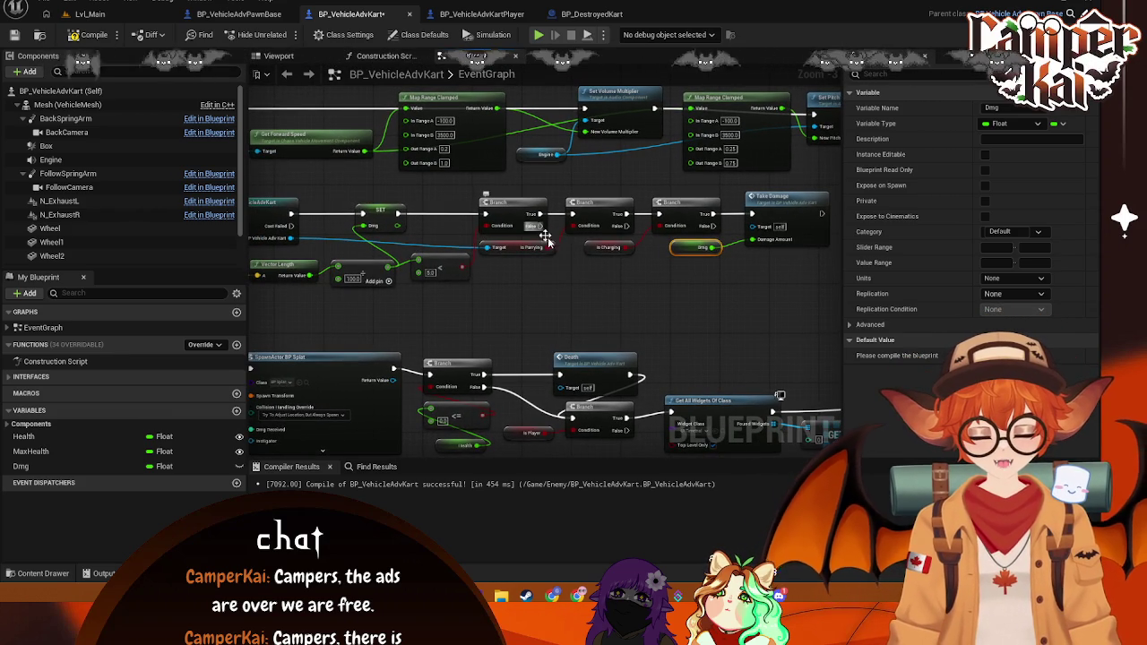
{"action": "left_click_drag", "start_coordinate": [539, 235], "coordinate": [420, 228]}
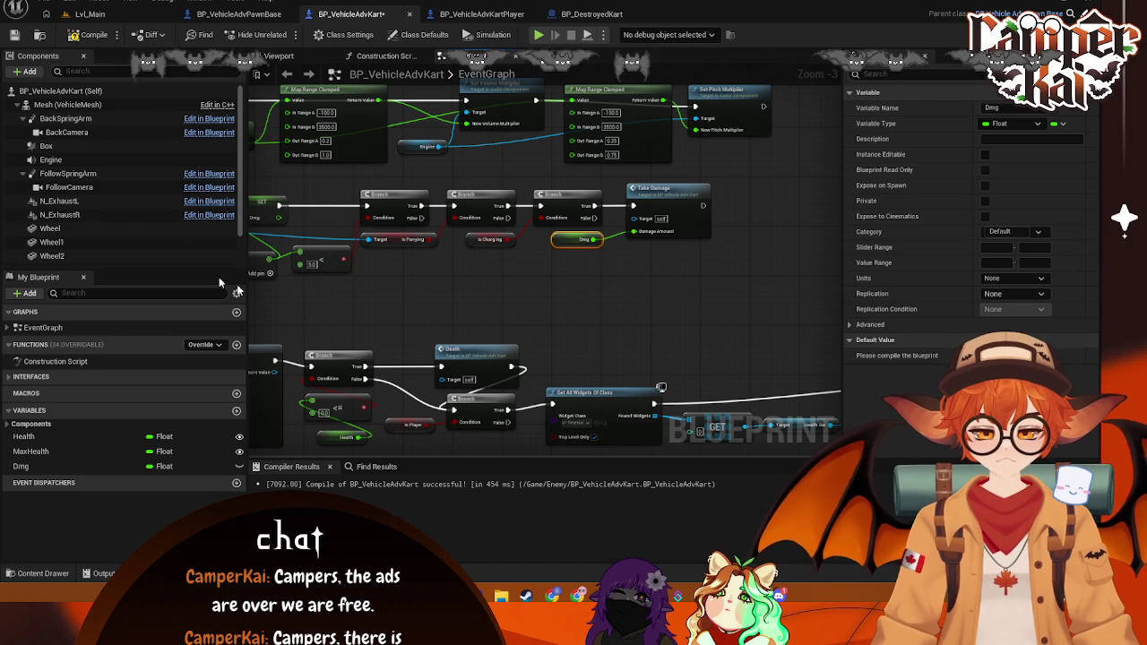
{"action": "mouse_move", "coordinate": [429, 273]}
{"action": "left_mouse_down"}
{"action": "mouse_move", "coordinate": [427, 224]}
{"action": "mouse_move", "coordinate": [473, 235]}
{"action": "mouse_move", "coordinate": [485, 254]}
{"action": "left_mouse_up"}
{"action": "type", "text": "branch"}
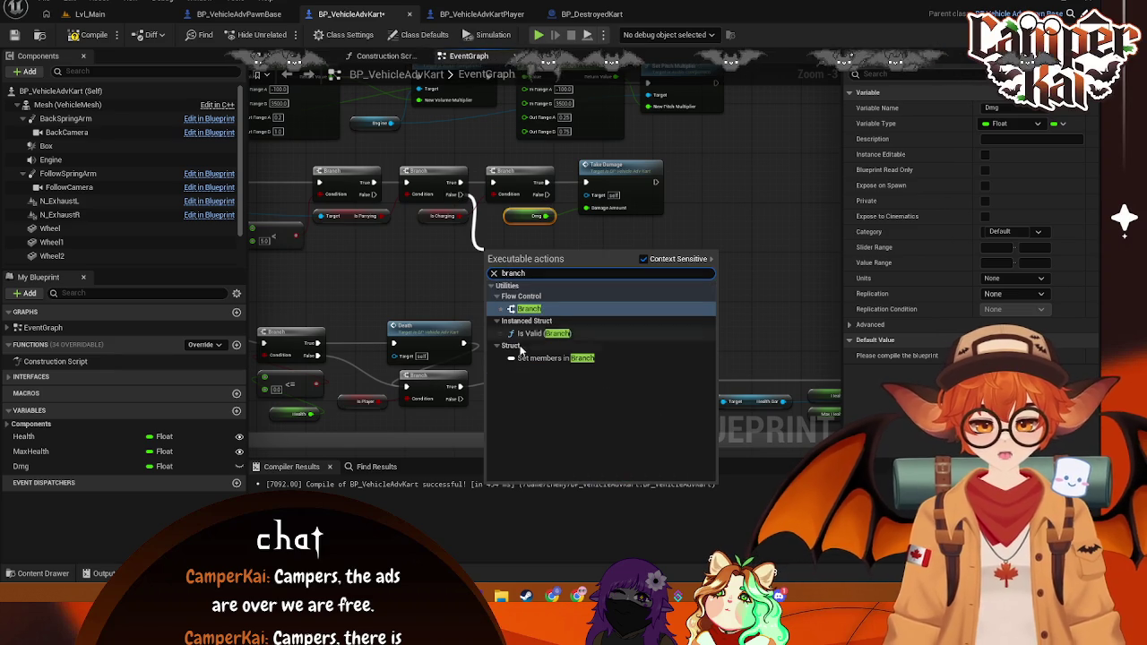
{"action": "left_click", "coordinate": [529, 308]}
{"action": "left_click_drag", "start_coordinate": [520, 236], "coordinate": [526, 236]}
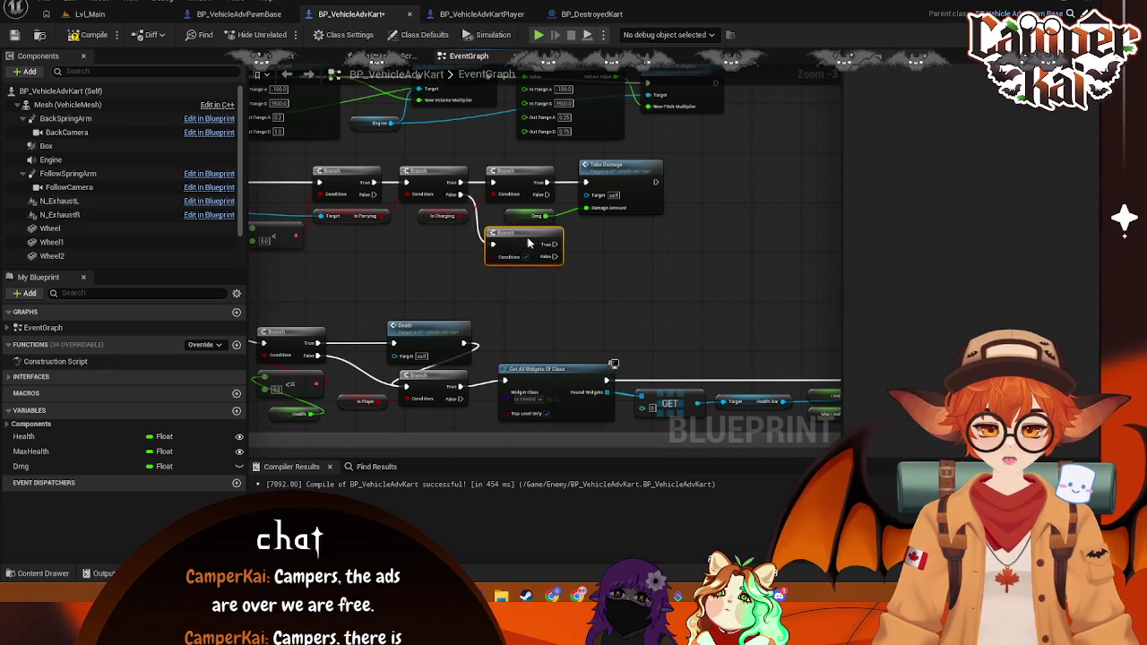
{"action": "mouse_move", "coordinate": [463, 216]}
{"action": "left_mouse_down"}
{"action": "mouse_move", "coordinate": [512, 281]}
{"action": "mouse_move", "coordinate": [492, 262]}
{"action": "left_mouse_up"}
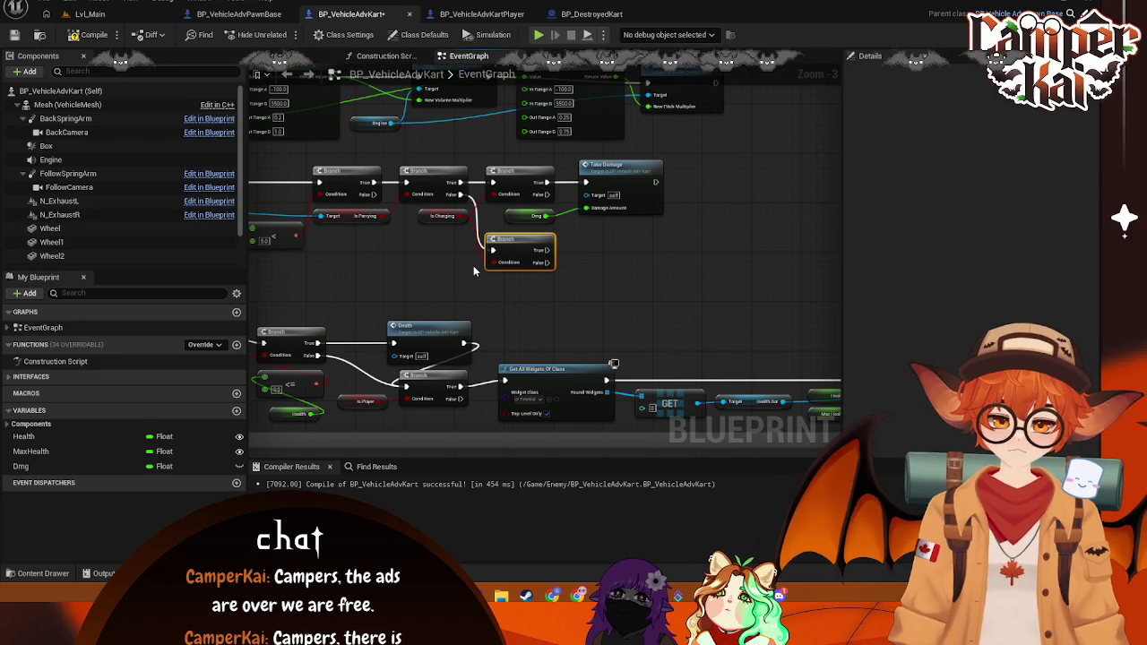
{"action": "left_click_drag", "start_coordinate": [464, 216], "coordinate": [491, 262]}
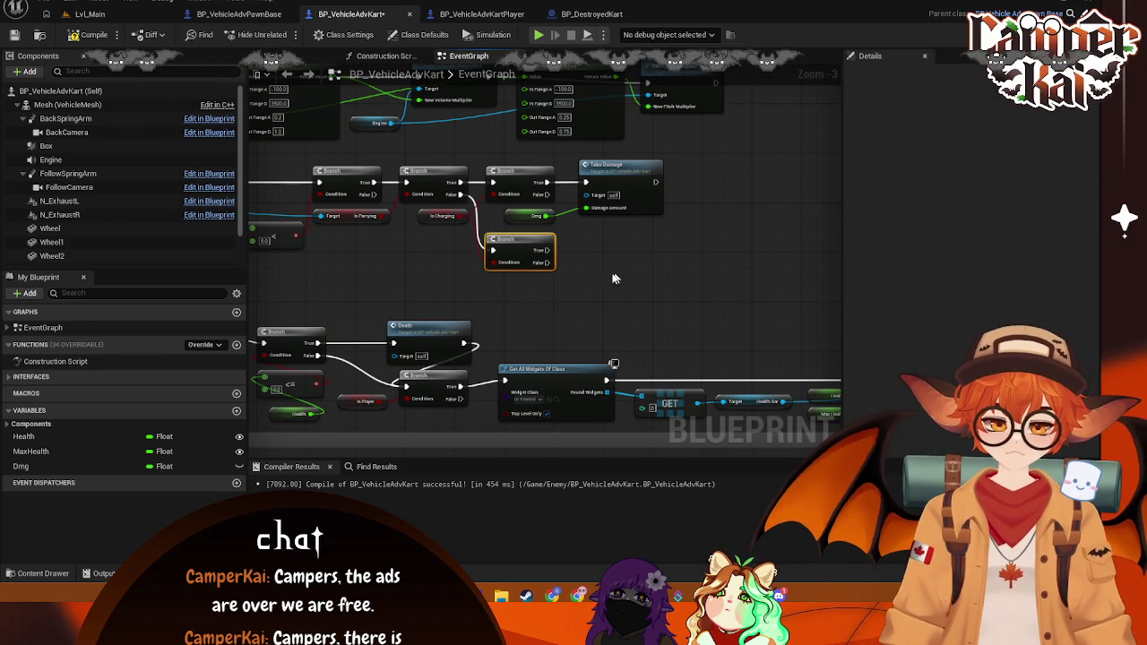
{"action": "right_click", "coordinate": [508, 264]}
{"action": "key", "text": "Escape"}
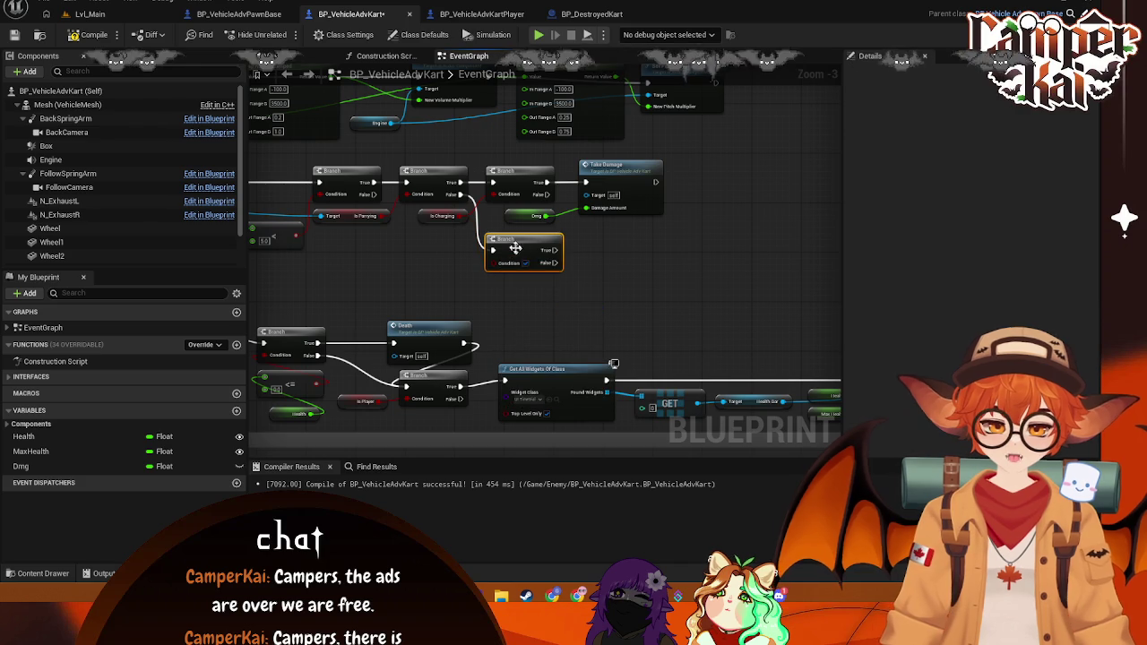
{"action": "right_click", "coordinate": [518, 251]}
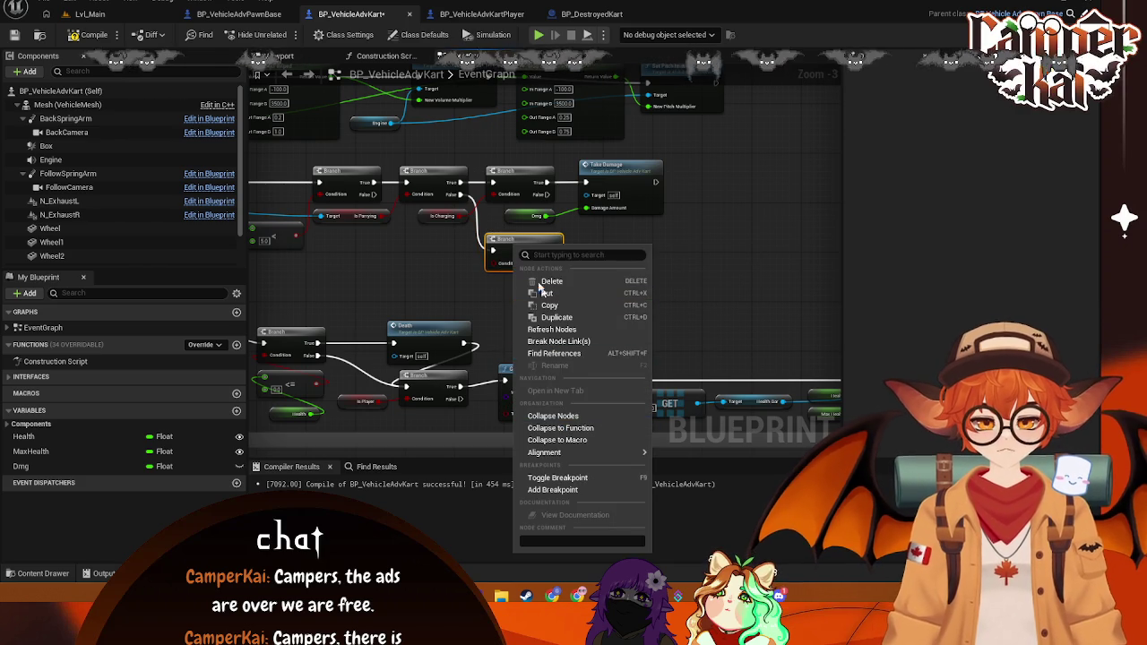
{"action": "left_click", "coordinate": [552, 281]}
{"action": "mouse_move", "coordinate": [535, 275]}
{"action": "left_mouse_down"}
{"action": "mouse_move", "coordinate": [522, 289]}
{"action": "mouse_move", "coordinate": [571, 305]}
{"action": "left_mouse_up"}
{"action": "left_click_drag", "start_coordinate": [488, 264], "coordinate": [423, 243]}
{"action": "left_click_drag", "start_coordinate": [520, 276], "coordinate": [494, 262]}
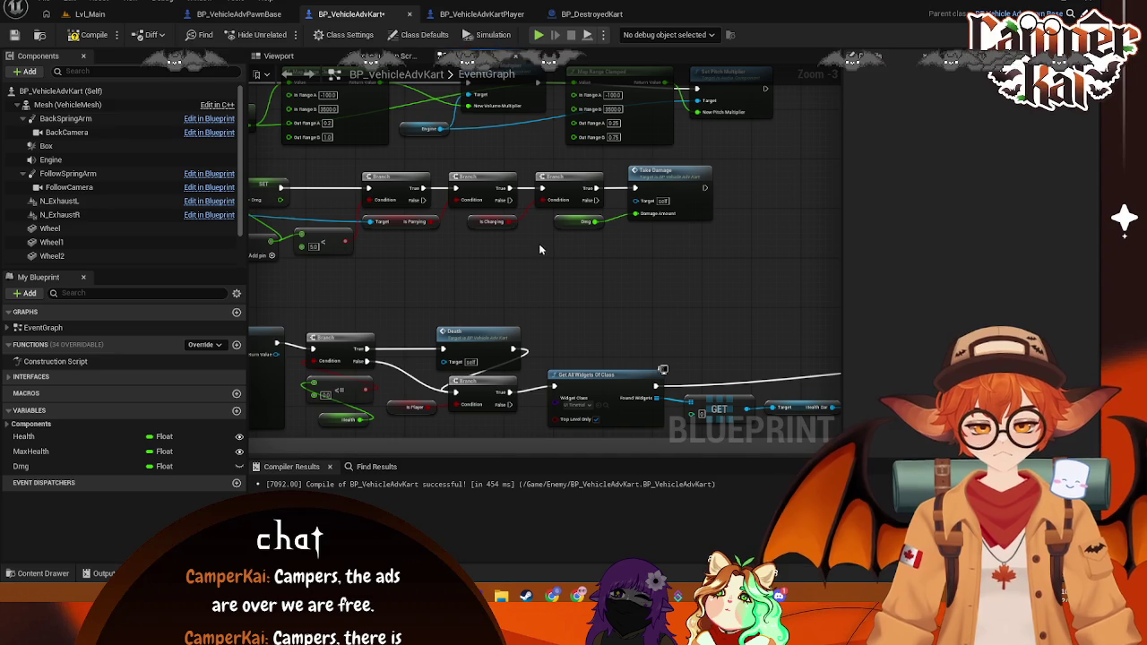
{"action": "mouse_move", "coordinate": [504, 199]}
{"action": "left_mouse_down"}
{"action": "mouse_move", "coordinate": [541, 263]}
{"action": "mouse_move", "coordinate": [691, 296]}
{"action": "mouse_move", "coordinate": [672, 293]}
{"action": "left_mouse_up"}
{"action": "left_click", "coordinate": [609, 243]}
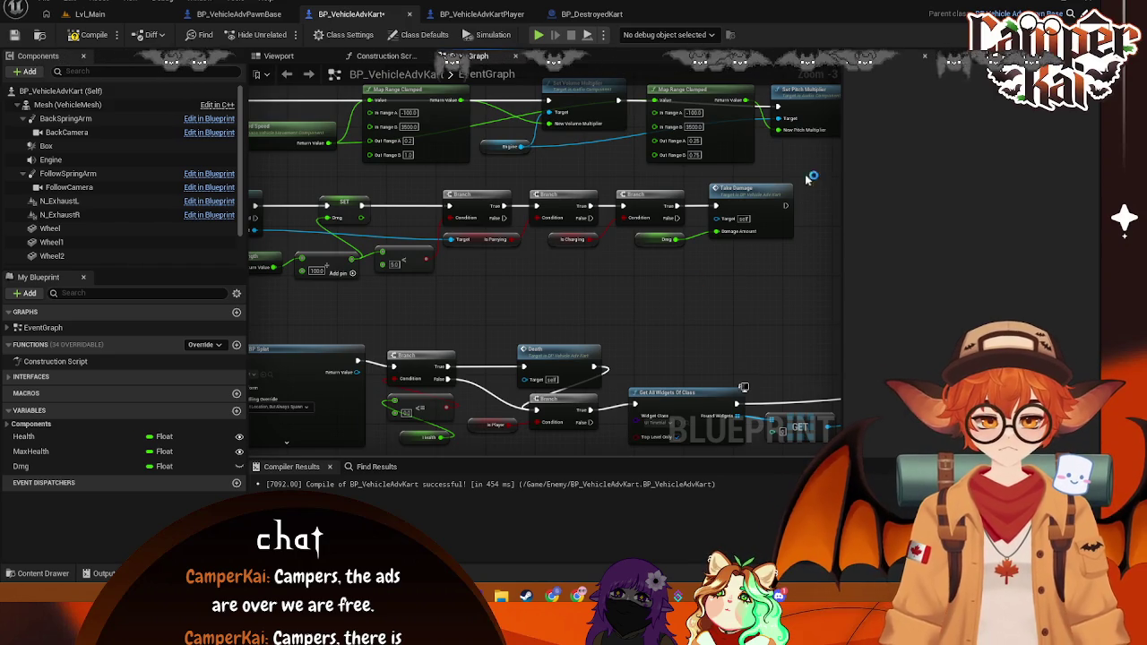
{"action": "mouse_move", "coordinate": [795, 177]}
{"action": "left_mouse_down"}
{"action": "mouse_move", "coordinate": [397, 325]}
{"action": "mouse_move", "coordinate": [251, 299]}
{"action": "mouse_move", "coordinate": [251, 314]}
{"action": "left_mouse_up"}
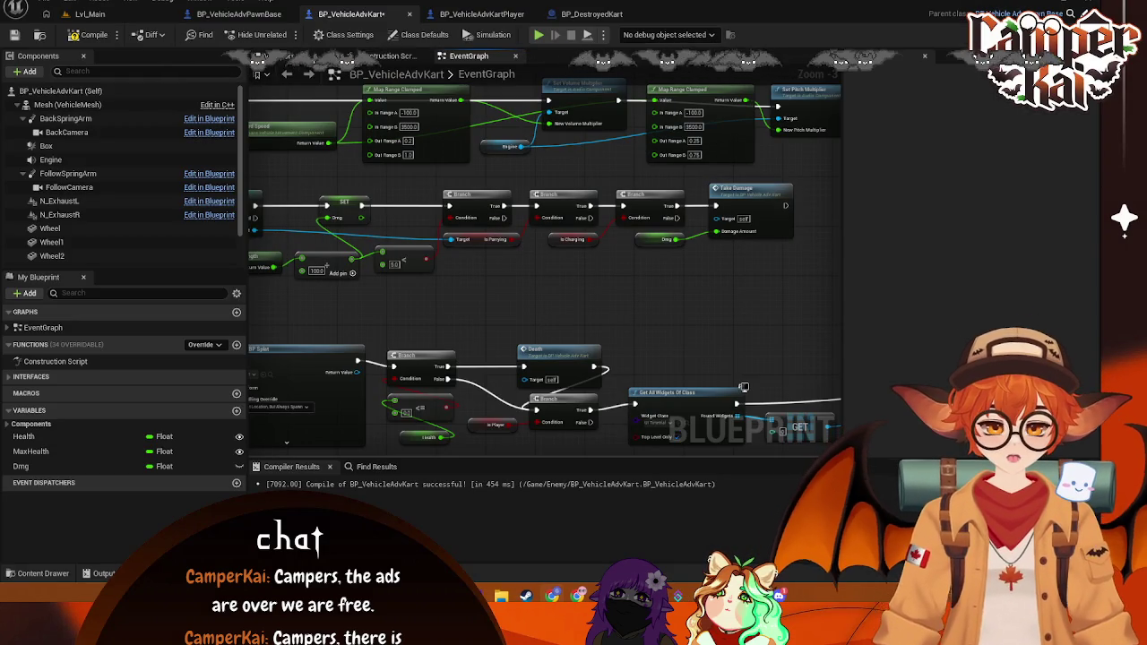
{"action": "left_click_drag", "start_coordinate": [622, 241], "coordinate": [623, 273]}
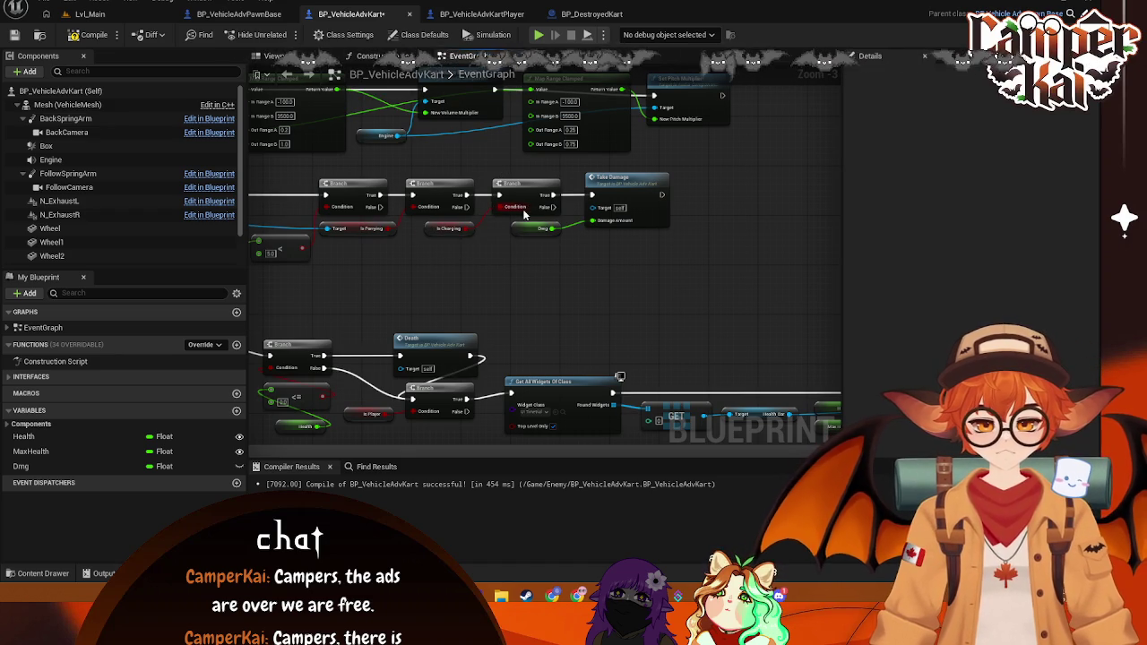
{"action": "left_click_drag", "start_coordinate": [544, 208], "coordinate": [585, 257]}
Step: Add Take Damage on the Is Charging Branch's False output, targeting the cast's As BP Vehicle Adv Kart
{"action": "type", "text": "ta"}
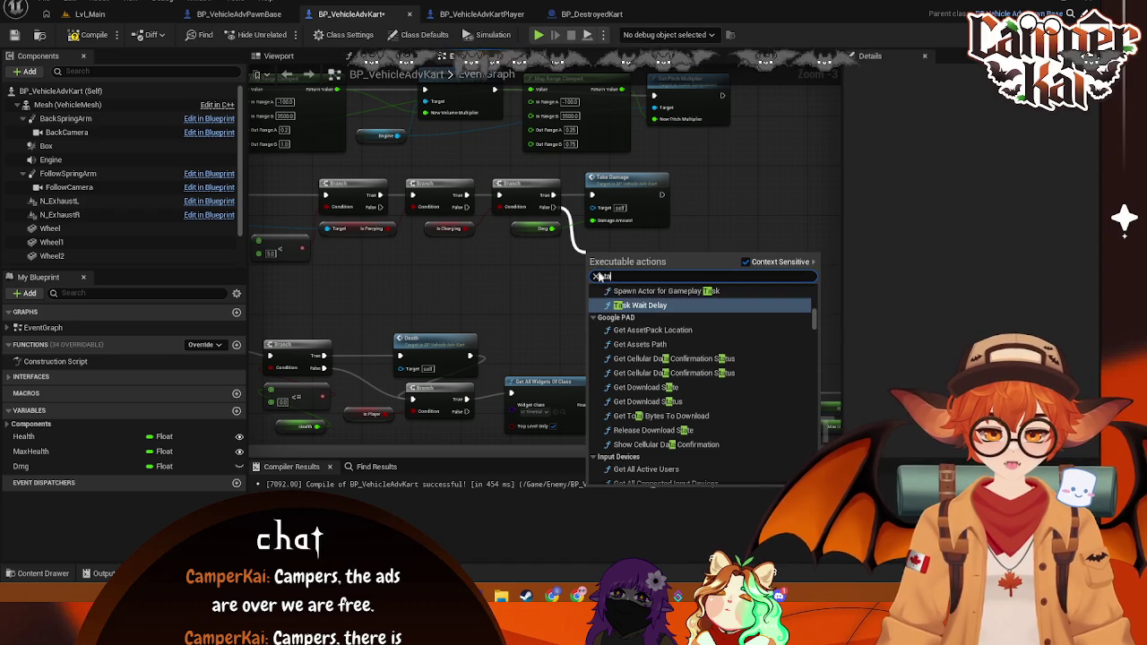
{"action": "type", "text": "ke"}
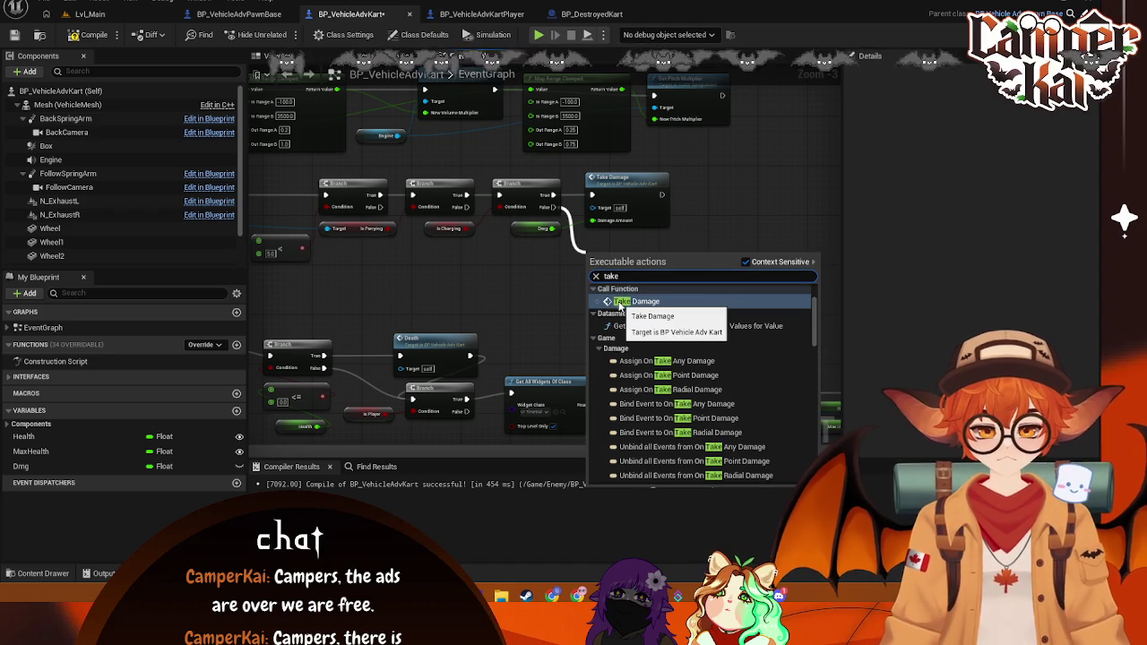
{"action": "left_click", "coordinate": [621, 302]}
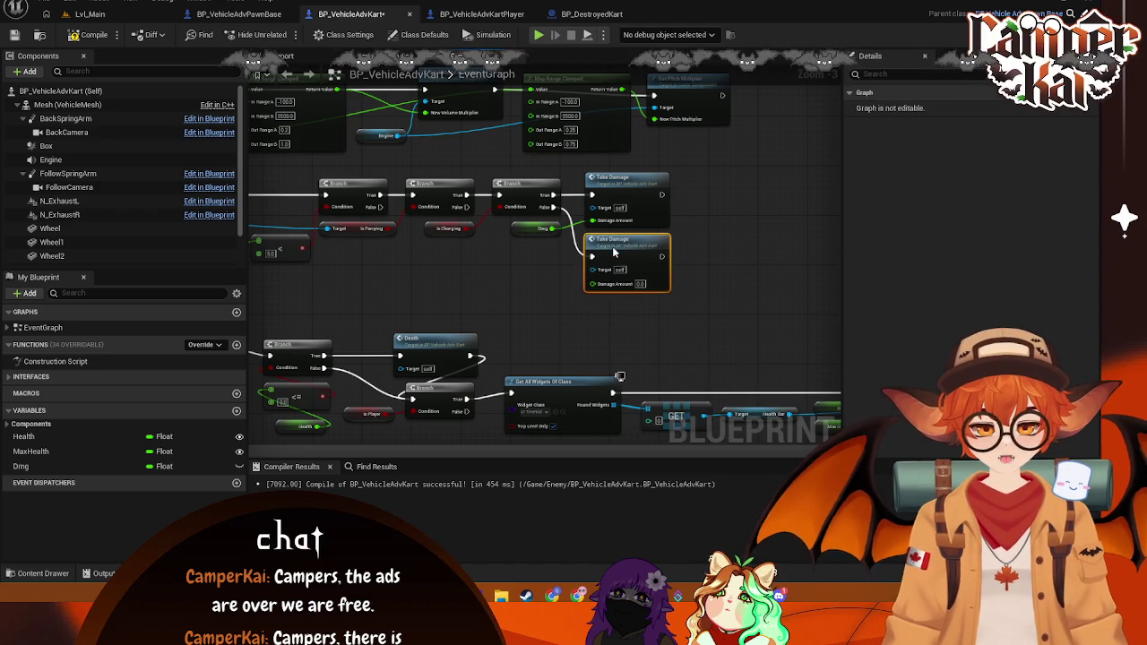
{"action": "mouse_move", "coordinate": [606, 245]}
{"action": "left_mouse_down"}
{"action": "mouse_move", "coordinate": [474, 303]}
{"action": "mouse_move", "coordinate": [377, 288]}
{"action": "left_mouse_up"}
{"action": "mouse_move", "coordinate": [344, 225]}
{"action": "left_mouse_down"}
{"action": "mouse_move", "coordinate": [694, 248]}
{"action": "mouse_move", "coordinate": [812, 280]}
{"action": "mouse_move", "coordinate": [804, 275]}
{"action": "left_mouse_up"}
{"action": "left_click_drag", "start_coordinate": [717, 319], "coordinate": [551, 315]}
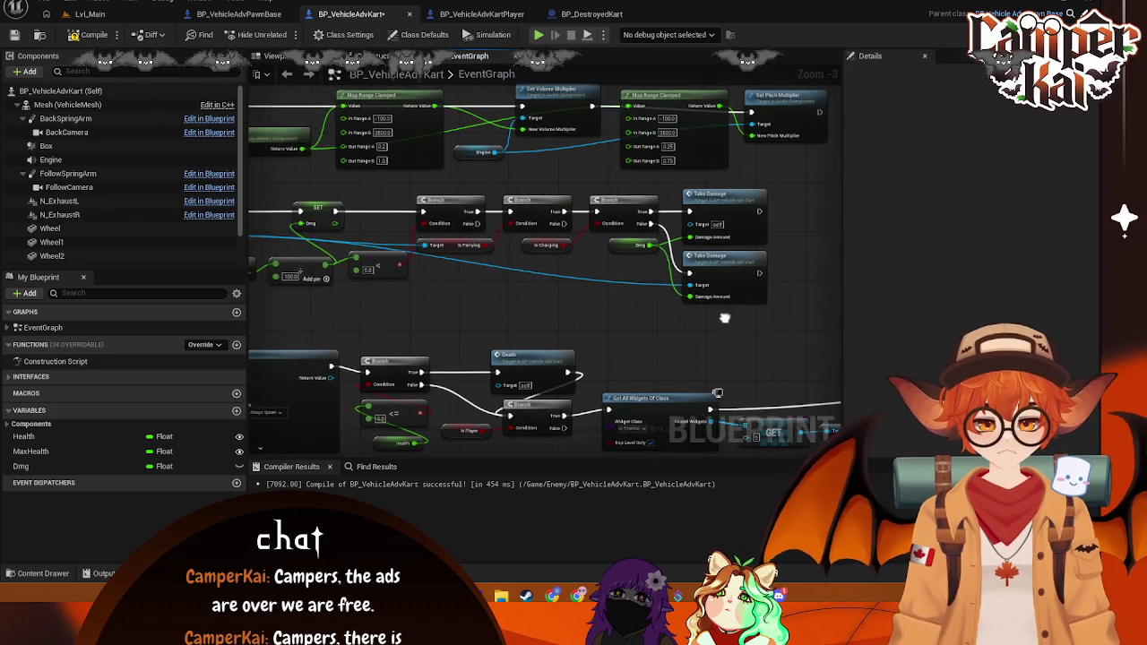
{"action": "mouse_move", "coordinate": [573, 343]}
{"action": "left_mouse_down"}
{"action": "mouse_move", "coordinate": [619, 344]}
{"action": "mouse_move", "coordinate": [594, 319]}
{"action": "mouse_move", "coordinate": [630, 308]}
{"action": "left_mouse_up"}
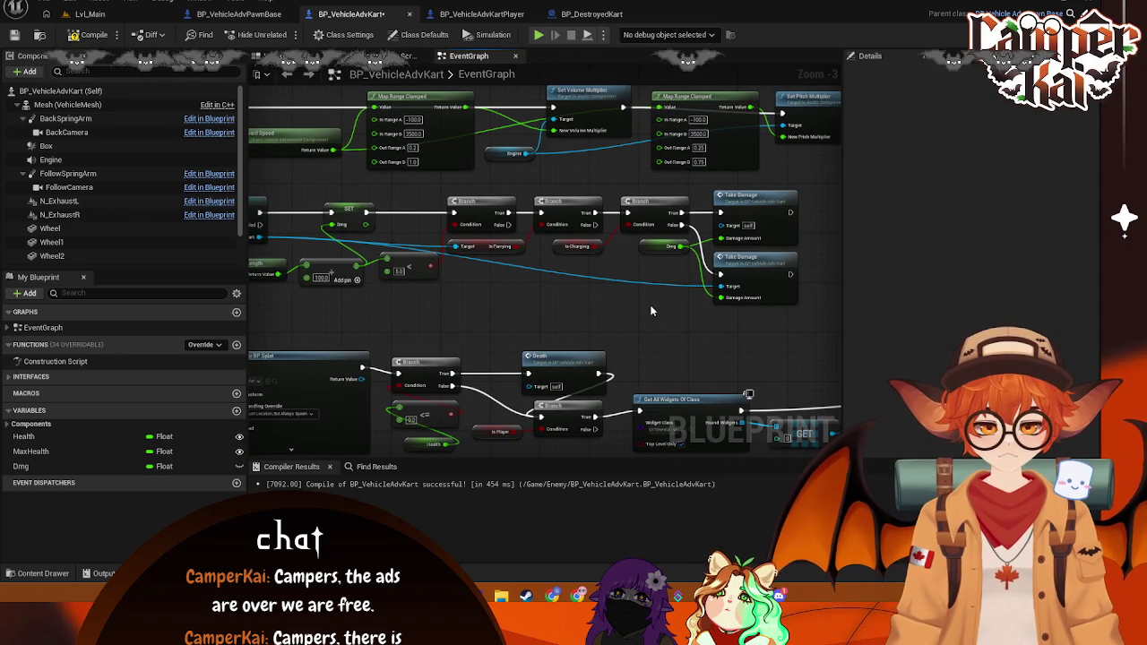
Step: Slide the Is Charging Branch, its Dmg getter and both Take Damage nodes further right
{"action": "mouse_move", "coordinate": [809, 185]}
{"action": "left_mouse_down"}
{"action": "mouse_move", "coordinate": [655, 302]}
{"action": "mouse_move", "coordinate": [248, 308]}
{"action": "left_mouse_up"}
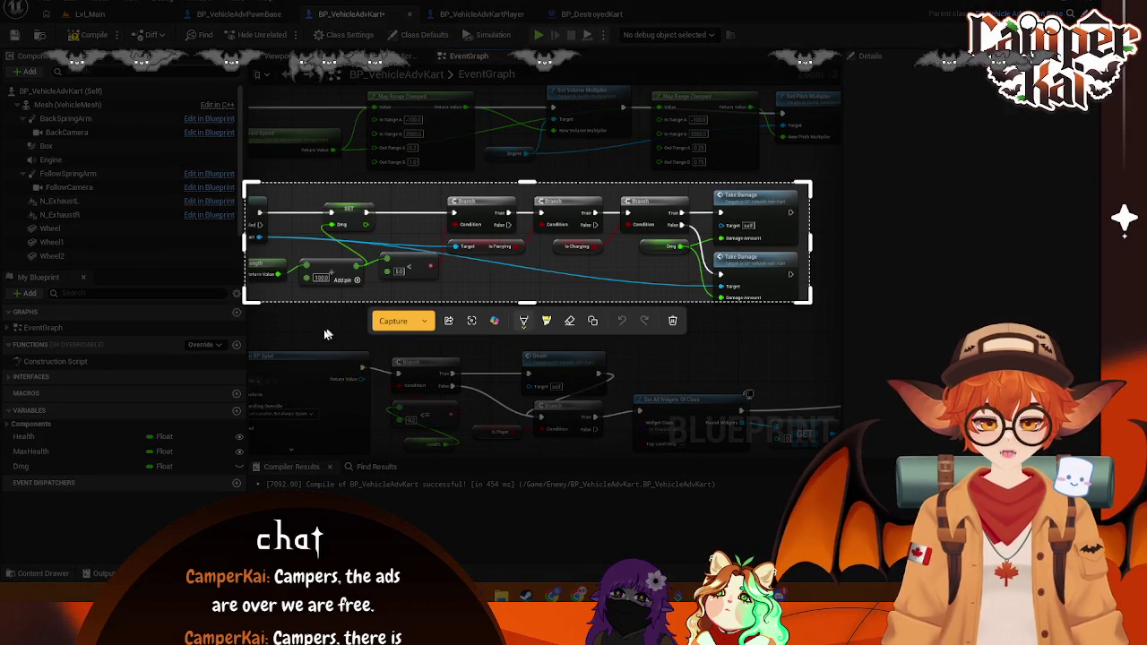
{"action": "key", "text": "ctrl+c"}
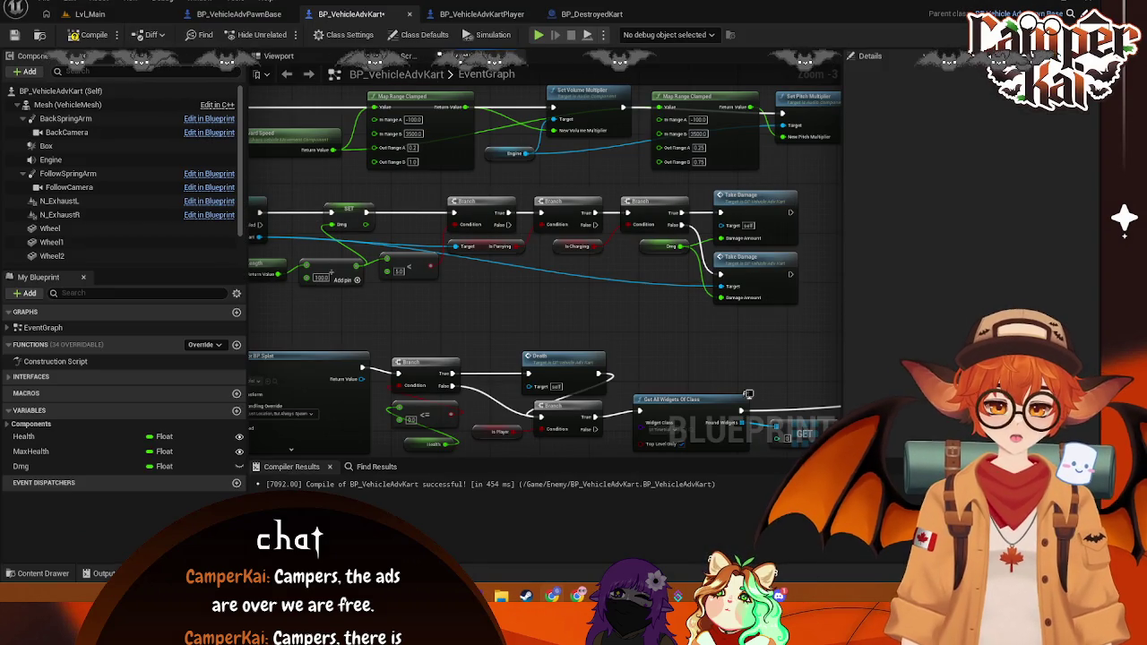
{"action": "mouse_move", "coordinate": [829, 201]}
{"action": "left_mouse_down"}
{"action": "mouse_move", "coordinate": [796, 199]}
{"action": "mouse_move", "coordinate": [625, 304]}
{"action": "mouse_move", "coordinate": [568, 316]}
{"action": "left_mouse_up"}
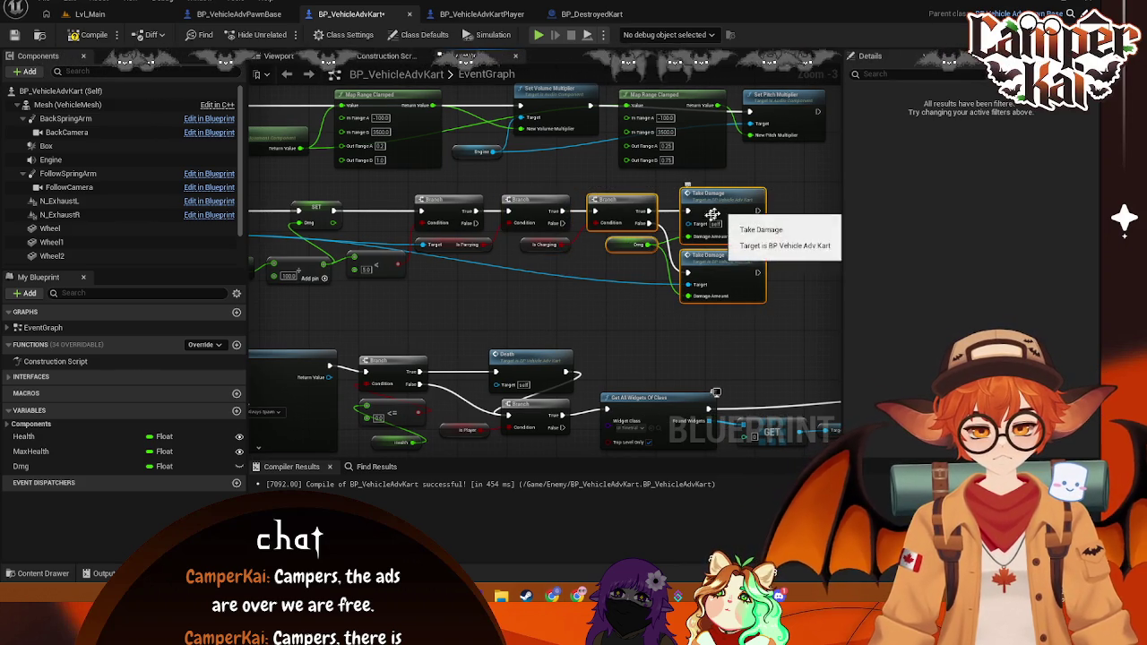
{"action": "left_click", "coordinate": [582, 235]}
{"action": "left_click_drag", "start_coordinate": [837, 188], "coordinate": [583, 315]}
{"action": "left_click_drag", "start_coordinate": [557, 255], "coordinate": [544, 242]}
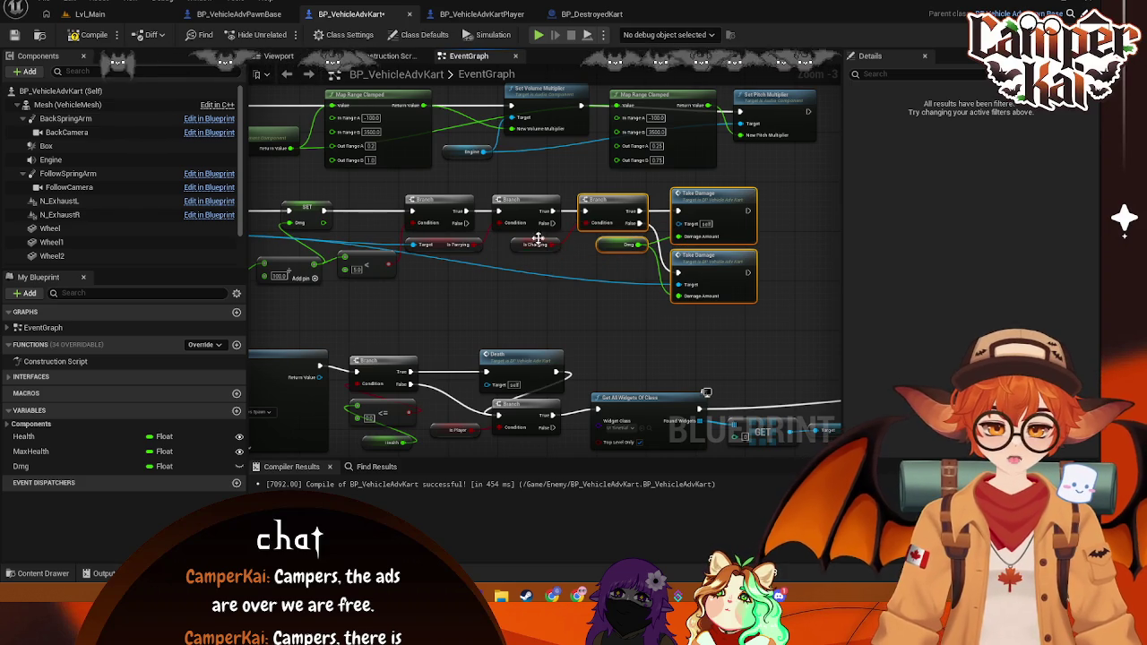
{"action": "left_click_drag", "start_coordinate": [803, 170], "coordinate": [606, 330]}
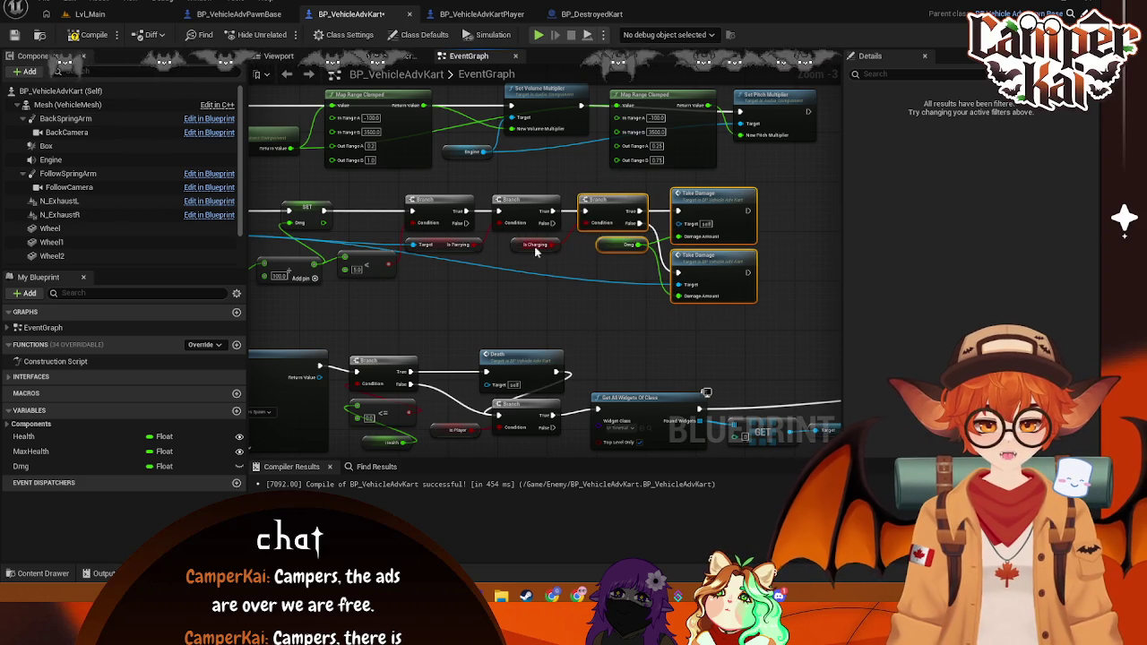
{"action": "left_click_drag", "start_coordinate": [600, 199], "coordinate": [690, 223]}
{"action": "left_click_drag", "start_coordinate": [579, 289], "coordinate": [528, 252]}
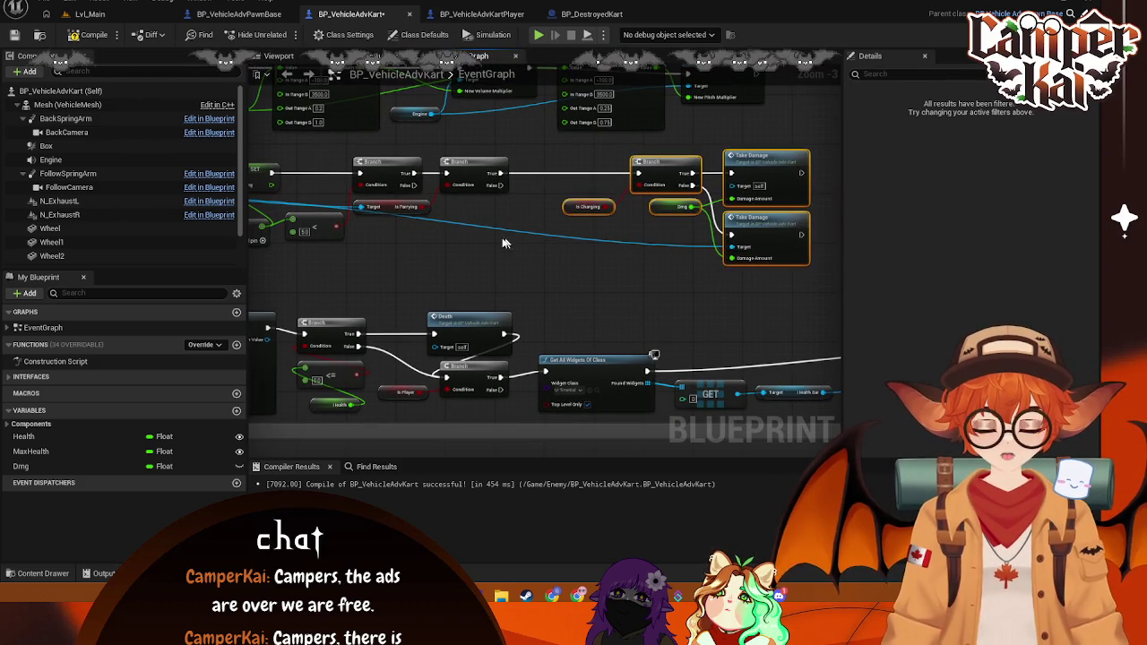
{"action": "mouse_move", "coordinate": [819, 149]}
{"action": "left_mouse_down"}
{"action": "mouse_move", "coordinate": [627, 269]}
{"action": "mouse_move", "coordinate": [570, 285]}
{"action": "left_mouse_up"}
{"action": "left_click_drag", "start_coordinate": [657, 166], "coordinate": [668, 166]}
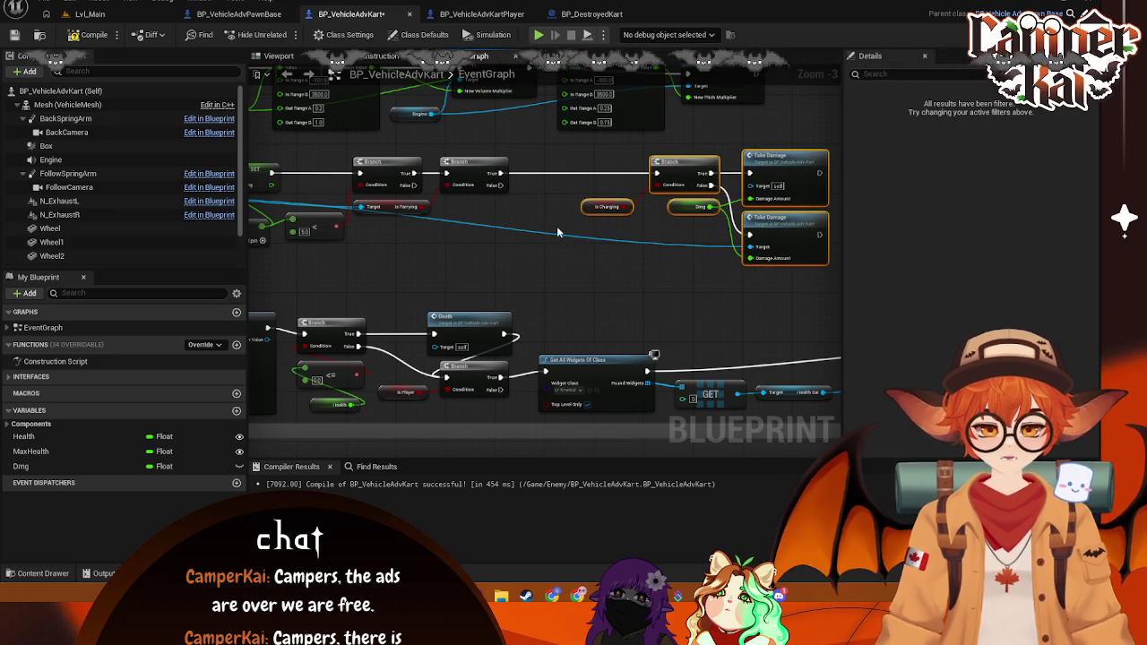
{"action": "left_click_drag", "start_coordinate": [556, 226], "coordinate": [609, 270]}
{"action": "left_click_drag", "start_coordinate": [546, 230], "coordinate": [572, 307]}
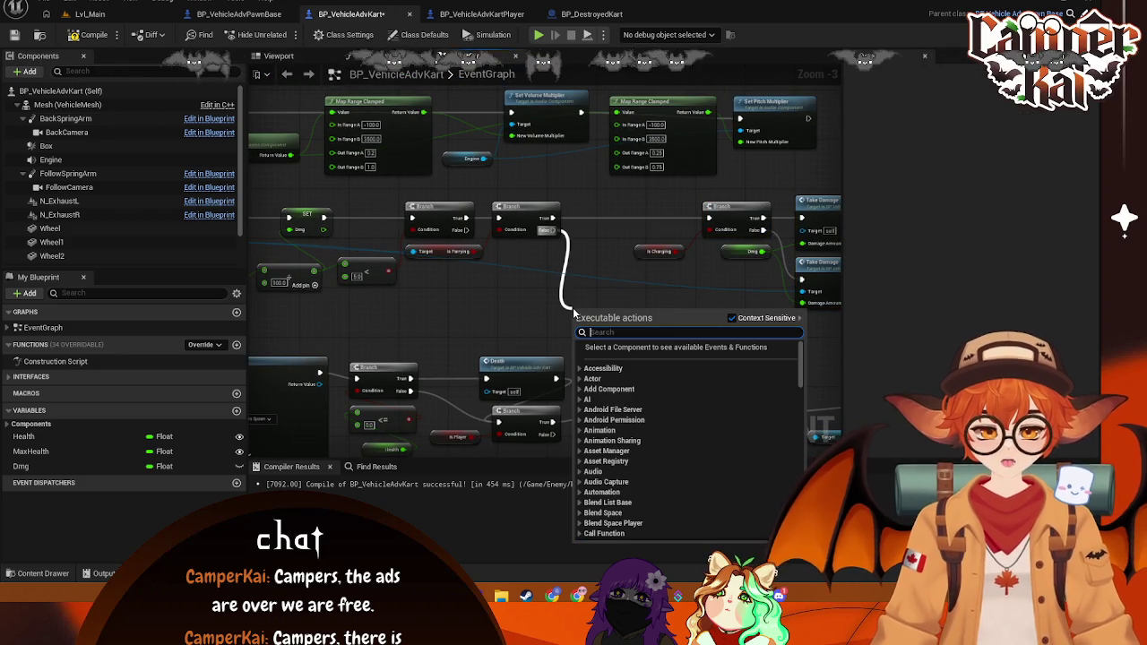
Step: Add a new Branch on the Is Parrying Branch's False path and move it into the chain
{"action": "type", "text": "get all widgets"}
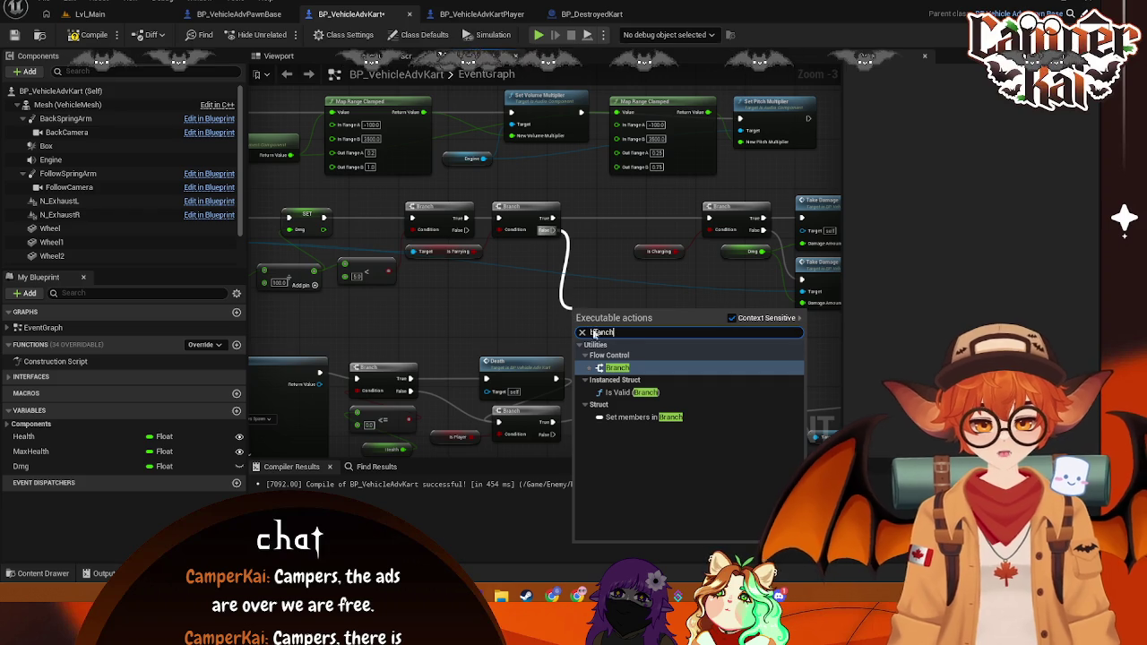
{"action": "left_click", "coordinate": [609, 375]}
{"action": "left_click", "coordinate": [582, 340]}
{"action": "mouse_move", "coordinate": [582, 339]}
{"action": "left_mouse_down"}
{"action": "mouse_move", "coordinate": [617, 306]}
{"action": "mouse_move", "coordinate": [605, 307]}
{"action": "left_mouse_up"}
Step: Realign the Is Charging getter and Branch nodes, then pull a wire from the charging Branch's True output
{"action": "left_click", "coordinate": [657, 254]}
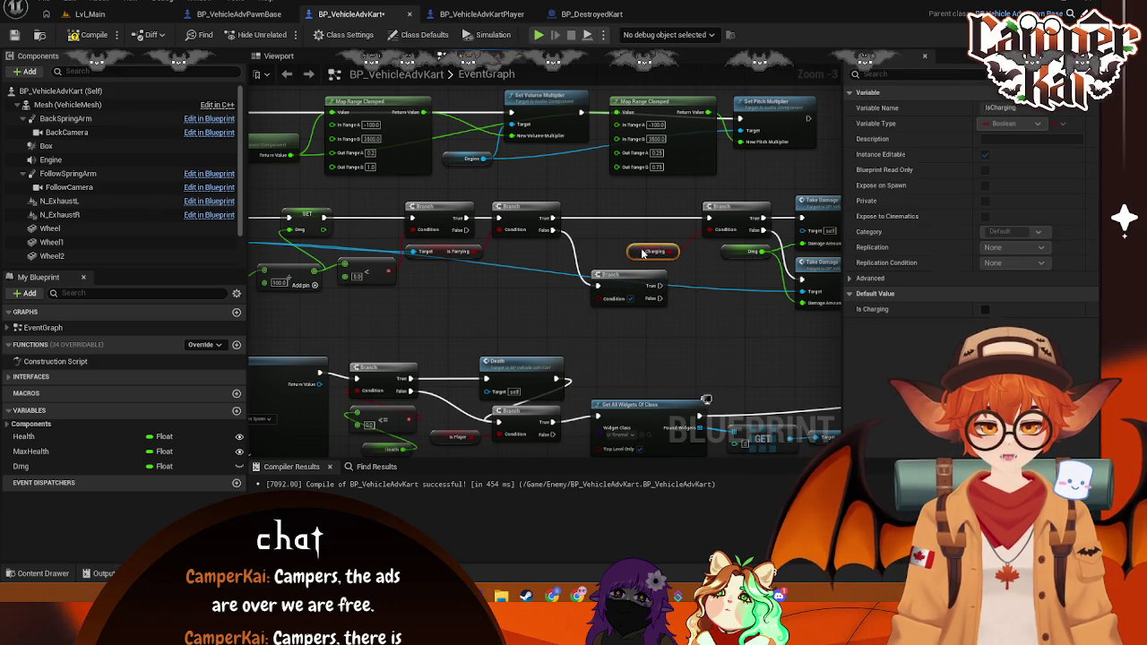
{"action": "left_click_drag", "start_coordinate": [721, 205], "coordinate": [609, 204]}
{"action": "left_click", "coordinate": [643, 254]}
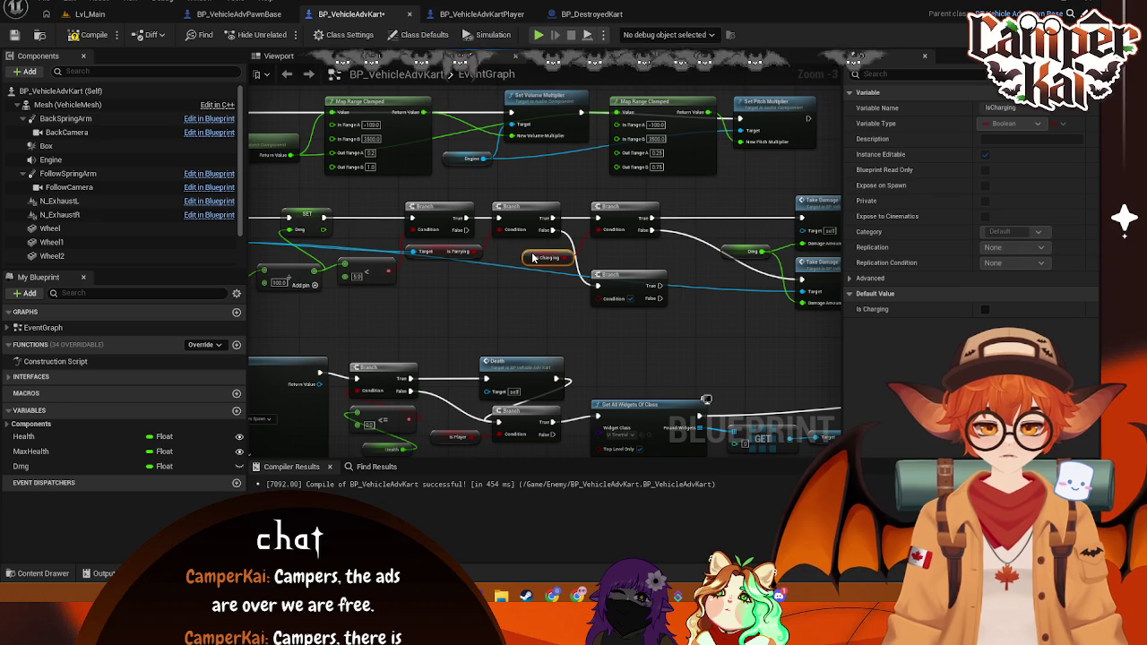
{"action": "left_click_drag", "start_coordinate": [619, 276], "coordinate": [626, 263]}
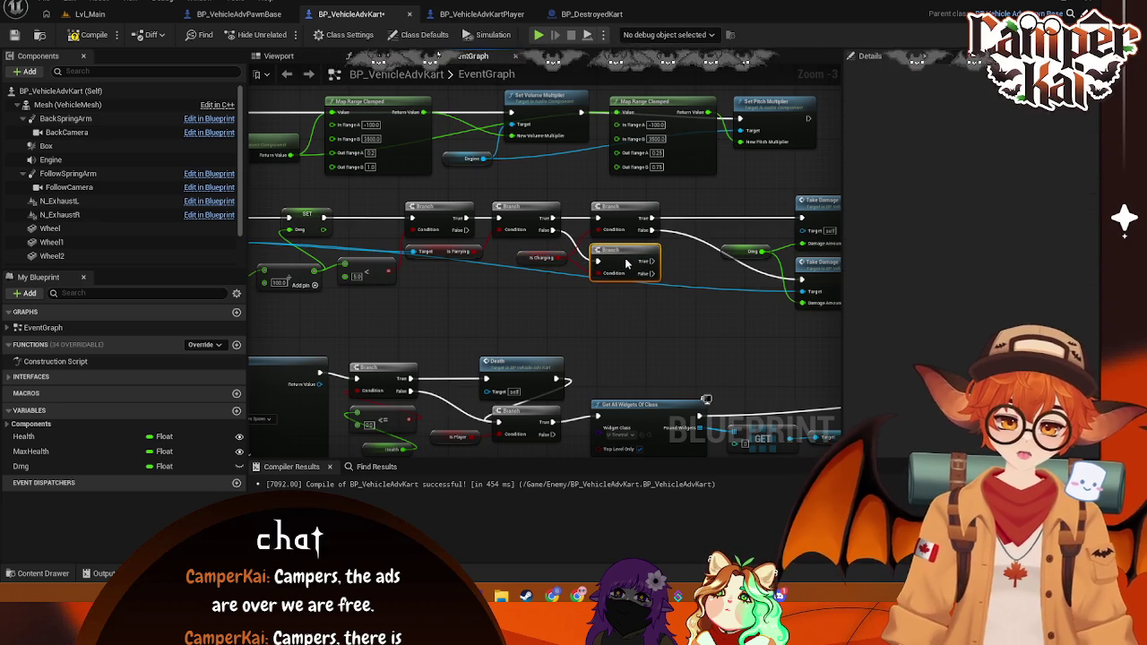
{"action": "left_click_drag", "start_coordinate": [565, 295], "coordinate": [547, 307]}
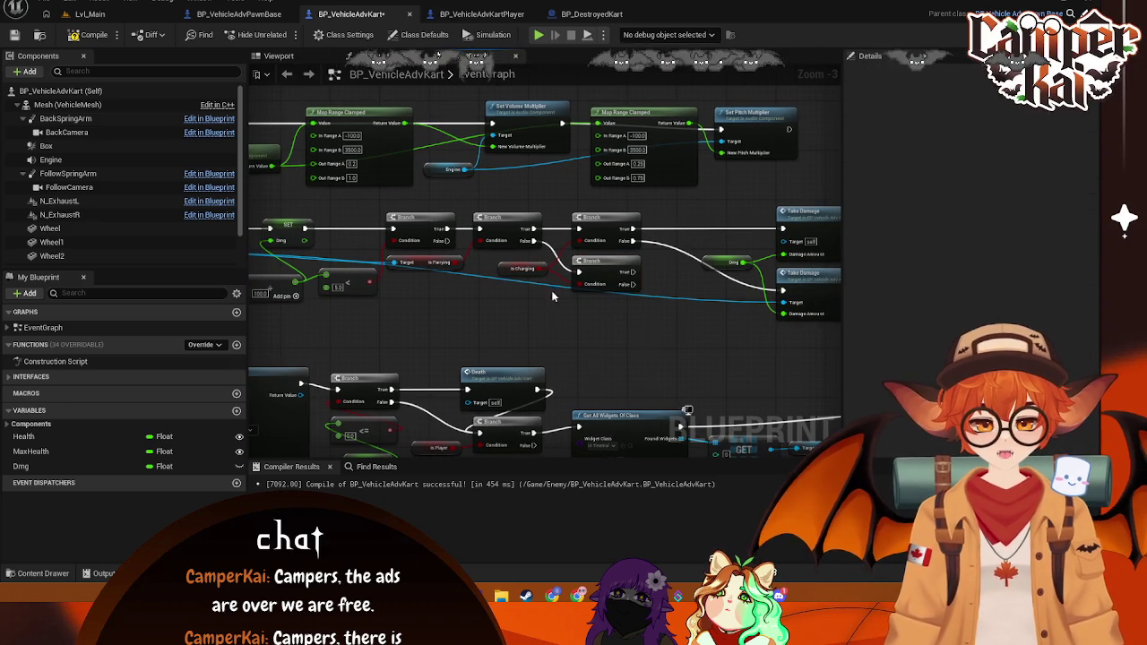
{"action": "left_click_drag", "start_coordinate": [824, 216], "coordinate": [717, 165]}
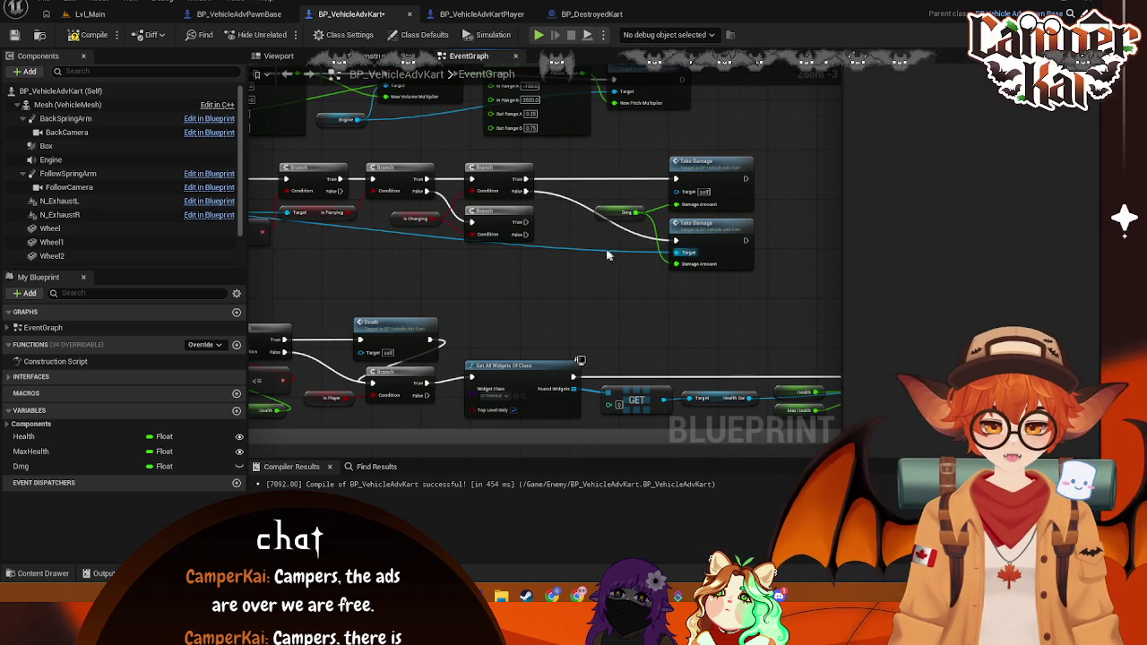
{"action": "mouse_move", "coordinate": [581, 256]}
{"action": "left_mouse_down"}
{"action": "mouse_move", "coordinate": [599, 273]}
{"action": "mouse_move", "coordinate": [630, 266]}
{"action": "mouse_move", "coordinate": [598, 259]}
{"action": "left_mouse_up"}
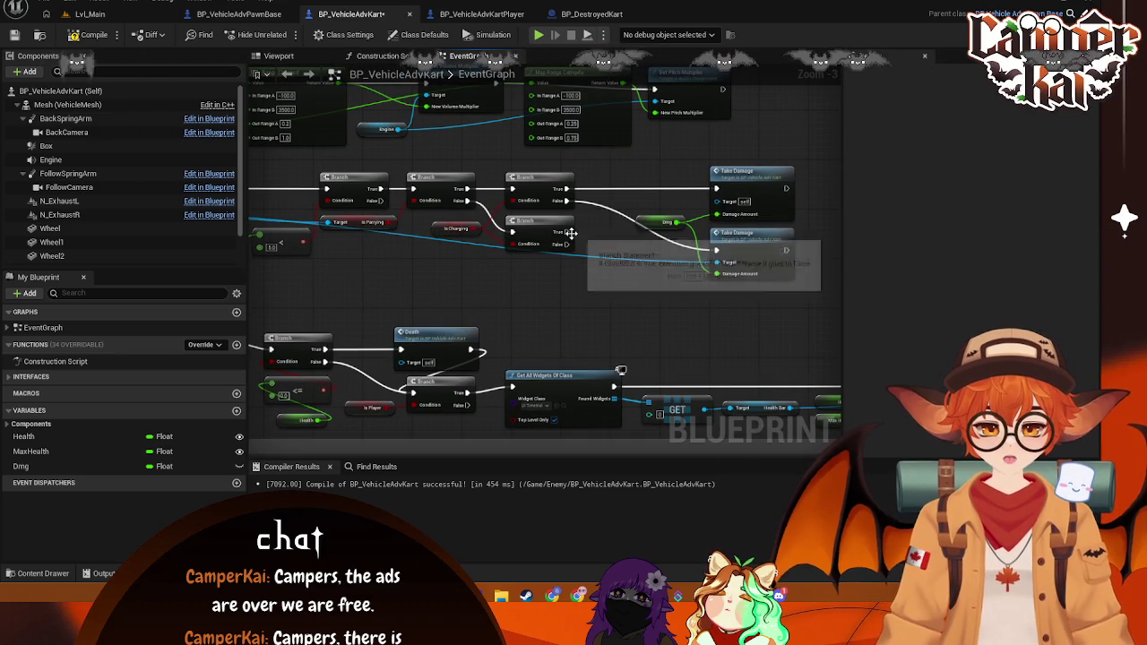
{"action": "mouse_move", "coordinate": [567, 235]}
{"action": "left_mouse_down"}
{"action": "mouse_move", "coordinate": [673, 316]}
{"action": "mouse_move", "coordinate": [693, 313]}
{"action": "mouse_move", "coordinate": [662, 297]}
{"action": "left_mouse_up"}
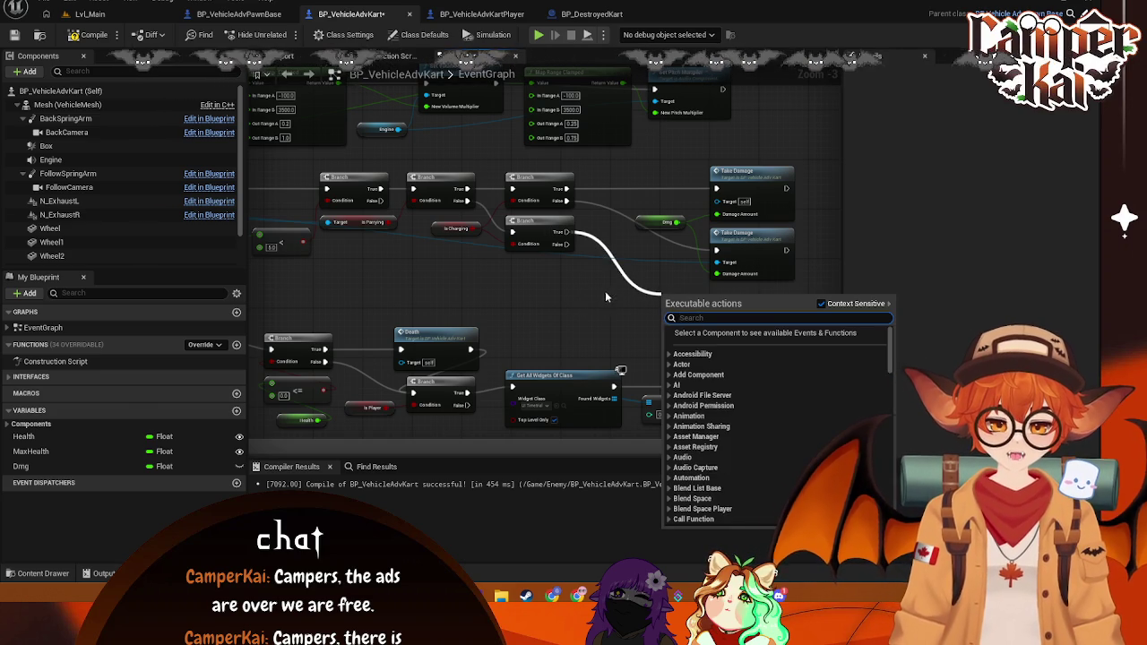
Step: Duplicate Take Damage, fed by the lower Branch's False output, targeting the cast kart
{"action": "key", "text": "Escape"}
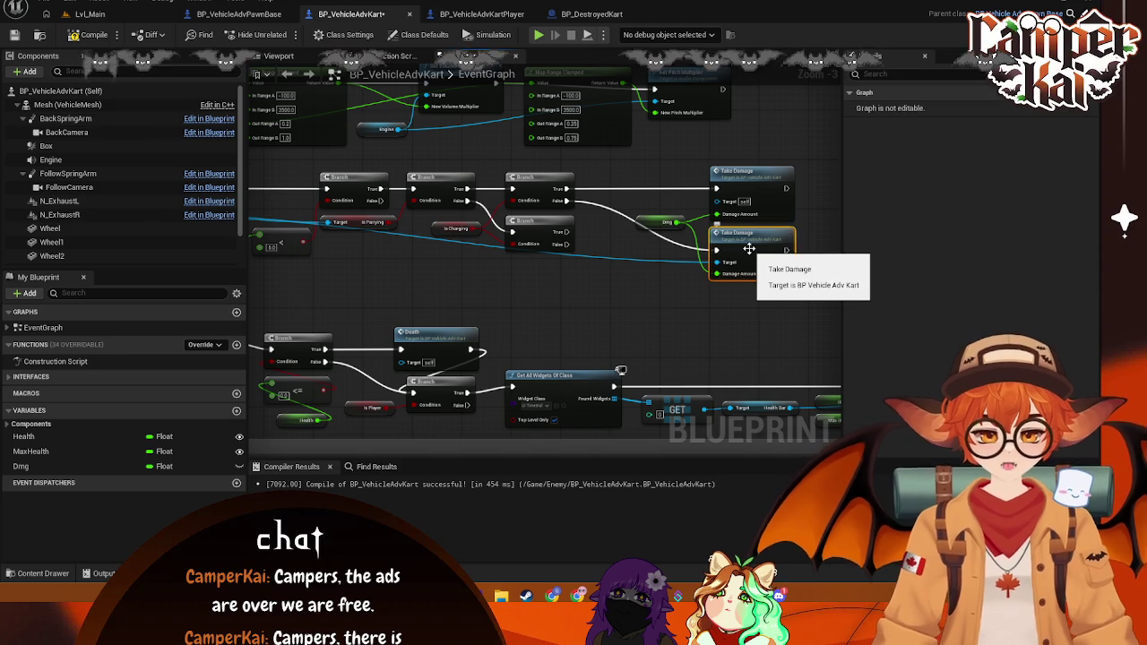
{"action": "key", "text": "ctrl+w"}
{"action": "mouse_move", "coordinate": [764, 291]}
{"action": "left_mouse_down"}
{"action": "mouse_move", "coordinate": [707, 311]}
{"action": "mouse_move", "coordinate": [758, 303]}
{"action": "left_mouse_up"}
{"action": "mouse_move", "coordinate": [566, 244]}
{"action": "left_mouse_down"}
{"action": "mouse_move", "coordinate": [714, 298]}
{"action": "mouse_move", "coordinate": [717, 311]}
{"action": "left_mouse_up"}
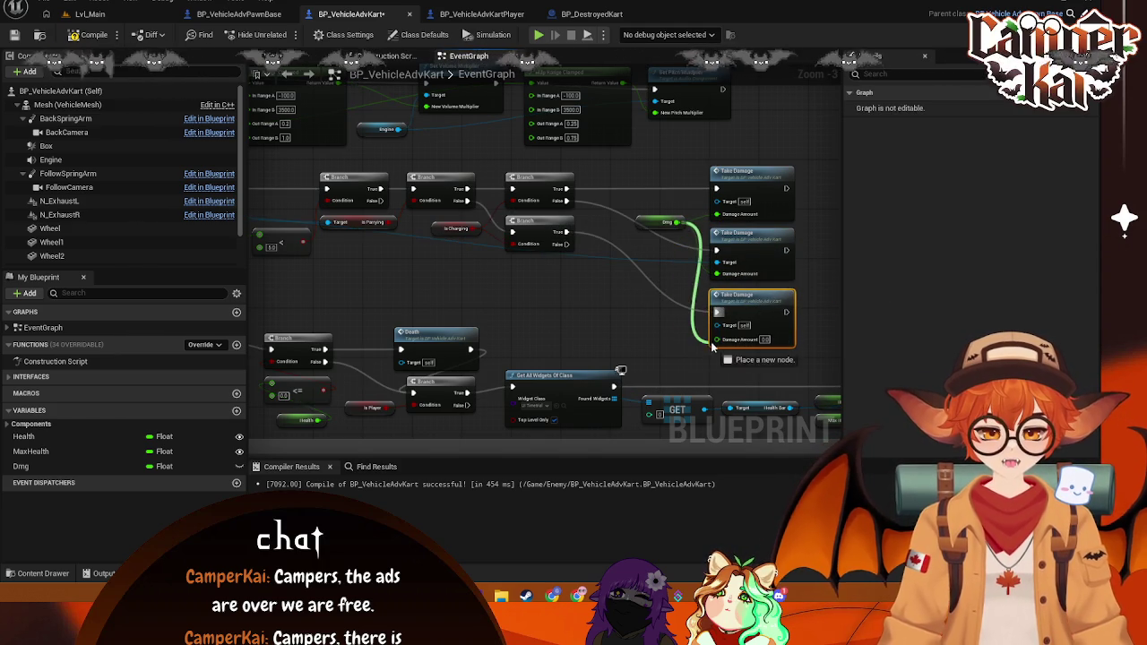
{"action": "left_click_drag", "start_coordinate": [602, 301], "coordinate": [817, 308]}
{"action": "mouse_move", "coordinate": [326, 219]}
{"action": "left_mouse_down"}
{"action": "mouse_move", "coordinate": [794, 320]}
{"action": "mouse_move", "coordinate": [778, 317]}
{"action": "mouse_move", "coordinate": [789, 329]}
{"action": "left_mouse_up"}
Step: Paste a fourth Take Damage wired from the lower Branch, with Dmg as its Damage Amount
{"action": "scroll", "coordinate": [538, 260], "scroll_direction": "up", "scroll_amount": 1}
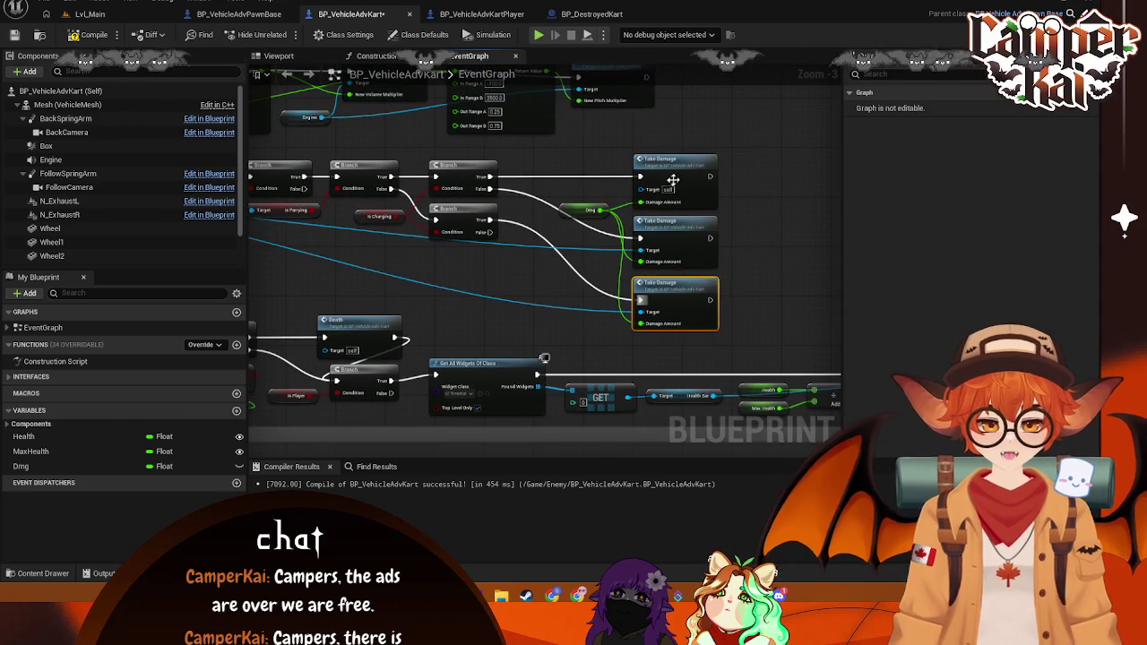
{"action": "left_click_drag", "start_coordinate": [763, 145], "coordinate": [624, 295]}
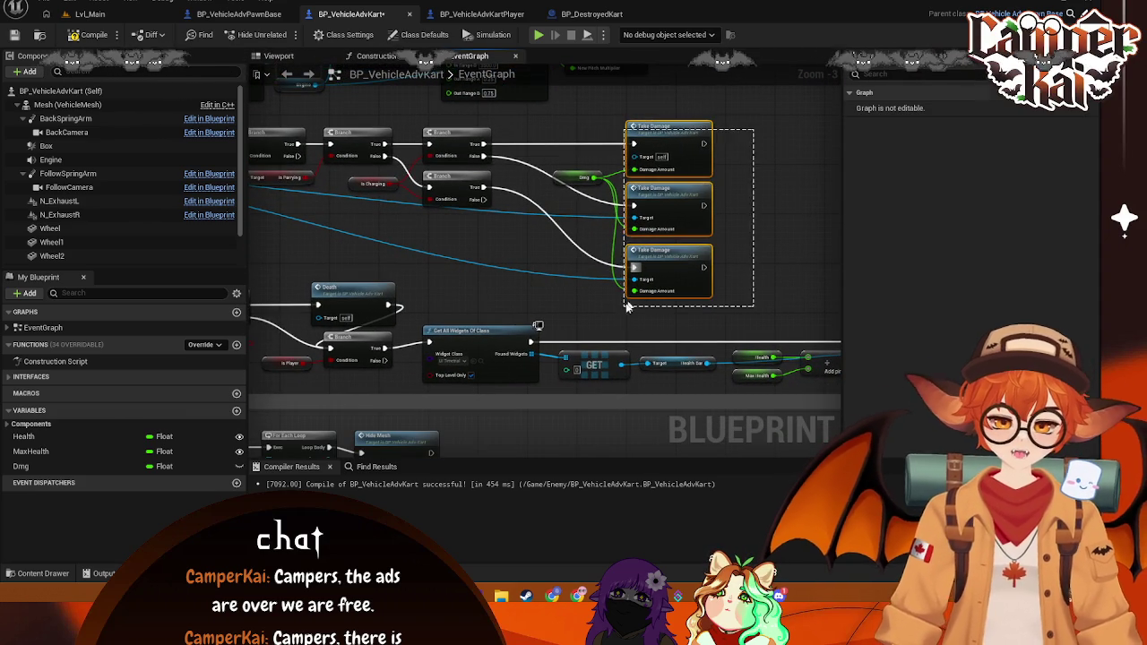
{"action": "left_click_drag", "start_coordinate": [693, 169], "coordinate": [699, 143]}
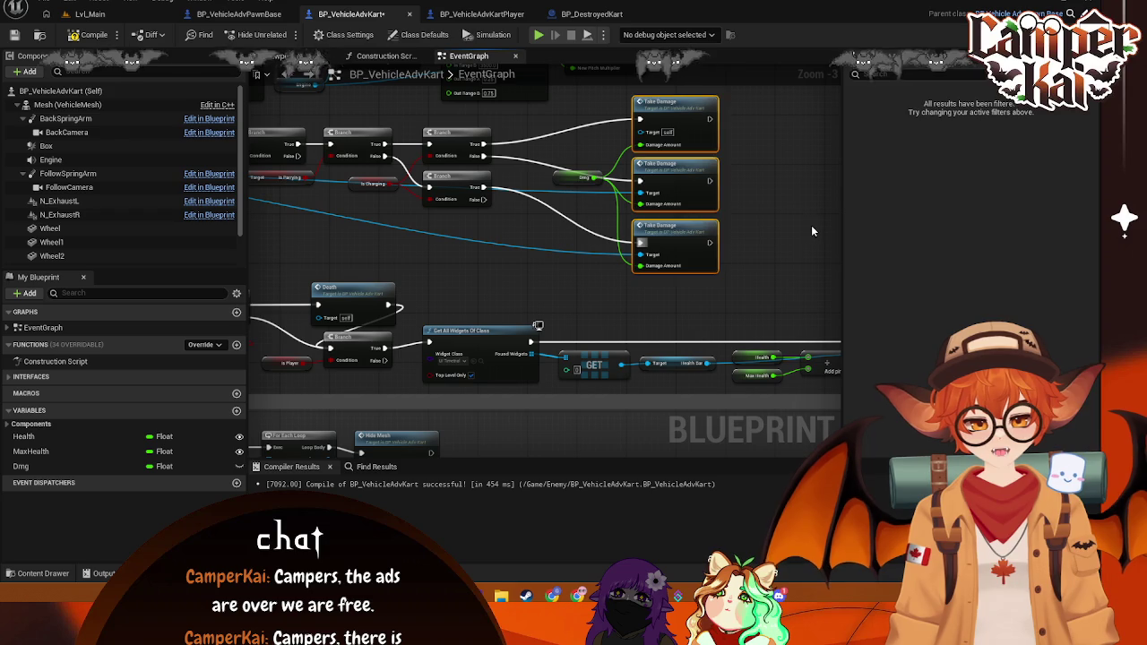
{"action": "left_click", "coordinate": [676, 180]}
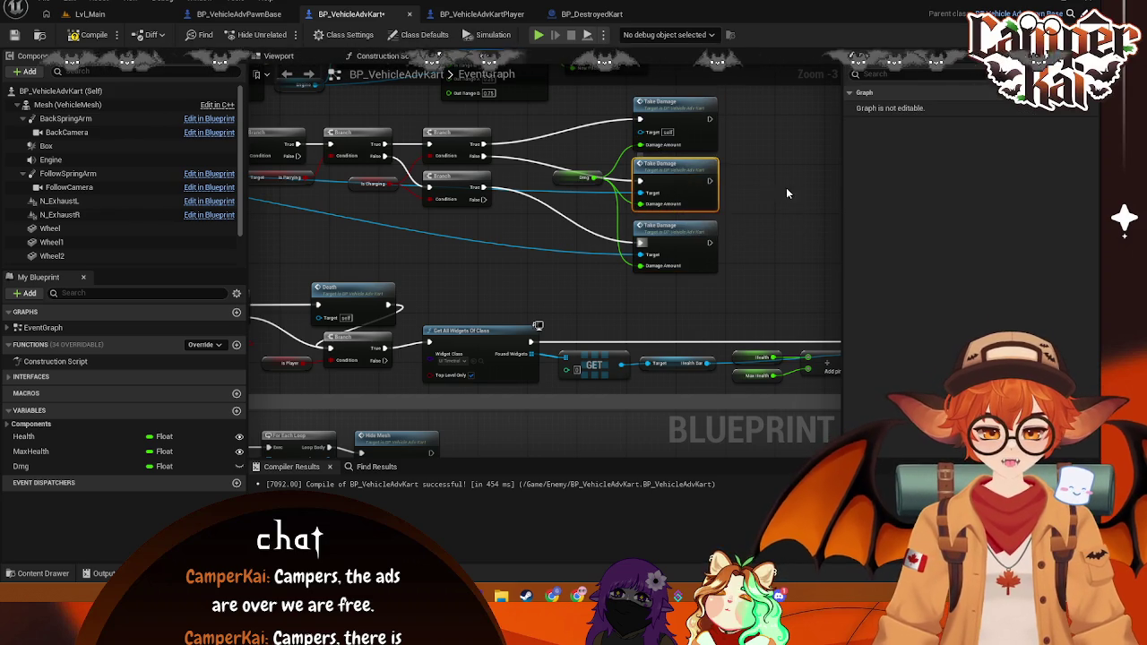
{"action": "left_click", "coordinate": [676, 114]}
{"action": "key", "text": "ctrl+c"}
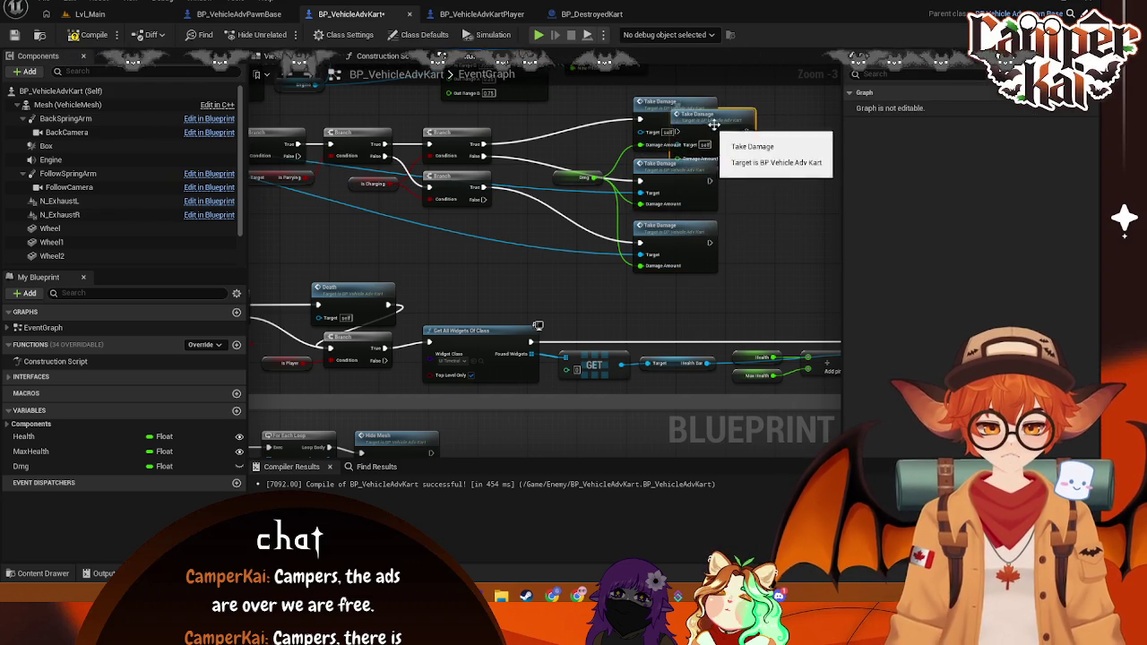
{"action": "key", "text": "ctrl+v"}
{"action": "mouse_move", "coordinate": [480, 202]}
{"action": "left_mouse_down"}
{"action": "mouse_move", "coordinate": [615, 296]}
{"action": "mouse_move", "coordinate": [639, 299]}
{"action": "left_mouse_up"}
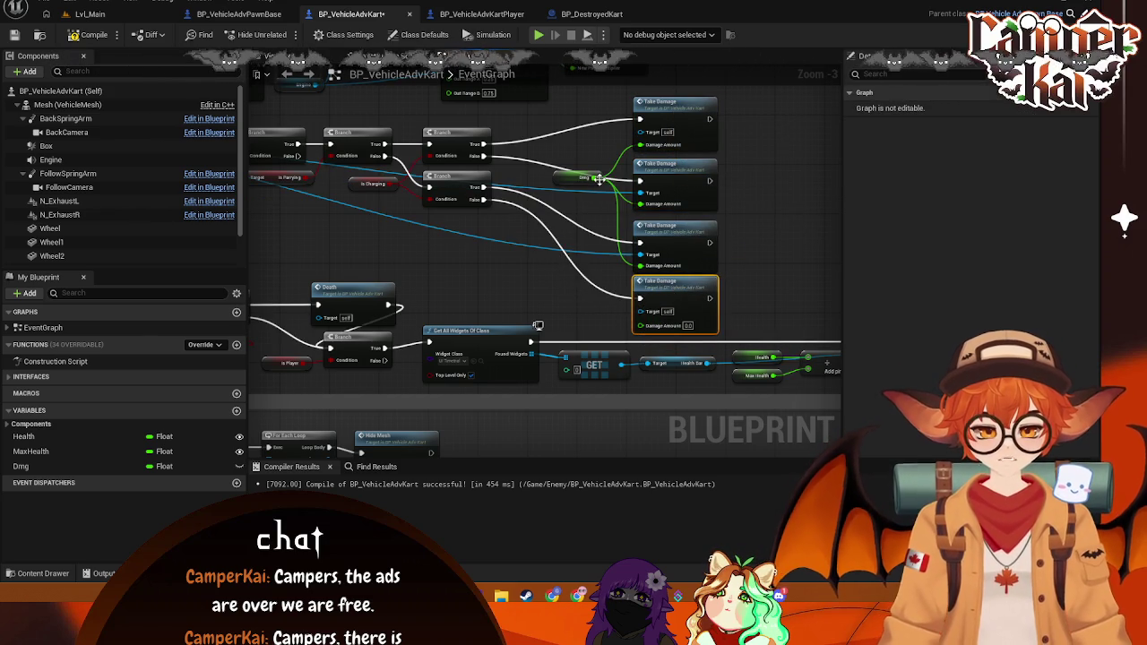
{"action": "left_click_drag", "start_coordinate": [594, 179], "coordinate": [640, 325]}
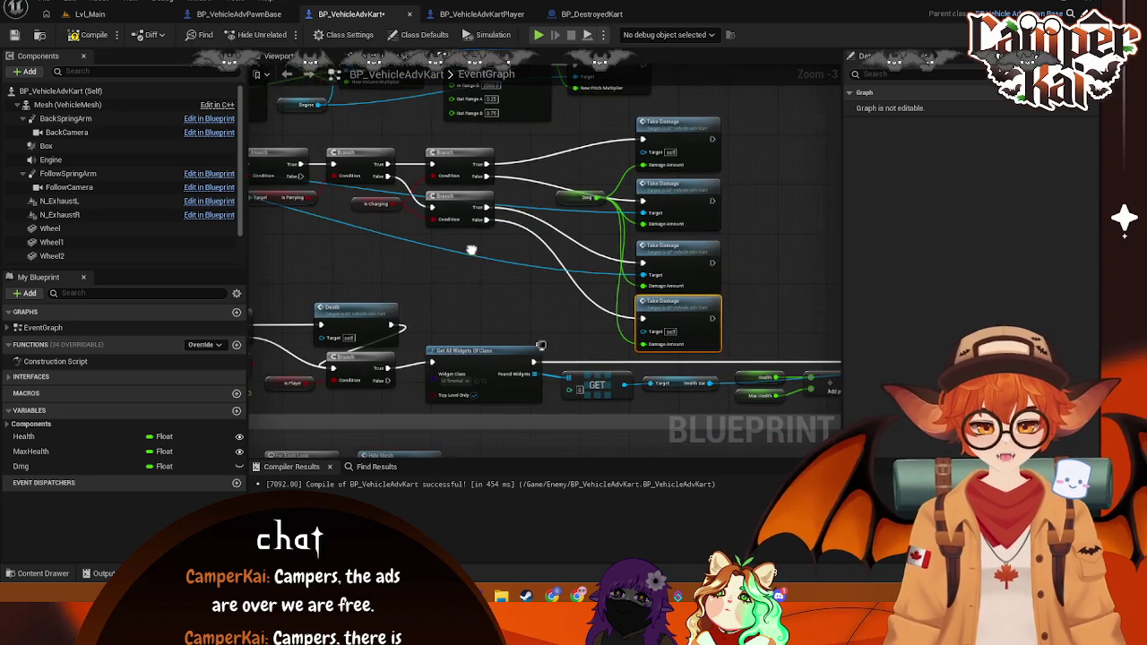
Step: Stack the four Take Damage nodes neatly and shift them left together with Dmg
{"action": "mouse_move", "coordinate": [686, 184]}
{"action": "left_mouse_down"}
{"action": "mouse_move", "coordinate": [686, 161]}
{"action": "mouse_move", "coordinate": [692, 170]}
{"action": "left_mouse_up"}
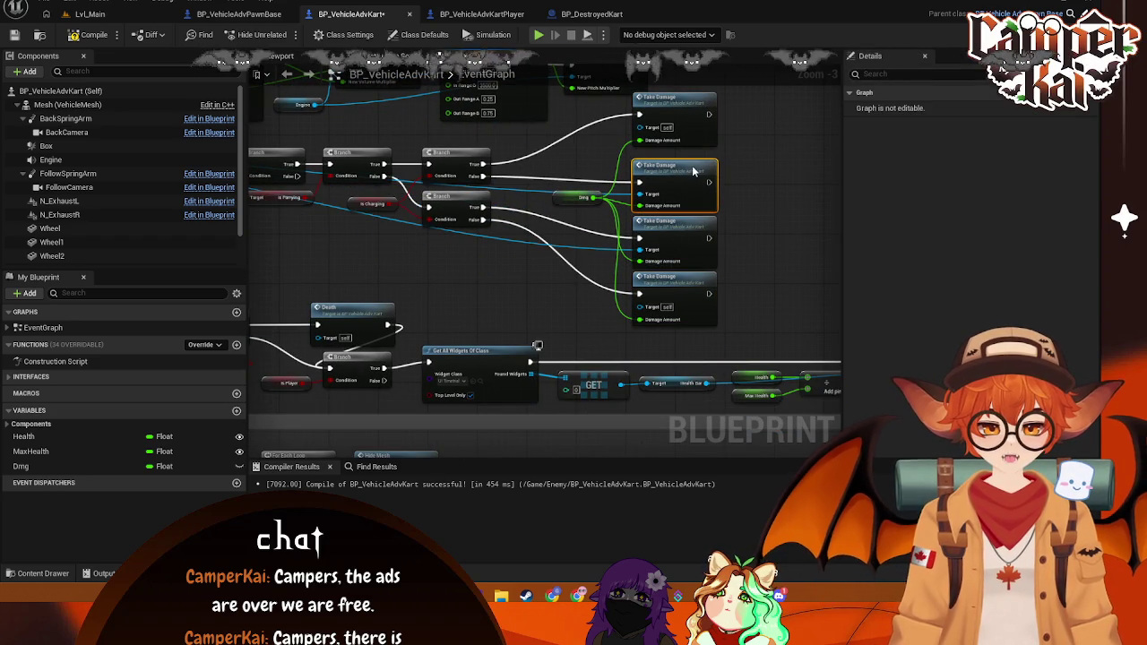
{"action": "left_click_drag", "start_coordinate": [696, 109], "coordinate": [698, 124]}
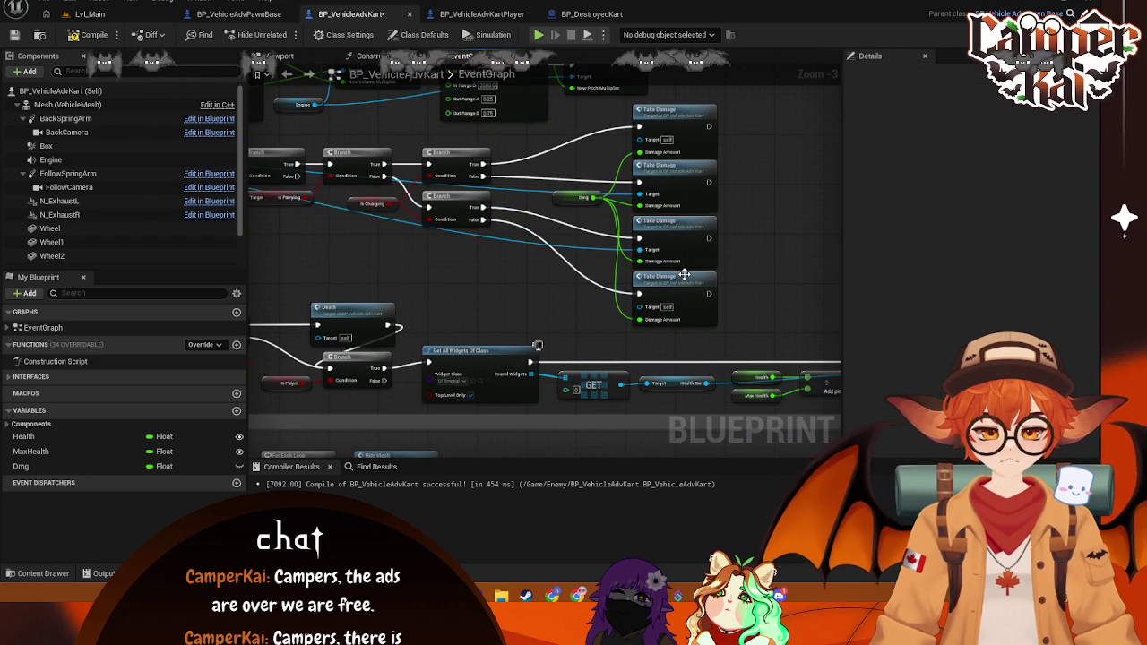
{"action": "mouse_move", "coordinate": [463, 284]}
{"action": "left_mouse_down"}
{"action": "mouse_move", "coordinate": [586, 289]}
{"action": "mouse_move", "coordinate": [547, 289]}
{"action": "left_mouse_up"}
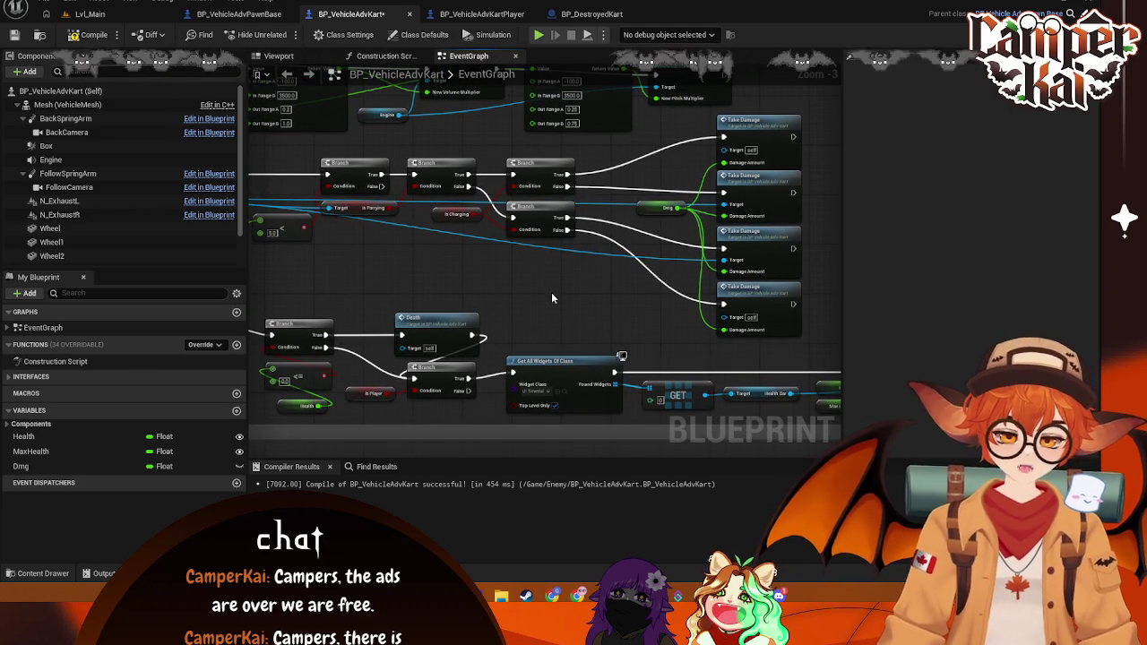
{"action": "mouse_move", "coordinate": [812, 106]}
{"action": "left_mouse_down"}
{"action": "mouse_move", "coordinate": [558, 325]}
{"action": "mouse_move", "coordinate": [567, 397]}
{"action": "mouse_move", "coordinate": [240, 354]}
{"action": "left_mouse_up"}
{"action": "left_click", "coordinate": [378, 373]}
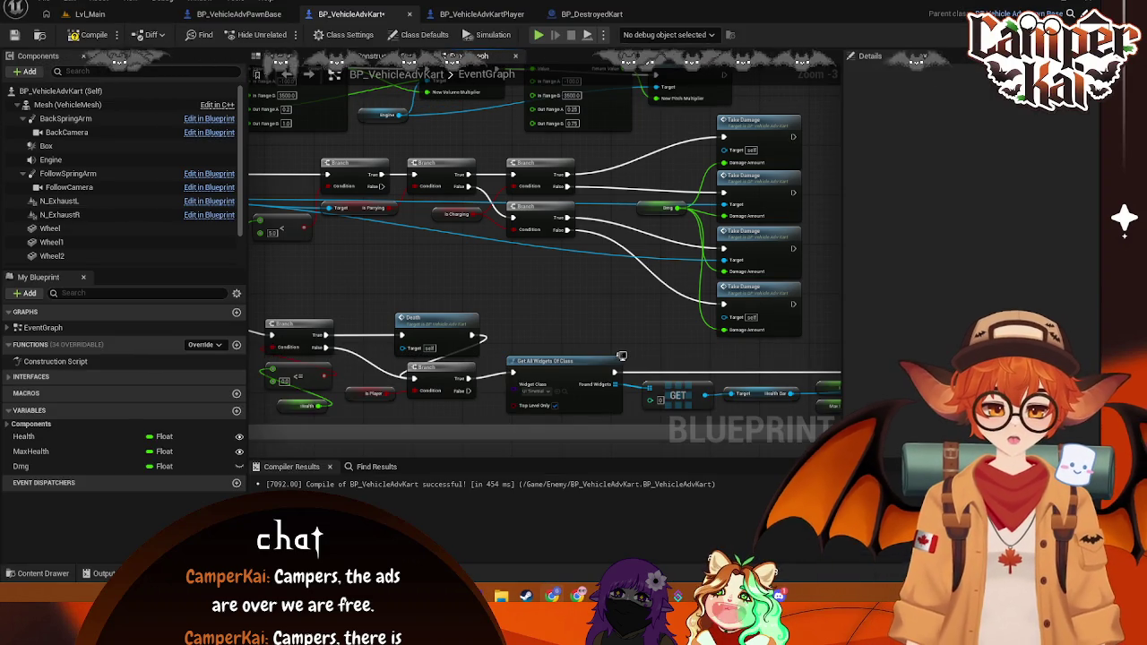
{"action": "left_click_drag", "start_coordinate": [804, 356], "coordinate": [627, 112]}
{"action": "mouse_move", "coordinate": [761, 134]}
{"action": "left_mouse_down"}
{"action": "mouse_move", "coordinate": [697, 128]}
{"action": "mouse_move", "coordinate": [714, 136]}
{"action": "left_mouse_up"}
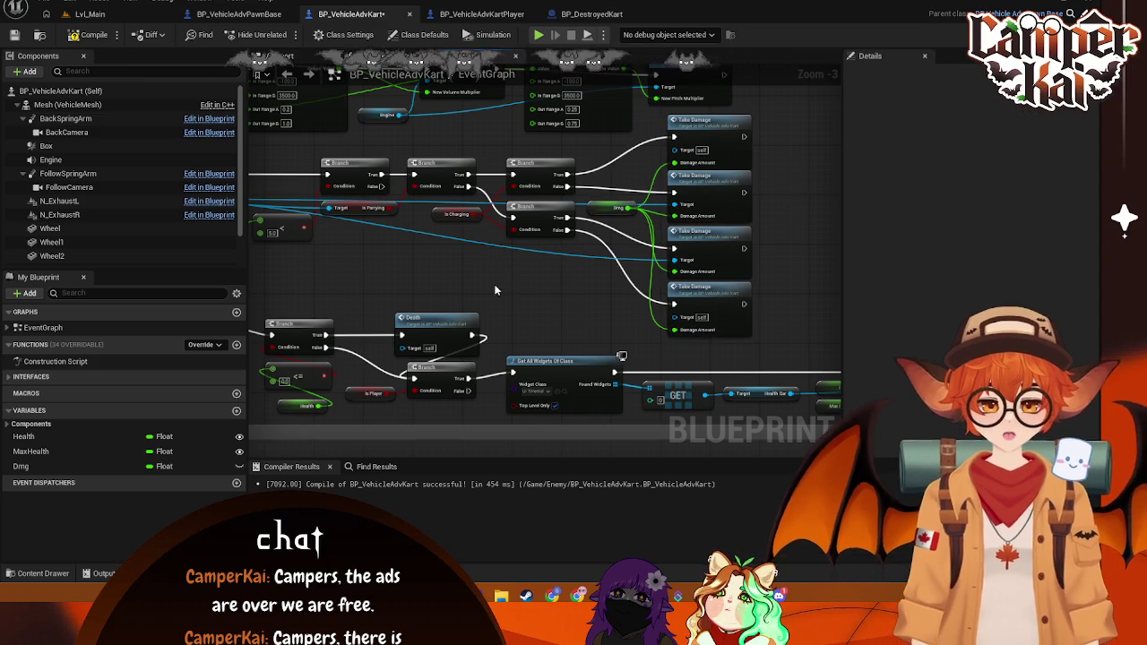
{"action": "left_click_drag", "start_coordinate": [594, 273], "coordinate": [693, 259]}
{"action": "left_click_drag", "start_coordinate": [519, 286], "coordinate": [662, 286]}
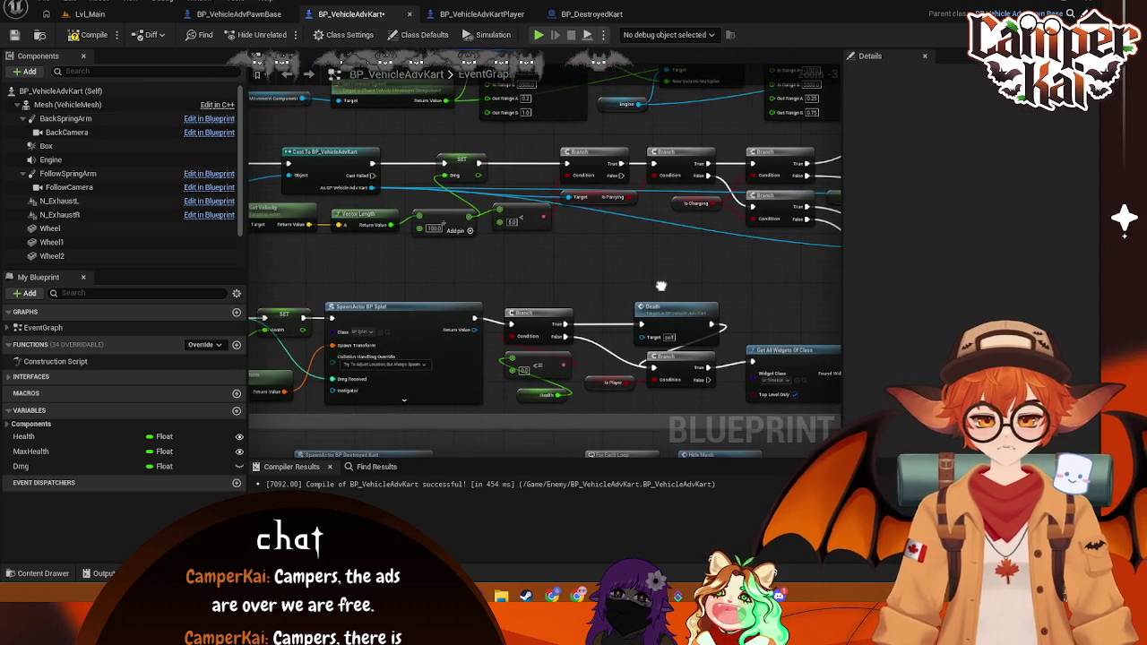
Step: Promote the Cast output to a variable named OtherKart and chain its SET before SET Dmg
{"action": "right_click", "coordinate": [357, 195]}
{"action": "key", "text": "Escape"}
{"action": "right_click", "coordinate": [349, 192]}
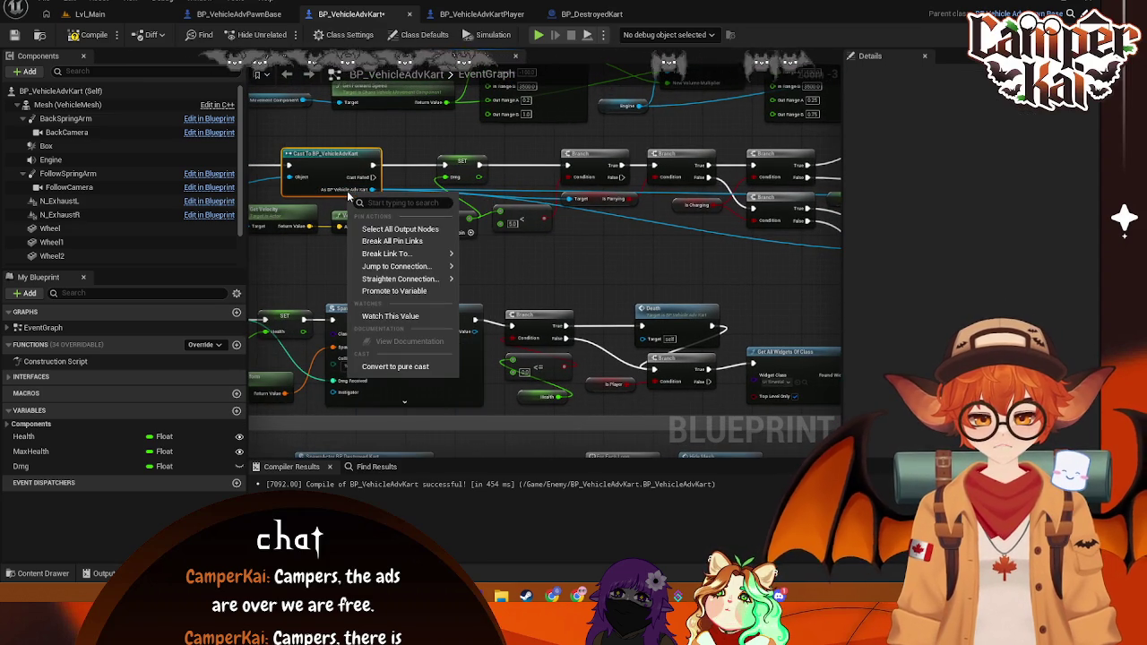
{"action": "left_click", "coordinate": [415, 292]}
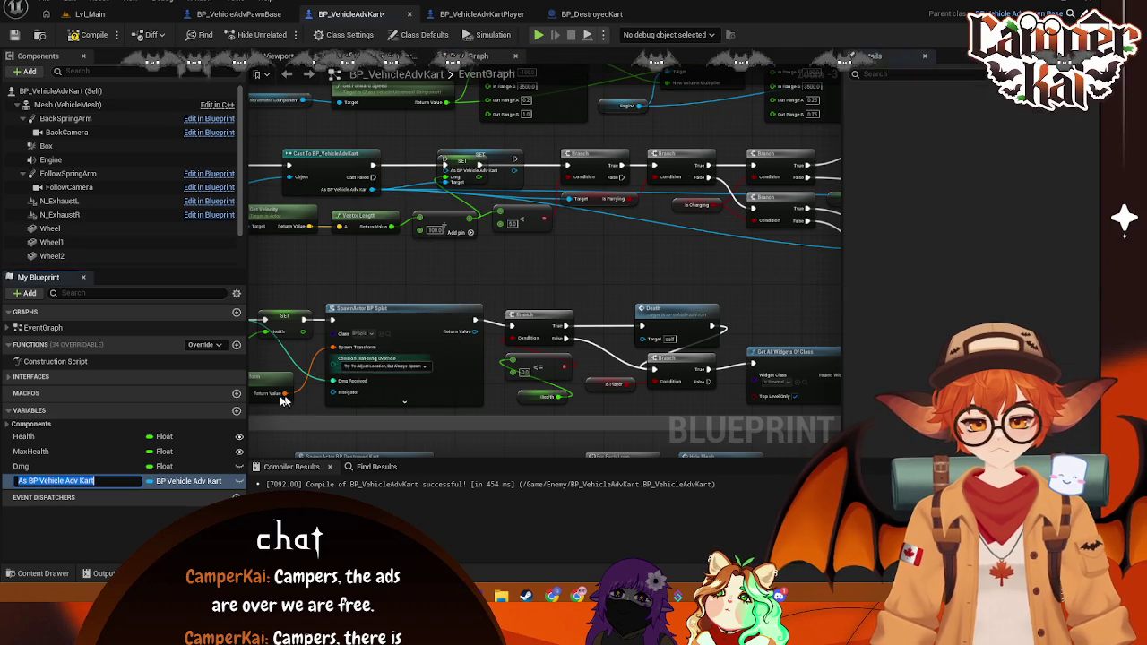
{"action": "left_click", "coordinate": [114, 484]}
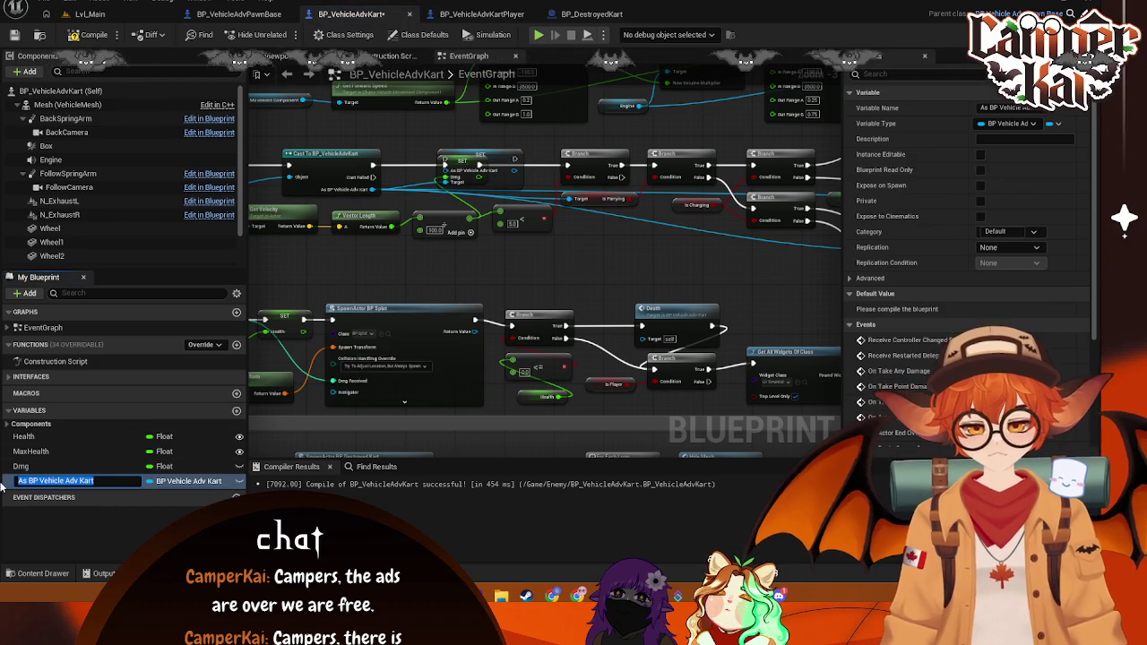
{"action": "type", "text": "OtherKart"}
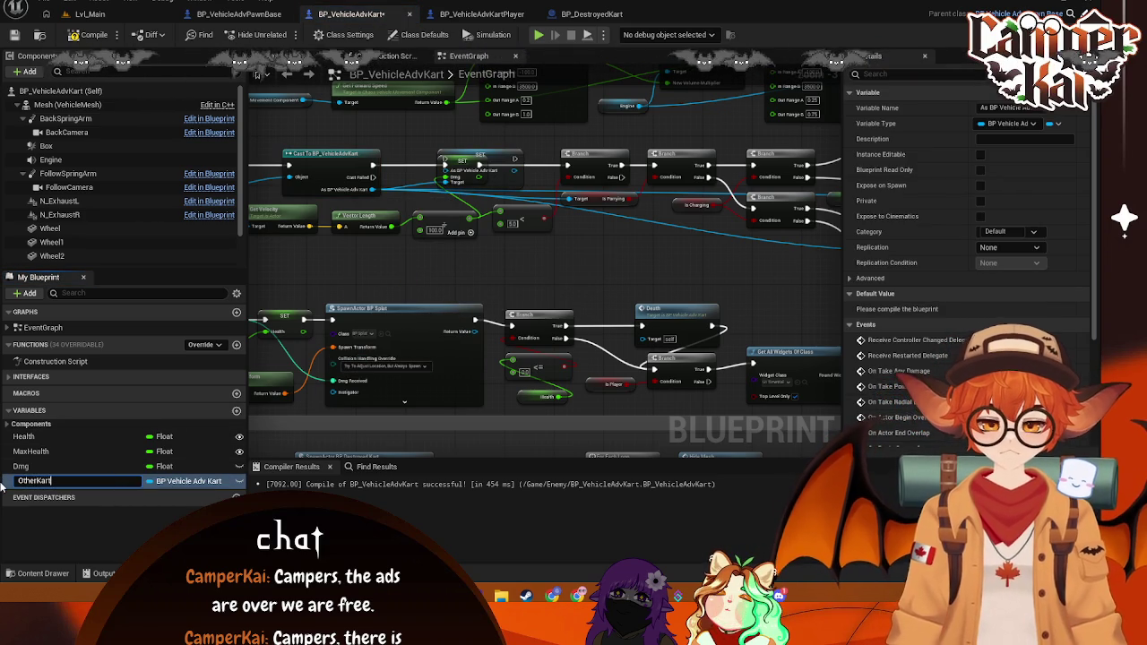
{"action": "key", "text": "Return"}
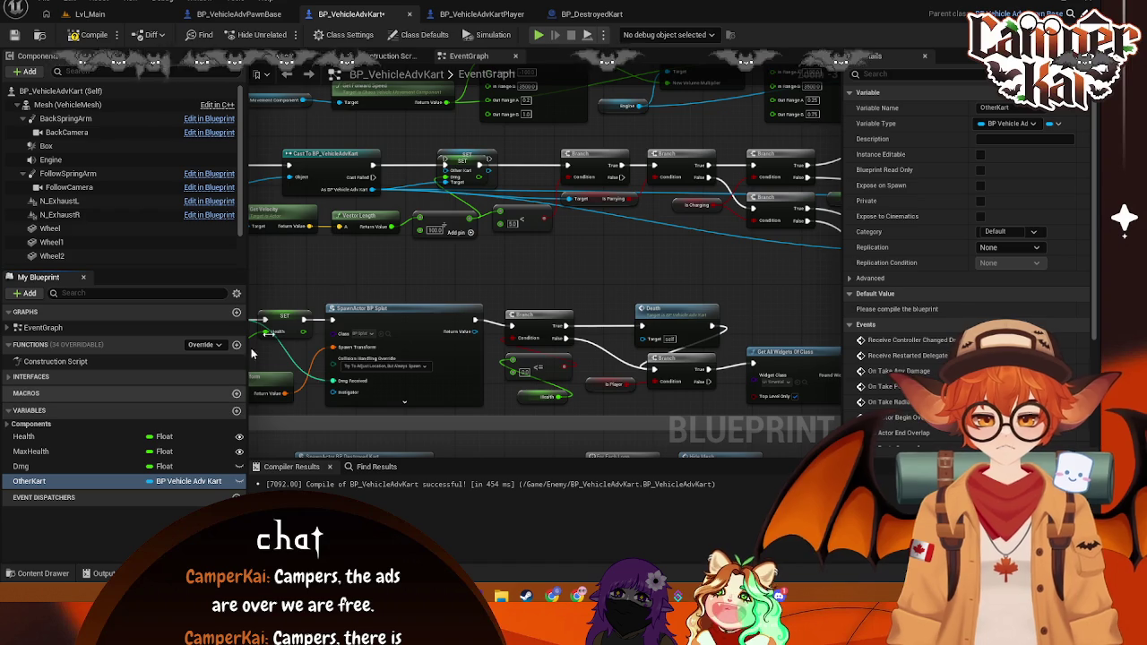
{"action": "mouse_move", "coordinate": [466, 169]}
{"action": "left_mouse_down"}
{"action": "mouse_move", "coordinate": [409, 169]}
{"action": "mouse_move", "coordinate": [497, 175]}
{"action": "left_mouse_up"}
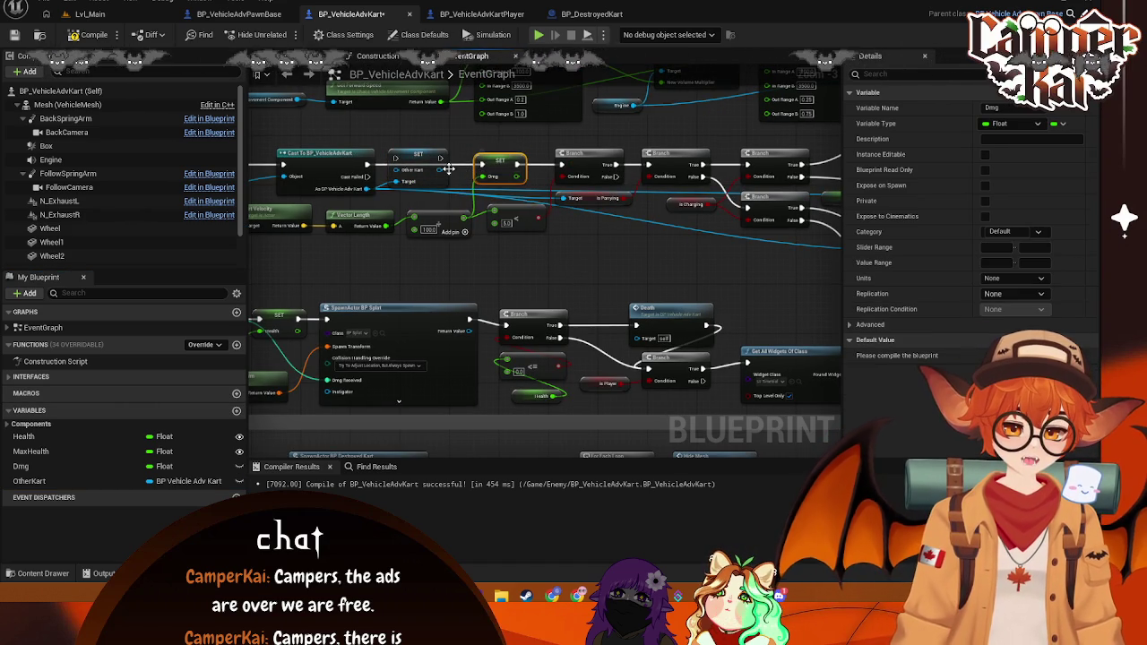
{"action": "mouse_move", "coordinate": [440, 159]}
{"action": "left_mouse_down"}
{"action": "mouse_move", "coordinate": [481, 168]}
{"action": "mouse_move", "coordinate": [431, 164]}
{"action": "left_mouse_up"}
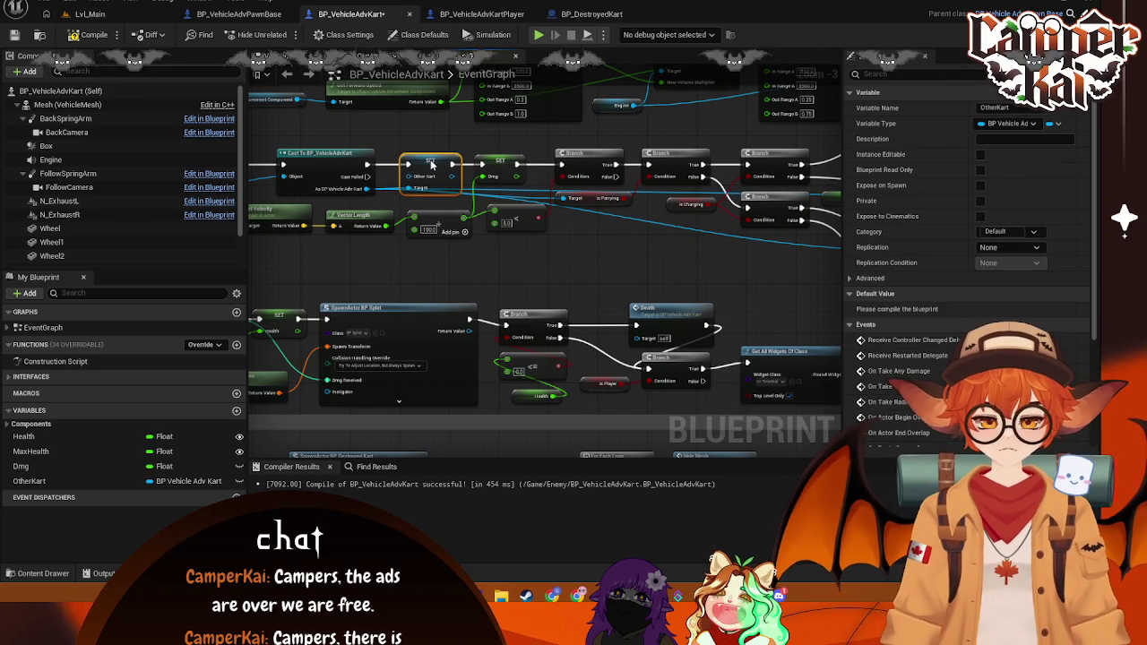
Step: Add an OtherKart getter and wire it into the third Take Damage's Target
{"action": "mouse_move", "coordinate": [545, 276]}
{"action": "left_mouse_down"}
{"action": "mouse_move", "coordinate": [540, 254]}
{"action": "mouse_move", "coordinate": [508, 253]}
{"action": "mouse_move", "coordinate": [520, 243]}
{"action": "mouse_move", "coordinate": [386, 252]}
{"action": "left_mouse_up"}
{"action": "mouse_move", "coordinate": [29, 482]}
{"action": "left_mouse_down"}
{"action": "mouse_move", "coordinate": [536, 249]}
{"action": "mouse_move", "coordinate": [618, 254]}
{"action": "mouse_move", "coordinate": [672, 182]}
{"action": "left_mouse_up"}
{"action": "left_click", "coordinate": [563, 260]}
{"action": "mouse_move", "coordinate": [579, 246]}
{"action": "left_mouse_down"}
{"action": "mouse_move", "coordinate": [660, 245]}
{"action": "mouse_move", "coordinate": [668, 234]}
{"action": "left_mouse_up"}
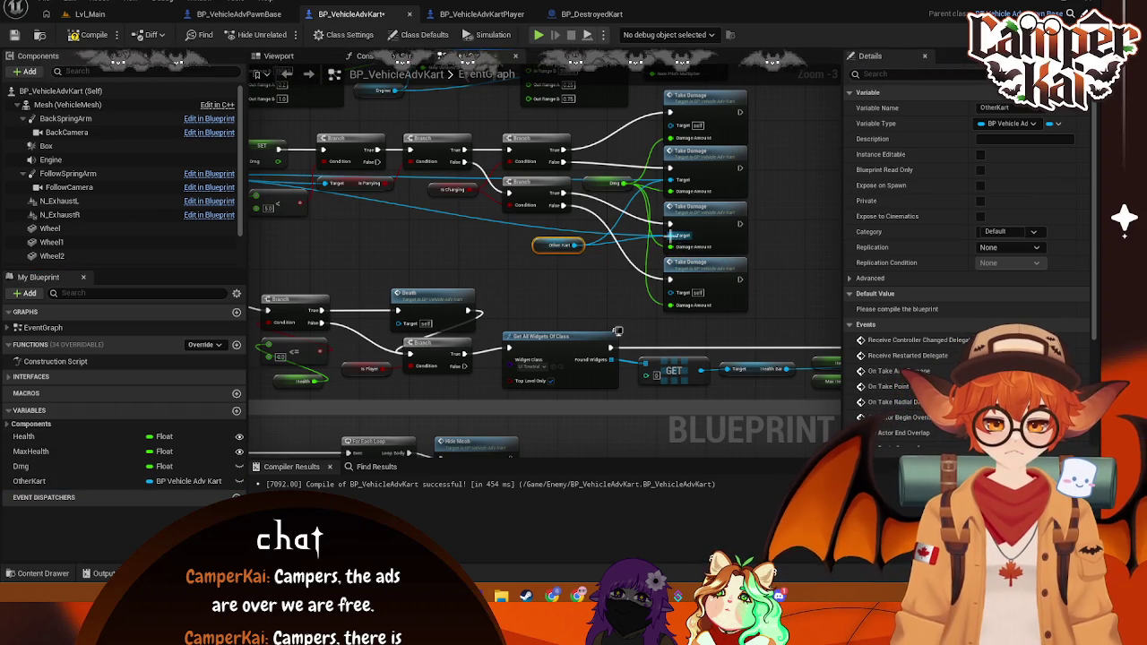
{"action": "right_click", "coordinate": [670, 235]}
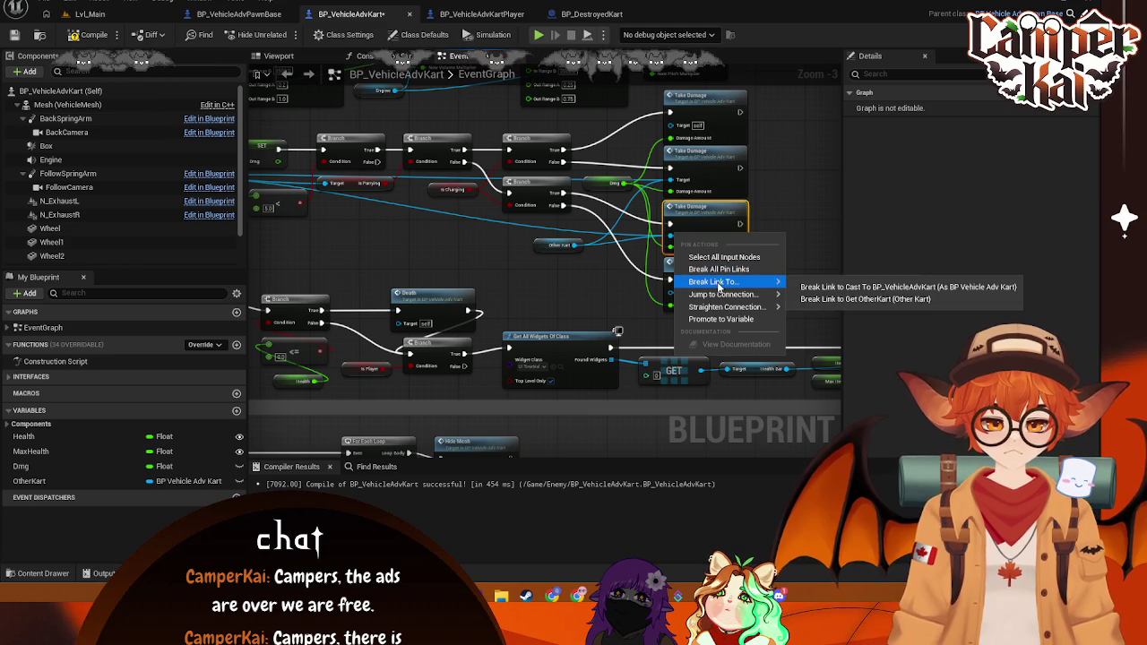
Step: Break one wire from the Cast output pin and delete the third Take Damage node
{"action": "left_click", "coordinate": [446, 213]}
{"action": "left_click_drag", "start_coordinate": [384, 219], "coordinate": [606, 243]}
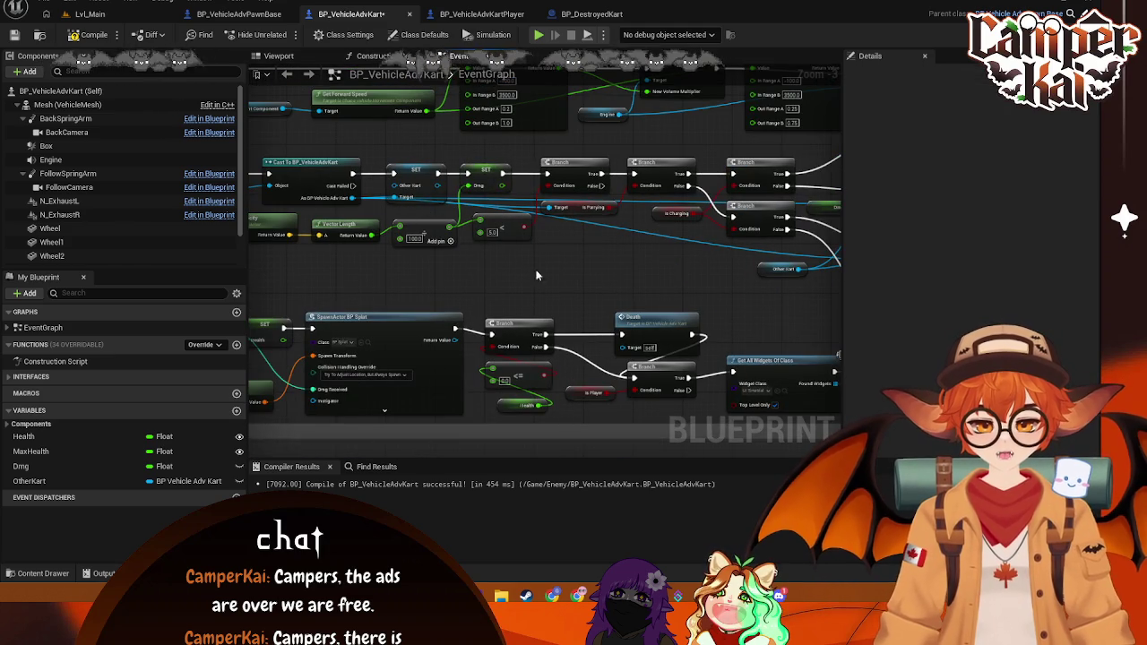
{"action": "right_click", "coordinate": [351, 199]}
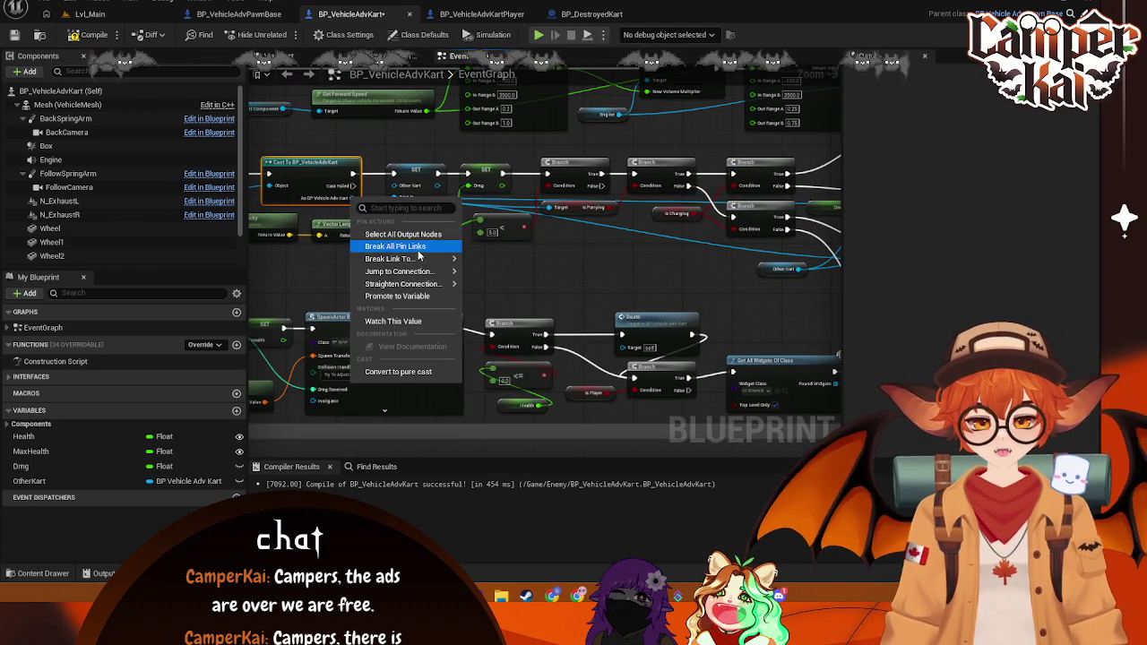
{"action": "mouse_move", "coordinate": [424, 259]}
{"action": "left_click", "coordinate": [536, 276]}
{"action": "left_click_drag", "start_coordinate": [806, 242], "coordinate": [468, 234]}
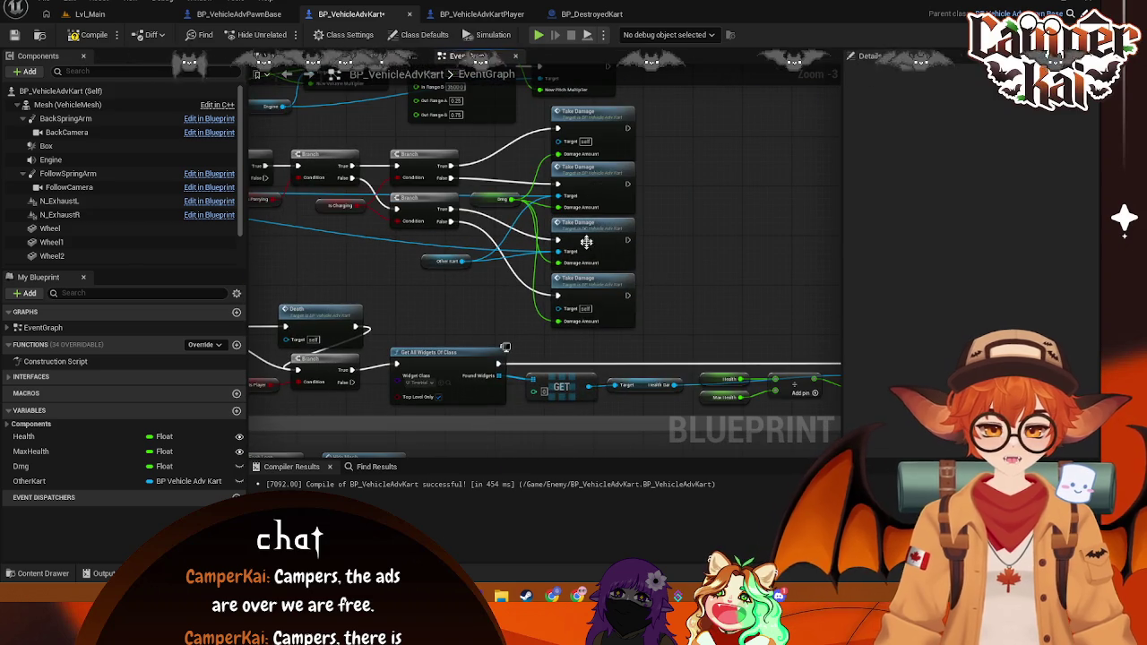
{"action": "key", "text": "Delete"}
Step: Re-place the second Take Damage unwired, fed by the Branch False output and targeting Other Kart
{"action": "left_click", "coordinate": [604, 183]}
{"action": "key", "text": "ctrl+x"}
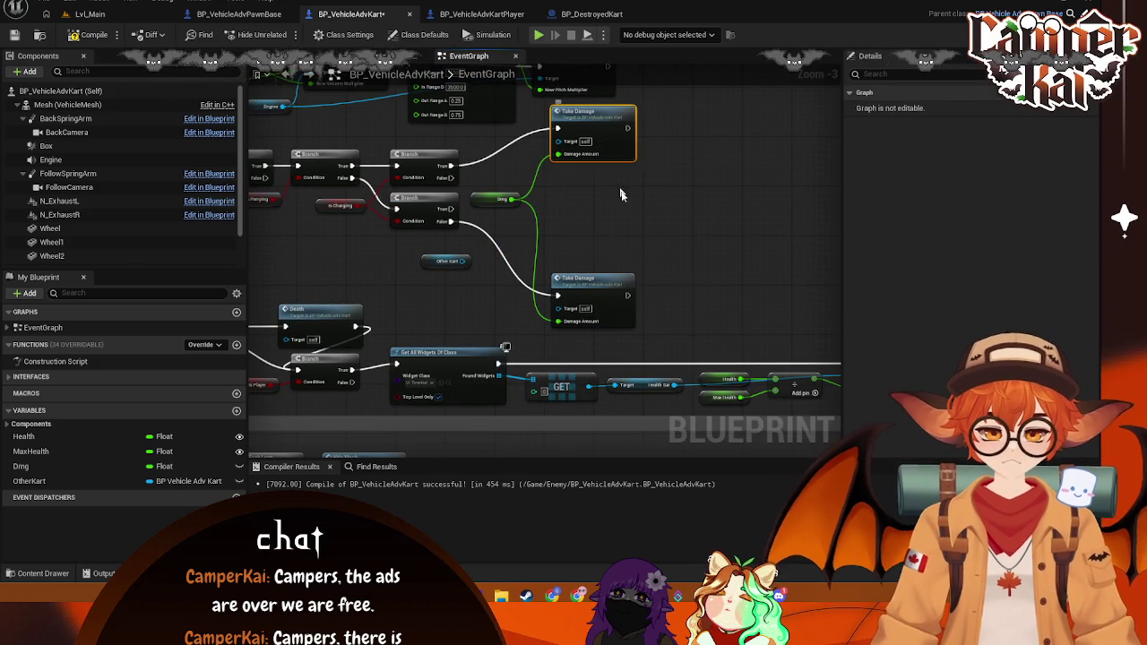
{"action": "key", "text": "ctrl+v"}
{"action": "mouse_move", "coordinate": [598, 282]}
{"action": "left_mouse_down"}
{"action": "mouse_move", "coordinate": [602, 204]}
{"action": "mouse_move", "coordinate": [592, 280]}
{"action": "mouse_move", "coordinate": [602, 276]}
{"action": "left_mouse_up"}
{"action": "left_click_drag", "start_coordinate": [668, 241], "coordinate": [592, 187]}
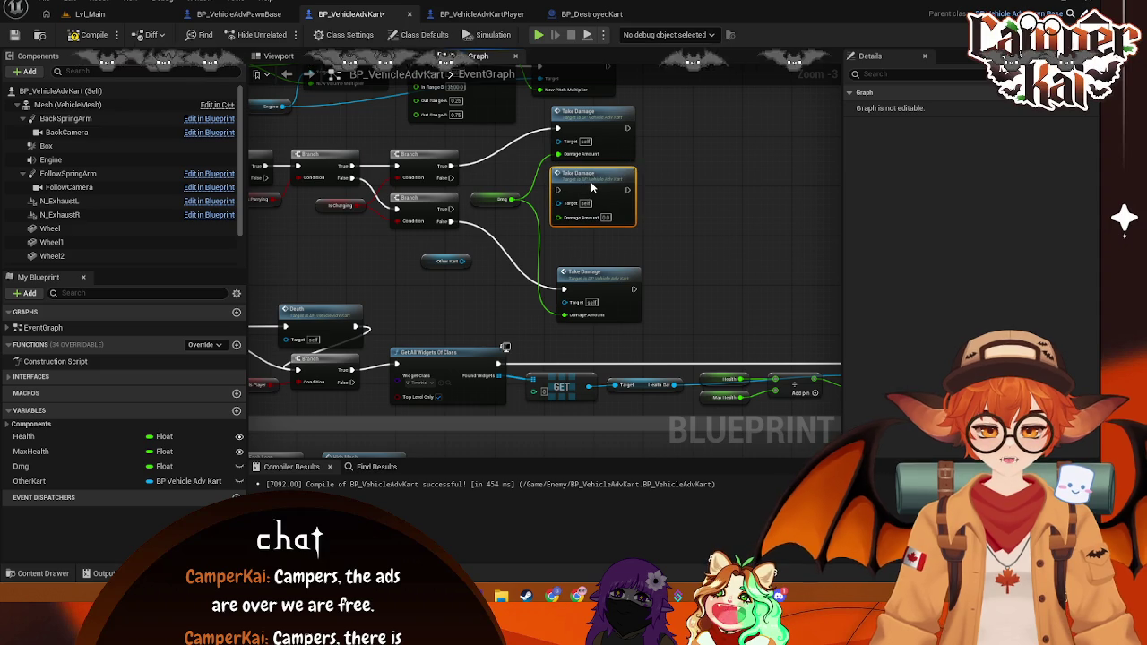
{"action": "mouse_move", "coordinate": [451, 178]}
{"action": "left_mouse_down"}
{"action": "mouse_move", "coordinate": [591, 186]}
{"action": "mouse_move", "coordinate": [561, 195]}
{"action": "left_mouse_up"}
{"action": "left_click_drag", "start_coordinate": [465, 261], "coordinate": [561, 203]}
{"action": "left_click_drag", "start_coordinate": [589, 278], "coordinate": [589, 302]}
Step: Paste another Take Damage copy targeting Other Kart and reposition the Other Kart getter
{"action": "left_click", "coordinate": [590, 173]}
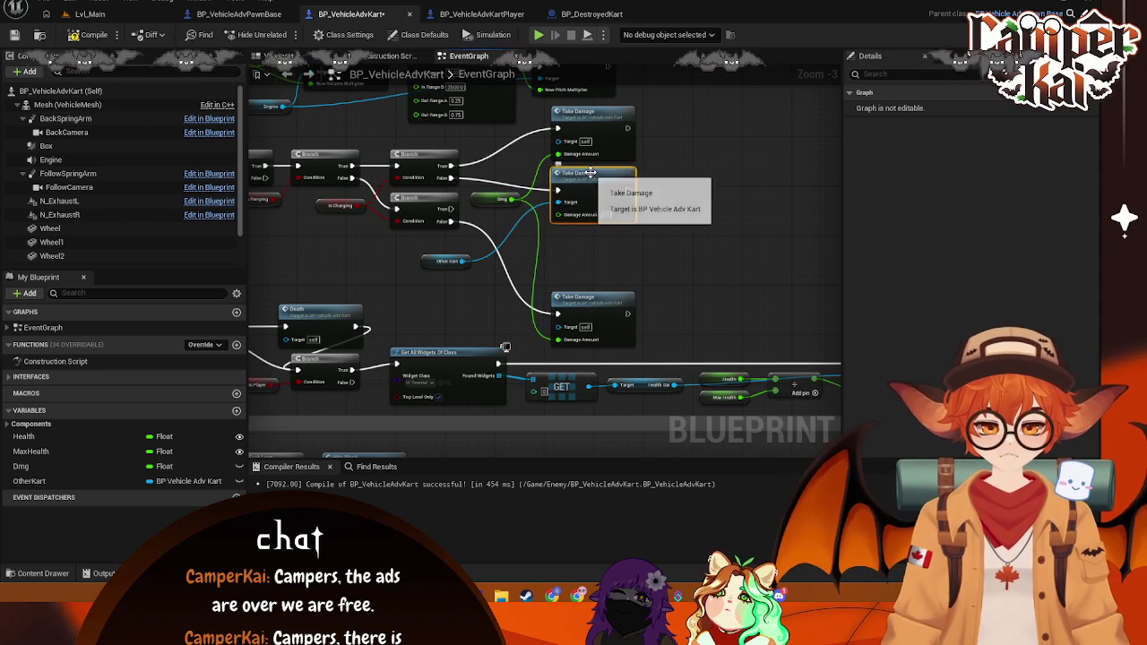
{"action": "key", "text": "ctrl+c"}
{"action": "key", "text": "ctrl+v"}
{"action": "left_click_drag", "start_coordinate": [623, 250], "coordinate": [608, 238]}
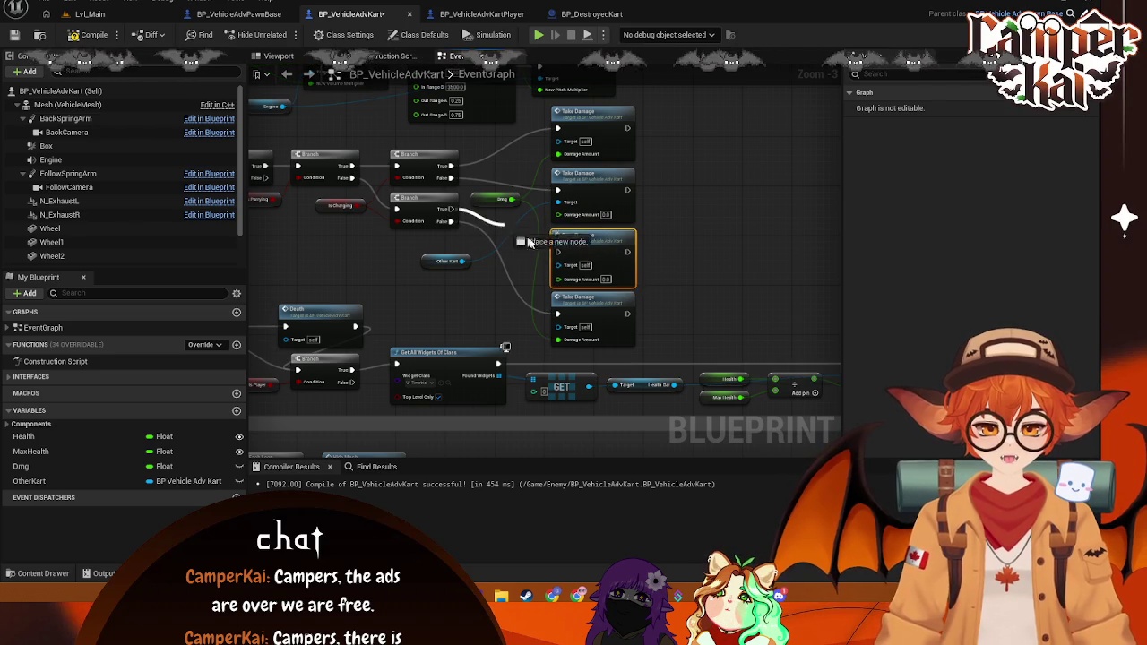
{"action": "left_click_drag", "start_coordinate": [461, 261], "coordinate": [565, 265]}
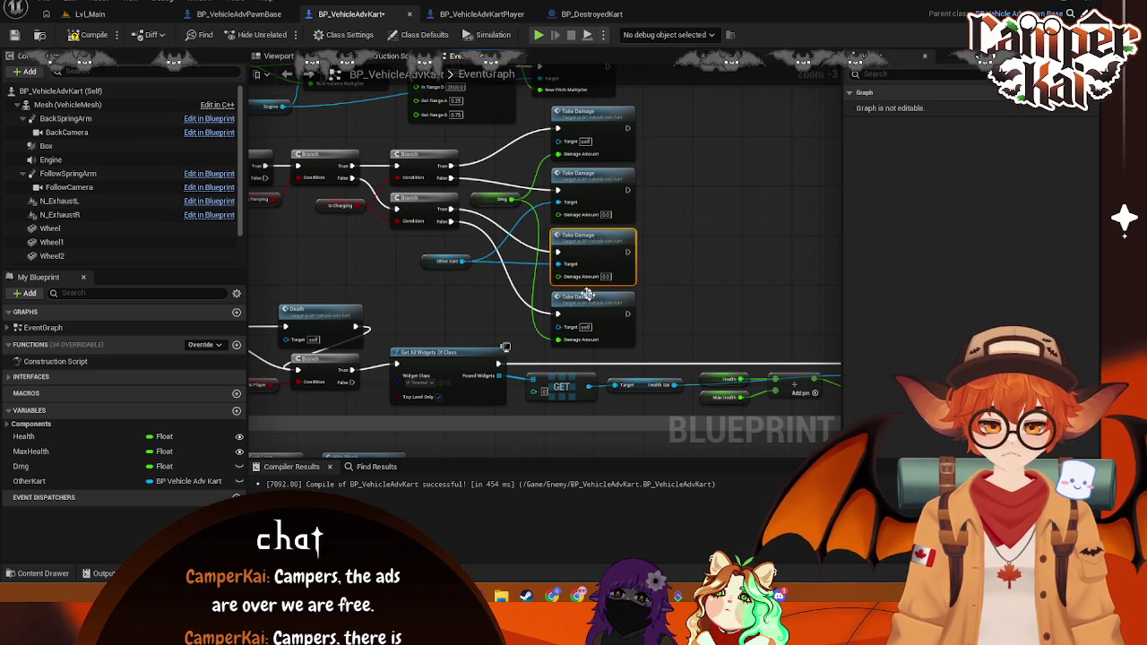
{"action": "left_click_drag", "start_coordinate": [423, 262], "coordinate": [485, 229]}
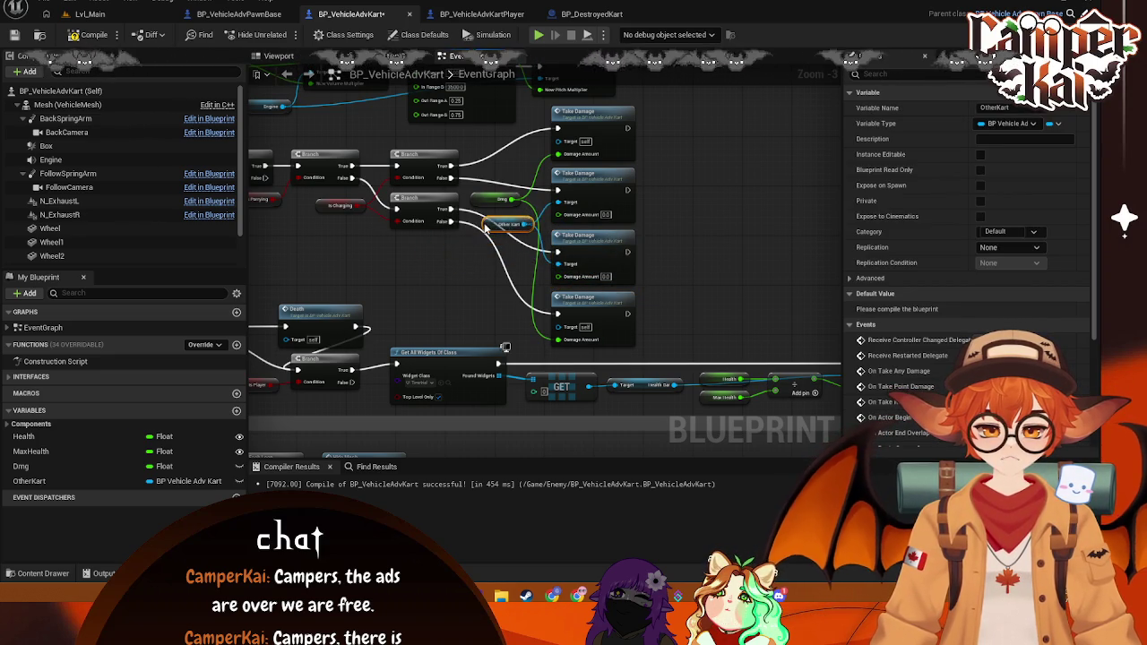
{"action": "mouse_move", "coordinate": [681, 234]}
{"action": "left_mouse_down"}
{"action": "mouse_move", "coordinate": [708, 242]}
{"action": "mouse_move", "coordinate": [681, 304]}
{"action": "left_mouse_up"}
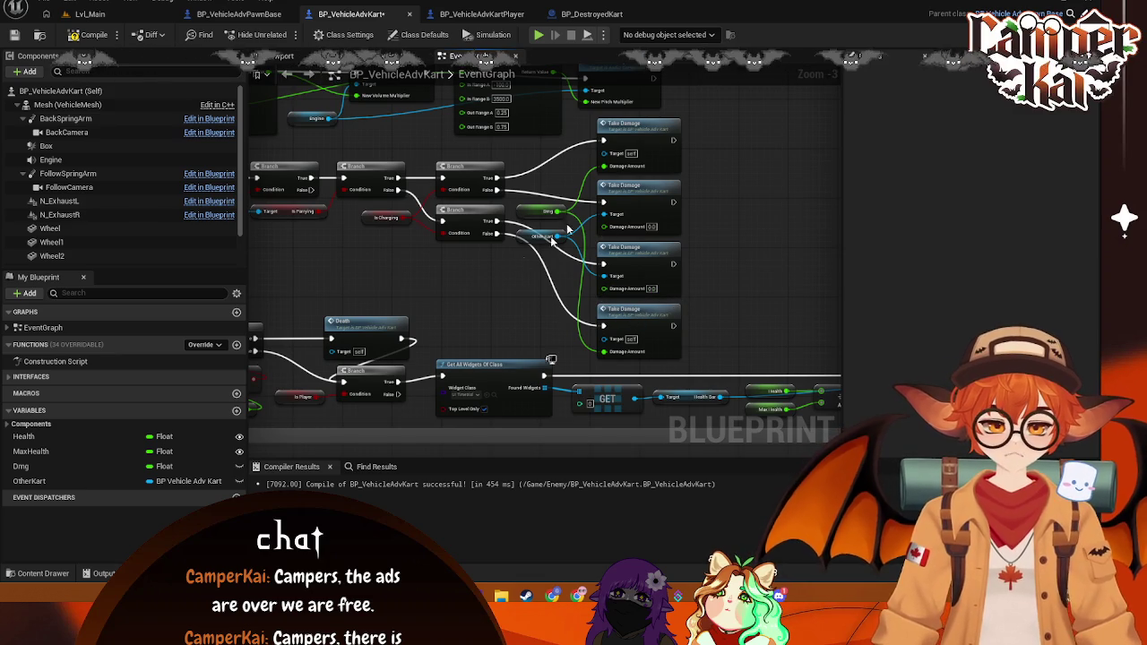
{"action": "mouse_move", "coordinate": [488, 184]}
{"action": "left_mouse_down"}
{"action": "mouse_move", "coordinate": [515, 254]}
{"action": "mouse_move", "coordinate": [485, 254]}
{"action": "left_mouse_up"}
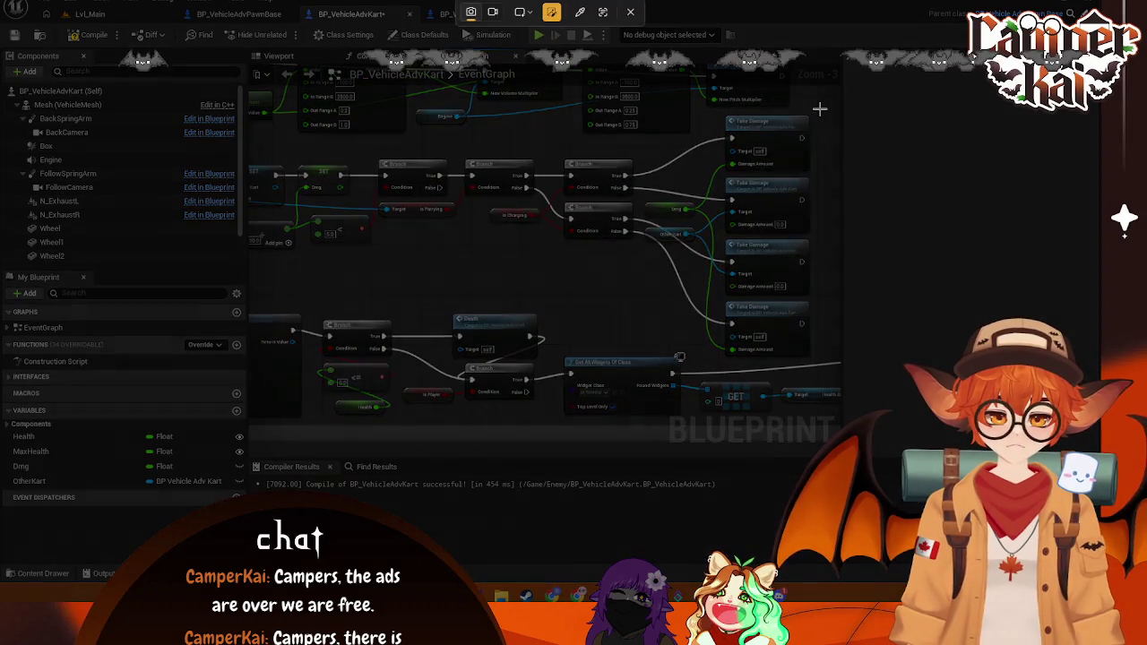
{"action": "mouse_move", "coordinate": [820, 110]}
{"action": "left_mouse_down"}
{"action": "mouse_move", "coordinate": [274, 400]}
{"action": "mouse_move", "coordinate": [242, 366]}
{"action": "left_mouse_up"}
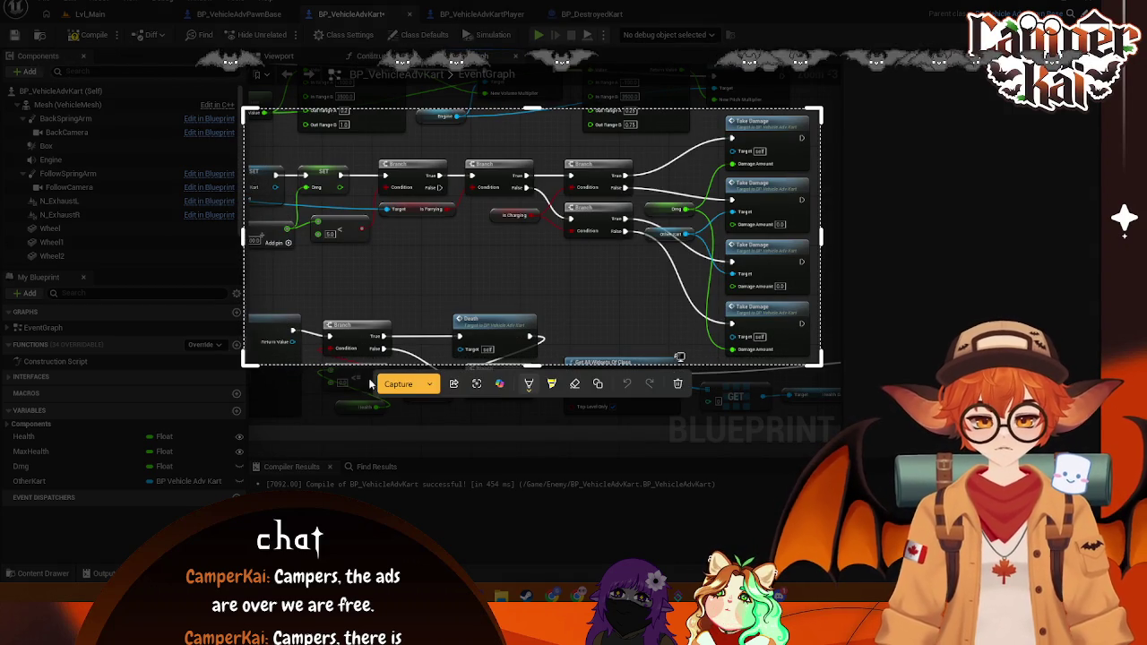
{"action": "left_click", "coordinate": [398, 384]}
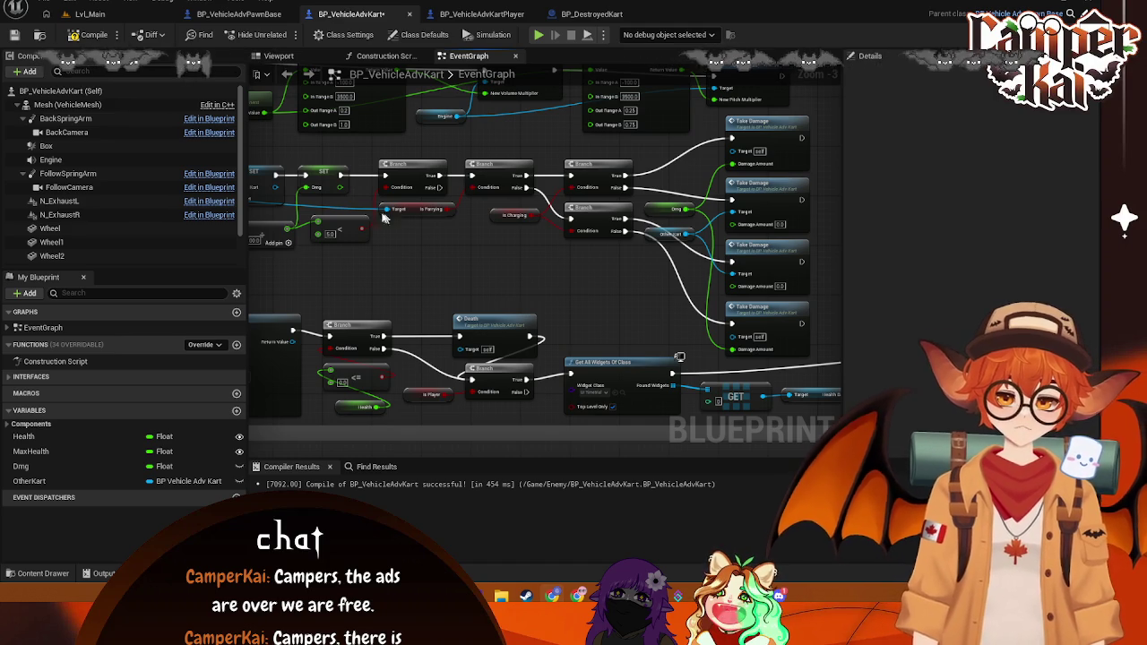
Step: Delete the < node and add a Greater (>) comparison off the add node's output
{"action": "scroll", "coordinate": [405, 218], "scroll_direction": "up", "scroll_amount": 1}
{"action": "left_click", "coordinate": [378, 242]}
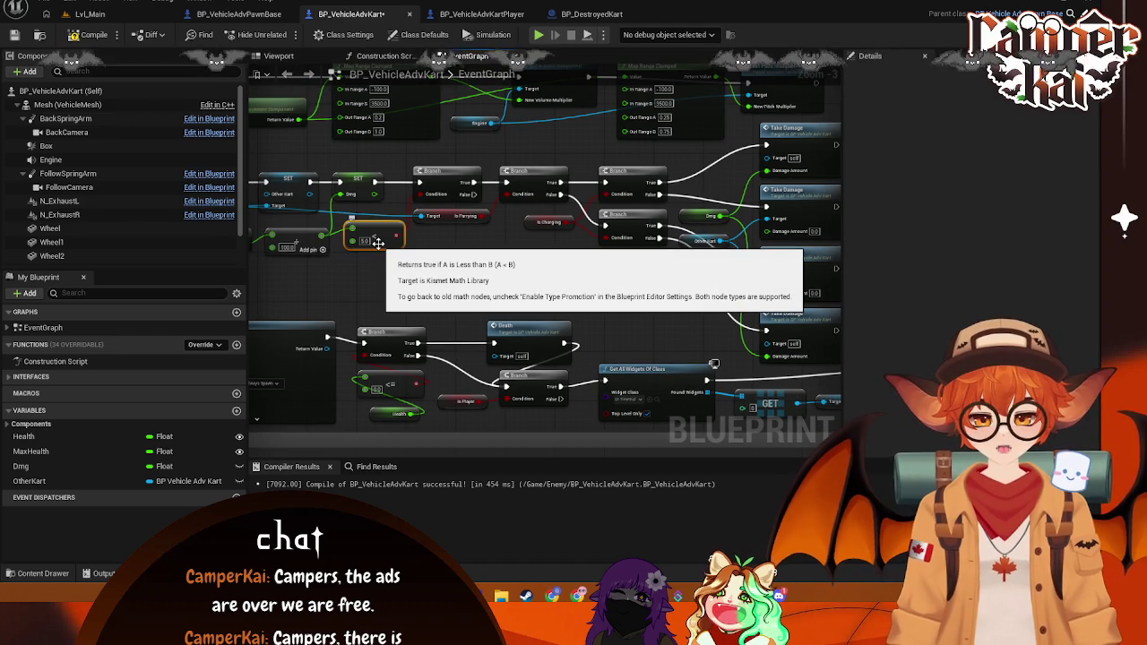
{"action": "key", "text": "Delete"}
{"action": "left_click_drag", "start_coordinate": [320, 236], "coordinate": [352, 245]}
{"action": "type", "text": "gre"}
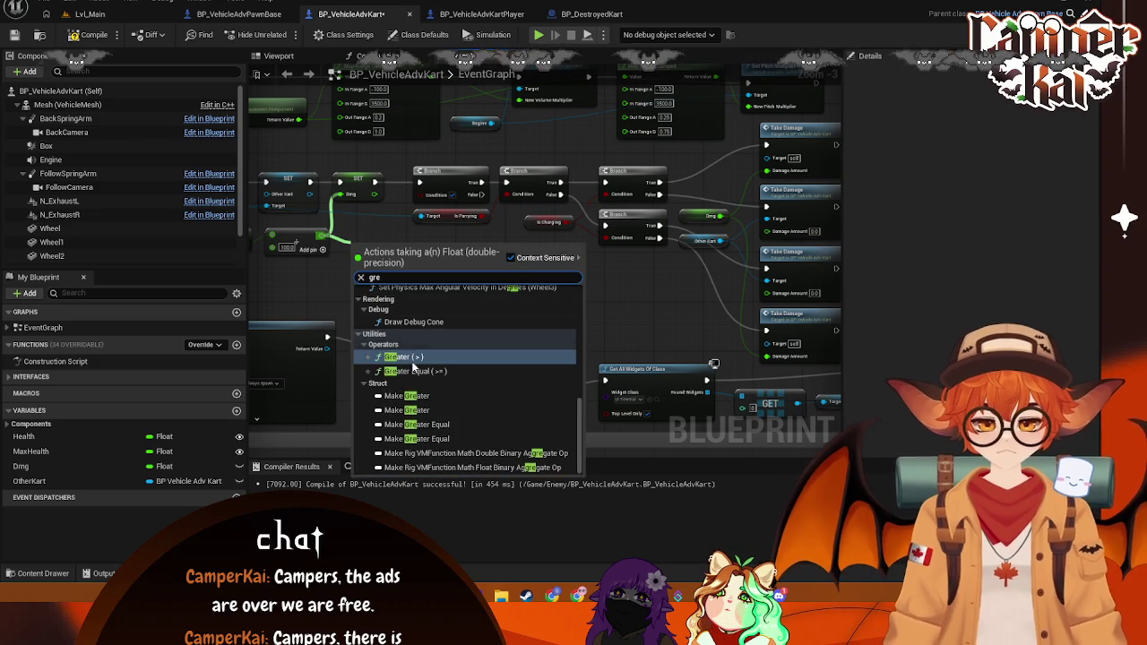
{"action": "left_click", "coordinate": [413, 358]}
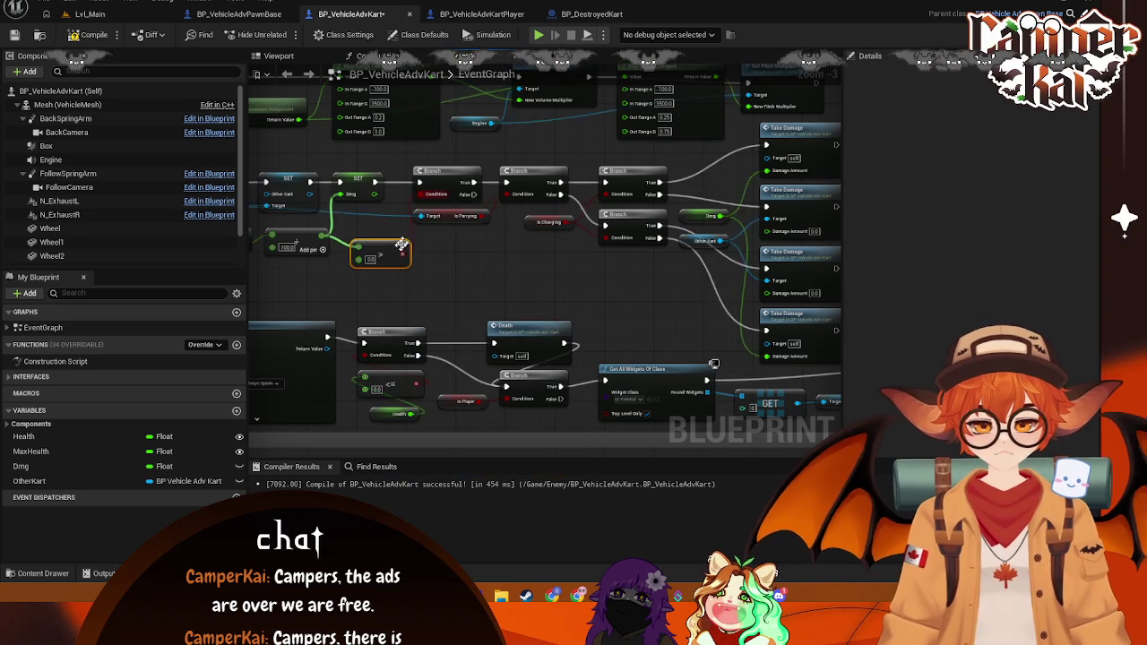
{"action": "left_click_drag", "start_coordinate": [398, 259], "coordinate": [389, 244]}
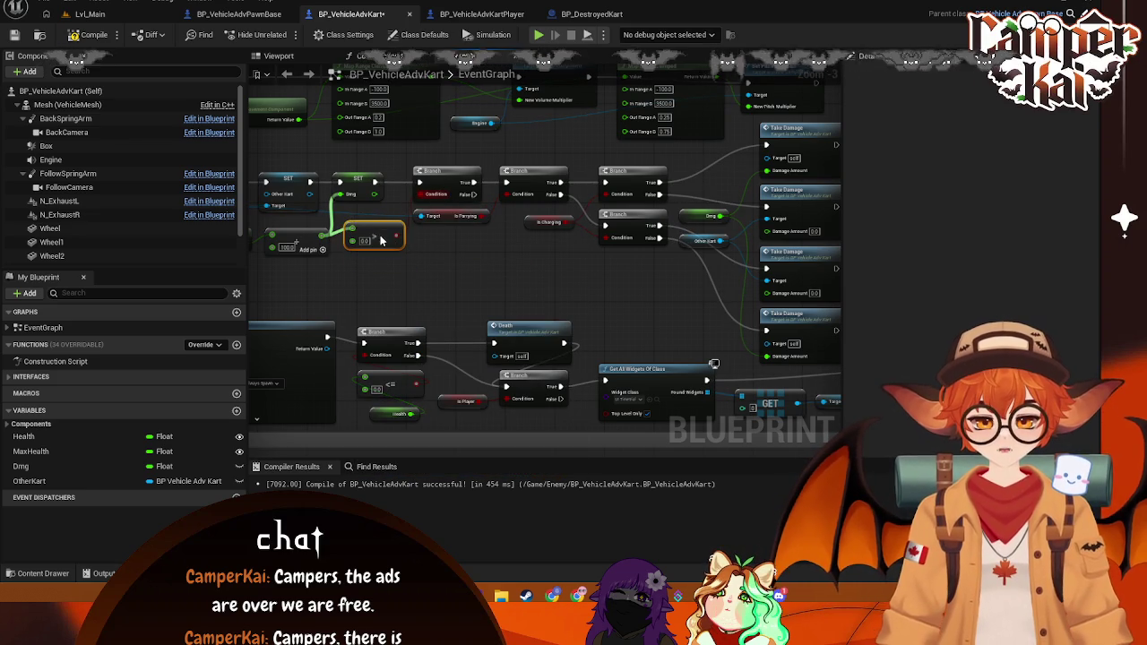
{"action": "left_click", "coordinate": [430, 255]}
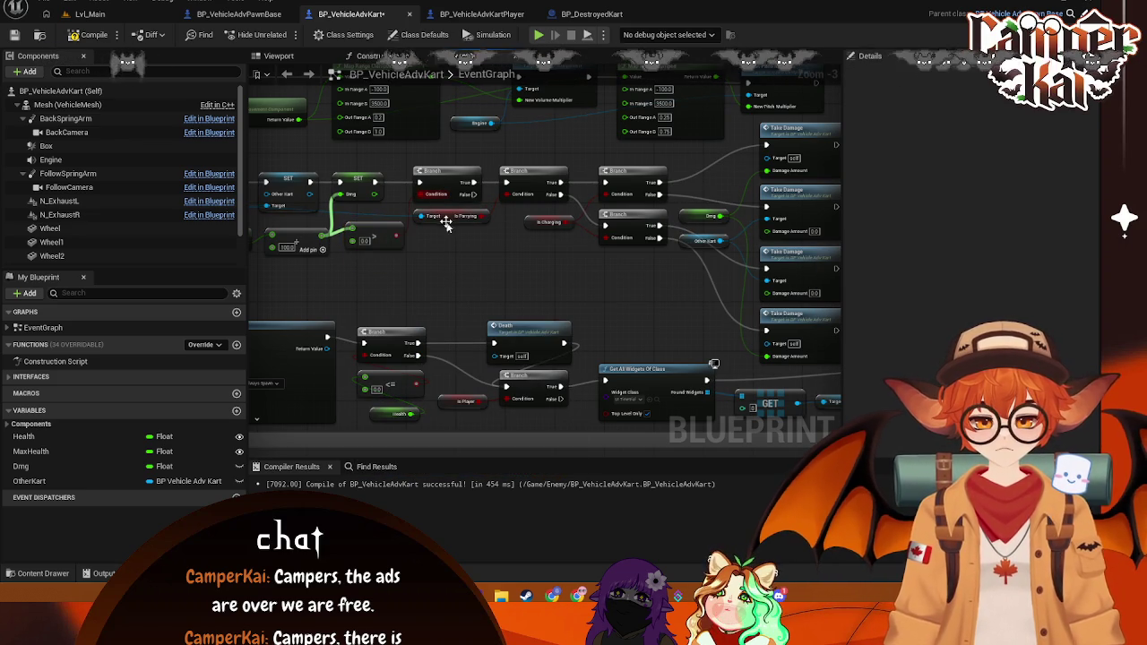
{"action": "left_click_drag", "start_coordinate": [417, 252], "coordinate": [501, 273]}
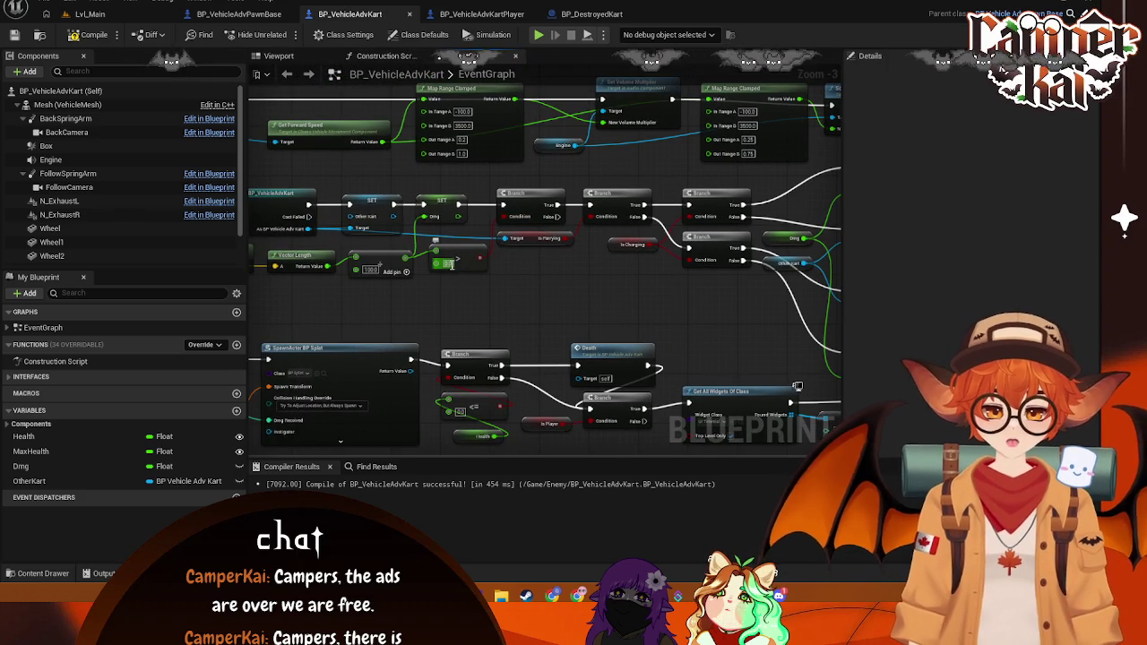
Step: Wire the math node's result into the SET Dmg input
{"action": "left_click", "coordinate": [541, 295]}
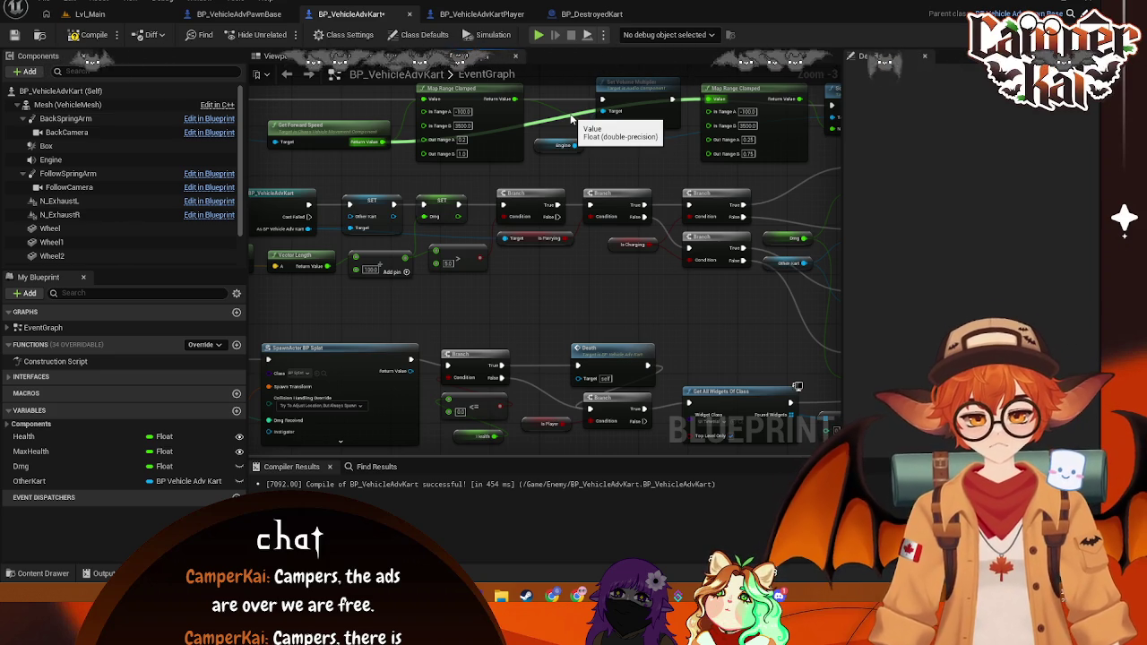
{"action": "left_click_drag", "start_coordinate": [405, 257], "coordinate": [423, 216]}
{"action": "left_click_drag", "start_coordinate": [636, 306], "coordinate": [534, 264]}
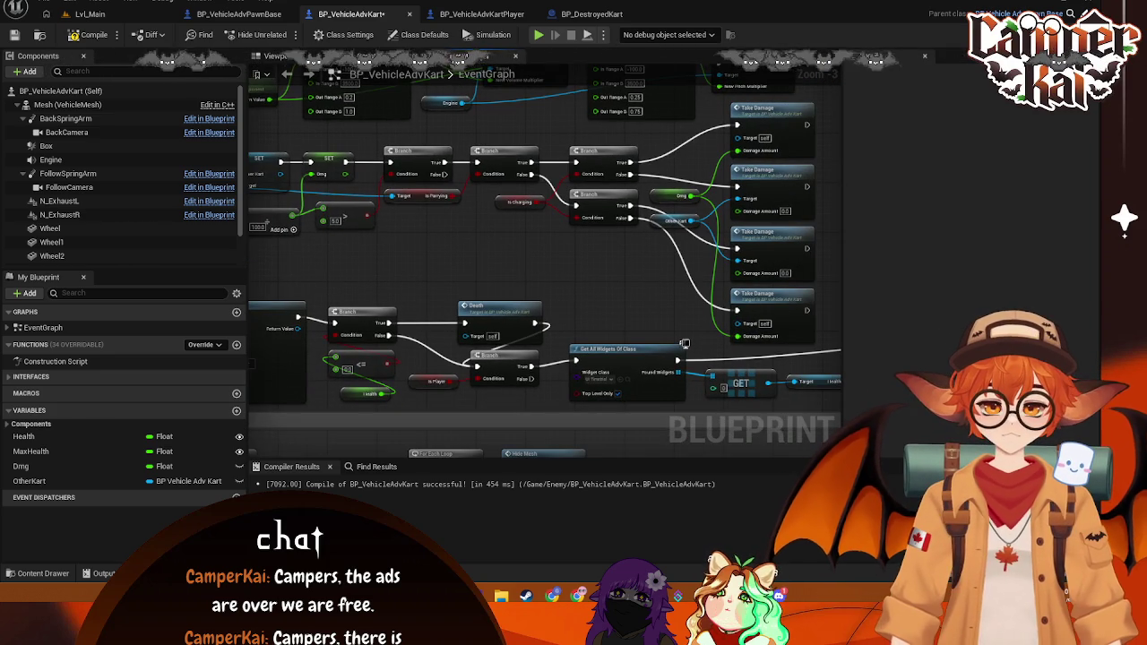
{"action": "left_click_drag", "start_coordinate": [426, 226], "coordinate": [788, 277]}
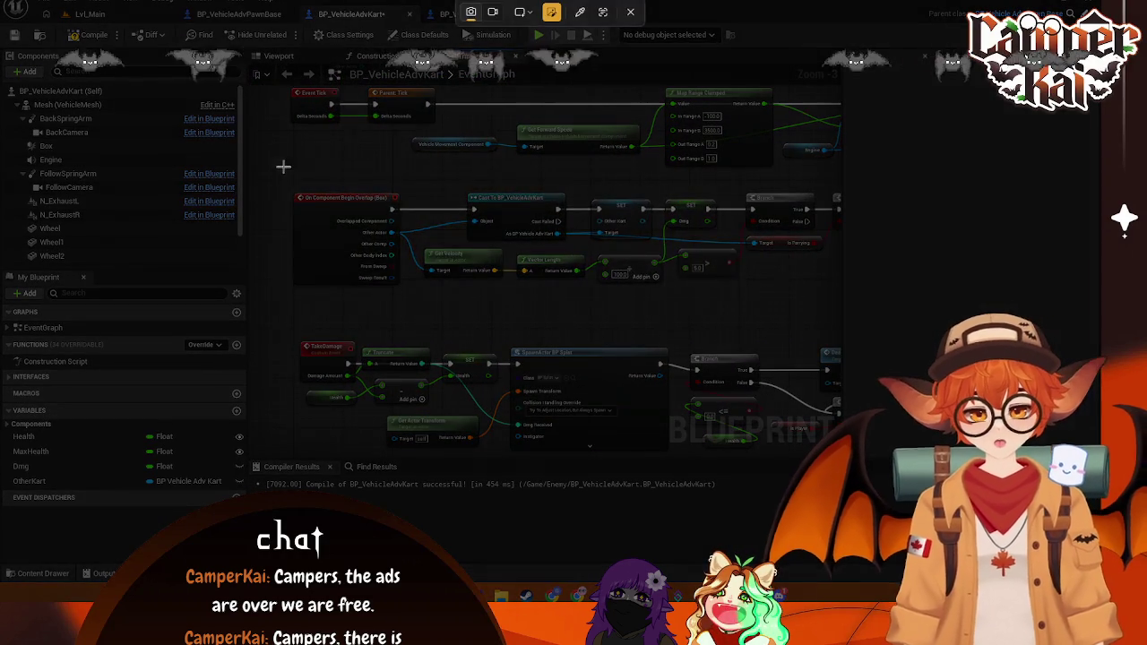
Step: Capture screenshots of the overlap node group and the Take Damage branches
{"action": "left_click_drag", "start_coordinate": [283, 166], "coordinate": [825, 326]}
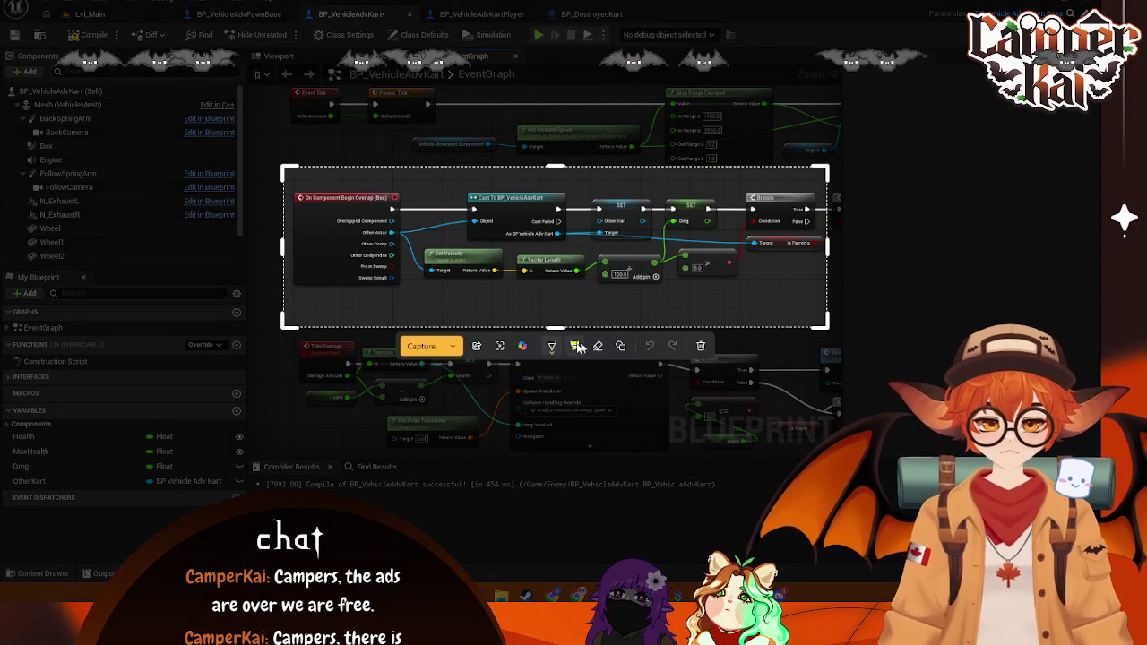
{"action": "key", "text": "ctrl+c"}
{"action": "mouse_move", "coordinate": [741, 283]}
{"action": "left_mouse_down"}
{"action": "mouse_move", "coordinate": [358, 269]}
{"action": "mouse_move", "coordinate": [378, 271]}
{"action": "left_mouse_up"}
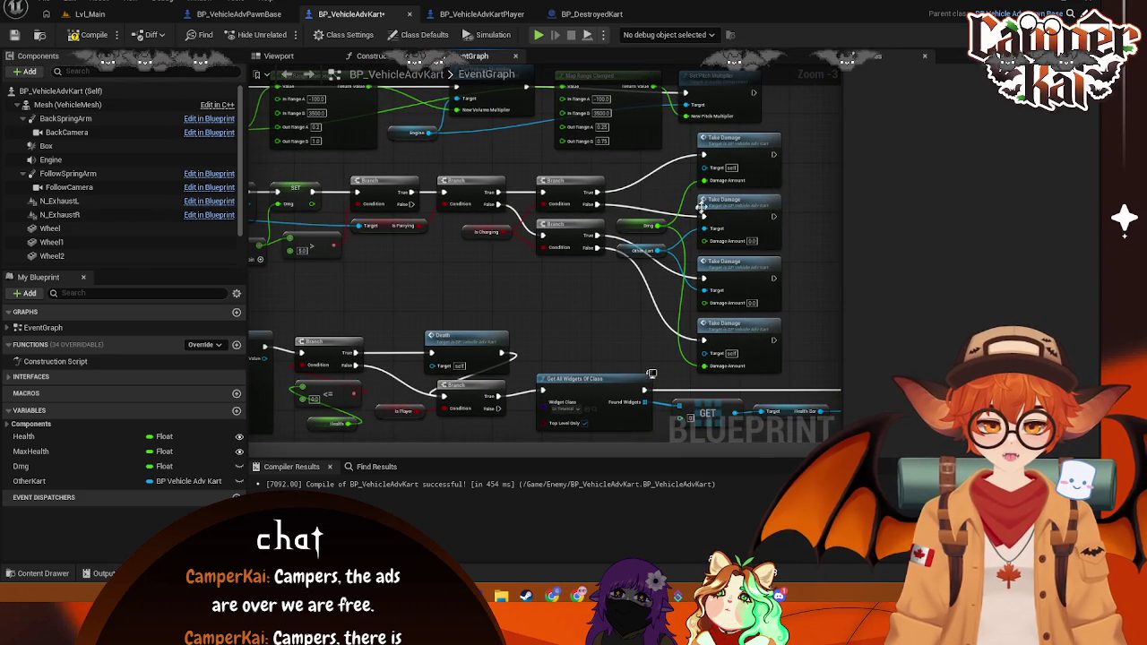
{"action": "key", "text": "super+shift+s"}
{"action": "mouse_move", "coordinate": [789, 120]}
{"action": "left_mouse_down"}
{"action": "mouse_move", "coordinate": [674, 326]}
{"action": "mouse_move", "coordinate": [323, 387]}
{"action": "mouse_move", "coordinate": [280, 383]}
{"action": "left_mouse_up"}
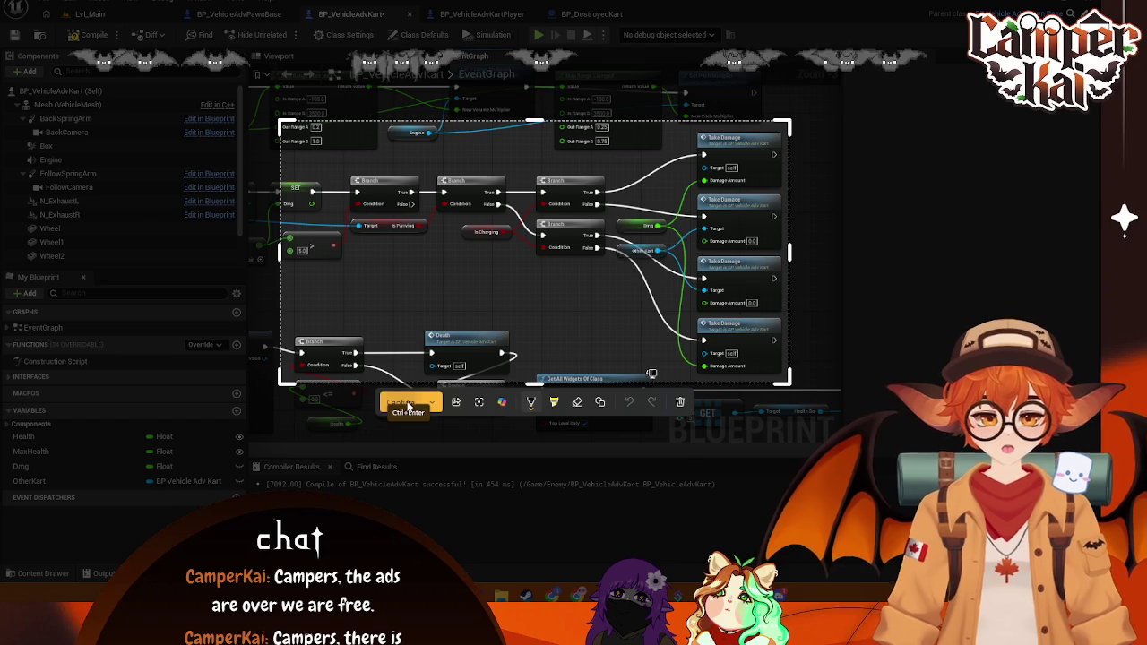
{"action": "left_click", "coordinate": [401, 401]}
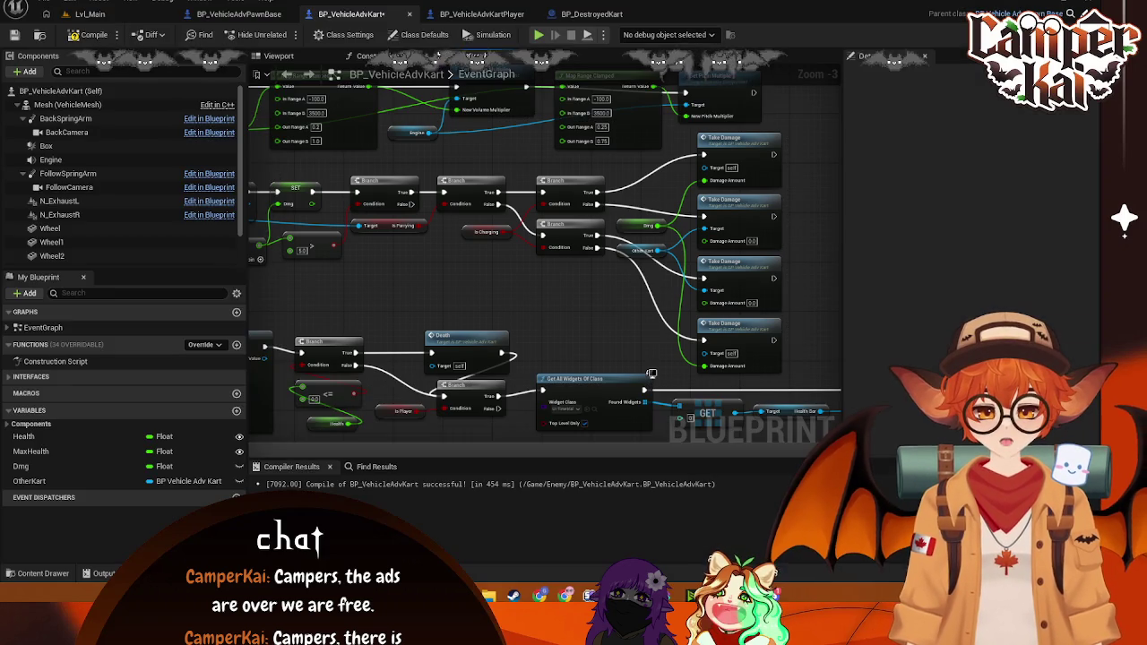
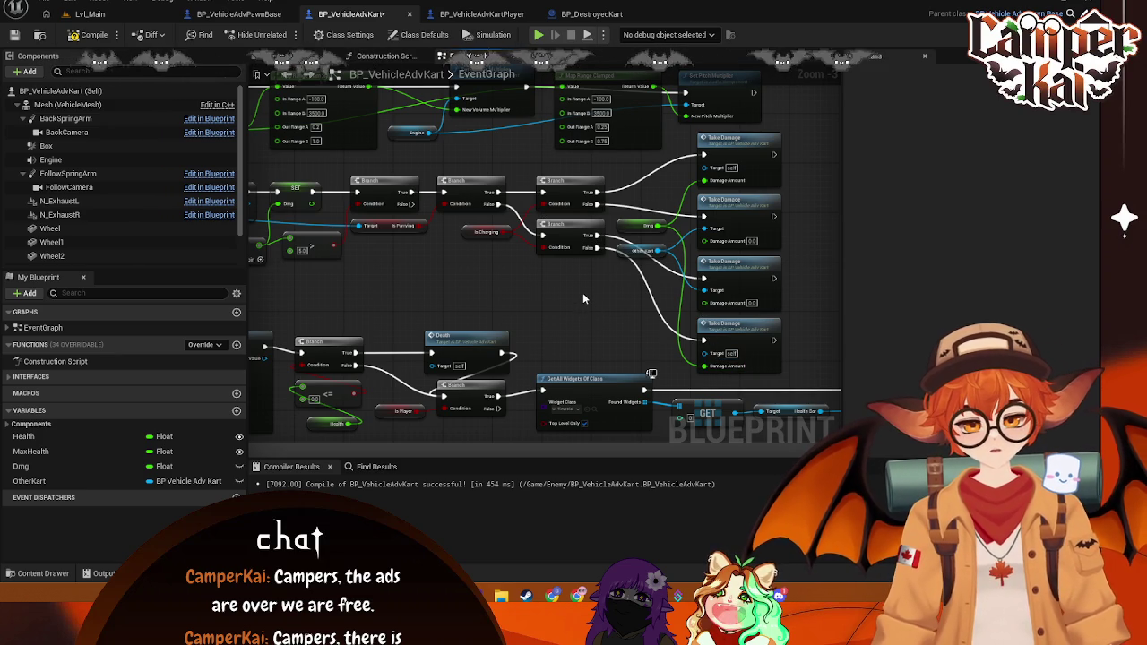
Step: Marquee-select the middle branch-chain nodes in BP_VehicleAdvKart's event graph and nudge the view
{"action": "left_click_drag", "start_coordinate": [686, 269], "coordinate": [434, 202]}
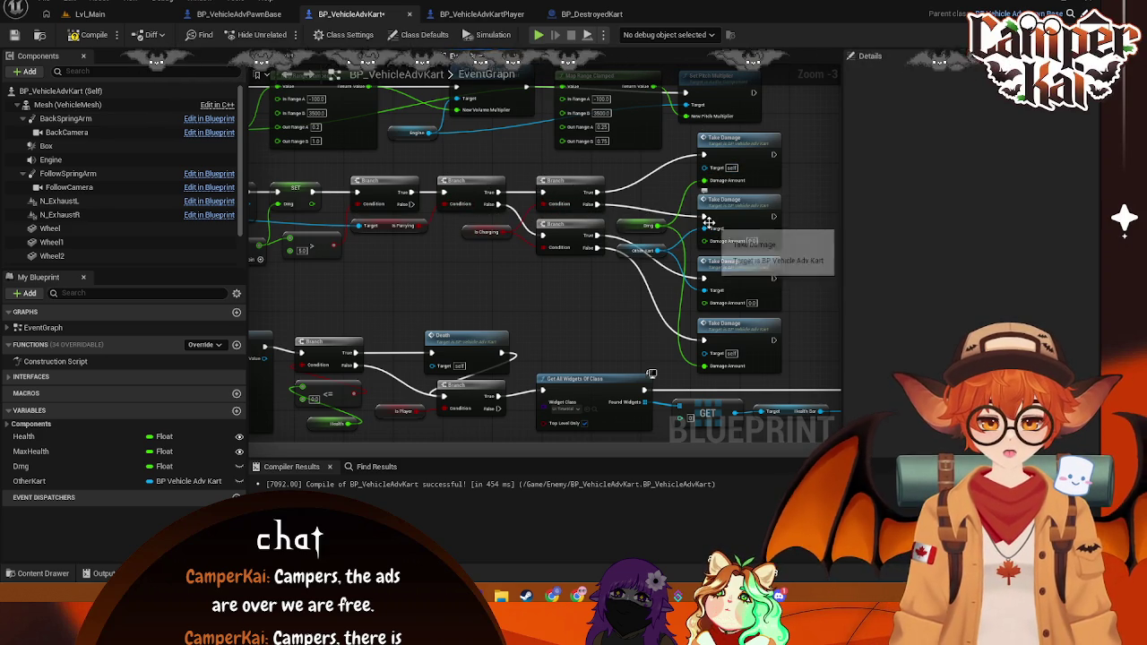
{"action": "left_click_drag", "start_coordinate": [540, 280], "coordinate": [546, 282]}
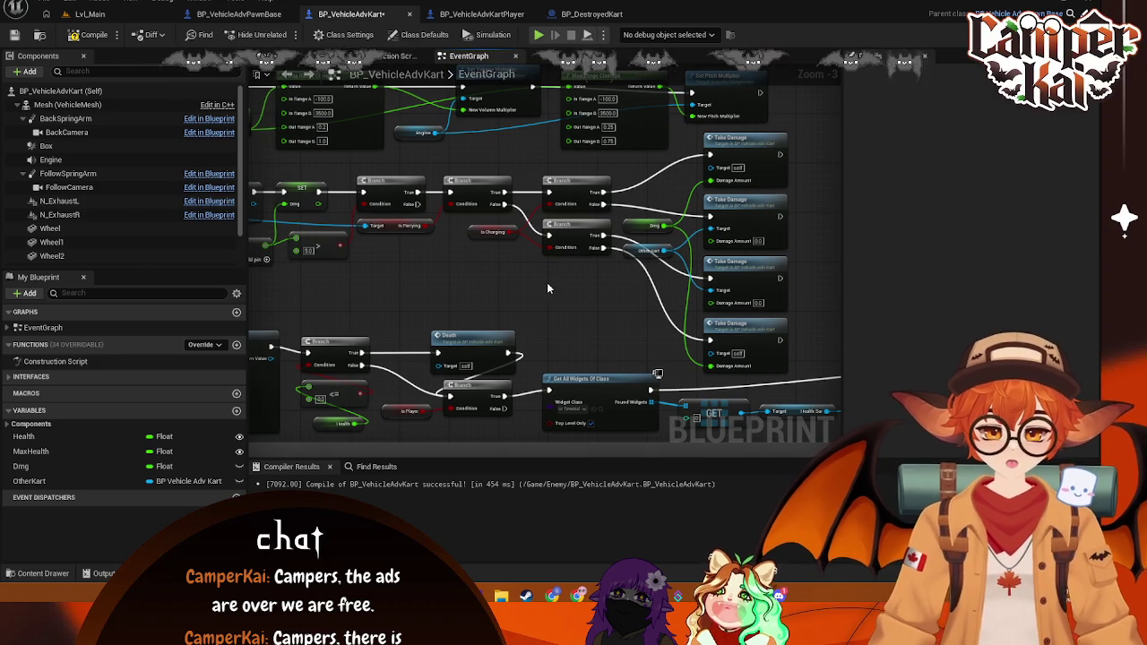
Step: Play Lvl_Main in the editor, pick a kart, start the race and drive down the track
{"action": "left_click", "coordinate": [91, 15]}
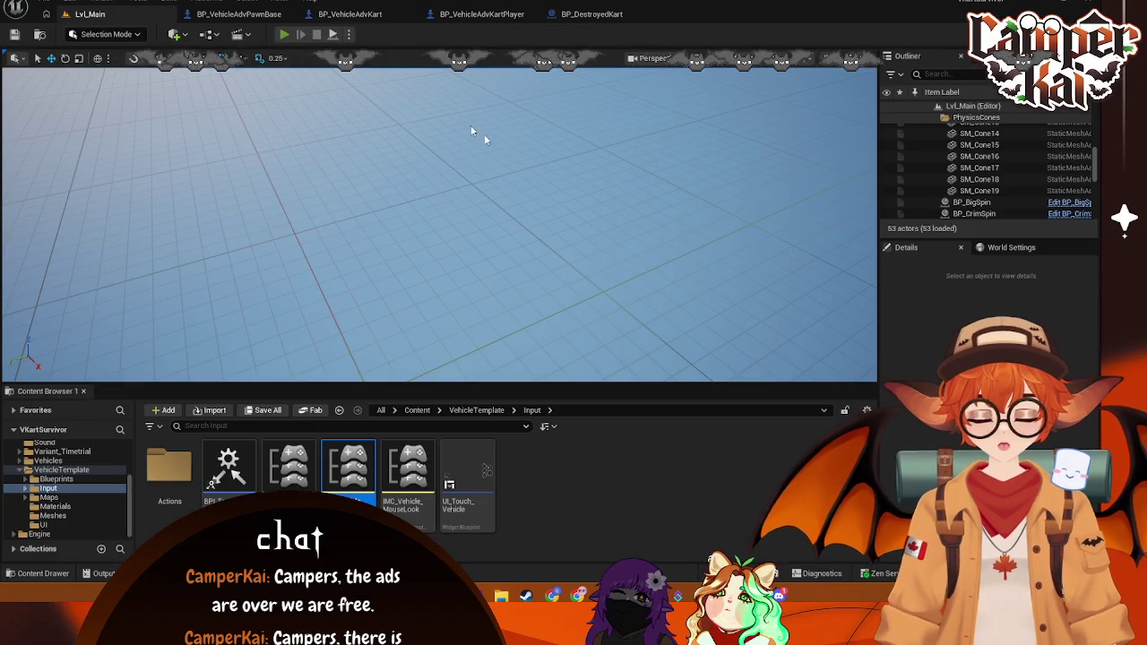
{"action": "key", "text": "alt+p"}
{"action": "left_click", "coordinate": [454, 267]}
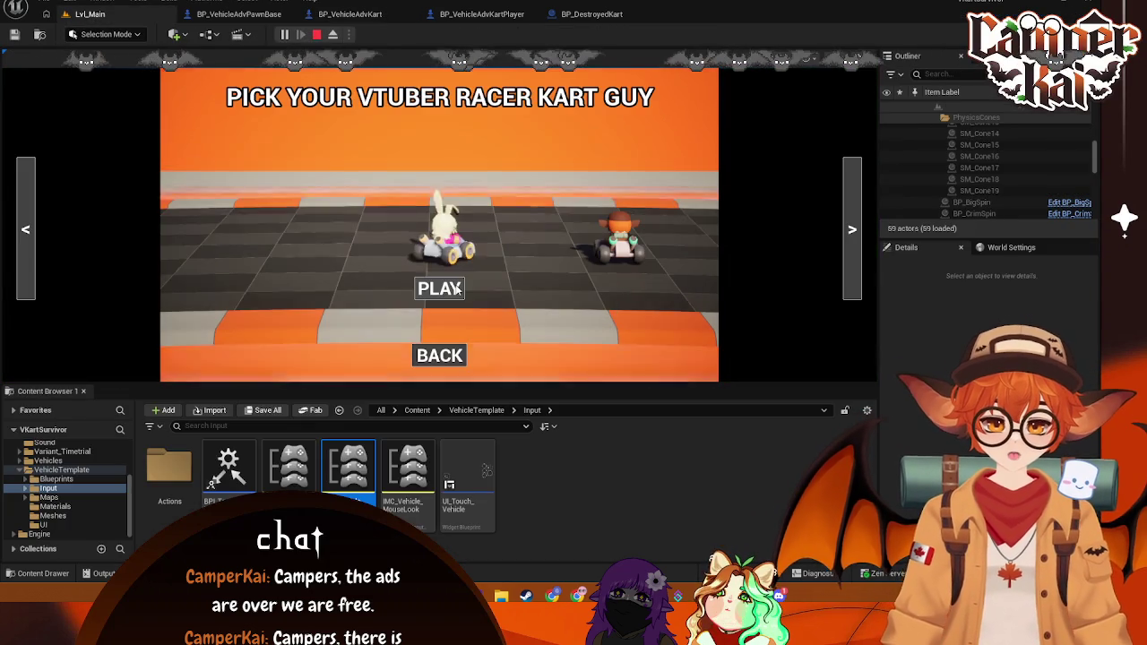
{"action": "left_click", "coordinate": [457, 288]}
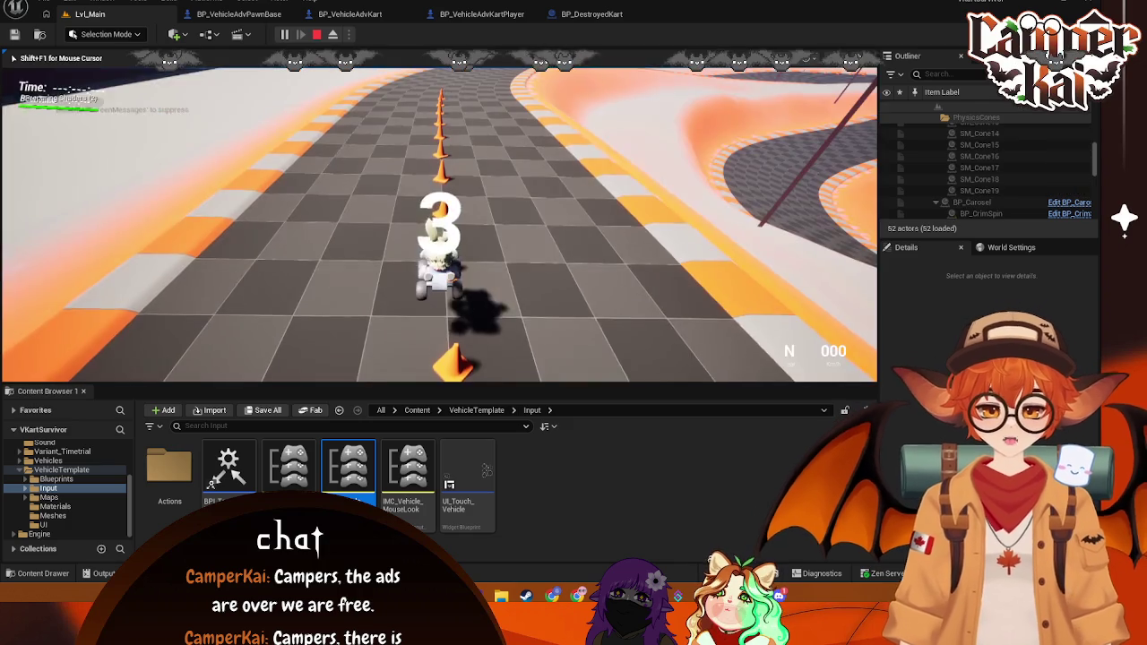
{"action": "key", "text": "w"}
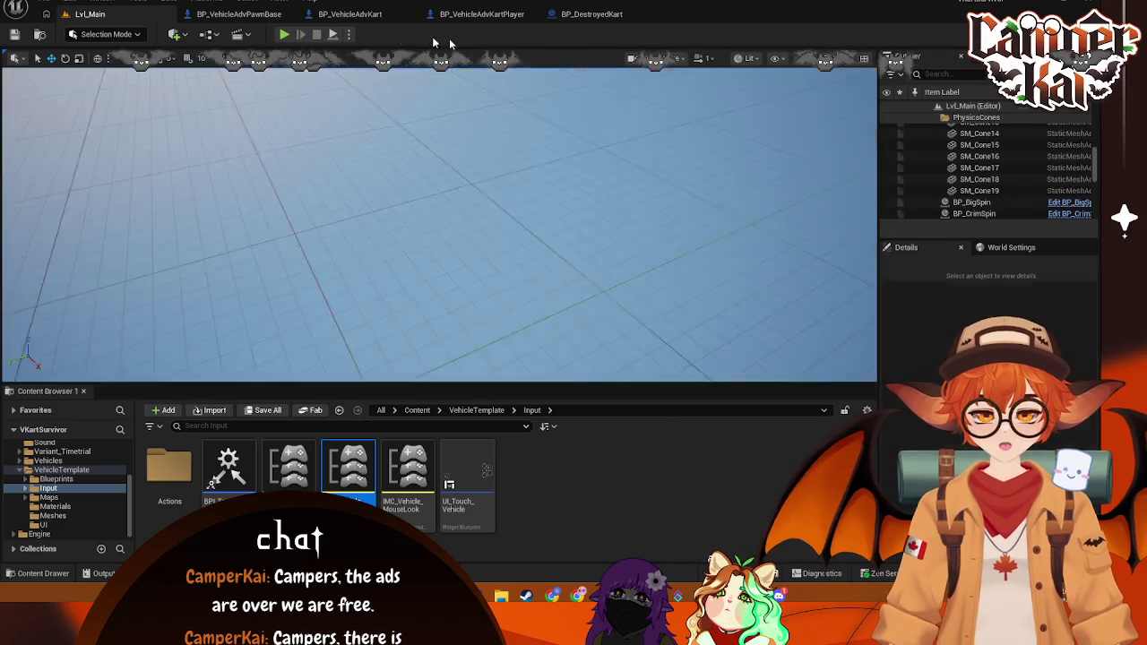
Step: Stop the play session and return to BP_VehicleAdvKart's Take Damage and Event Tick nodes
{"action": "left_click", "coordinate": [317, 35]}
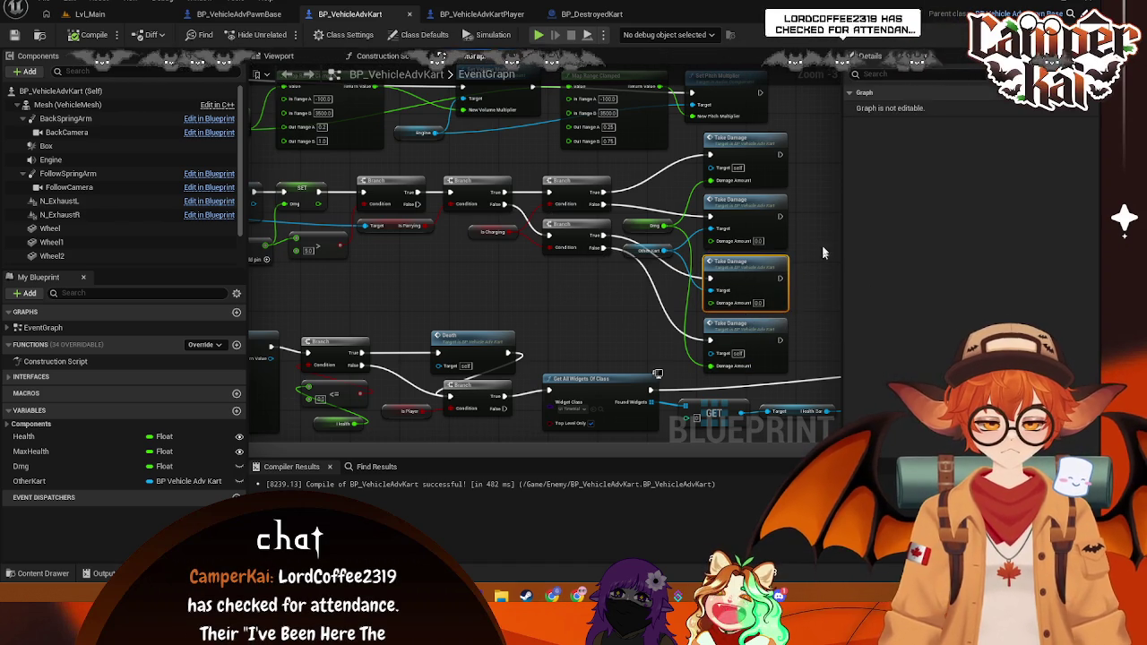
{"action": "mouse_move", "coordinate": [810, 206]}
{"action": "left_mouse_down"}
{"action": "mouse_move", "coordinate": [744, 300]}
{"action": "mouse_move", "coordinate": [727, 300]}
{"action": "mouse_move", "coordinate": [804, 273]}
{"action": "left_mouse_up"}
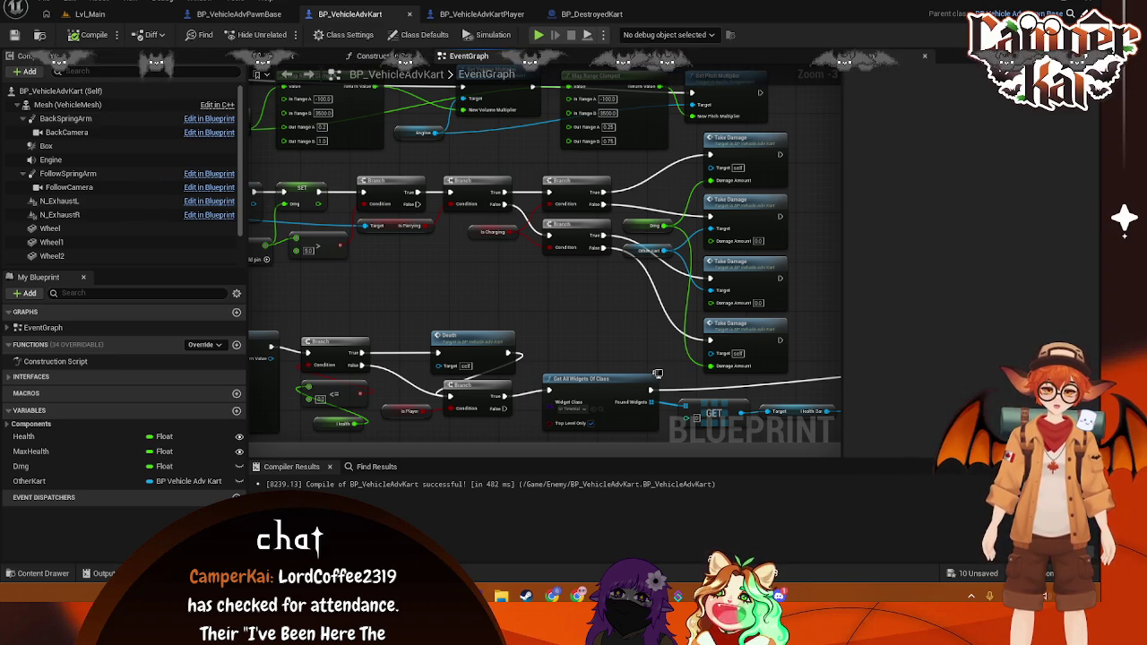
{"action": "left_click_drag", "start_coordinate": [461, 282], "coordinate": [553, 239]}
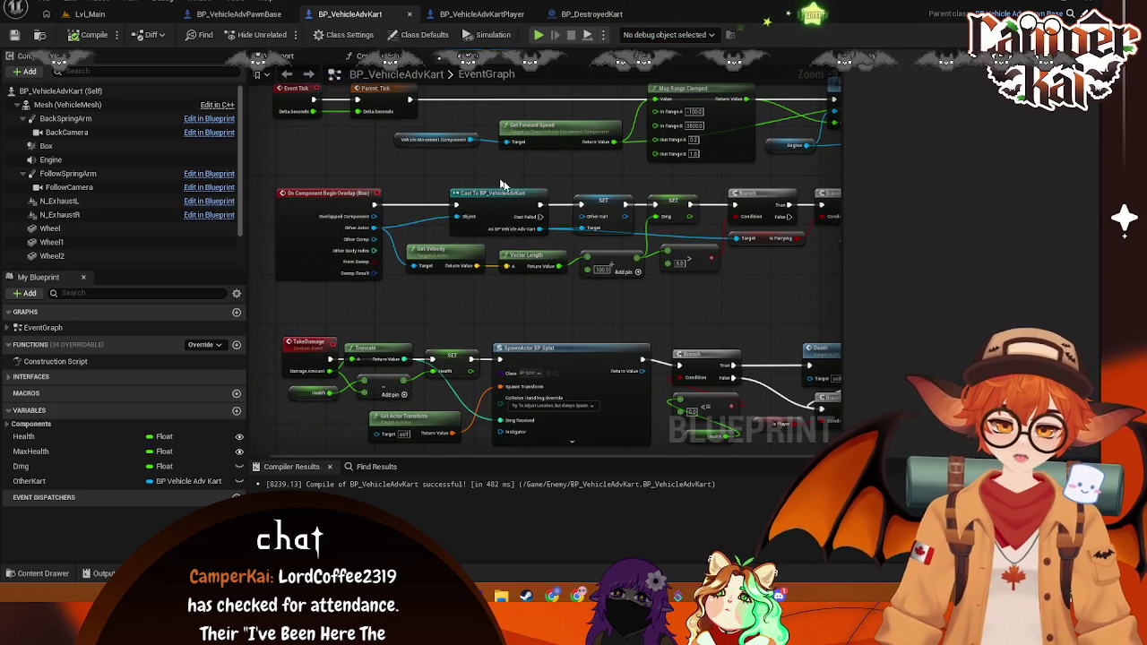
Step: Select the branch chain and four Take Damage nodes and move them to the right
{"action": "left_click_drag", "start_coordinate": [690, 244], "coordinate": [607, 247]}
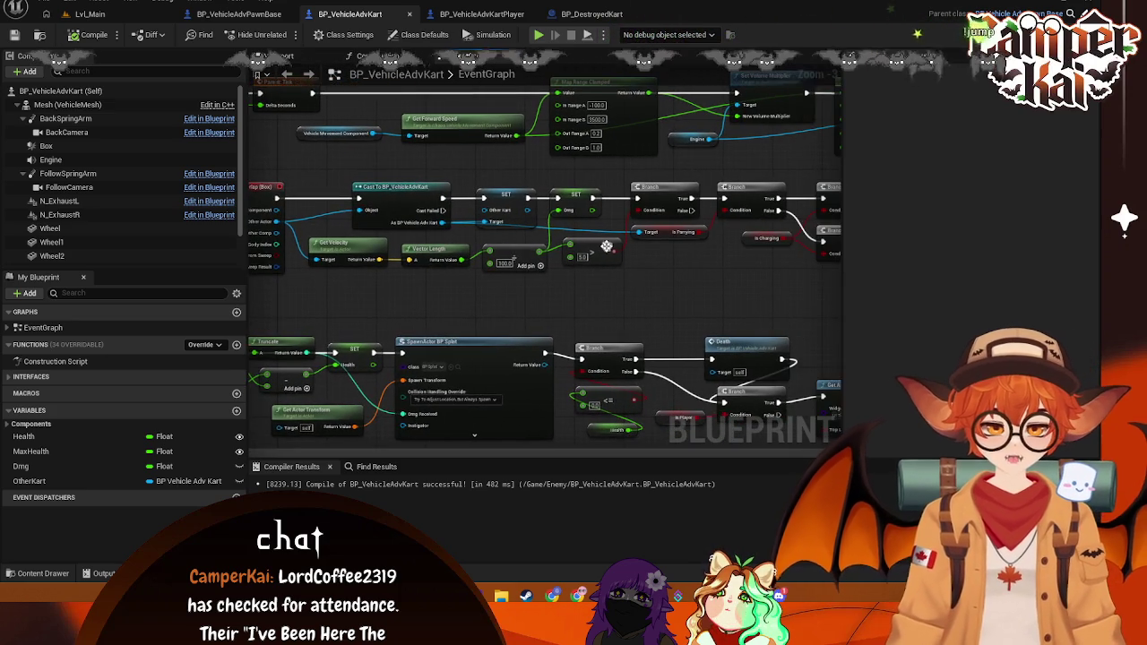
{"action": "mouse_move", "coordinate": [645, 281]}
{"action": "left_mouse_down"}
{"action": "mouse_move", "coordinate": [466, 296]}
{"action": "mouse_move", "coordinate": [440, 318]}
{"action": "left_mouse_up"}
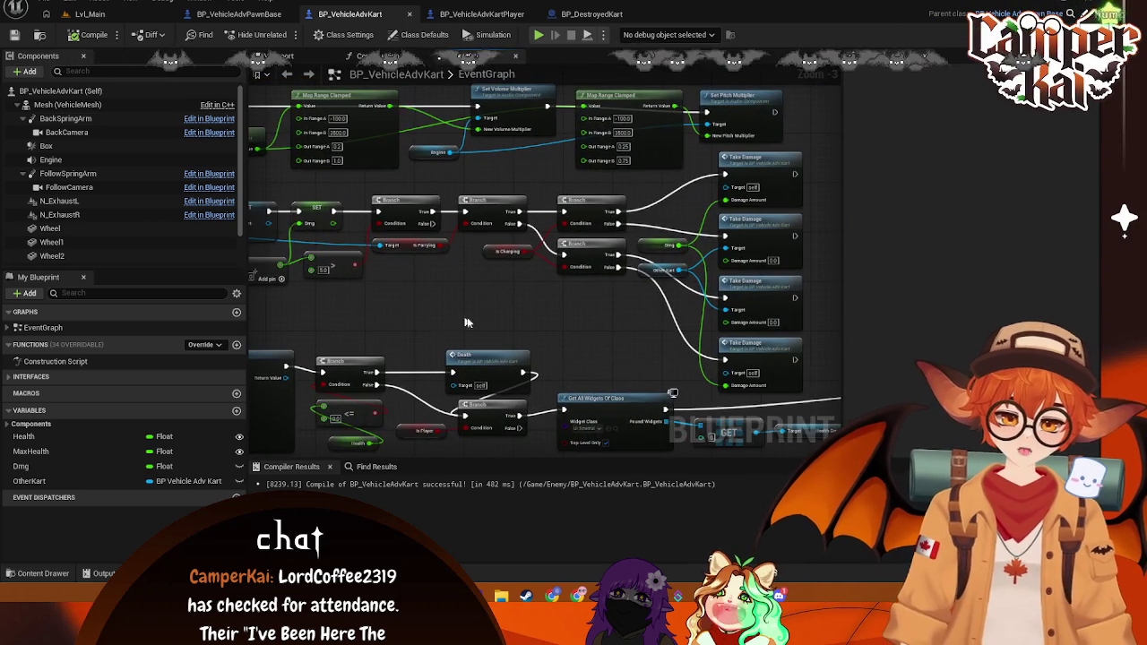
{"action": "left_click_drag", "start_coordinate": [640, 273], "coordinate": [584, 255]}
{"action": "left_click_drag", "start_coordinate": [761, 117], "coordinate": [573, 321]}
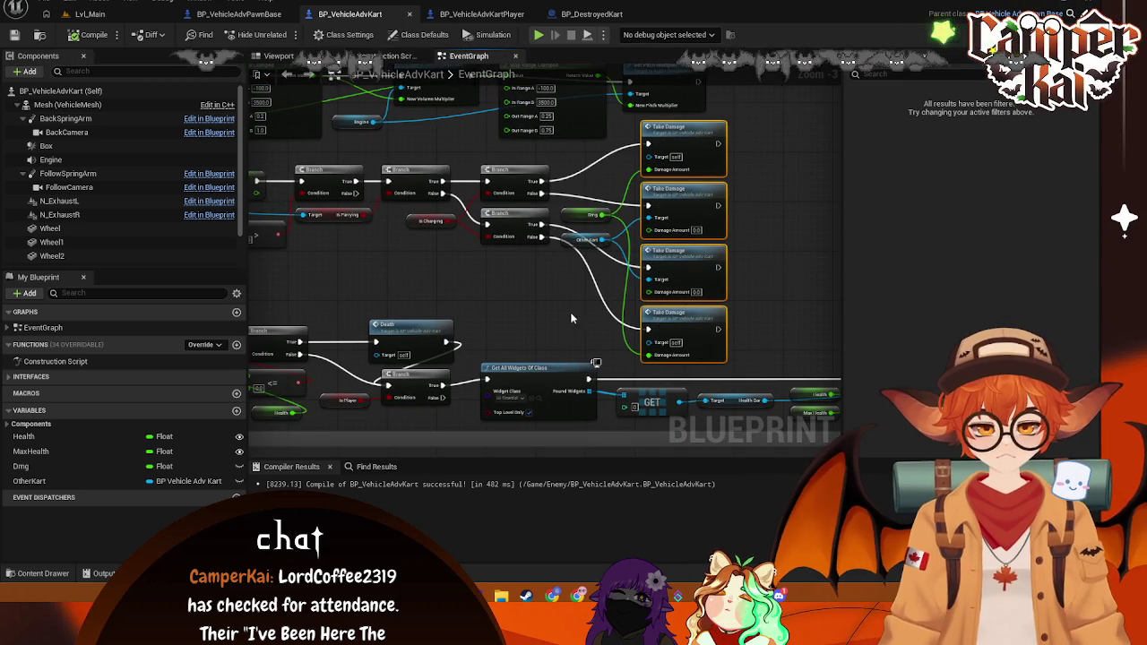
{"action": "left_click_drag", "start_coordinate": [491, 249], "coordinate": [298, 155]}
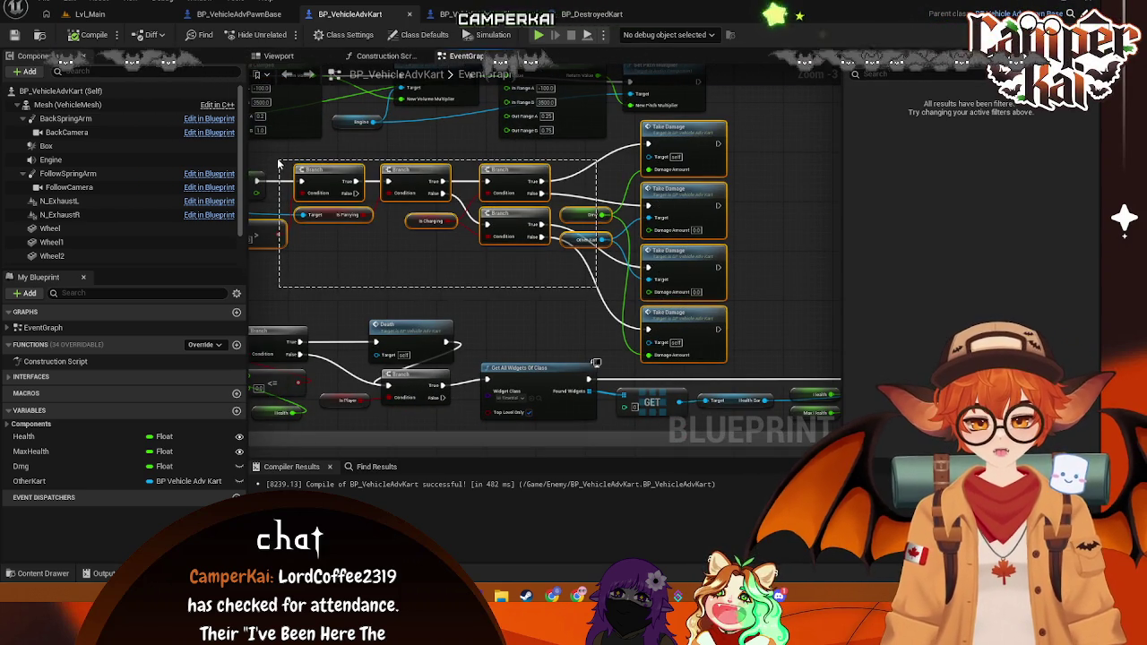
{"action": "left_click_drag", "start_coordinate": [359, 265], "coordinate": [500, 281]}
{"action": "left_click_drag", "start_coordinate": [477, 222], "coordinate": [601, 223]}
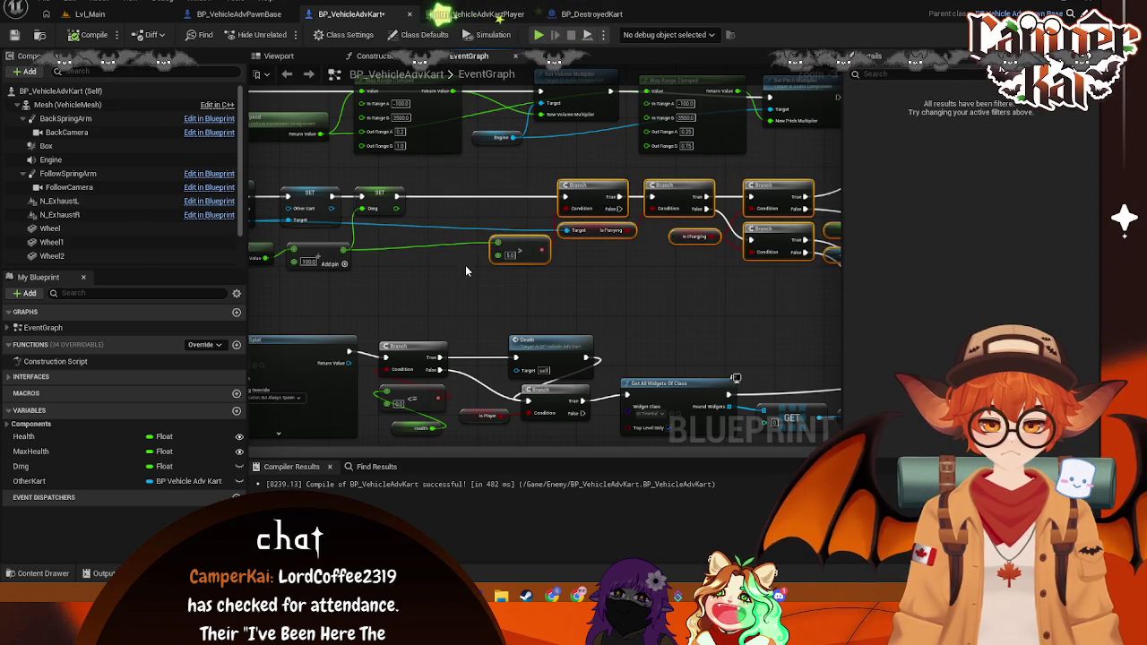
{"action": "left_click_drag", "start_coordinate": [465, 278], "coordinate": [547, 271]}
Step: Delete the 5.0 comparison node and add a Get Can Be Damaged node instead
{"action": "left_click", "coordinate": [600, 251]}
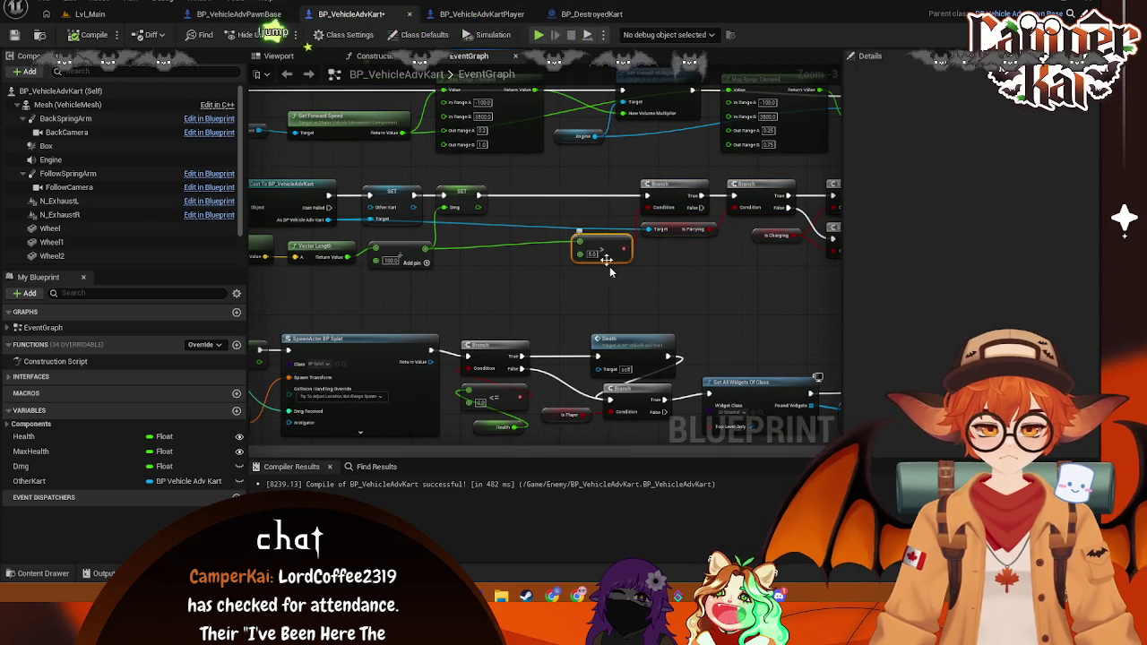
{"action": "key", "text": "Delete"}
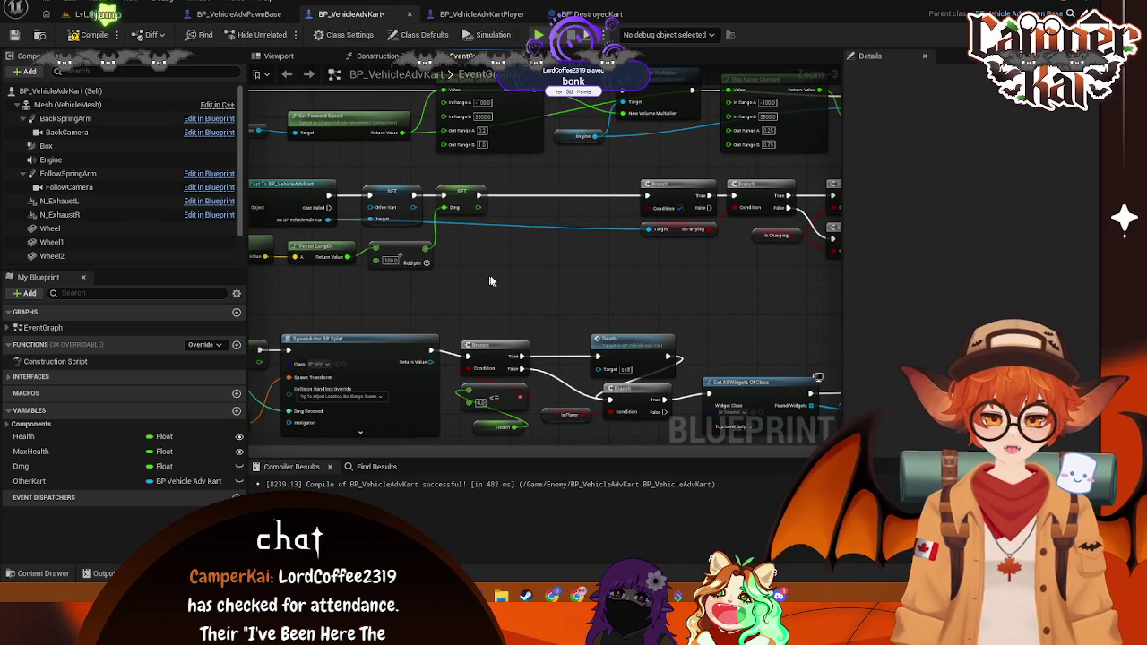
{"action": "left_click_drag", "start_coordinate": [494, 235], "coordinate": [588, 233]}
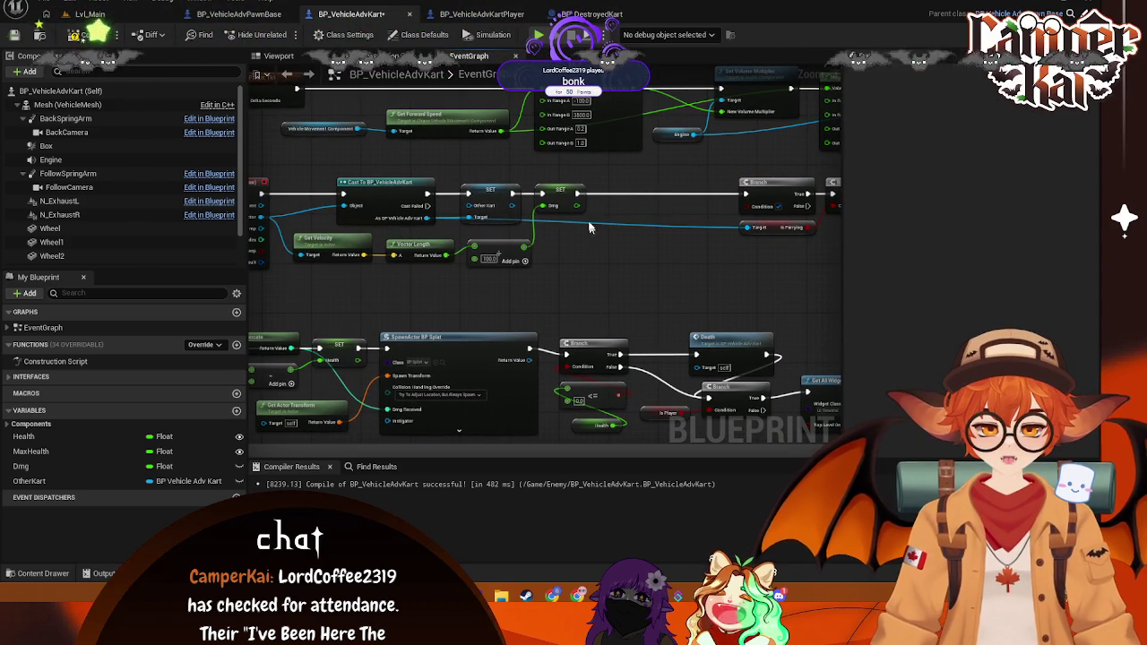
{"action": "mouse_move", "coordinate": [577, 193]}
{"action": "left_mouse_down"}
{"action": "mouse_move", "coordinate": [639, 205]}
{"action": "mouse_move", "coordinate": [624, 204]}
{"action": "left_mouse_up"}
{"action": "type", "text": "ca"}
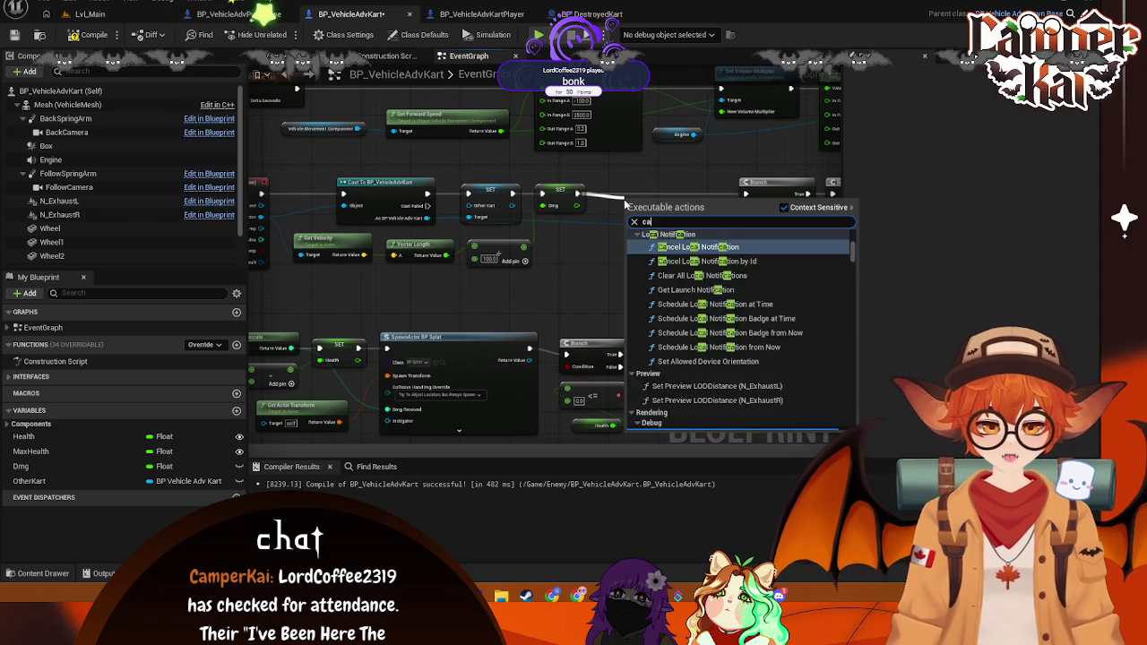
{"action": "type", "text": "n take"}
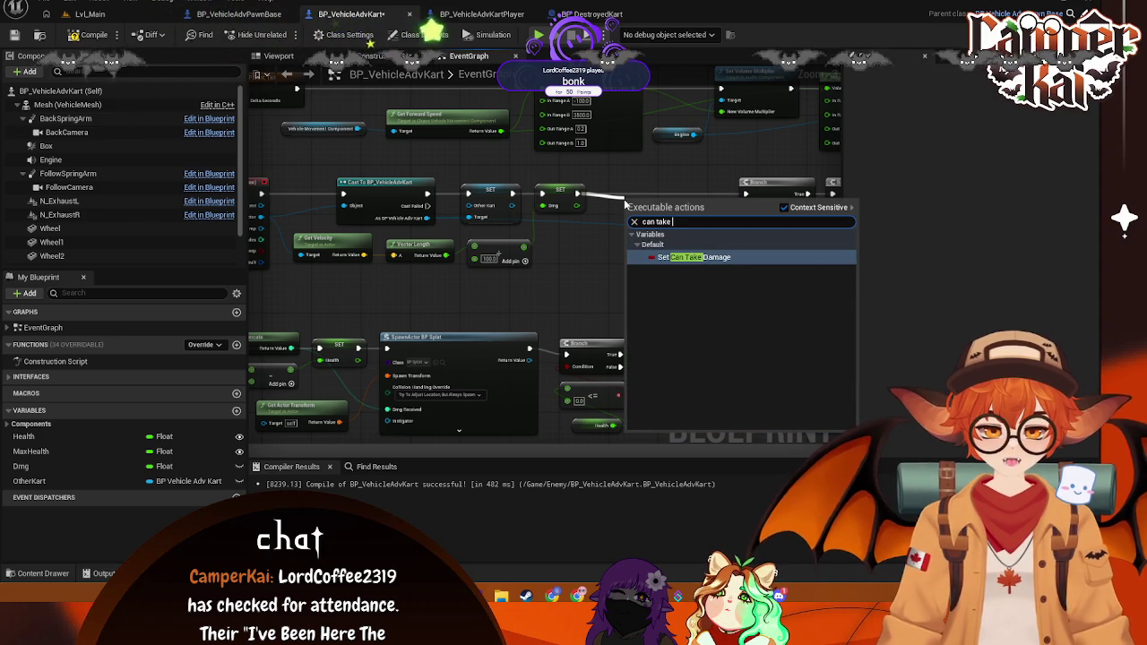
{"action": "left_click", "coordinate": [695, 258]}
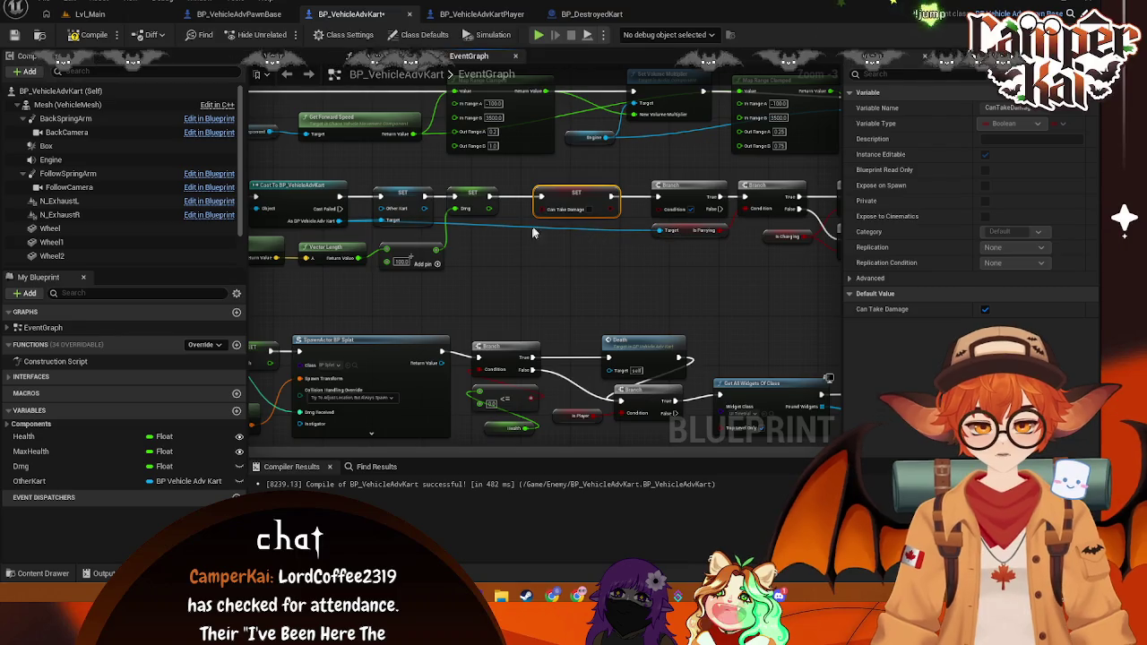
{"action": "key", "text": "Delete"}
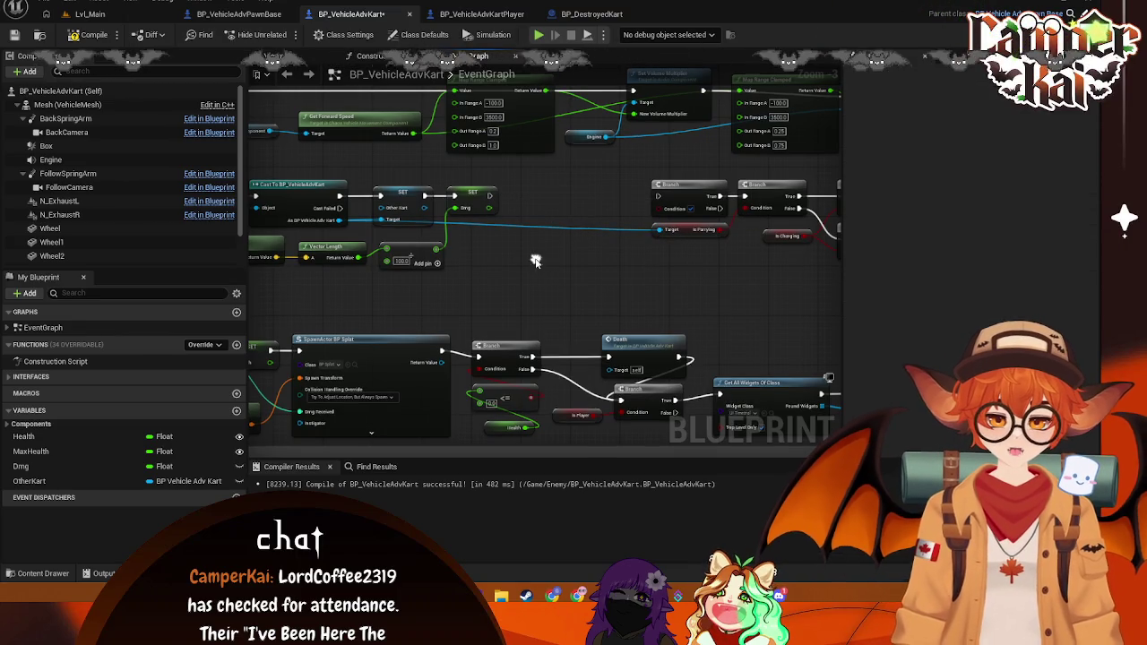
{"action": "right_click", "coordinate": [535, 258]}
{"action": "type", "text": "get can"}
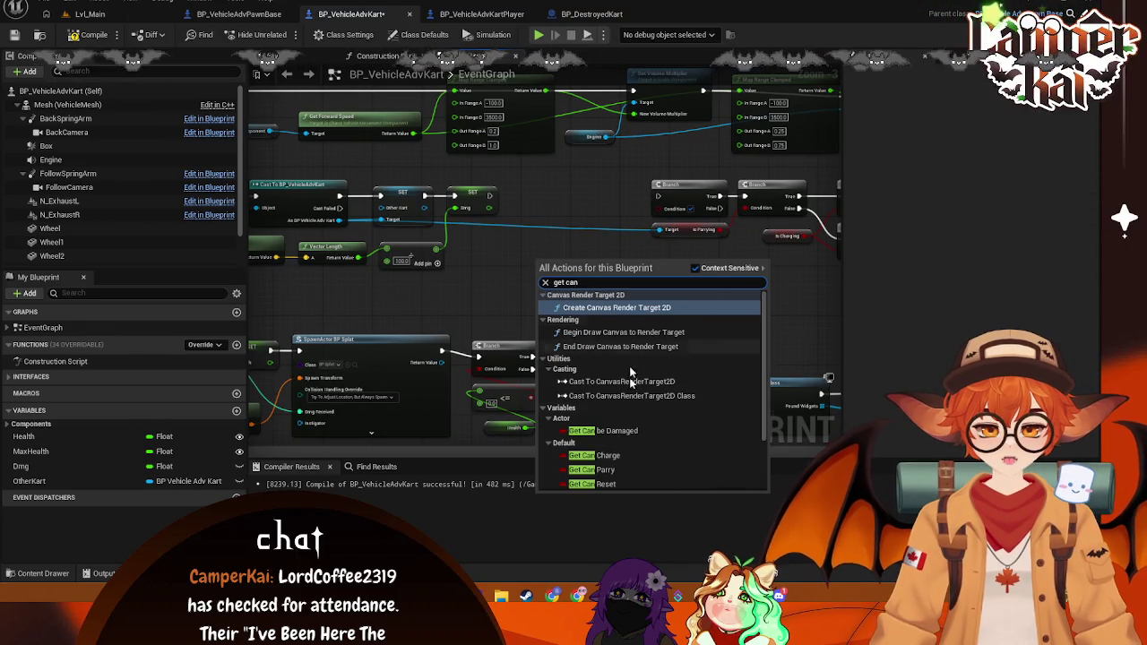
{"action": "left_click", "coordinate": [614, 431]}
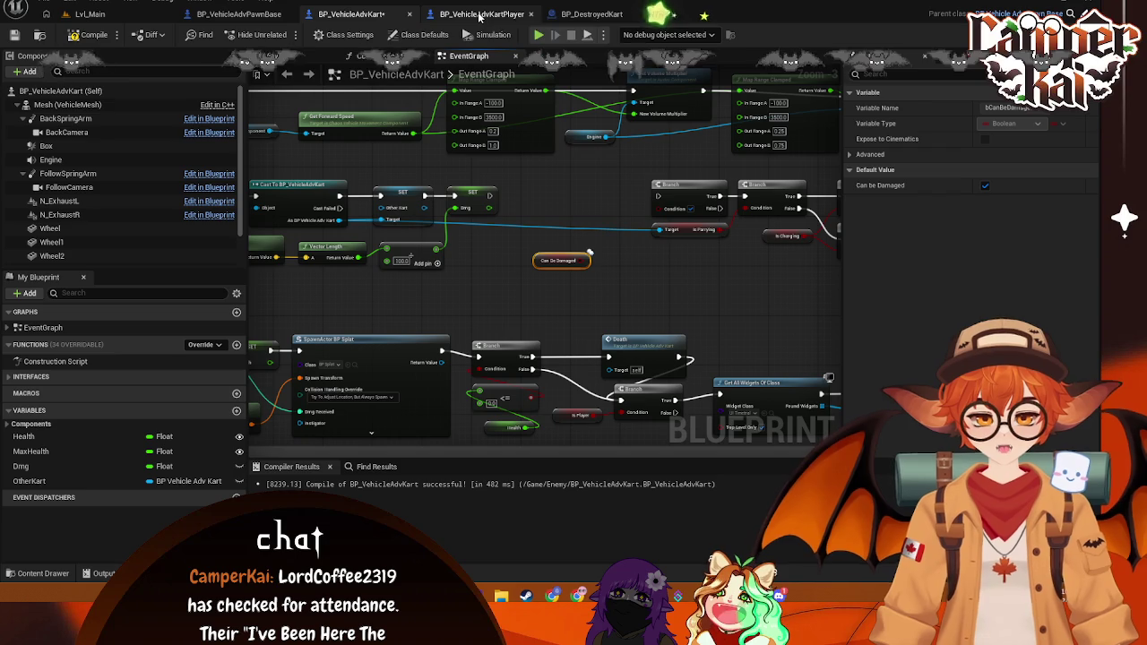
Step: Glance at BP_VehicleAdvKartPlayer, then open the BP_VehicleAdvPawnBase blueprint
{"action": "left_click", "coordinate": [486, 16]}
{"action": "left_click", "coordinate": [351, 14]}
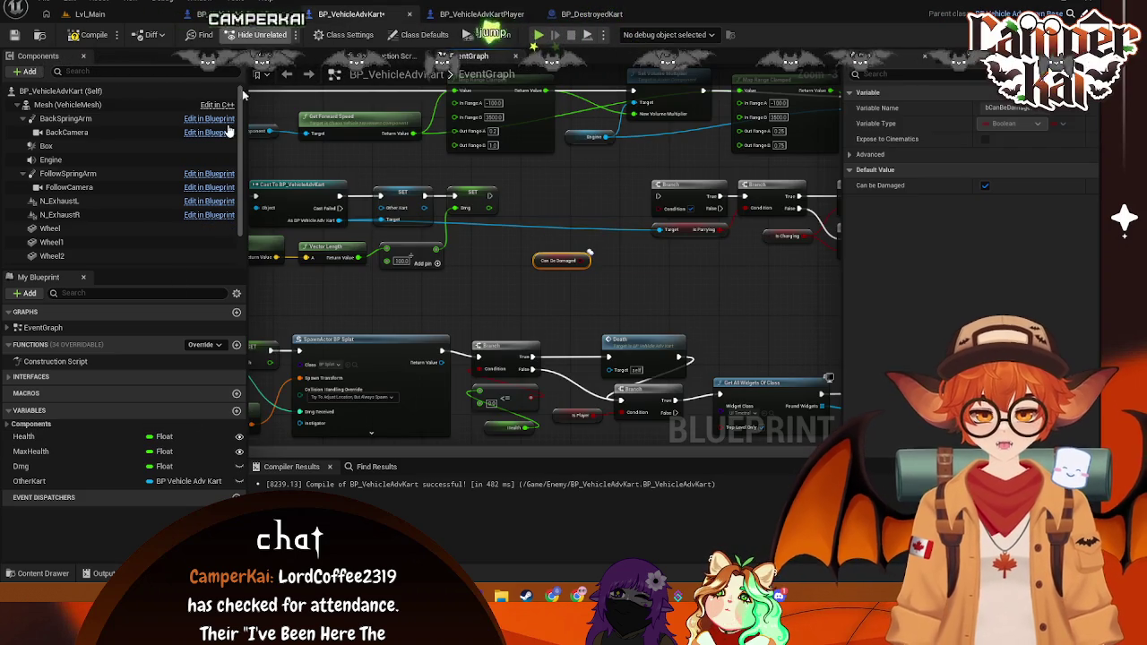
{"action": "left_click", "coordinate": [240, 15]}
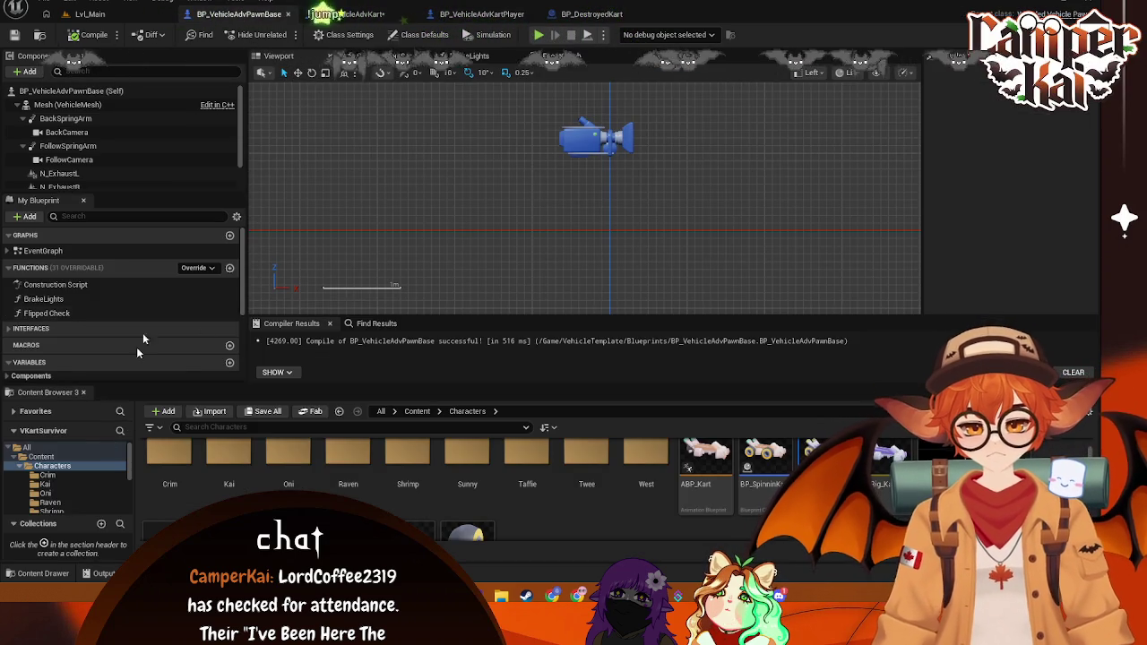
Step: Replace the Can Be Damaged getter with a Can Take Damage getter driving a new Branch
{"action": "scroll", "coordinate": [124, 383], "scroll_direction": "down", "scroll_amount": 3}
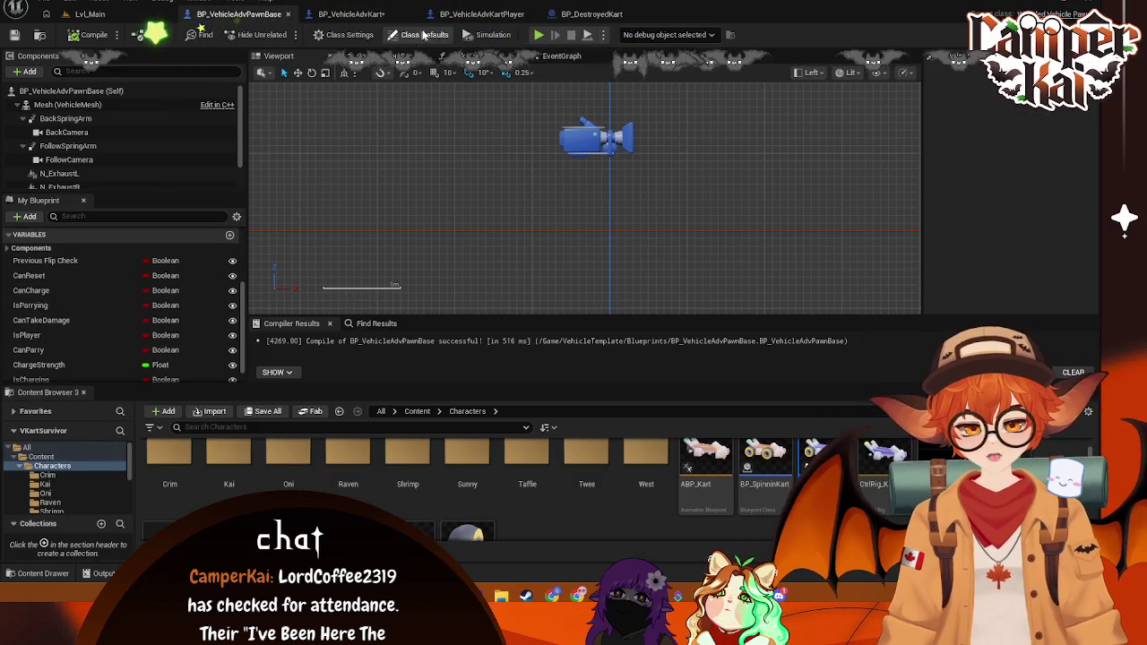
{"action": "left_click", "coordinate": [460, 16]}
{"action": "left_click", "coordinate": [351, 14]}
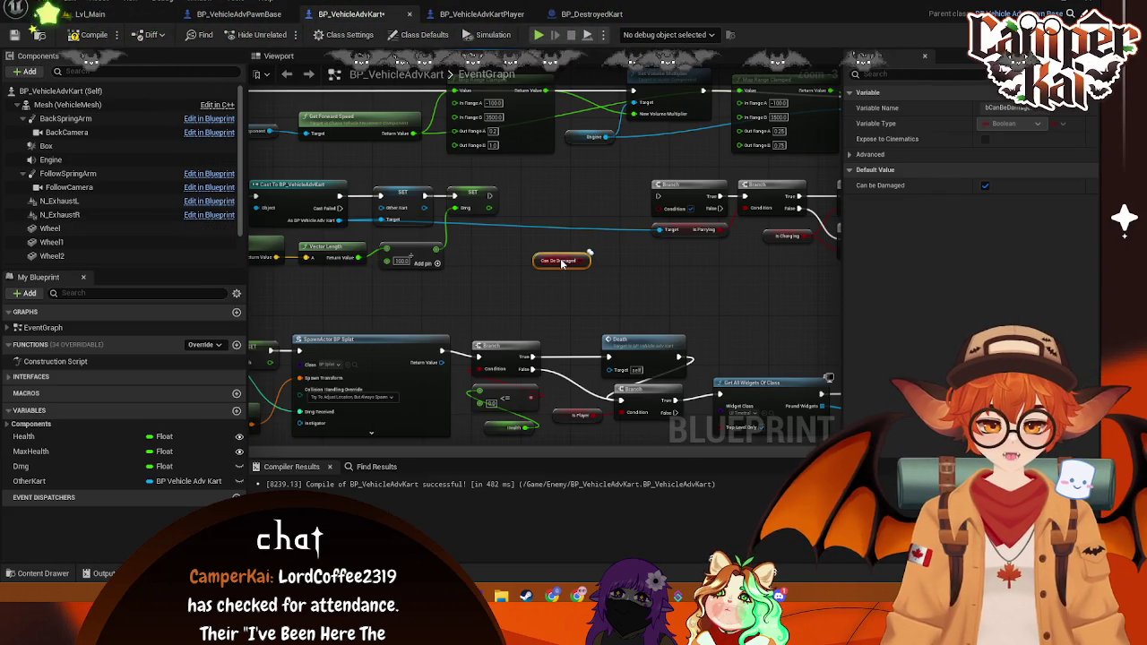
{"action": "key", "text": "Delete"}
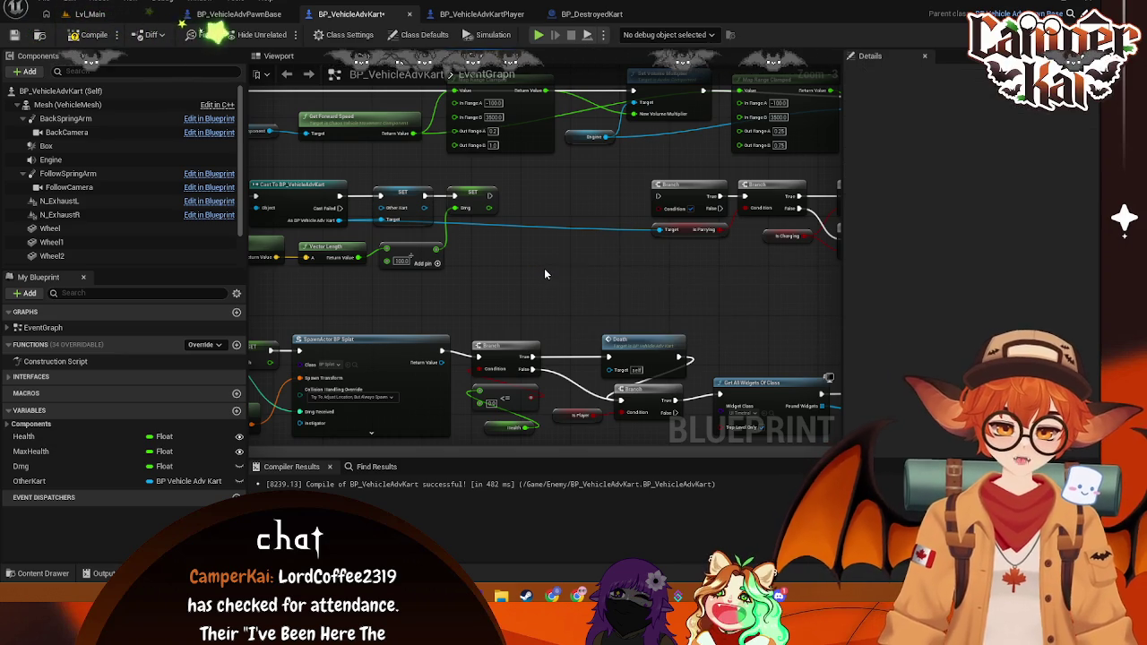
{"action": "right_click", "coordinate": [544, 268]}
{"action": "type", "text": "can take"}
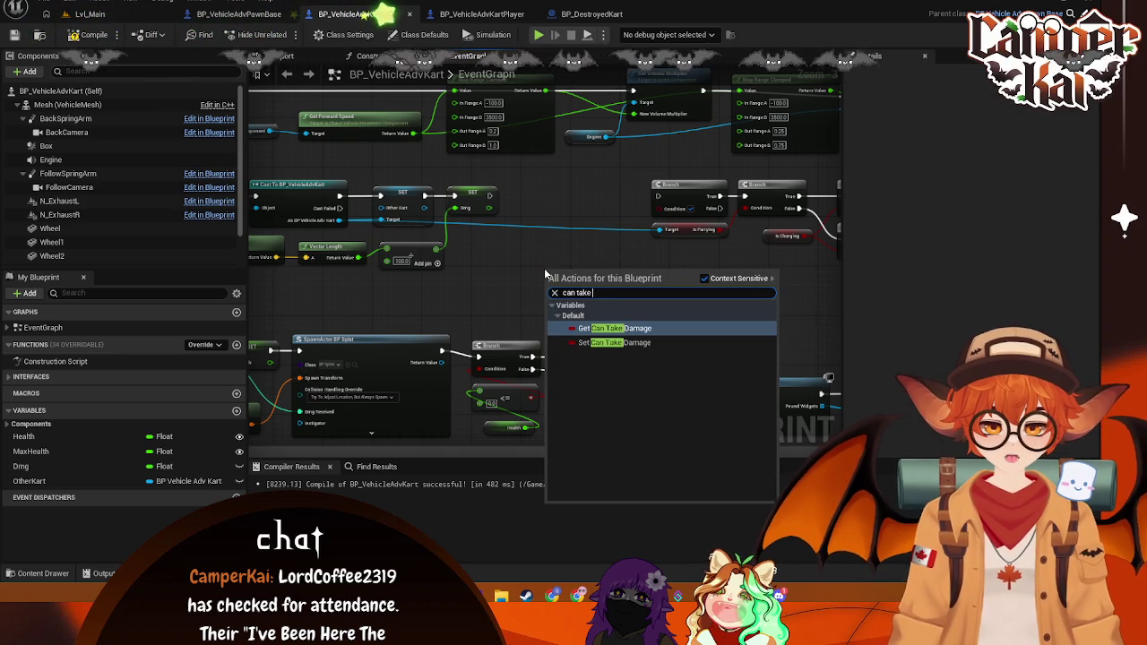
{"action": "left_click", "coordinate": [607, 329]}
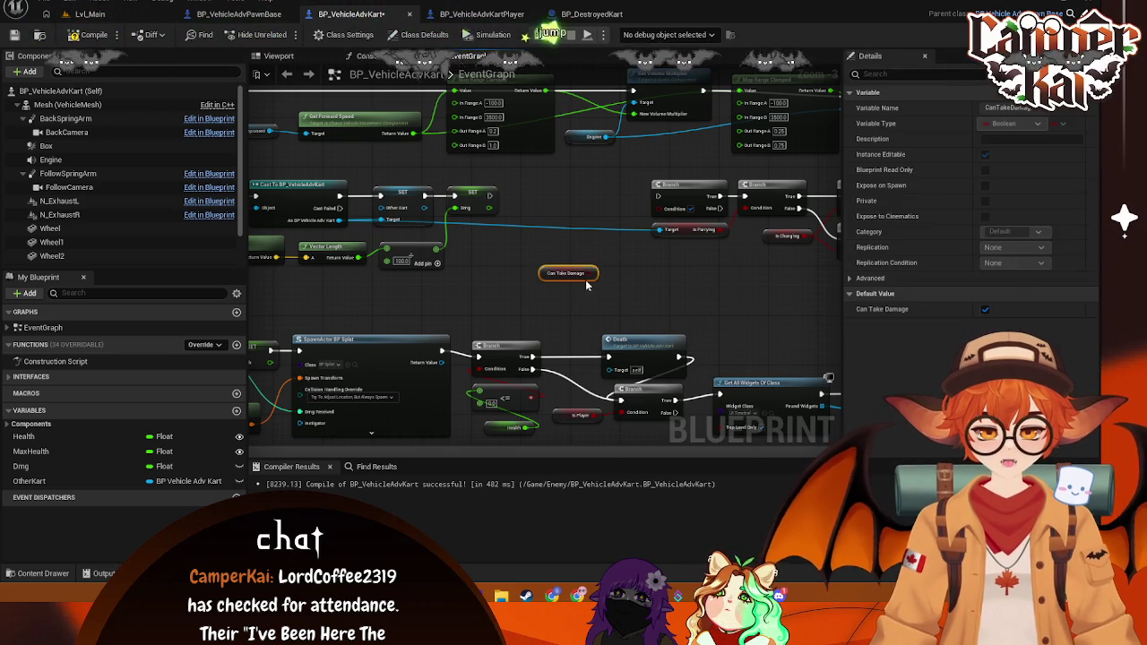
{"action": "left_click_drag", "start_coordinate": [591, 274], "coordinate": [574, 223]}
{"action": "type", "text": "bra"}
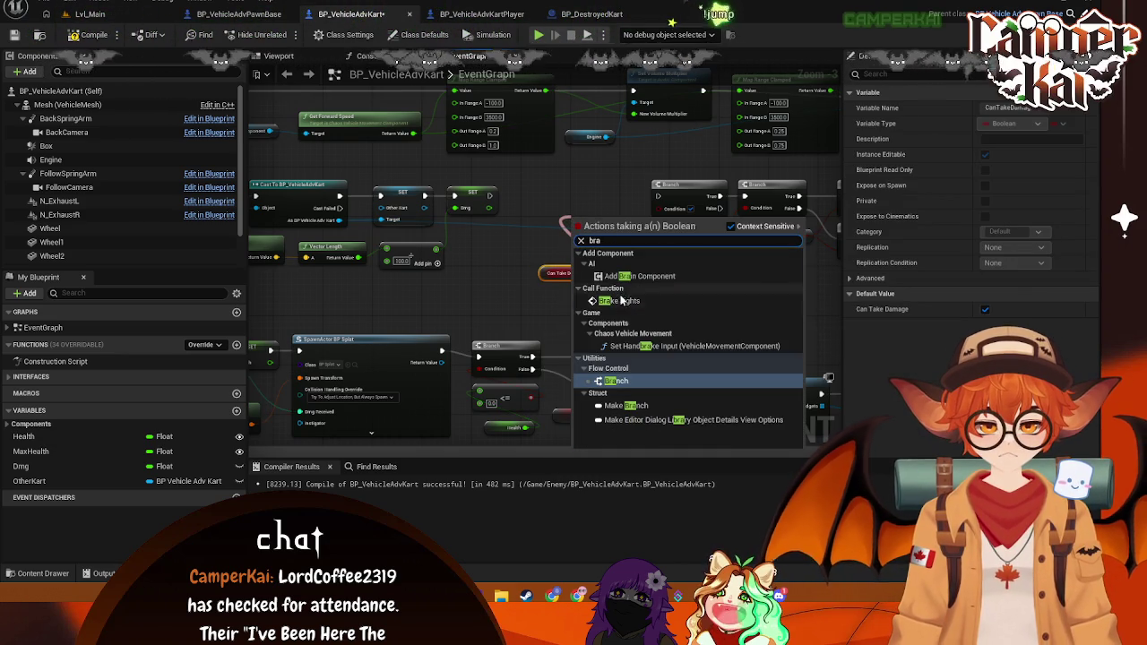
{"action": "left_click", "coordinate": [626, 382]}
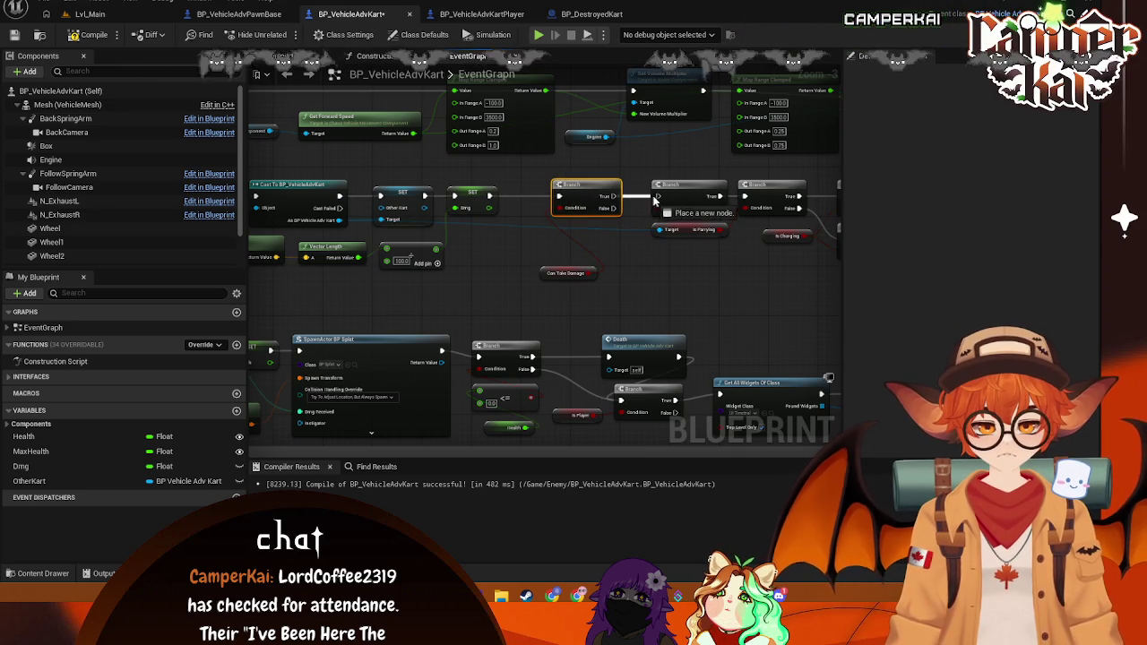
Step: Position the Can Take Damage getter under the new Branch and review the Take Damage nodes
{"action": "left_click_drag", "start_coordinate": [544, 275], "coordinate": [491, 258]}
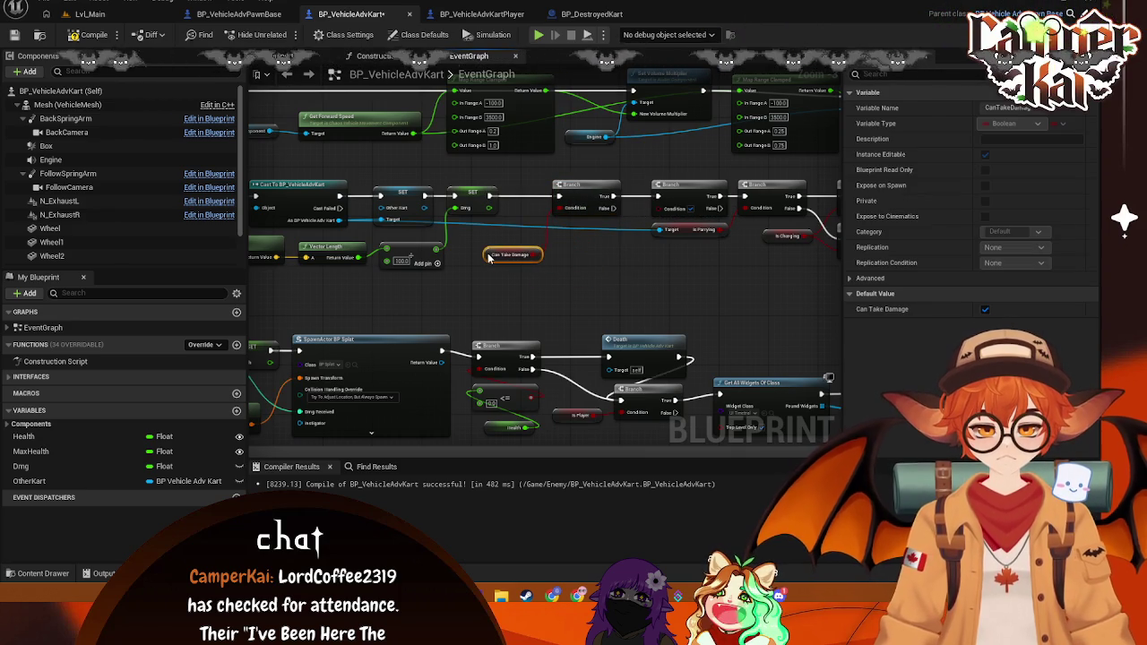
{"action": "left_click_drag", "start_coordinate": [605, 241], "coordinate": [546, 253]}
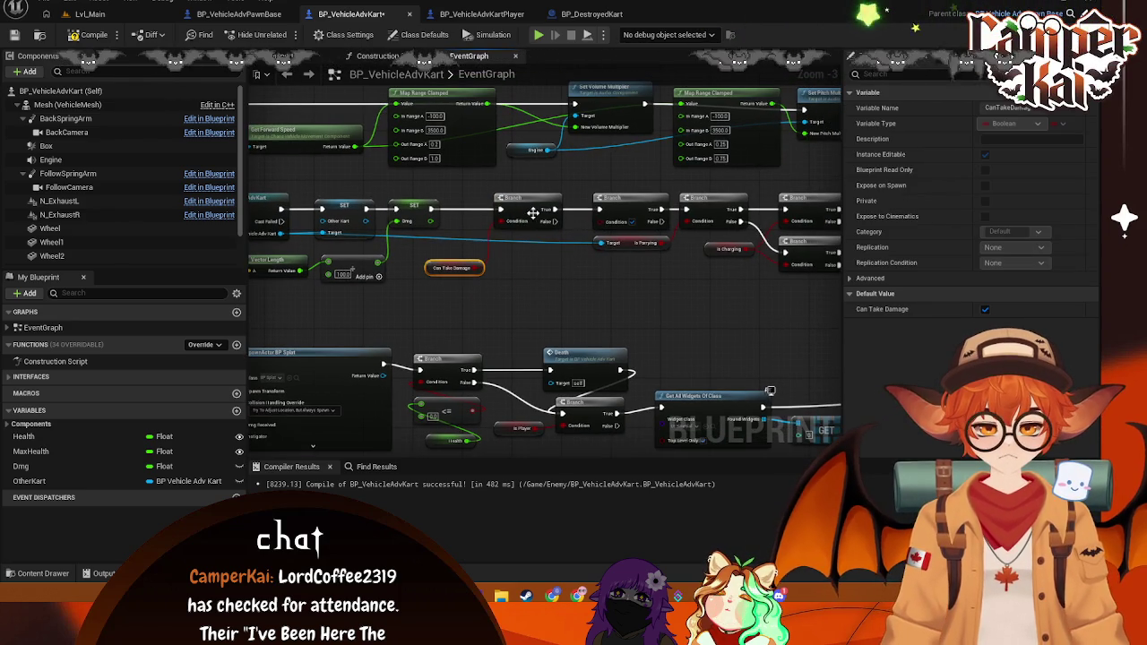
{"action": "mouse_move", "coordinate": [434, 274]}
{"action": "left_mouse_down"}
{"action": "mouse_move", "coordinate": [446, 251]}
{"action": "mouse_move", "coordinate": [464, 249]}
{"action": "mouse_move", "coordinate": [401, 248]}
{"action": "mouse_move", "coordinate": [416, 260]}
{"action": "left_mouse_up"}
{"action": "left_click_drag", "start_coordinate": [538, 224], "coordinate": [506, 224]}
{"action": "scroll", "coordinate": [597, 267], "scroll_direction": "down", "scroll_amount": 1}
{"action": "mouse_move", "coordinate": [622, 281]}
{"action": "left_mouse_down"}
{"action": "mouse_move", "coordinate": [461, 256]}
{"action": "mouse_move", "coordinate": [646, 179]}
{"action": "left_mouse_up"}
{"action": "mouse_move", "coordinate": [704, 153]}
{"action": "left_mouse_down"}
{"action": "mouse_move", "coordinate": [591, 340]}
{"action": "mouse_move", "coordinate": [537, 338]}
{"action": "left_mouse_up"}
{"action": "mouse_move", "coordinate": [449, 262]}
{"action": "left_mouse_down"}
{"action": "mouse_move", "coordinate": [551, 284]}
{"action": "mouse_move", "coordinate": [518, 213]}
{"action": "mouse_move", "coordinate": [468, 218]}
{"action": "left_mouse_up"}
{"action": "left_click_drag", "start_coordinate": [511, 276], "coordinate": [827, 193]}
{"action": "scroll", "coordinate": [778, 202], "scroll_direction": "up", "scroll_amount": 1}
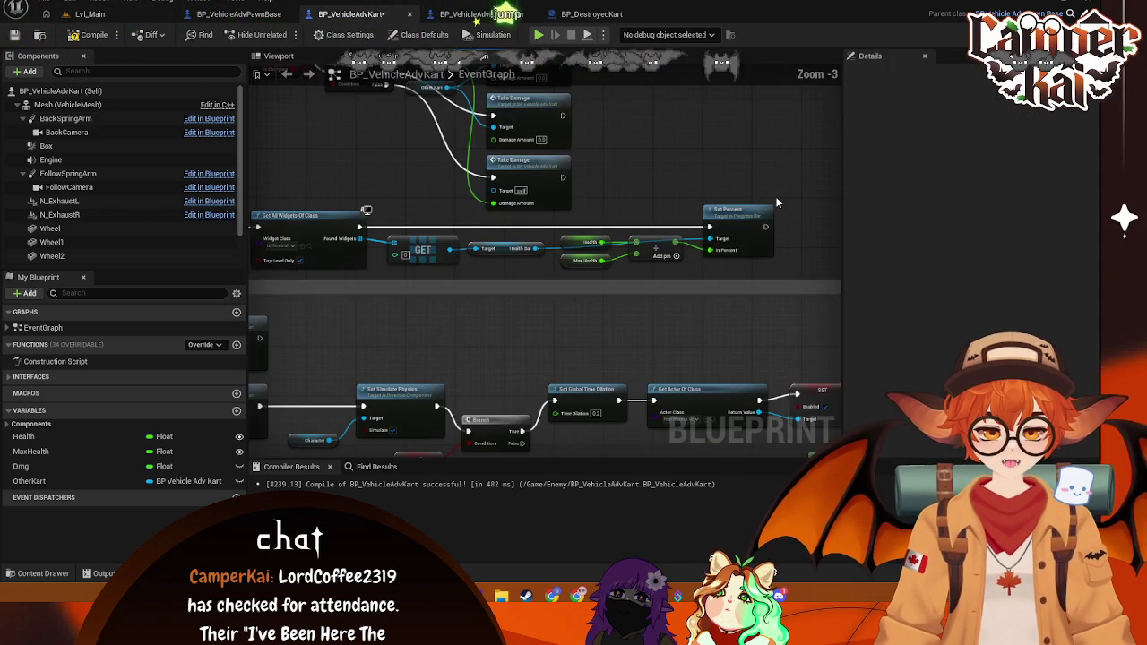
Step: Move the Branch row and four Take Damage nodes right, after the Can Take Damage Branch
{"action": "left_click_drag", "start_coordinate": [631, 203], "coordinate": [663, 193]}
{"action": "left_click_drag", "start_coordinate": [515, 157], "coordinate": [478, 161]}
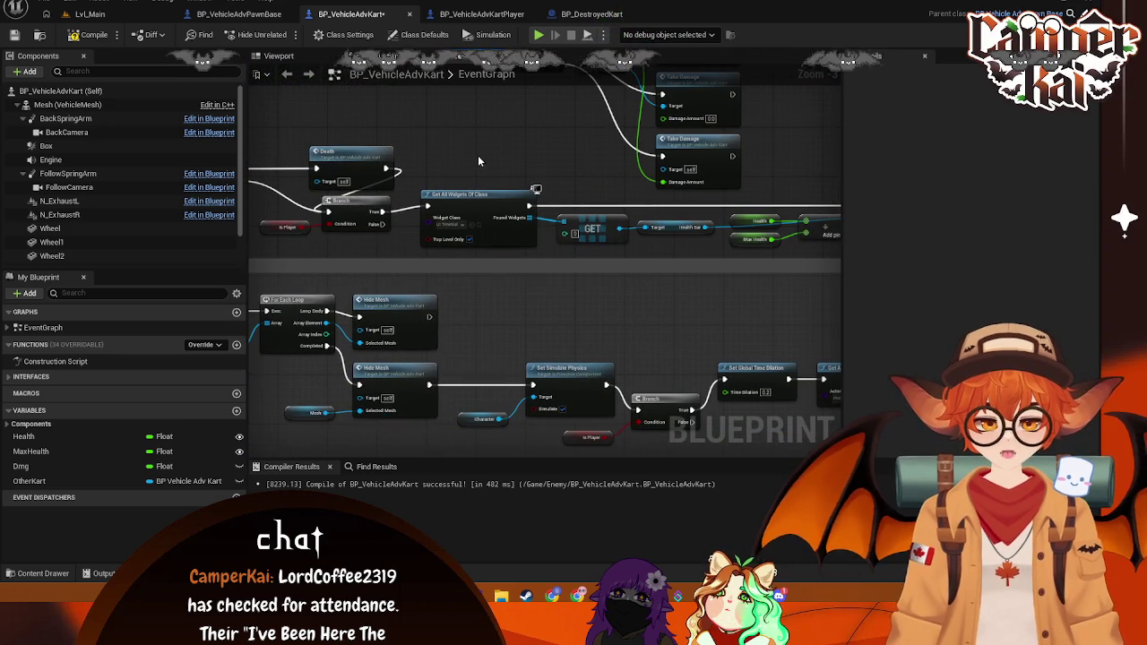
{"action": "left_click", "coordinate": [378, 206]}
{"action": "mouse_move", "coordinate": [379, 207]}
{"action": "left_mouse_down"}
{"action": "mouse_move", "coordinate": [583, 169]}
{"action": "mouse_move", "coordinate": [559, 230]}
{"action": "mouse_move", "coordinate": [605, 240]}
{"action": "mouse_move", "coordinate": [541, 177]}
{"action": "mouse_move", "coordinate": [627, 192]}
{"action": "mouse_move", "coordinate": [708, 269]}
{"action": "mouse_move", "coordinate": [673, 246]}
{"action": "mouse_move", "coordinate": [426, 257]}
{"action": "left_mouse_up"}
{"action": "scroll", "coordinate": [425, 257], "scroll_direction": "down", "scroll_amount": 1}
{"action": "mouse_move", "coordinate": [357, 161]}
{"action": "left_mouse_down"}
{"action": "mouse_move", "coordinate": [488, 215]}
{"action": "mouse_move", "coordinate": [601, 226]}
{"action": "left_mouse_up"}
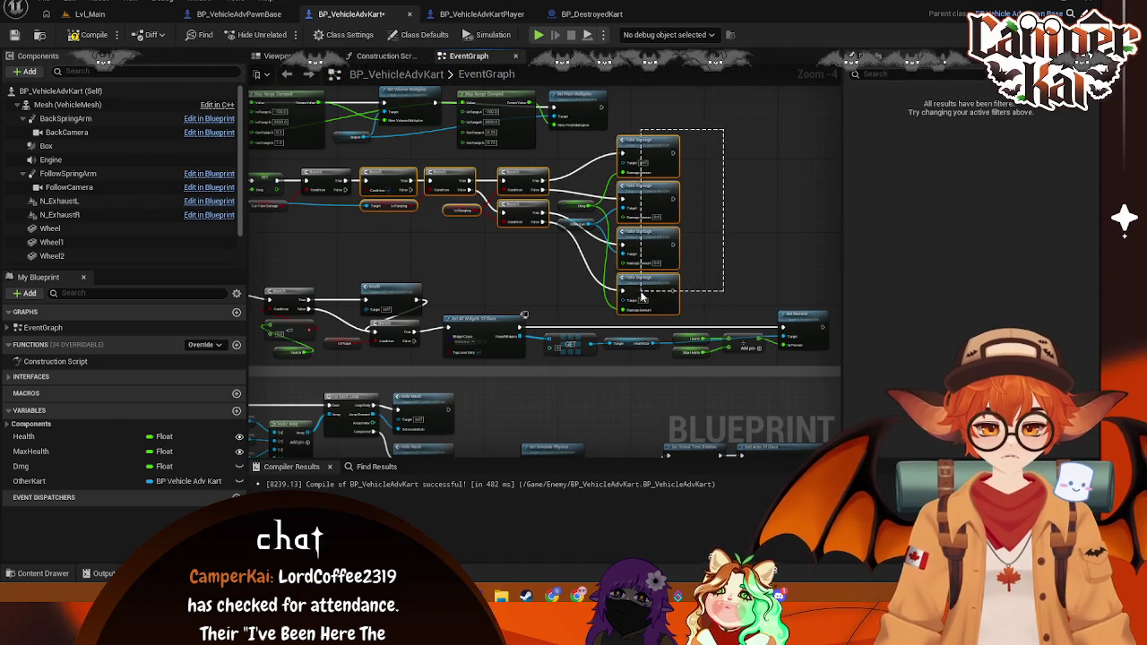
{"action": "mouse_move", "coordinate": [740, 293]}
{"action": "left_mouse_down"}
{"action": "mouse_move", "coordinate": [560, 260]}
{"action": "mouse_move", "coordinate": [562, 149]}
{"action": "left_mouse_up"}
{"action": "scroll", "coordinate": [483, 258], "scroll_direction": "up", "scroll_amount": 1}
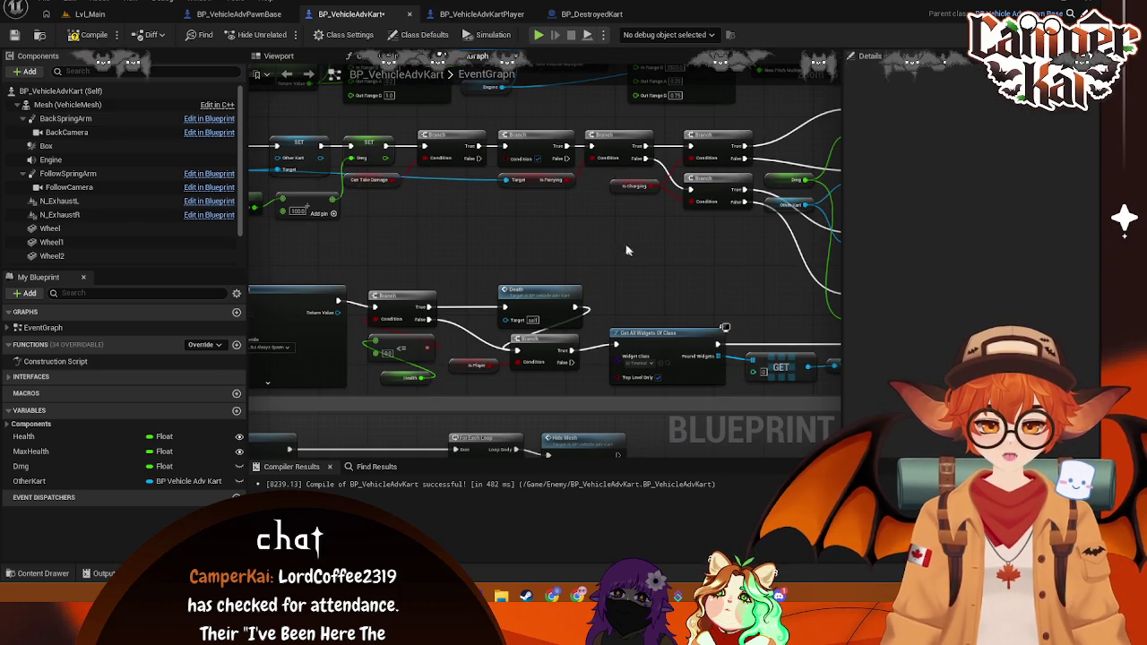
{"action": "scroll", "coordinate": [560, 243], "scroll_direction": "down", "scroll_amount": 2}
{"action": "mouse_move", "coordinate": [803, 138]}
{"action": "left_mouse_down"}
{"action": "mouse_move", "coordinate": [704, 203]}
{"action": "mouse_move", "coordinate": [695, 294]}
{"action": "left_mouse_up"}
{"action": "mouse_move", "coordinate": [668, 239]}
{"action": "left_mouse_down"}
{"action": "mouse_move", "coordinate": [465, 141]}
{"action": "mouse_move", "coordinate": [556, 161]}
{"action": "left_mouse_up"}
{"action": "mouse_move", "coordinate": [417, 202]}
{"action": "left_mouse_down"}
{"action": "mouse_move", "coordinate": [502, 271]}
{"action": "mouse_move", "coordinate": [538, 244]}
{"action": "mouse_move", "coordinate": [549, 255]}
{"action": "left_mouse_up"}
Step: Add a Set Can Take Damage node on the first Branch's True path, aligned with the branches
{"action": "type", "text": "set"}
{"action": "key", "text": "Escape"}
{"action": "type", "text": "s"}
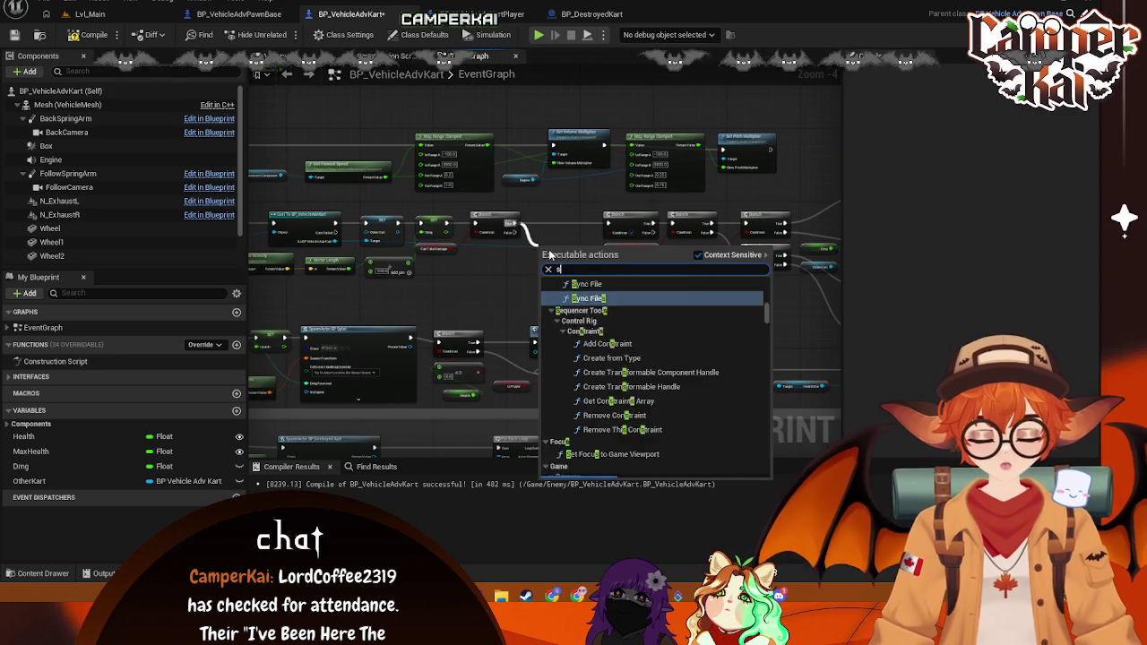
{"action": "type", "text": "et can take"}
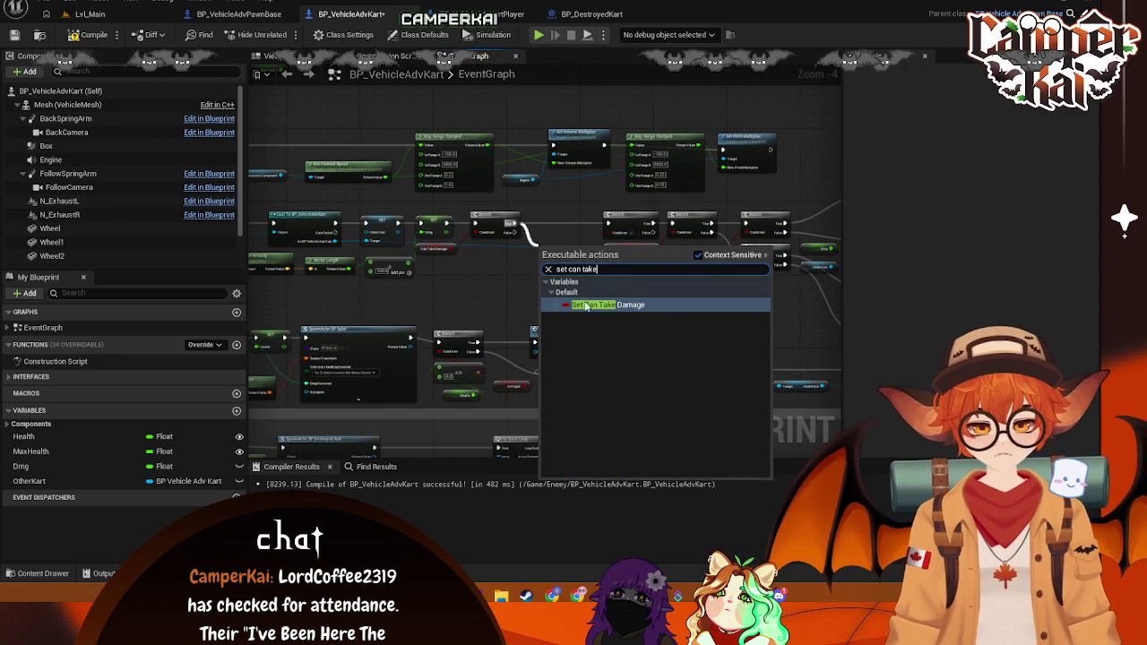
{"action": "key", "text": "Return"}
{"action": "left_click_drag", "start_coordinate": [557, 246], "coordinate": [559, 224]}
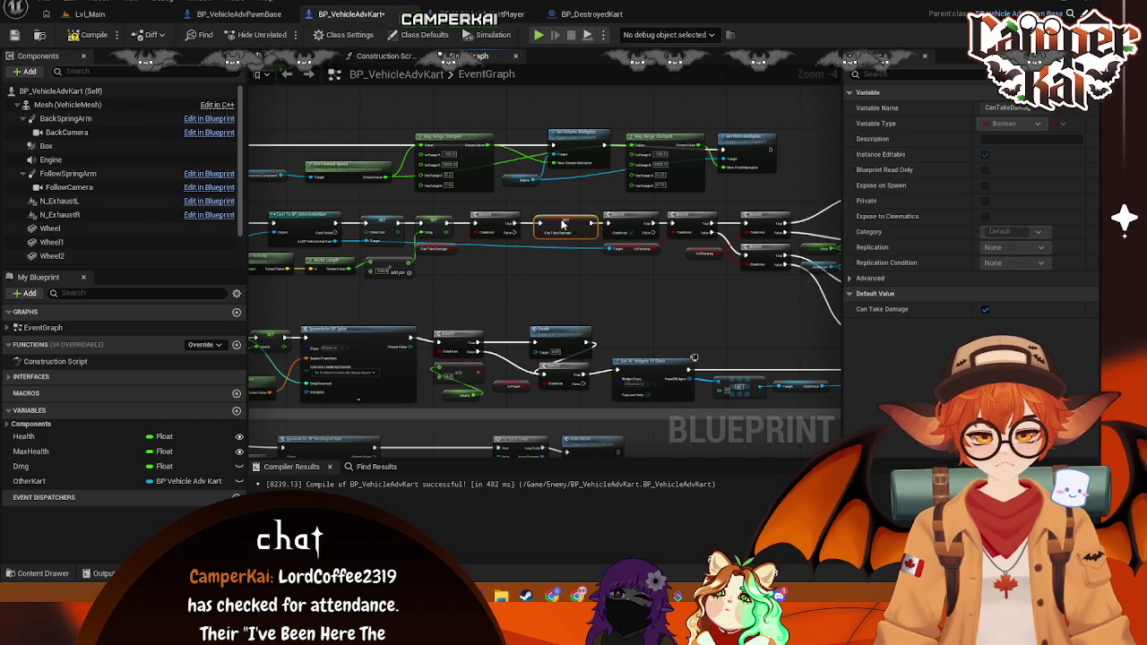
{"action": "scroll", "coordinate": [518, 270], "scroll_direction": "up", "scroll_amount": 1}
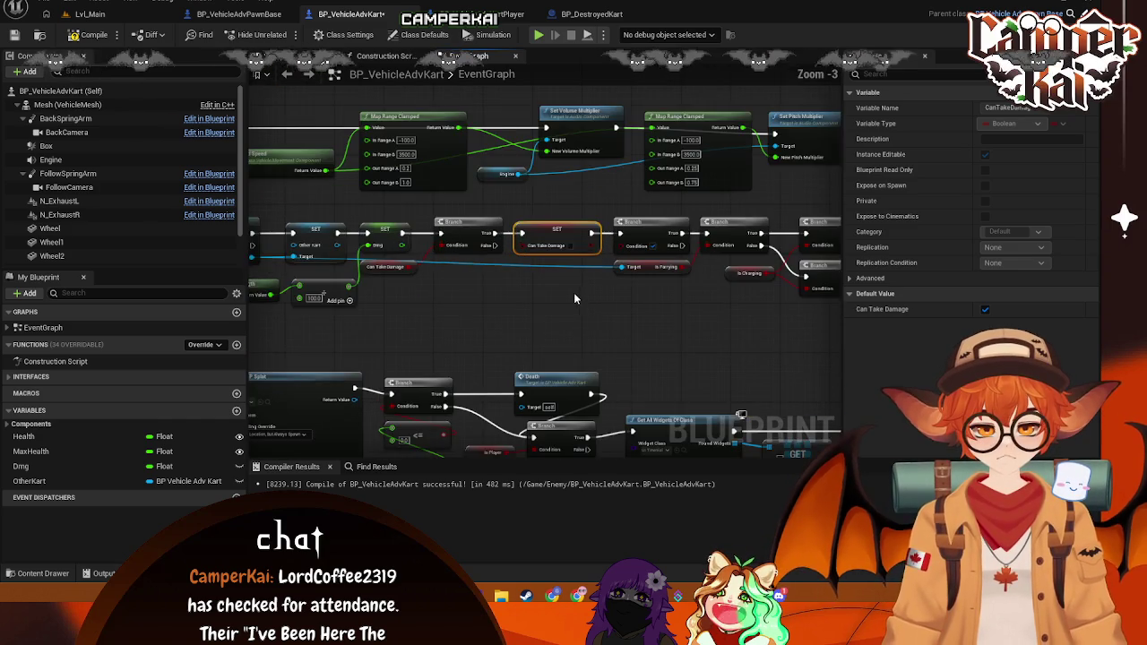
{"action": "mouse_move", "coordinate": [556, 235]}
{"action": "left_mouse_down"}
{"action": "mouse_move", "coordinate": [527, 245]}
{"action": "mouse_move", "coordinate": [573, 274]}
{"action": "mouse_move", "coordinate": [618, 282]}
{"action": "left_mouse_up"}
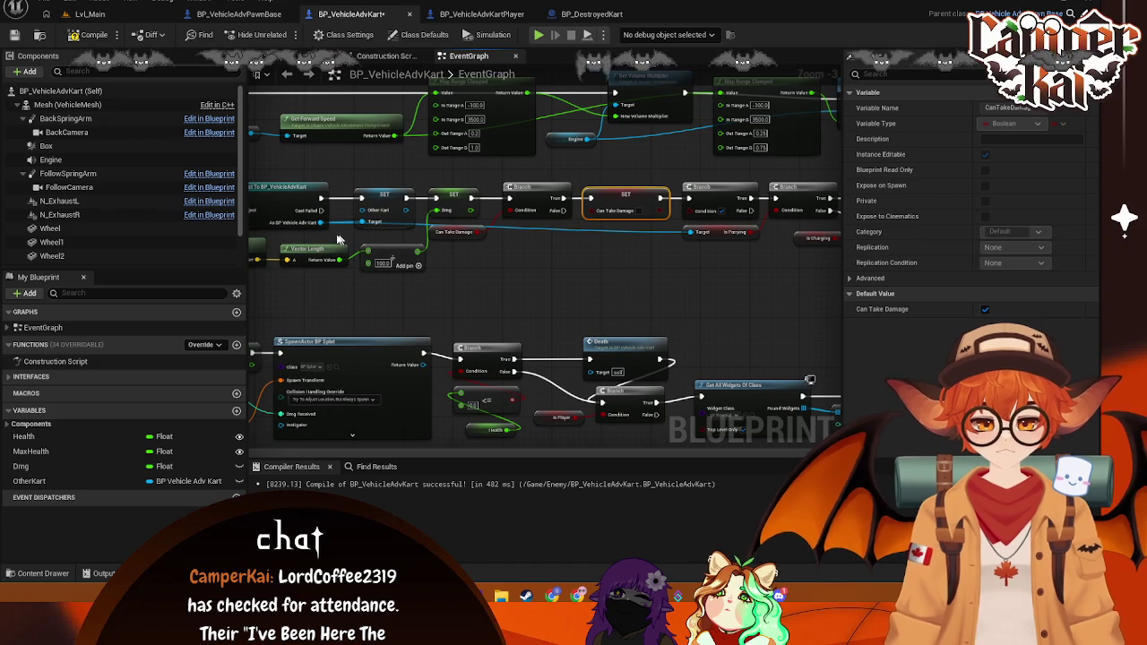
Step: Break the cast output's link to Is Parrying and drop the OtherKart variable into the graph
{"action": "right_click", "coordinate": [325, 224]}
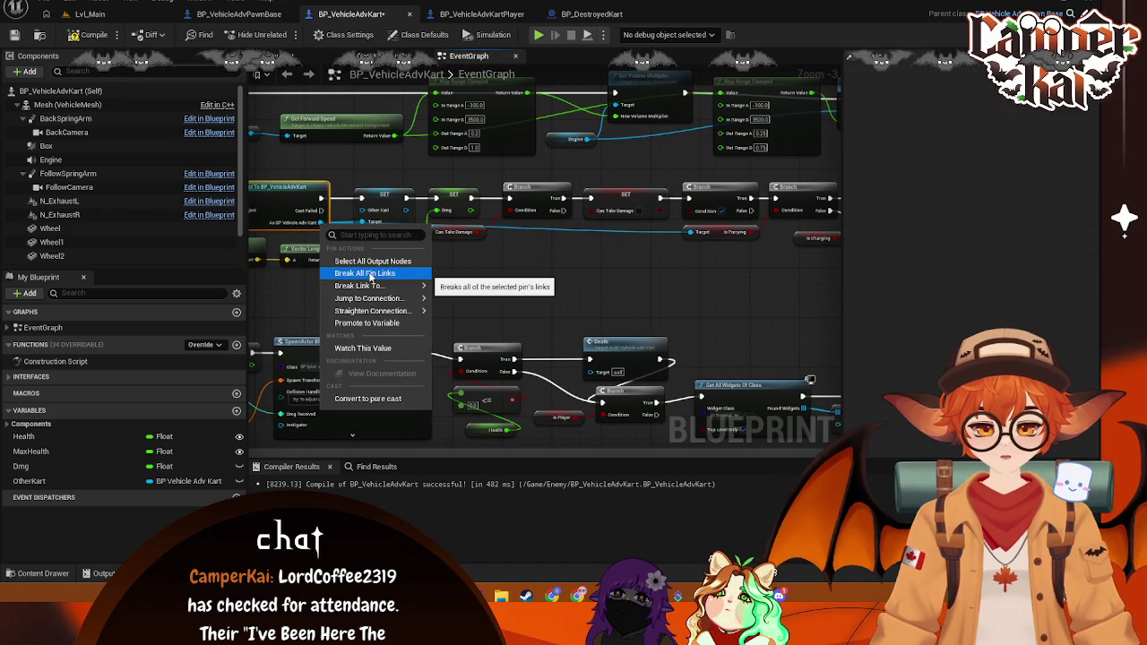
{"action": "mouse_move", "coordinate": [358, 285]}
{"action": "left_click", "coordinate": [501, 288]}
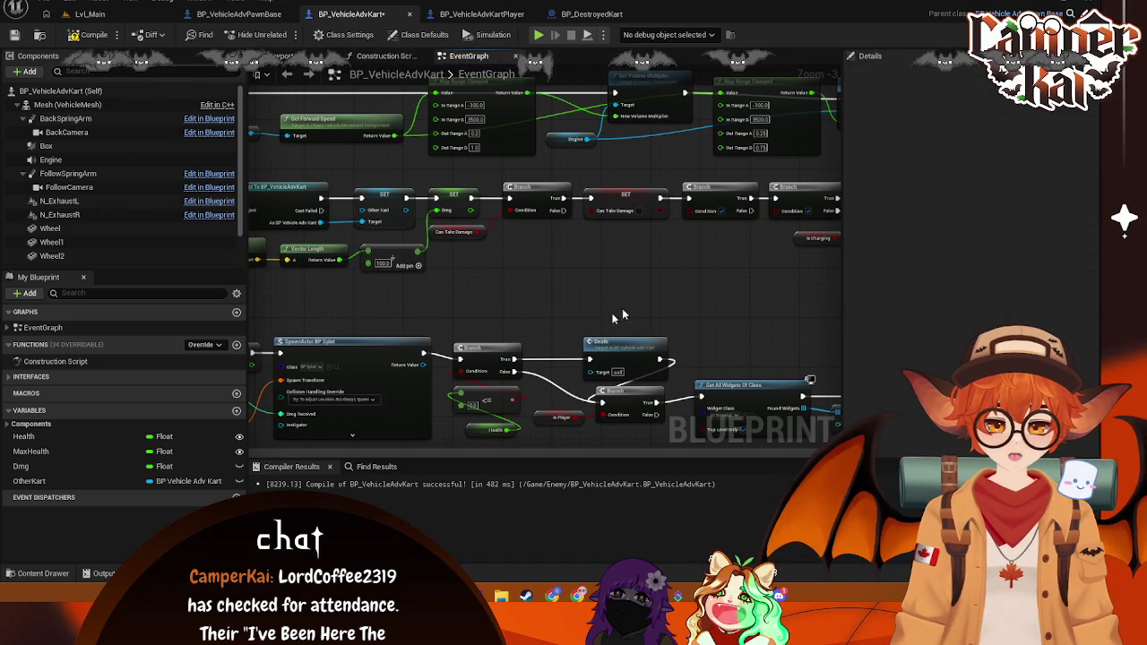
{"action": "mouse_move", "coordinate": [29, 481]}
{"action": "left_mouse_down"}
{"action": "mouse_move", "coordinate": [359, 358]}
{"action": "mouse_move", "coordinate": [705, 258]}
{"action": "left_mouse_up"}
Step: Get Other Kart, add its Is Parrying getter, and wire it into the Branch Condition
{"action": "left_click", "coordinate": [649, 277]}
{"action": "type", "text": "is par"}
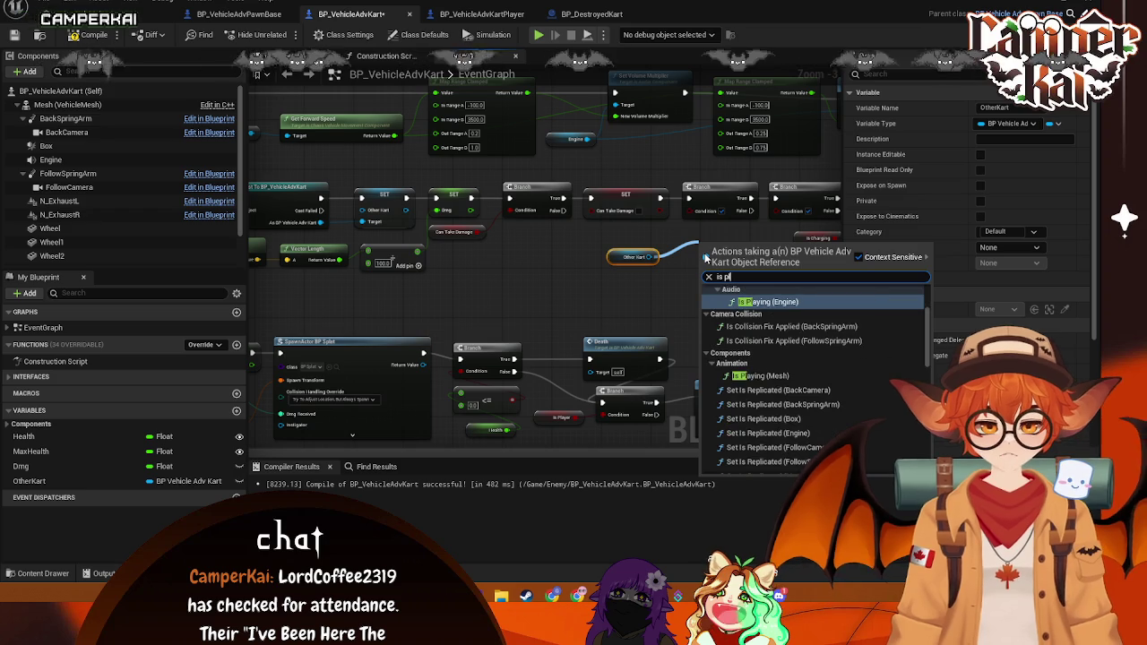
{"action": "type", "text": "ry"}
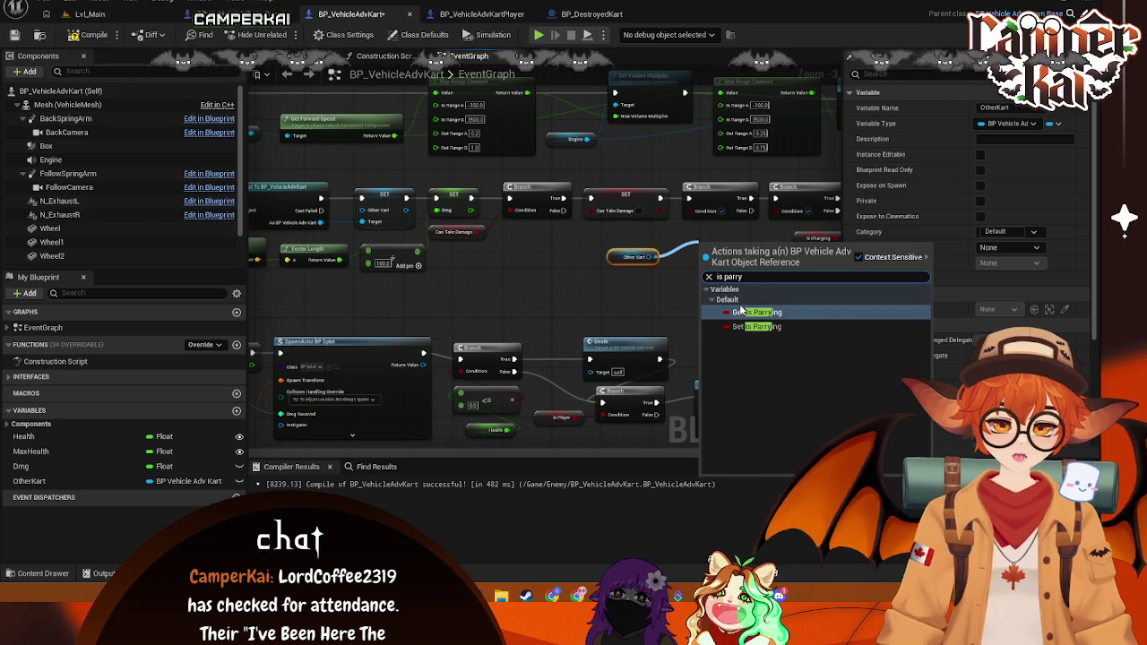
{"action": "left_click", "coordinate": [741, 311]}
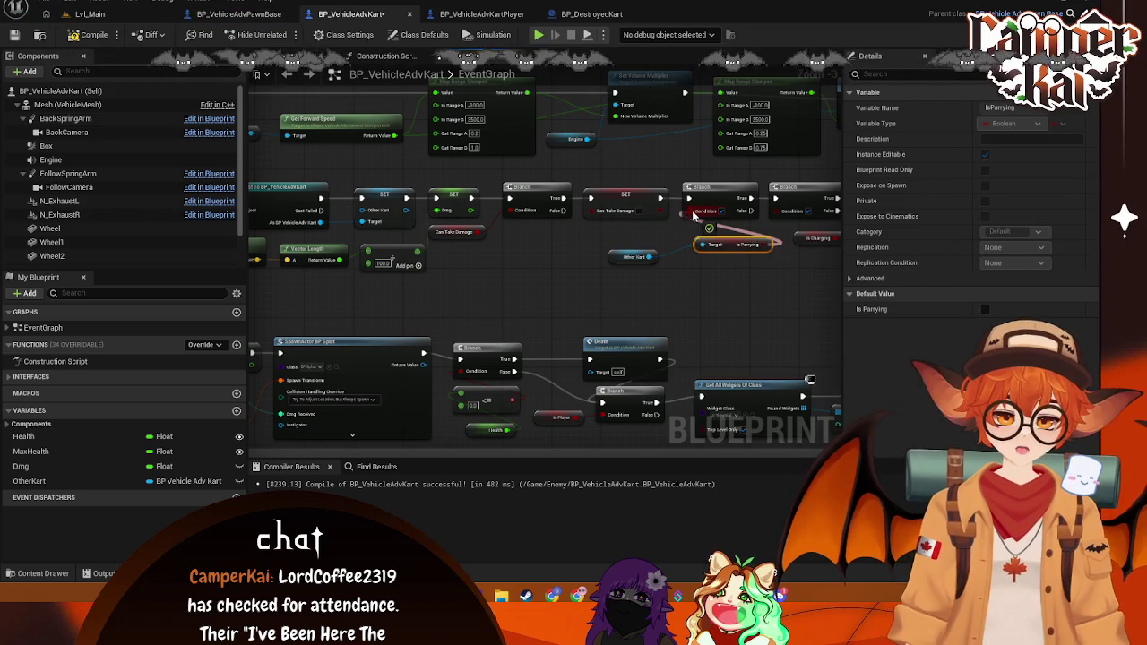
{"action": "left_click_drag", "start_coordinate": [692, 215], "coordinate": [702, 212]}
{"action": "scroll", "coordinate": [627, 269], "scroll_direction": "down", "scroll_amount": 1}
{"action": "scroll", "coordinate": [547, 299], "scroll_direction": "up", "scroll_amount": 1}
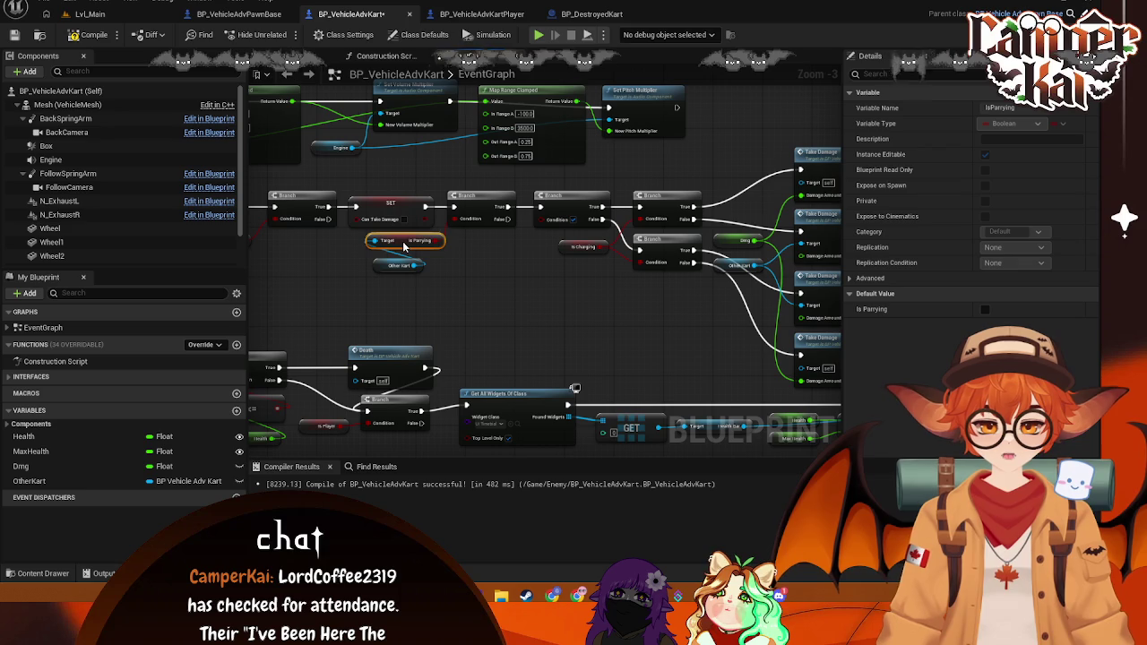
{"action": "mouse_move", "coordinate": [390, 248]}
{"action": "left_mouse_down"}
{"action": "mouse_move", "coordinate": [579, 309]}
{"action": "mouse_move", "coordinate": [484, 273]}
{"action": "left_mouse_up"}
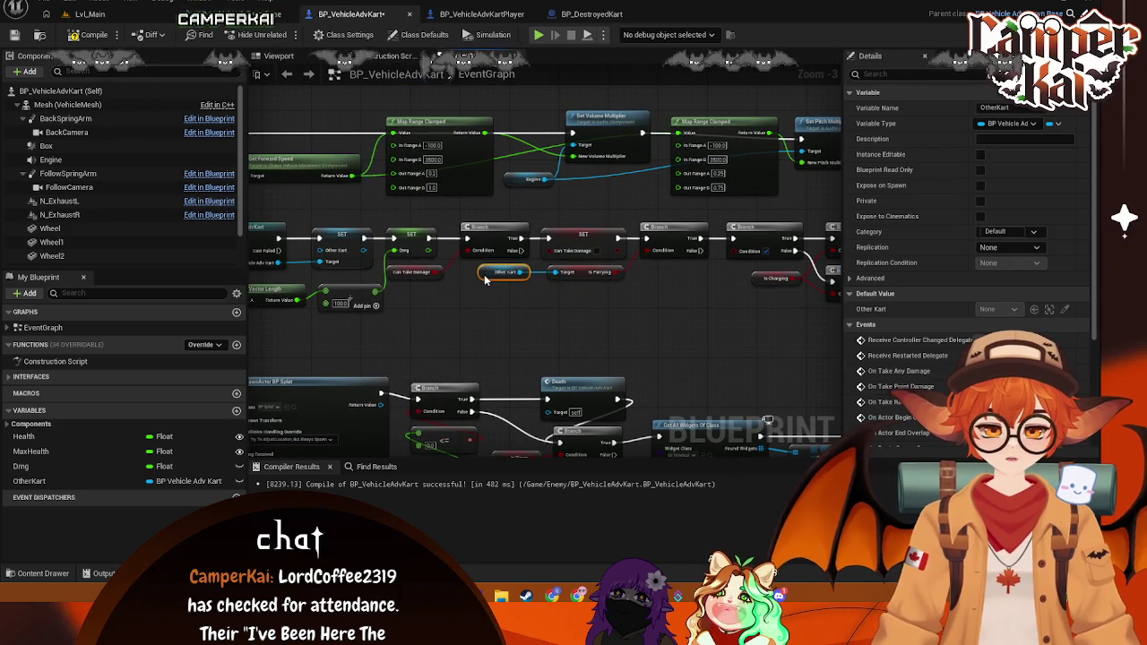
{"action": "left_click", "coordinate": [538, 305]}
{"action": "mouse_move", "coordinate": [653, 321]}
{"action": "left_mouse_down"}
{"action": "mouse_move", "coordinate": [564, 304]}
{"action": "mouse_move", "coordinate": [568, 274]}
{"action": "left_mouse_up"}
{"action": "left_click_drag", "start_coordinate": [436, 273], "coordinate": [428, 272]}
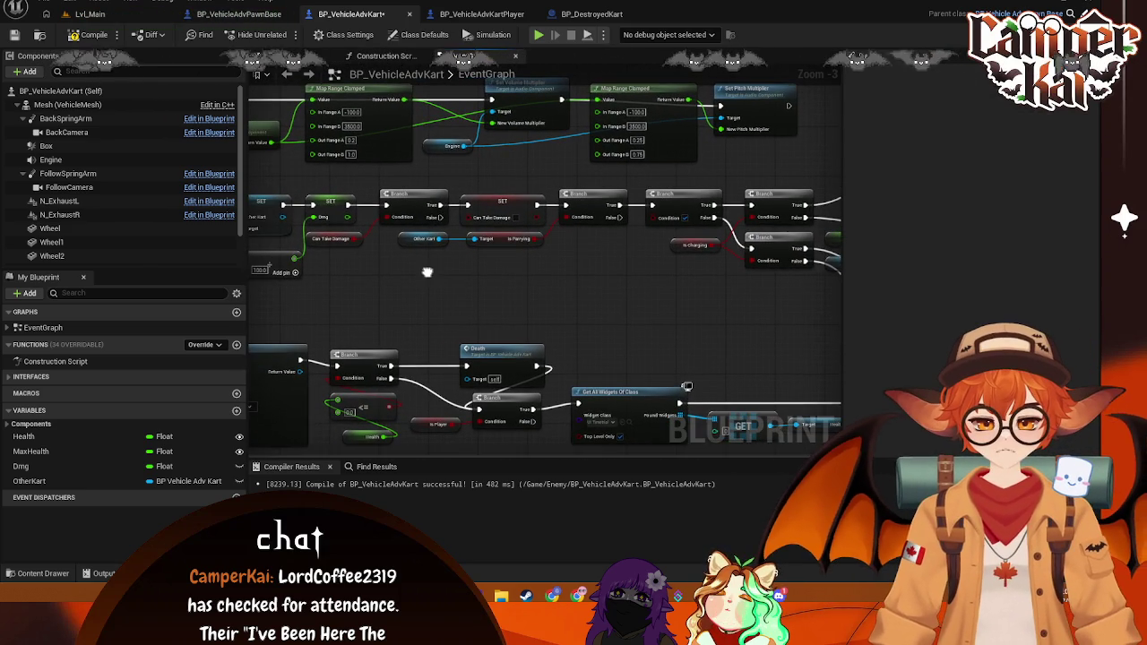
{"action": "left_click_drag", "start_coordinate": [593, 249], "coordinate": [447, 258]}
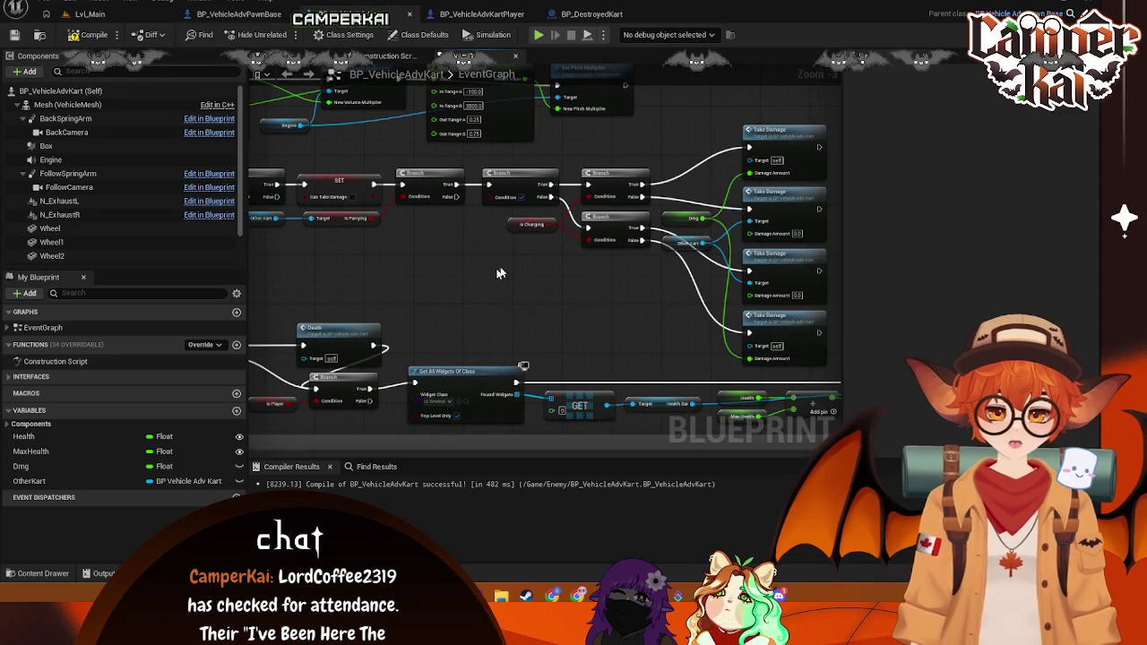
{"action": "left_click_drag", "start_coordinate": [463, 264], "coordinate": [479, 271]}
{"action": "right_click", "coordinate": [455, 254]}
{"action": "right_click", "coordinate": [528, 245]}
{"action": "key", "text": "Escape"}
{"action": "left_click_drag", "start_coordinate": [611, 308], "coordinate": [578, 278]}
{"action": "mouse_move", "coordinate": [498, 246]}
{"action": "left_mouse_down"}
{"action": "mouse_move", "coordinate": [493, 287]}
{"action": "mouse_move", "coordinate": [430, 294]}
{"action": "mouse_move", "coordinate": [586, 225]}
{"action": "mouse_move", "coordinate": [817, 256]}
{"action": "left_mouse_up"}
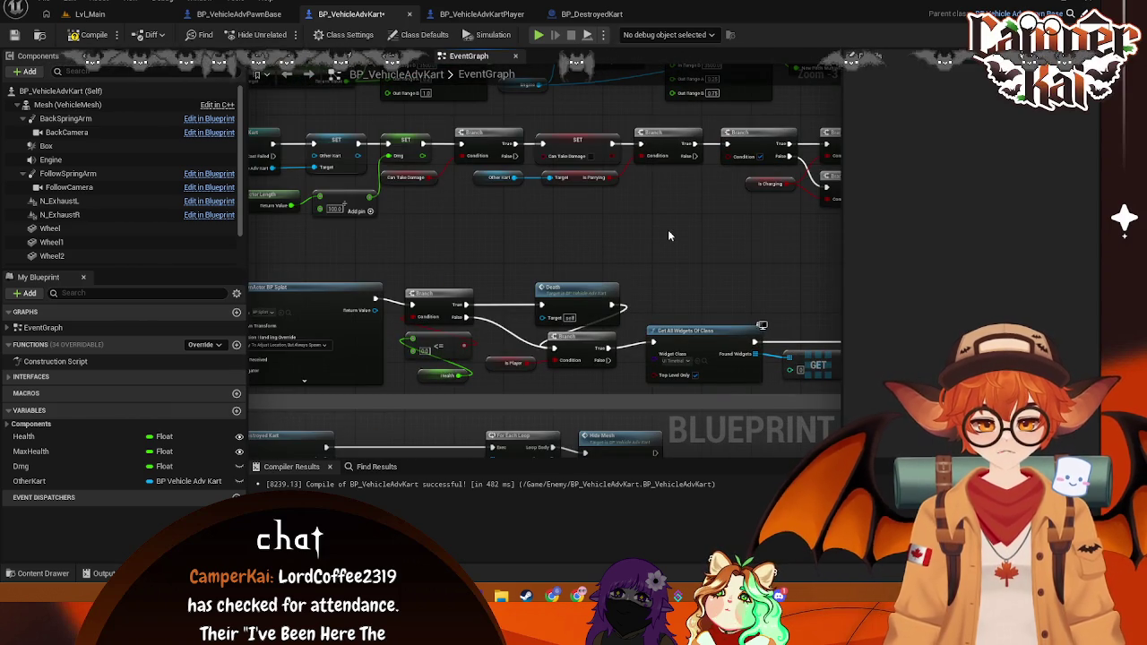
{"action": "mouse_move", "coordinate": [668, 236]}
{"action": "left_mouse_down"}
{"action": "mouse_move", "coordinate": [686, 255]}
{"action": "mouse_move", "coordinate": [726, 259]}
{"action": "mouse_move", "coordinate": [489, 242]}
{"action": "mouse_move", "coordinate": [356, 216]}
{"action": "left_mouse_up"}
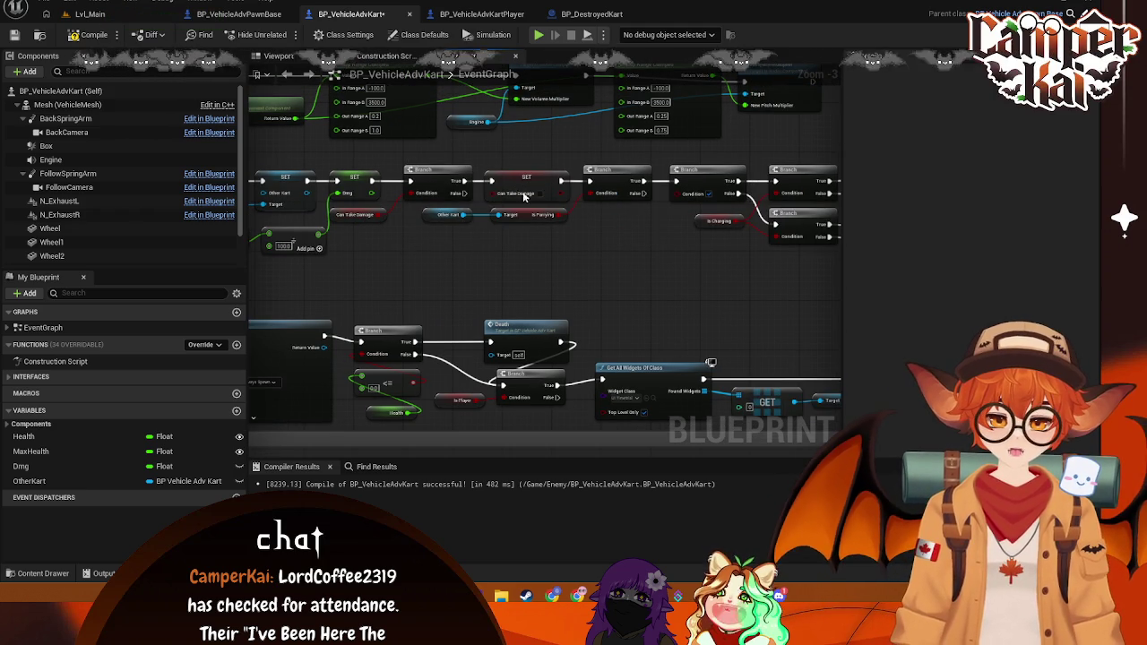
{"action": "mouse_move", "coordinate": [591, 235]}
{"action": "left_mouse_down"}
{"action": "mouse_move", "coordinate": [607, 225]}
{"action": "mouse_move", "coordinate": [414, 240]}
{"action": "left_mouse_up"}
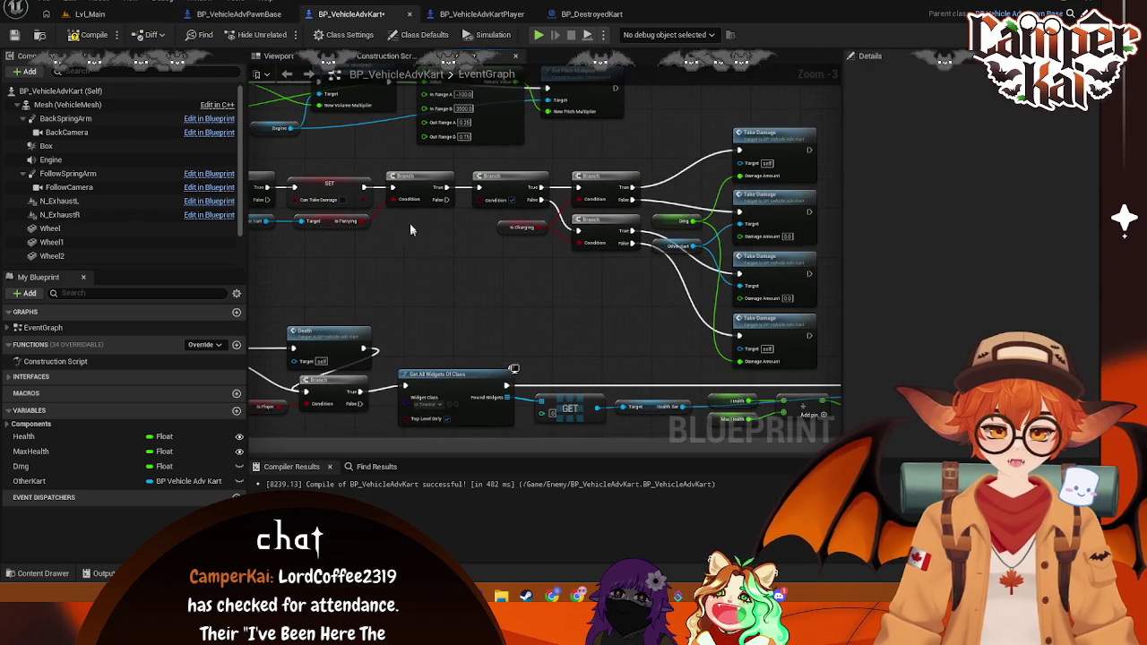
{"action": "mouse_move", "coordinate": [295, 295]}
{"action": "left_mouse_down"}
{"action": "mouse_move", "coordinate": [678, 179]}
{"action": "mouse_move", "coordinate": [500, 132]}
{"action": "mouse_move", "coordinate": [538, 152]}
{"action": "mouse_move", "coordinate": [501, 161]}
{"action": "mouse_move", "coordinate": [532, 158]}
{"action": "mouse_move", "coordinate": [598, 205]}
{"action": "left_mouse_up"}
{"action": "left_click_drag", "start_coordinate": [368, 204], "coordinate": [568, 180]}
{"action": "mouse_move", "coordinate": [632, 151]}
{"action": "left_mouse_down"}
{"action": "mouse_move", "coordinate": [561, 129]}
{"action": "mouse_move", "coordinate": [586, 162]}
{"action": "mouse_move", "coordinate": [567, 157]}
{"action": "mouse_move", "coordinate": [578, 168]}
{"action": "mouse_move", "coordinate": [564, 168]}
{"action": "left_mouse_up"}
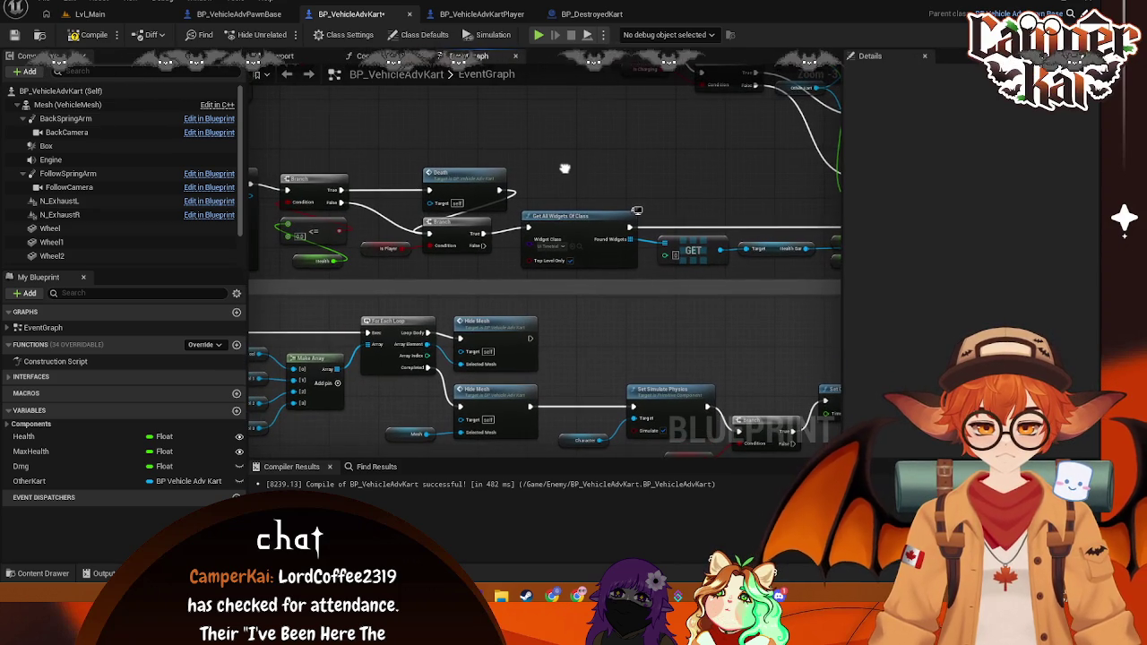
{"action": "mouse_move", "coordinate": [480, 245]}
{"action": "left_mouse_down"}
{"action": "mouse_move", "coordinate": [533, 220]}
{"action": "mouse_move", "coordinate": [557, 188]}
{"action": "left_mouse_up"}
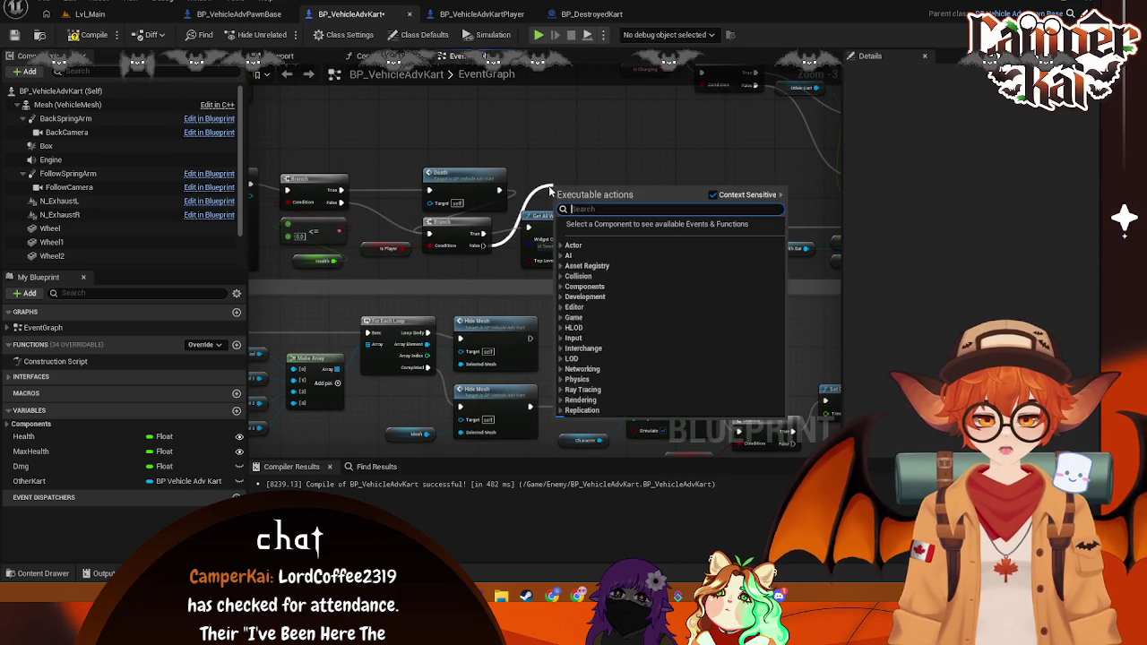
{"action": "type", "text": "set"}
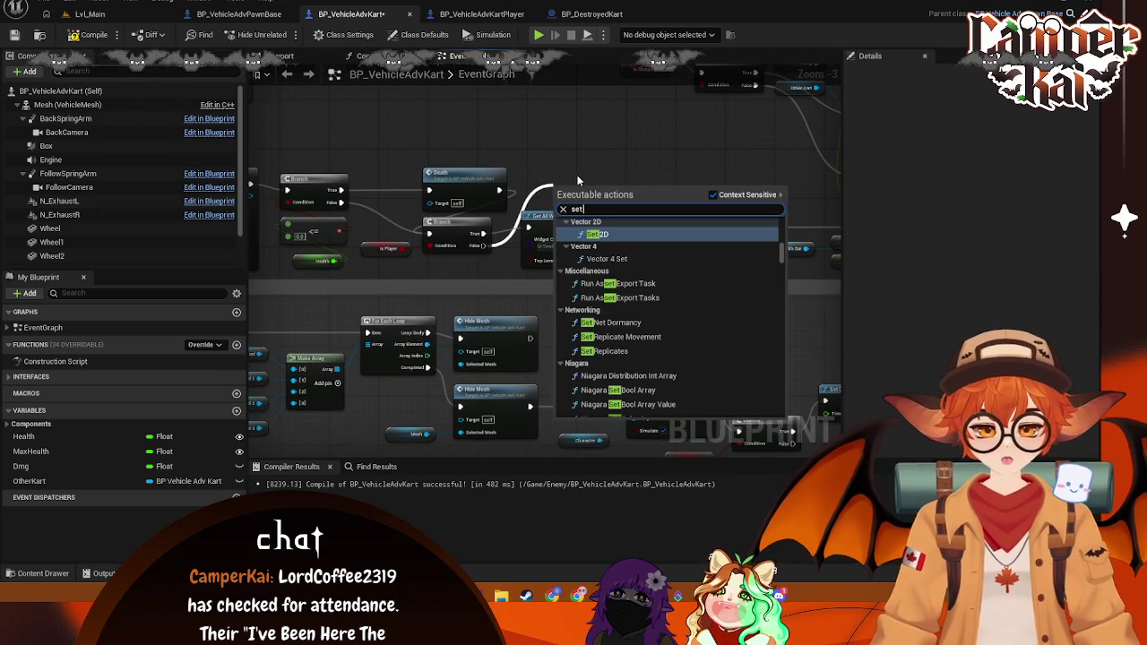
{"action": "type", "text": " can take"}
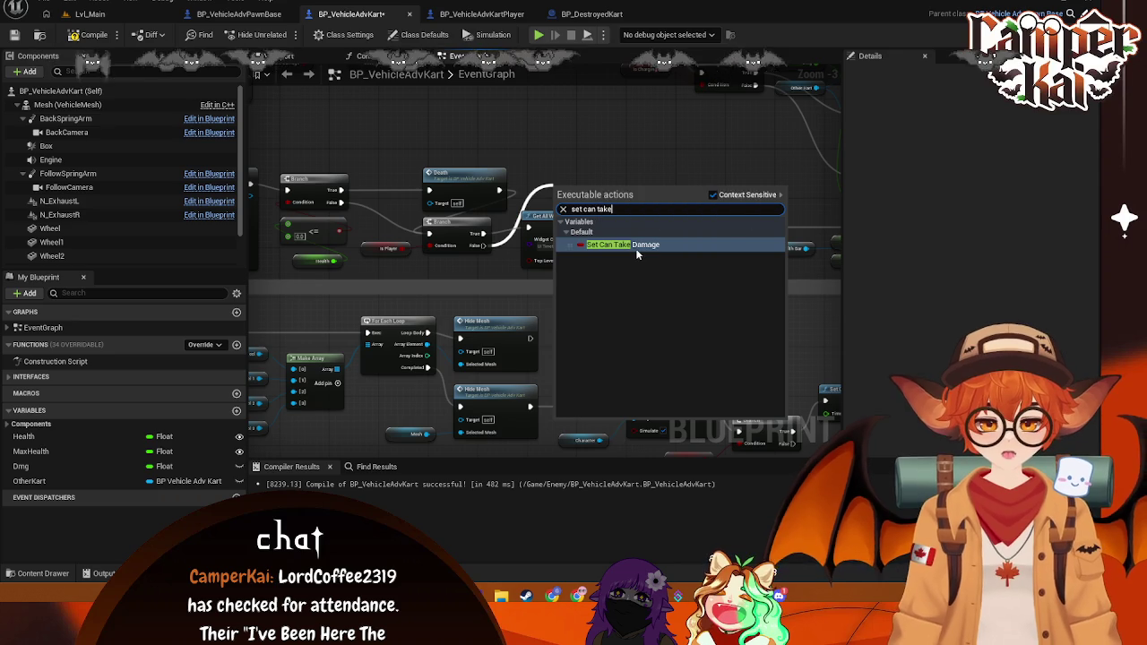
{"action": "left_click", "coordinate": [635, 245]}
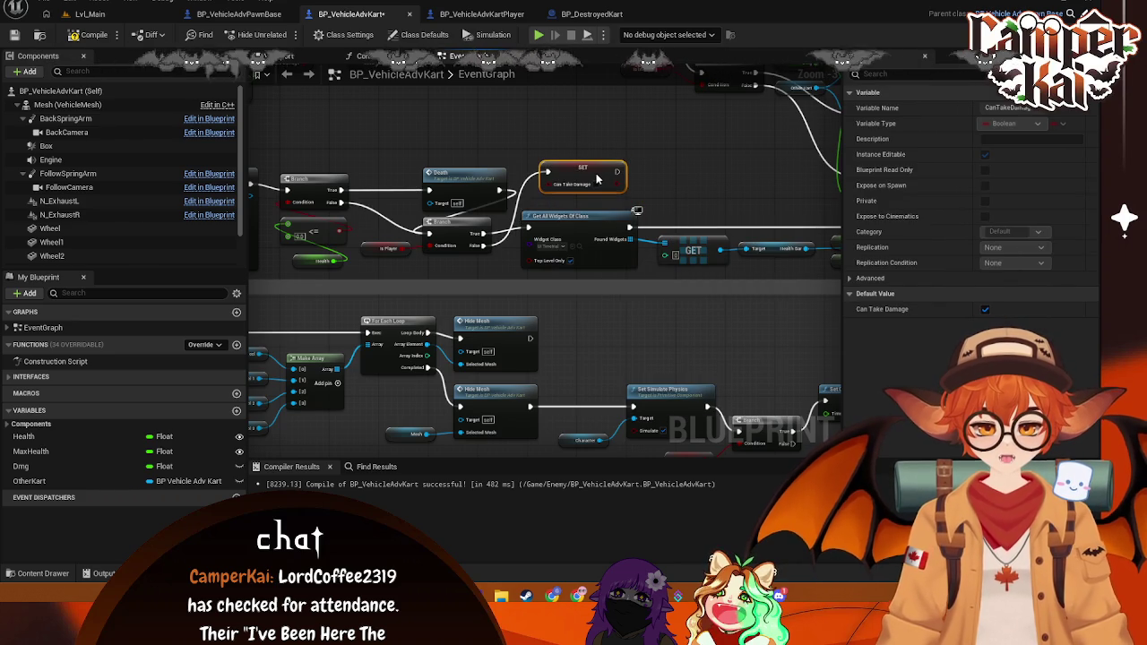
{"action": "left_click_drag", "start_coordinate": [596, 179], "coordinate": [610, 186]}
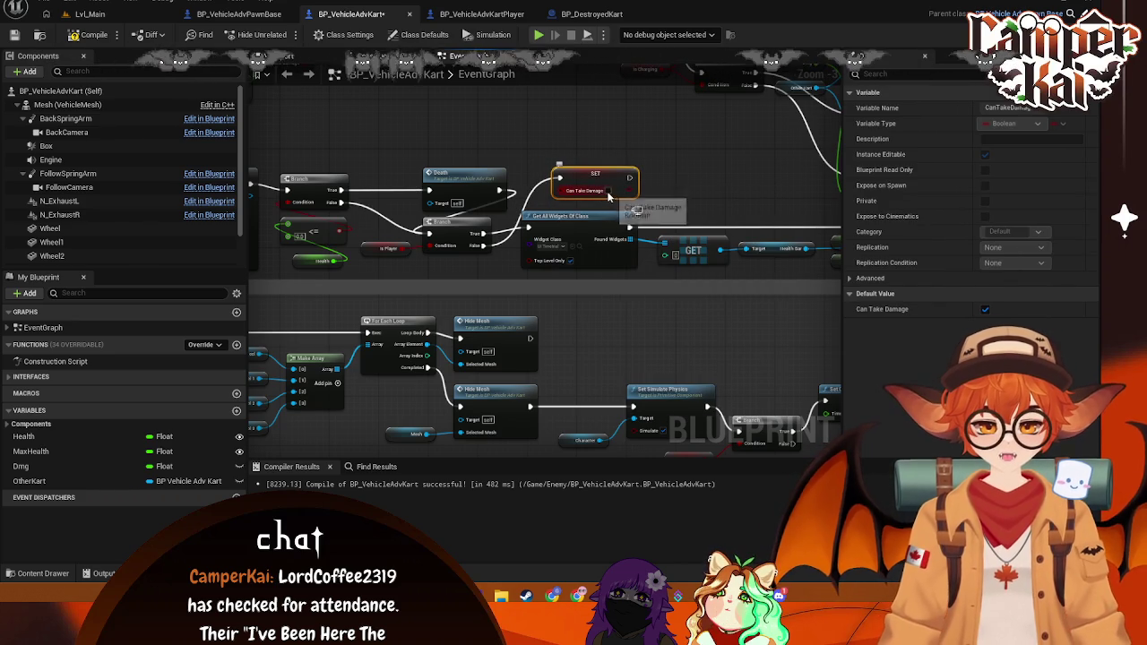
{"action": "left_click_drag", "start_coordinate": [677, 173], "coordinate": [627, 166]}
{"action": "key", "text": "Delete"}
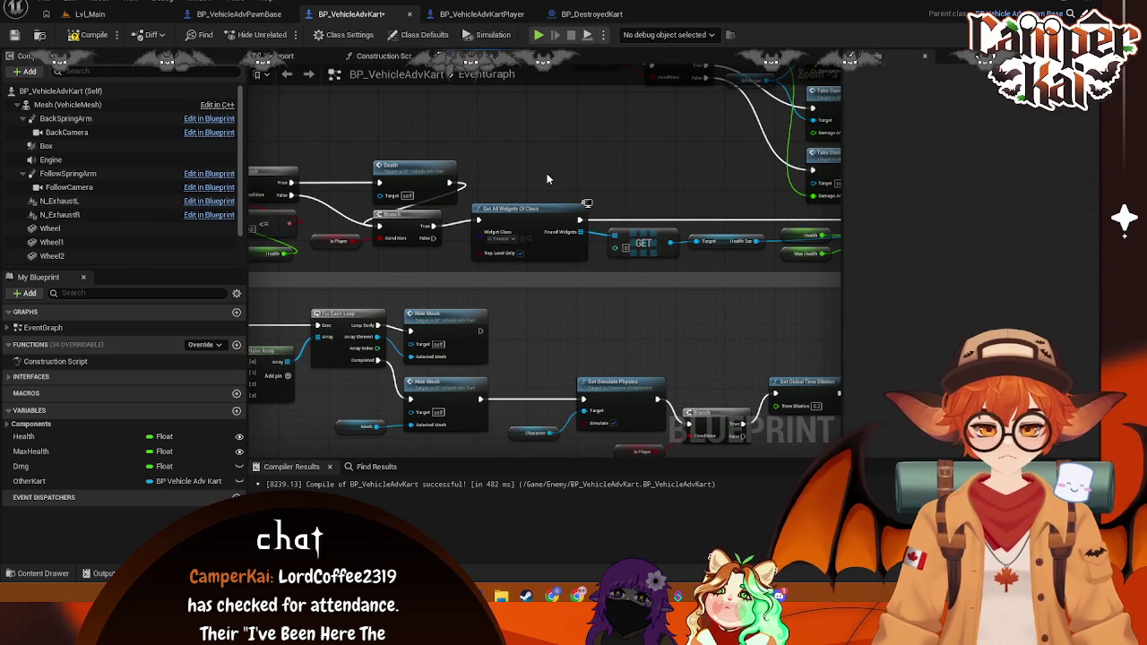
{"action": "left_click_drag", "start_coordinate": [572, 170], "coordinate": [546, 160]}
{"action": "scroll", "coordinate": [547, 161], "scroll_direction": "up", "scroll_amount": 1}
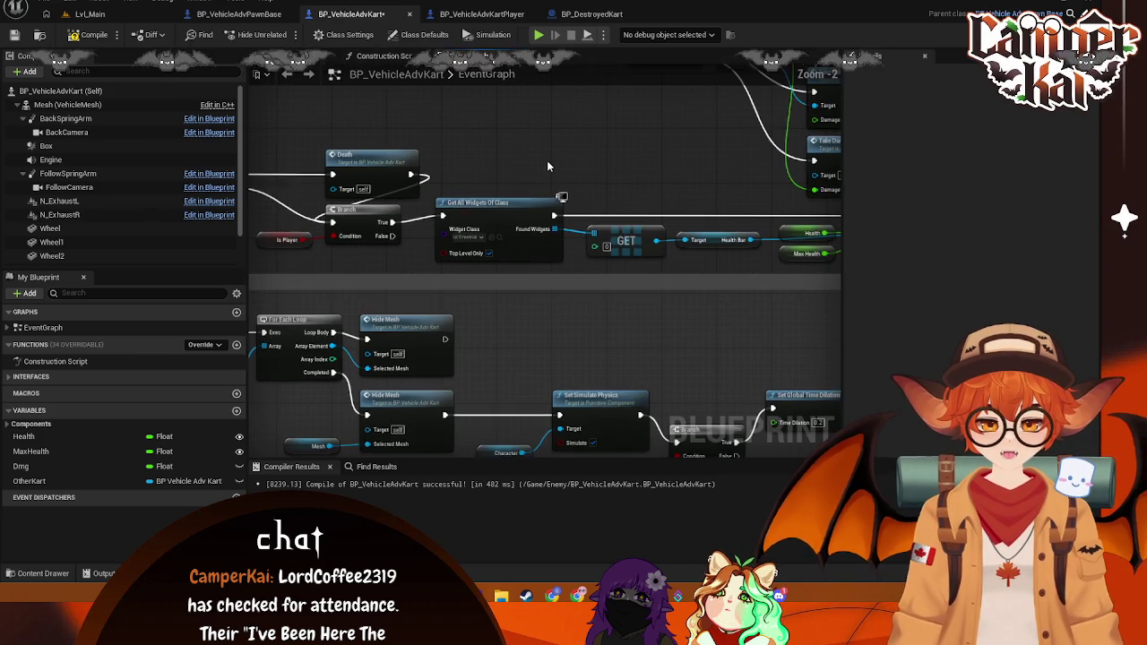
{"action": "mouse_move", "coordinate": [394, 236]}
{"action": "left_mouse_down"}
{"action": "mouse_move", "coordinate": [439, 210]}
{"action": "mouse_move", "coordinate": [457, 175]}
{"action": "left_mouse_up"}
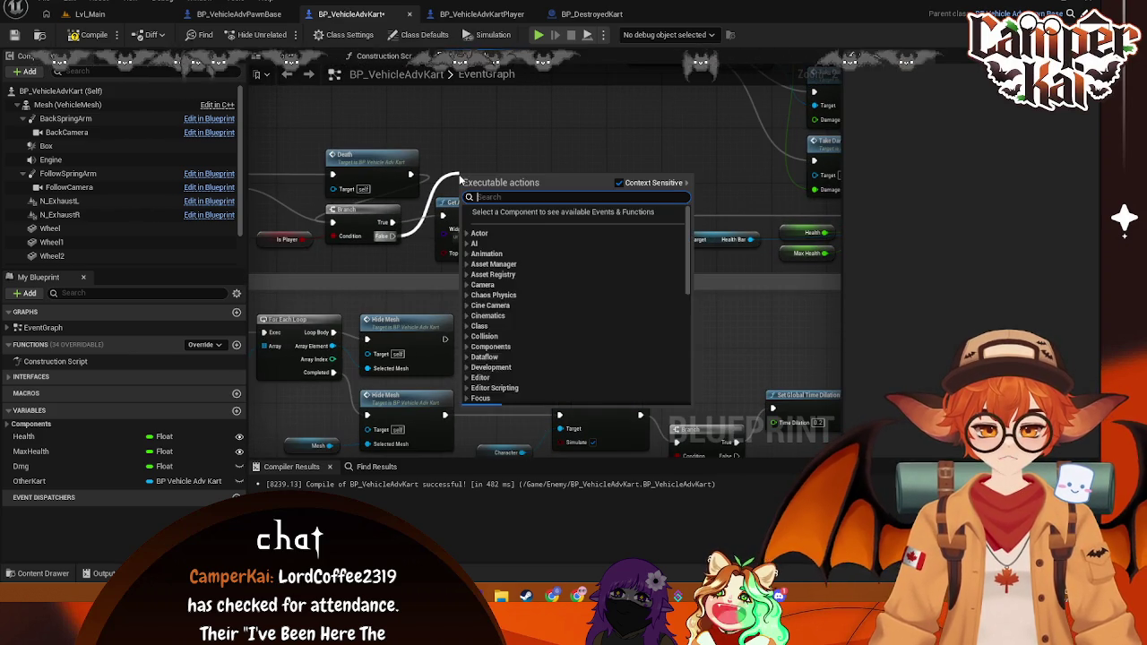
{"action": "type", "text": "cast"}
{"action": "left_click", "coordinate": [561, 136]}
{"action": "mouse_move", "coordinate": [623, 179]}
{"action": "left_mouse_down"}
{"action": "mouse_move", "coordinate": [462, 161]}
{"action": "mouse_move", "coordinate": [597, 196]}
{"action": "mouse_move", "coordinate": [717, 206]}
{"action": "mouse_move", "coordinate": [486, 196]}
{"action": "mouse_move", "coordinate": [518, 192]}
{"action": "left_mouse_up"}
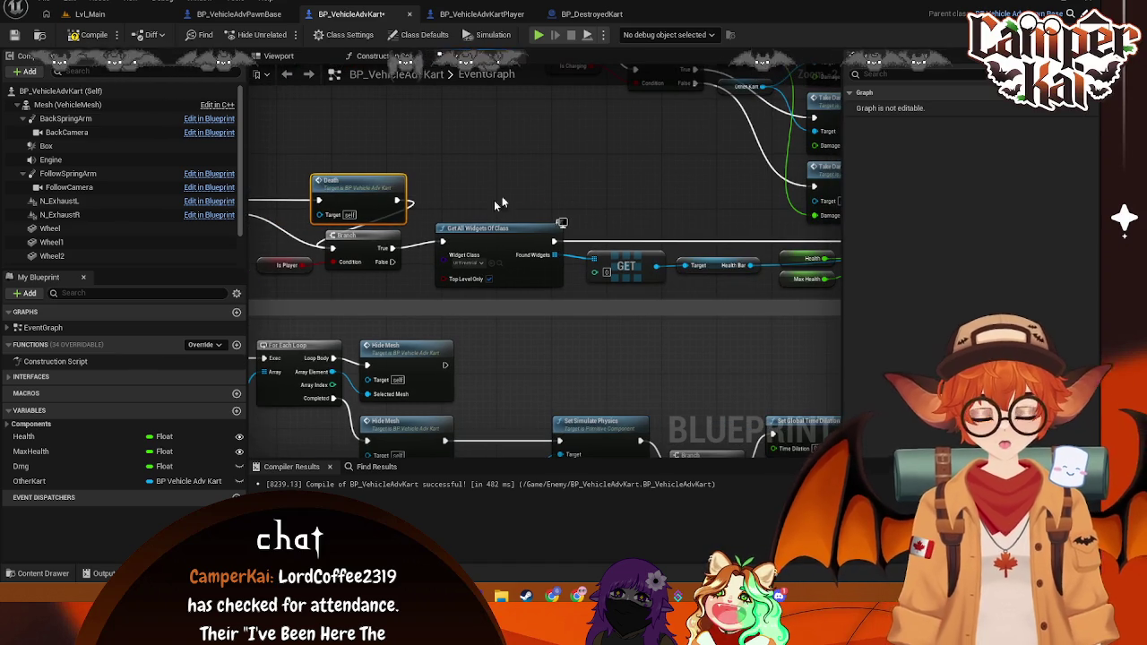
{"action": "mouse_move", "coordinate": [391, 262]}
{"action": "left_mouse_down"}
{"action": "mouse_move", "coordinate": [481, 205]}
{"action": "mouse_move", "coordinate": [469, 202]}
{"action": "left_mouse_up"}
Step: Put a 0.5-second Delay on the Branch's False path
{"action": "type", "text": "car"}
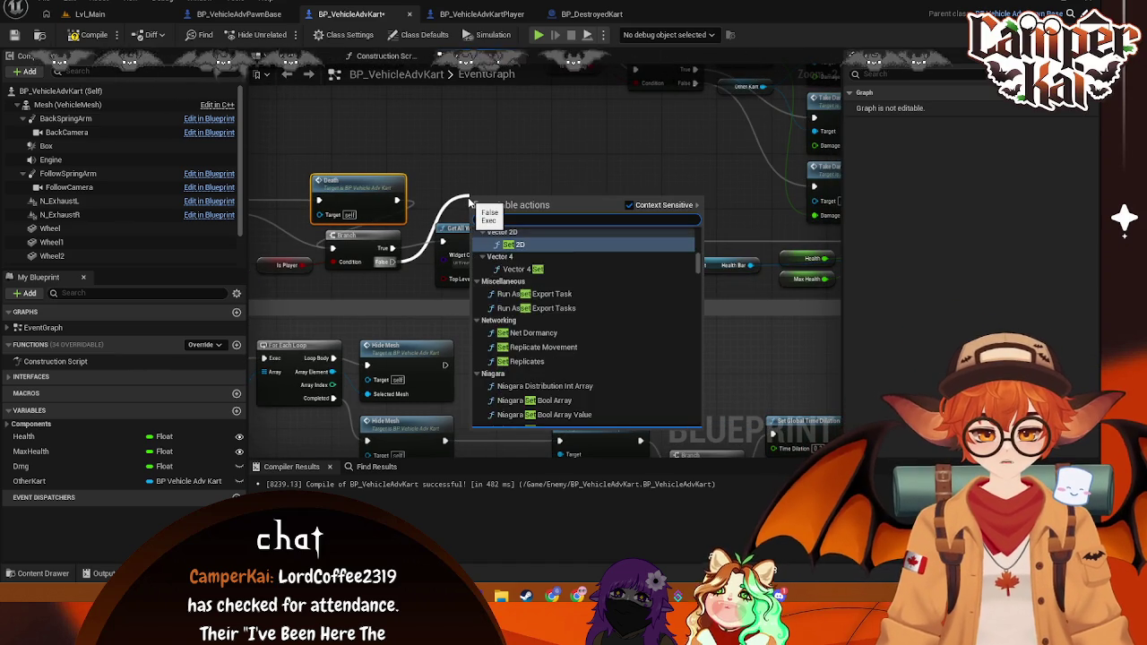
{"action": "type", "text": " take"}
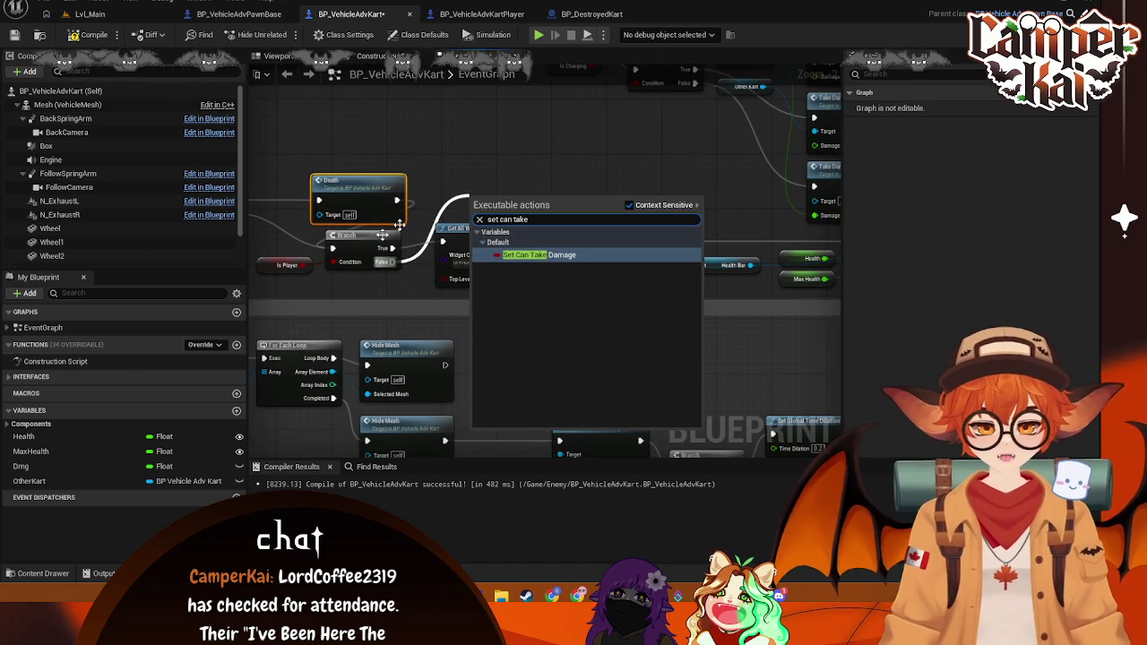
{"action": "left_click", "coordinate": [532, 255]}
{"action": "left_click_drag", "start_coordinate": [518, 205], "coordinate": [538, 184]}
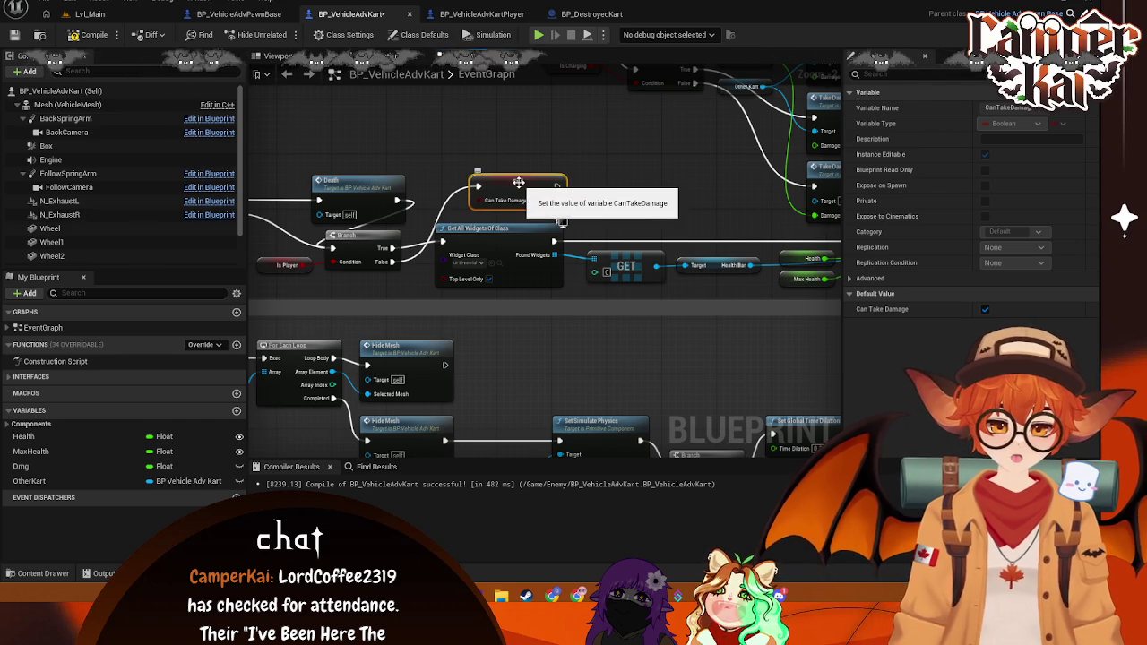
{"action": "key", "text": "Delete"}
{"action": "left_click_drag", "start_coordinate": [393, 261], "coordinate": [473, 186]}
{"action": "type", "text": "dela"}
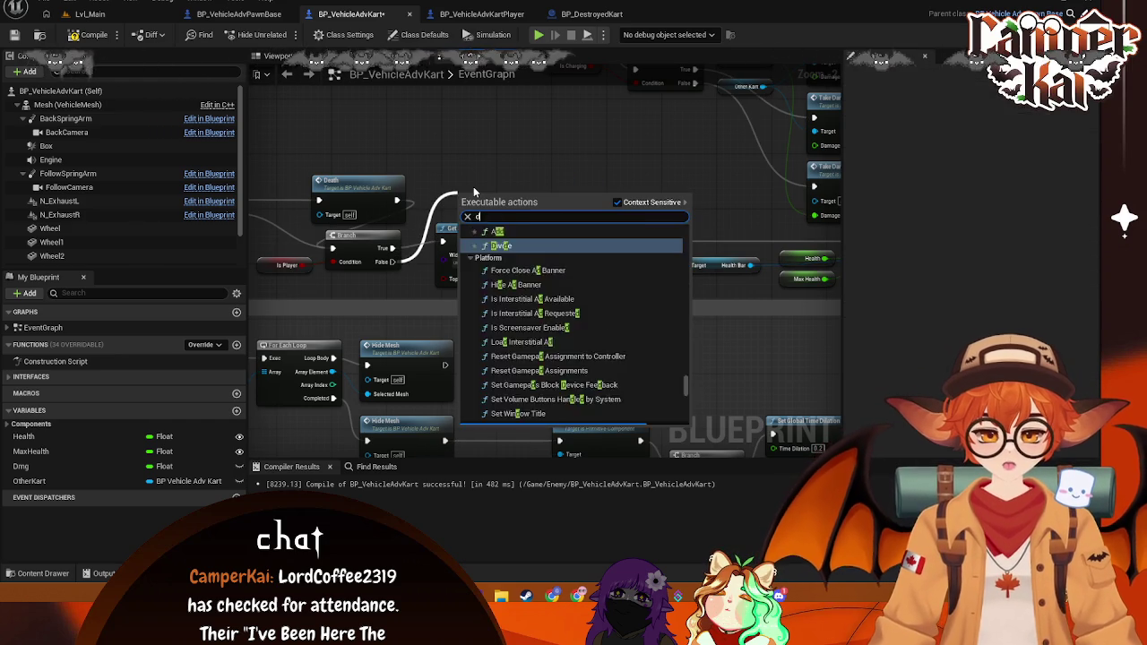
{"action": "key", "text": "Return"}
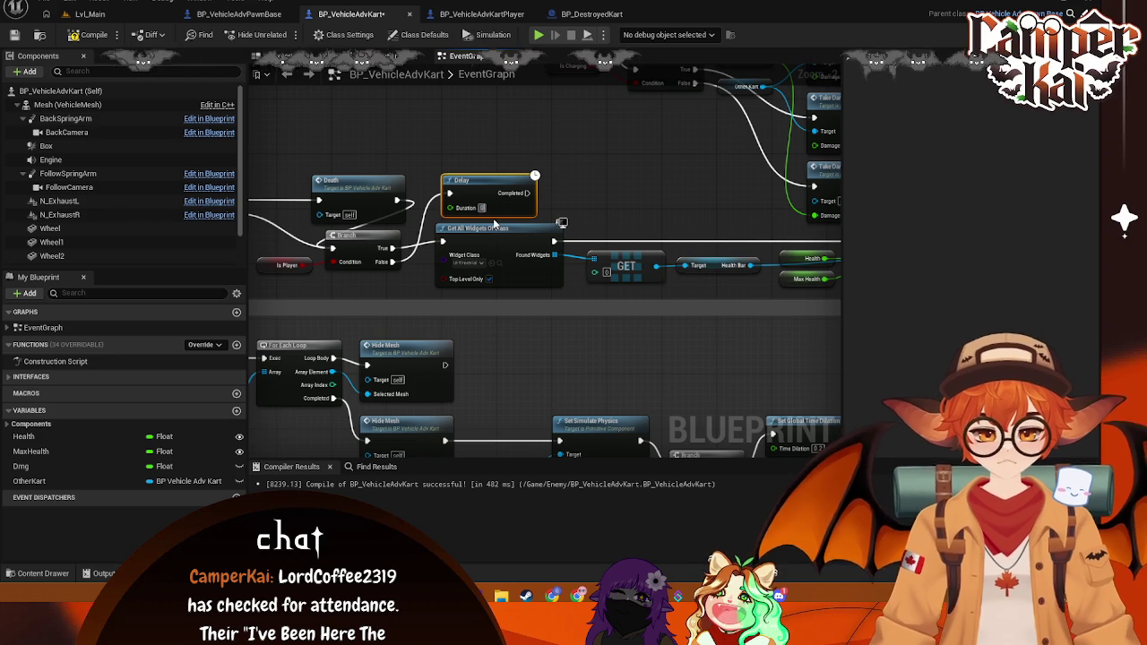
{"action": "type", "text": ".5"}
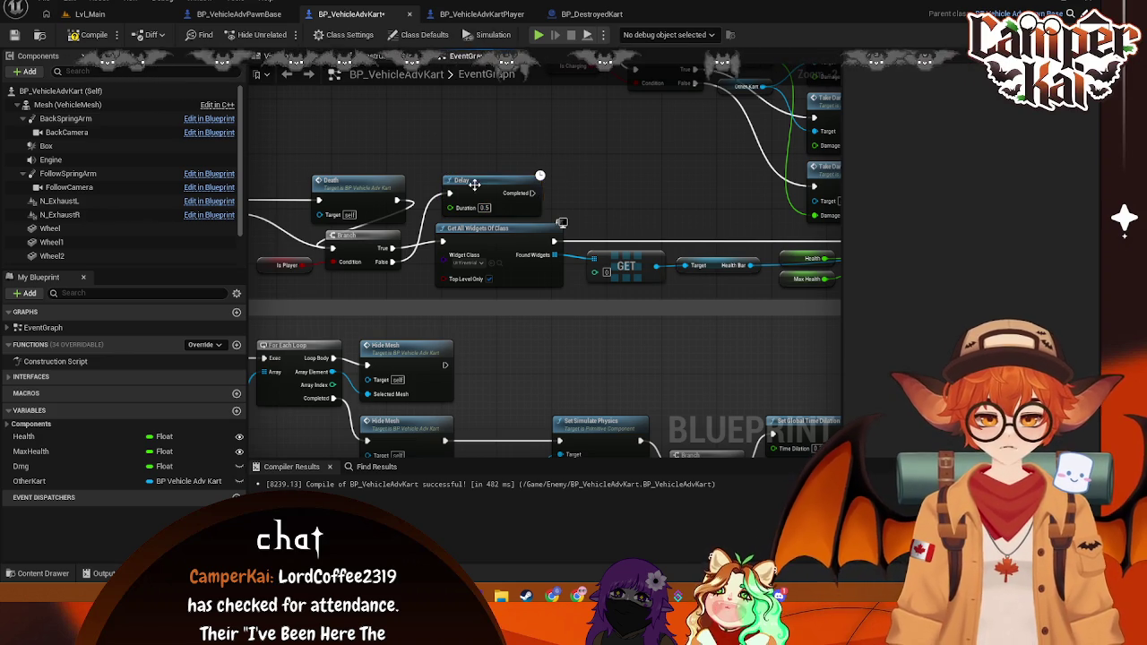
Step: Follow the Delay's Completed output with a Set Can Take Damage node and wire it in
{"action": "left_click_drag", "start_coordinate": [537, 196], "coordinate": [567, 194]}
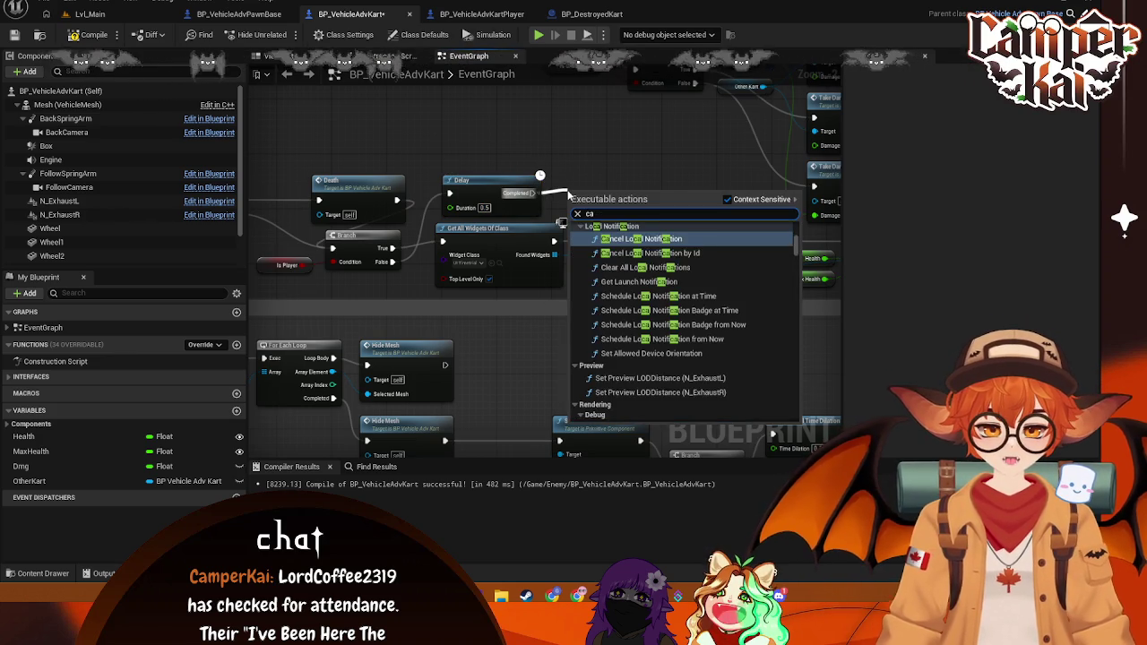
{"action": "type", "text": "set can take"}
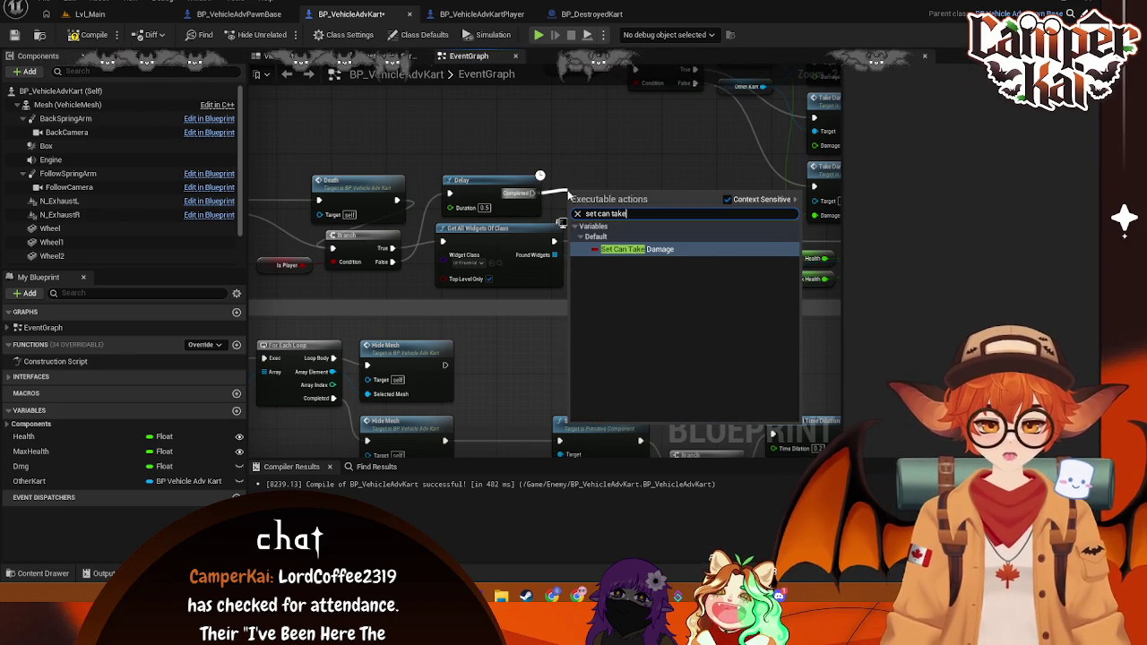
{"action": "left_click", "coordinate": [658, 248]}
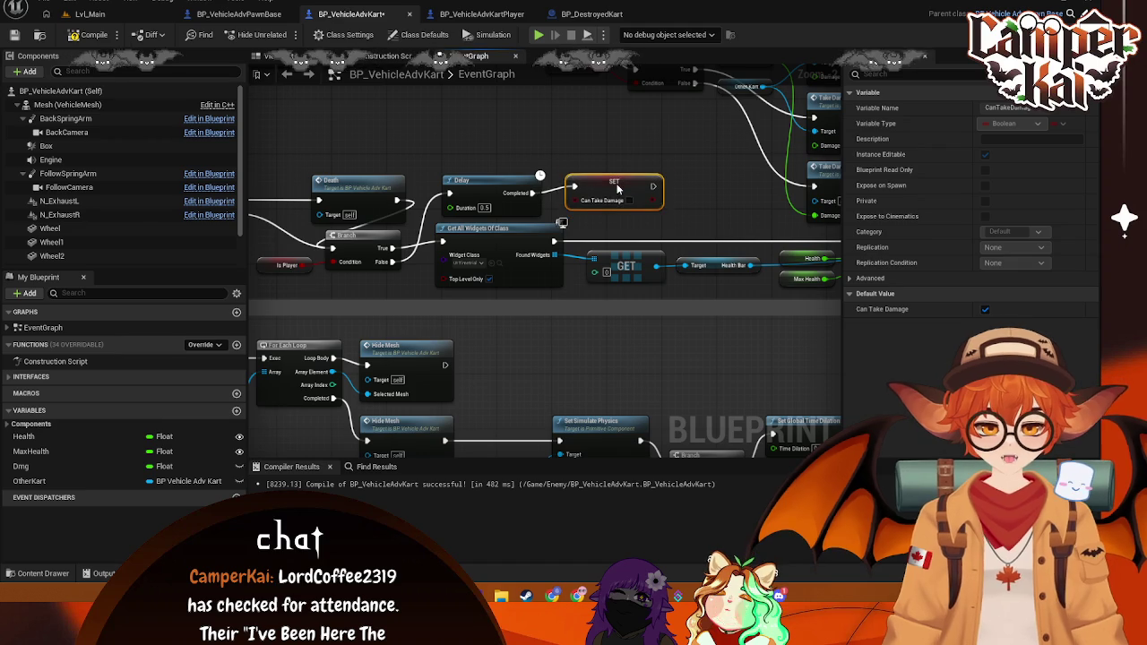
{"action": "mouse_move", "coordinate": [625, 194]}
{"action": "left_mouse_down"}
{"action": "mouse_move", "coordinate": [661, 214]}
{"action": "mouse_move", "coordinate": [602, 164]}
{"action": "mouse_move", "coordinate": [392, 172]}
{"action": "left_mouse_up"}
{"action": "scroll", "coordinate": [673, 223], "scroll_direction": "down", "scroll_amount": 1}
{"action": "mouse_move", "coordinate": [641, 195]}
{"action": "left_mouse_down"}
{"action": "mouse_move", "coordinate": [653, 195]}
{"action": "mouse_move", "coordinate": [670, 156]}
{"action": "mouse_move", "coordinate": [615, 147]}
{"action": "left_mouse_up"}
{"action": "left_click_drag", "start_coordinate": [578, 107], "coordinate": [468, 123]}
Step: Compile and save the kart blueprint, then play Lvl_Main and start a race
{"action": "left_click", "coordinate": [92, 34]}
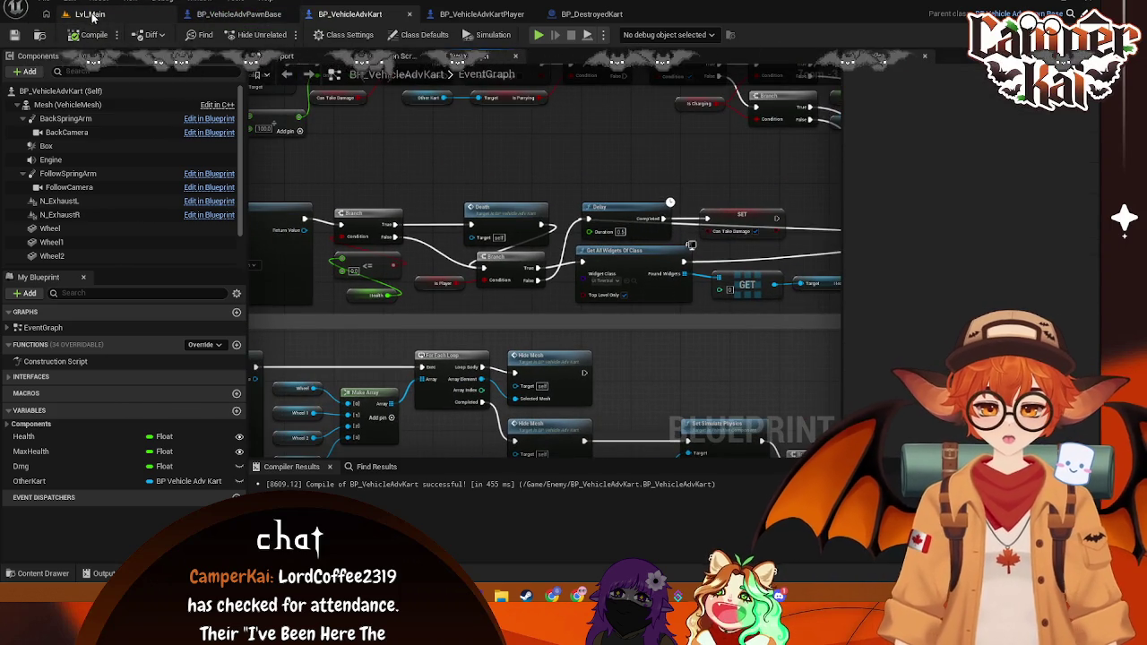
{"action": "left_click", "coordinate": [89, 15]}
{"action": "left_click", "coordinate": [283, 35]}
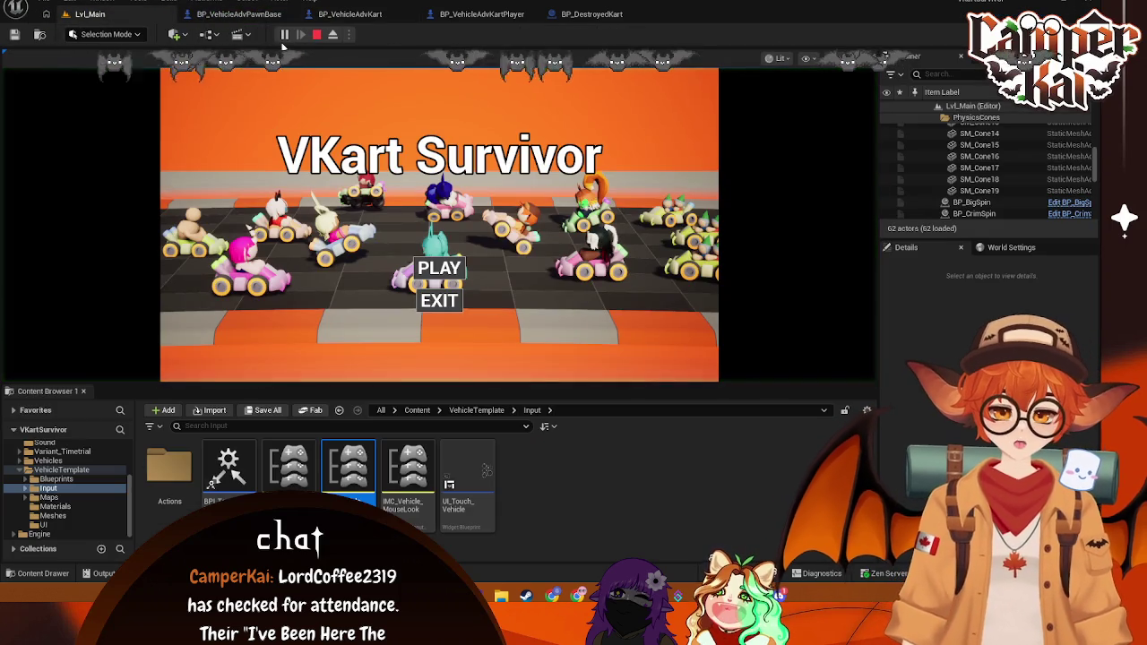
{"action": "key", "text": "Return"}
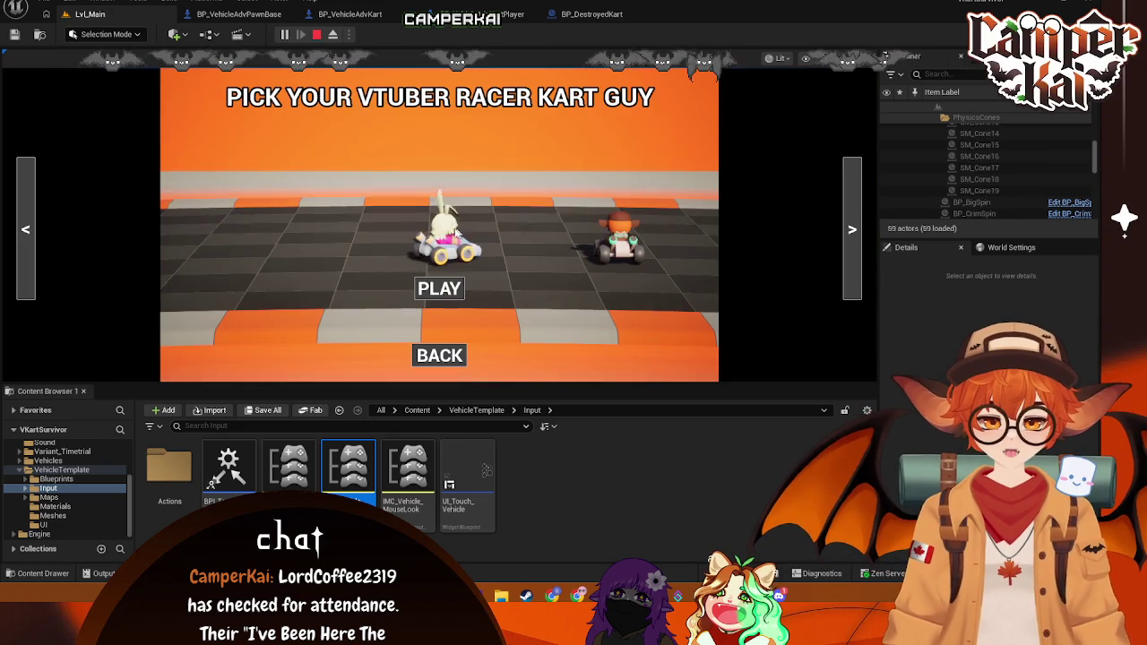
{"action": "left_click", "coordinate": [441, 282]}
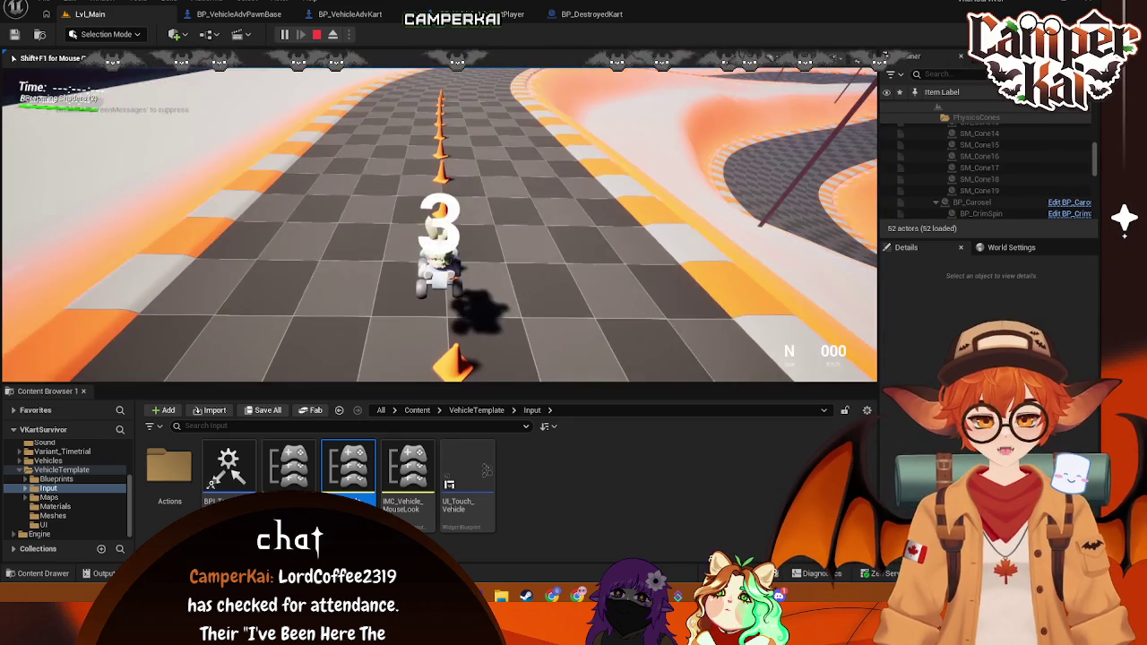
Step: Drive the kart around the track, reverse off a wall, then exit with Esc
{"action": "key", "text": "w"}
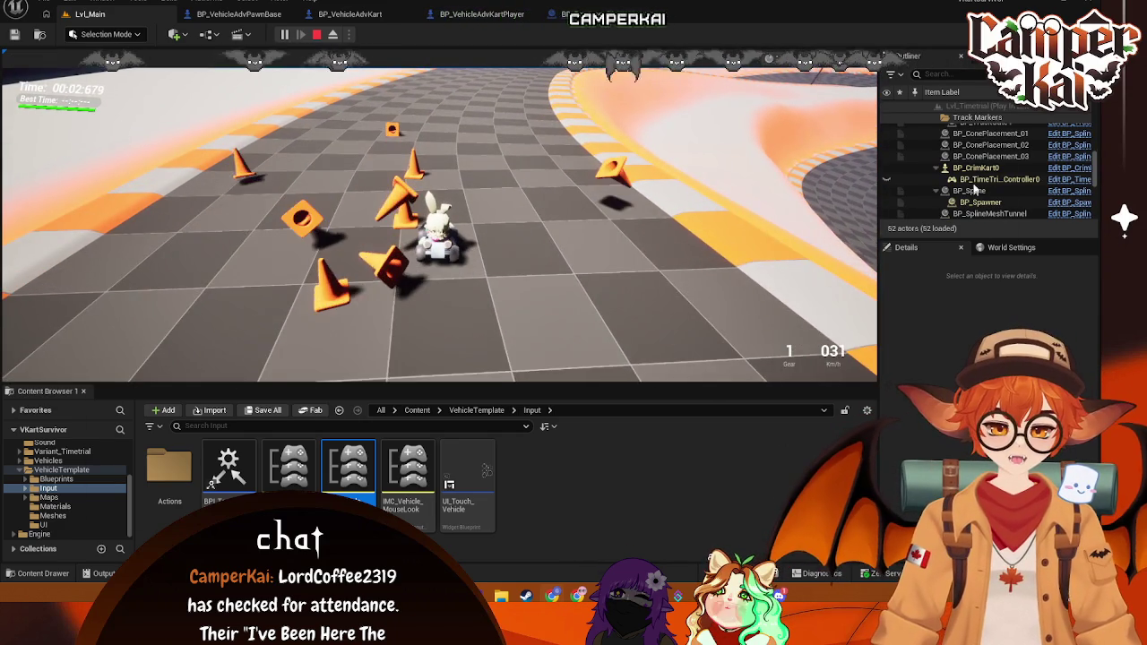
{"action": "key", "text": "d"}
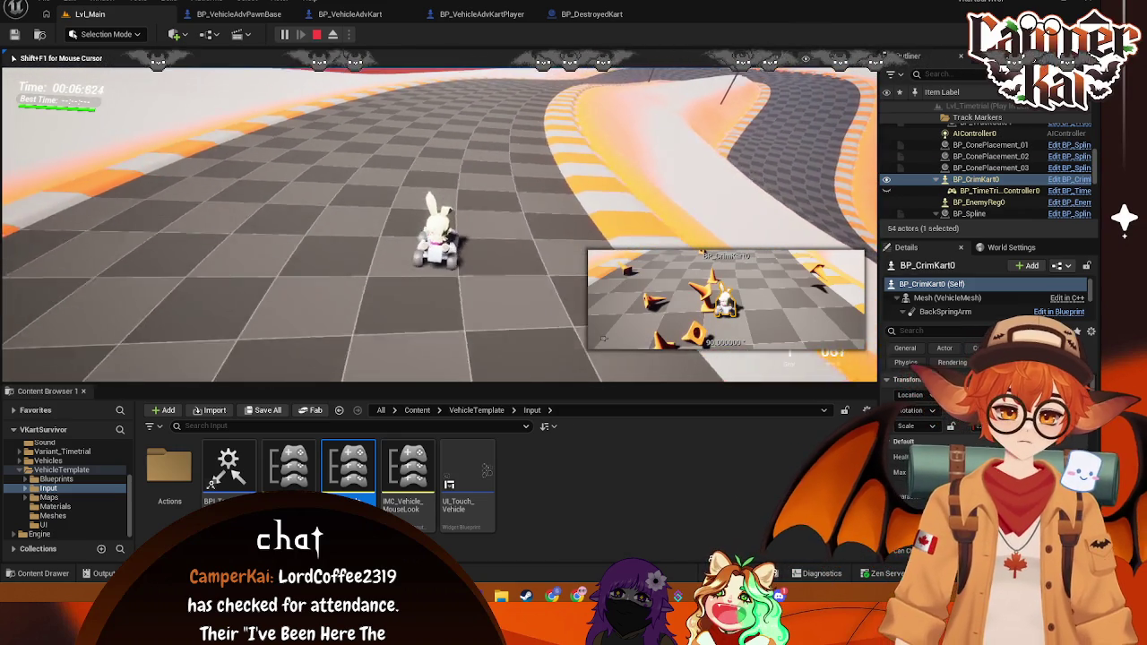
{"action": "key", "text": "a"}
{"action": "key", "text": "a"}
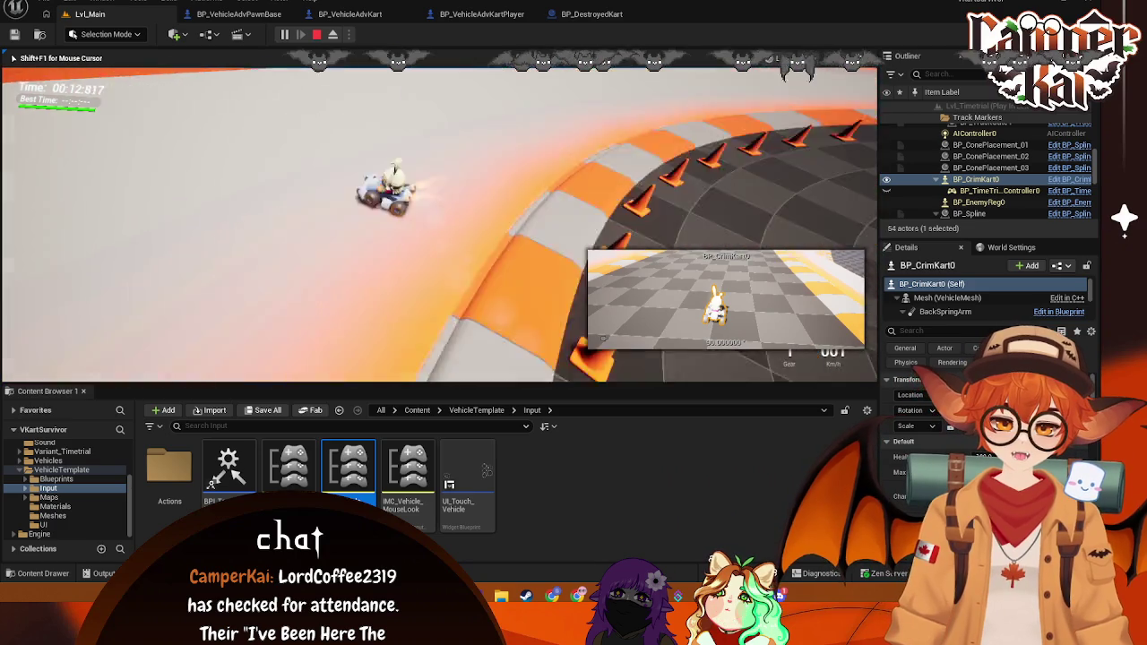
{"action": "key", "text": "w"}
{"action": "key", "text": "w"}
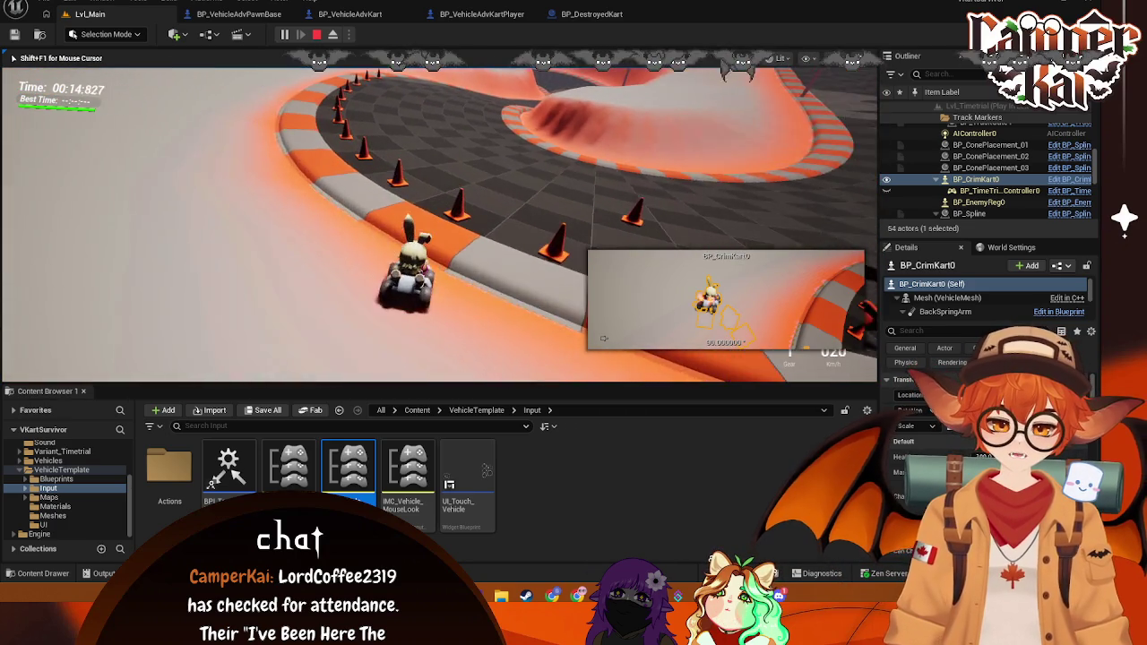
{"action": "key", "text": "d"}
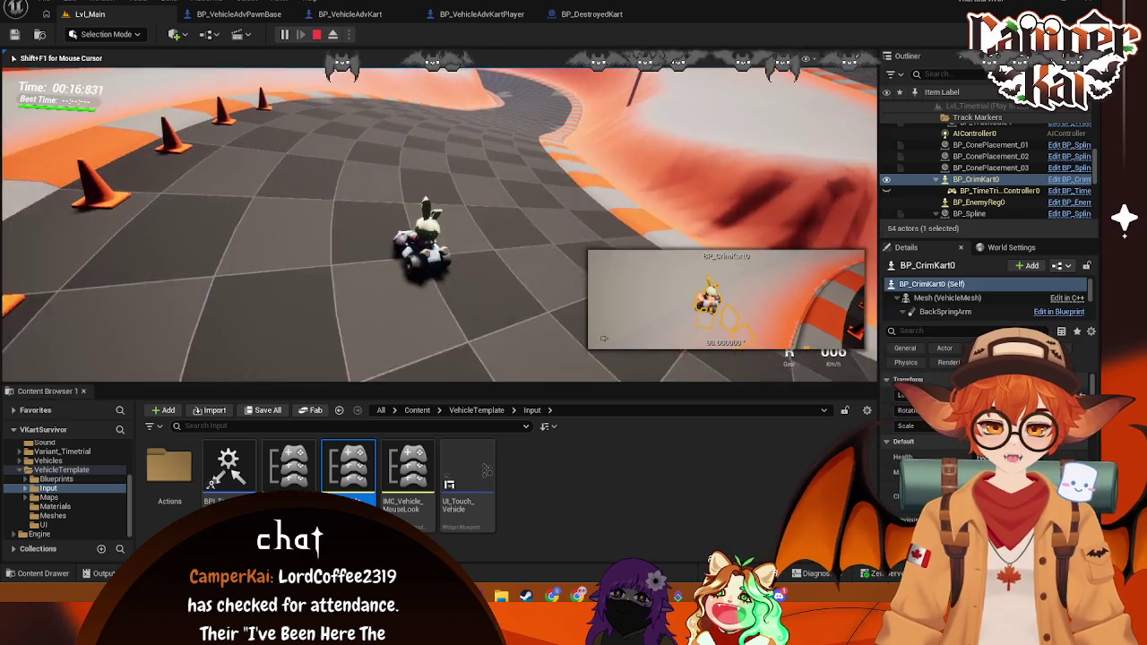
{"action": "key", "text": "d"}
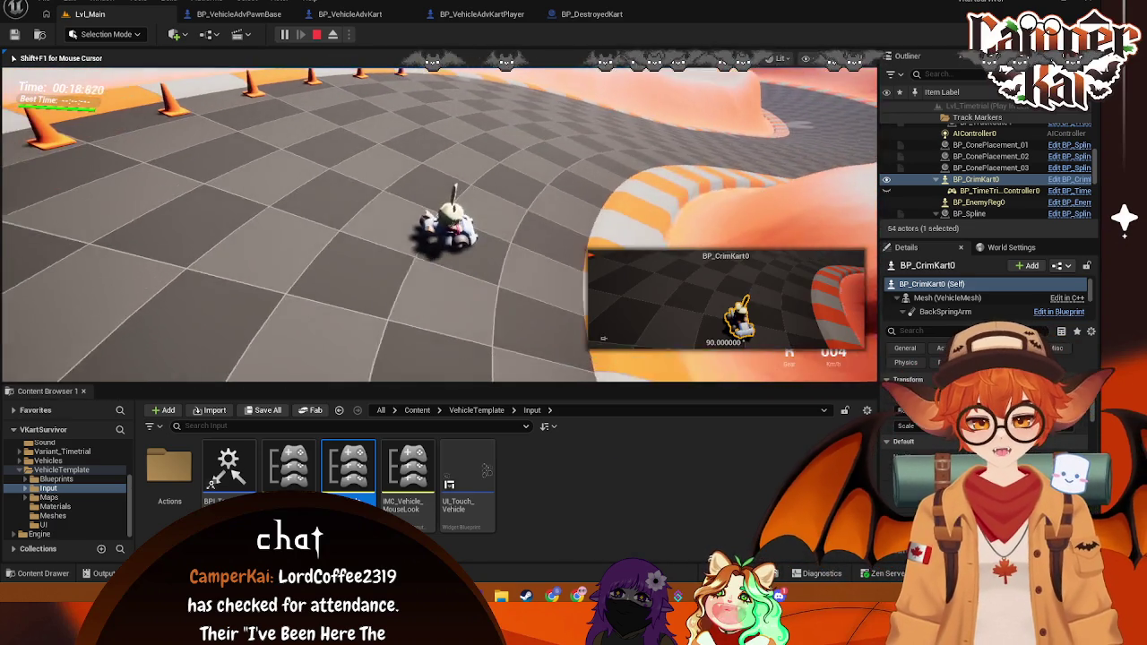
{"action": "key", "text": "s"}
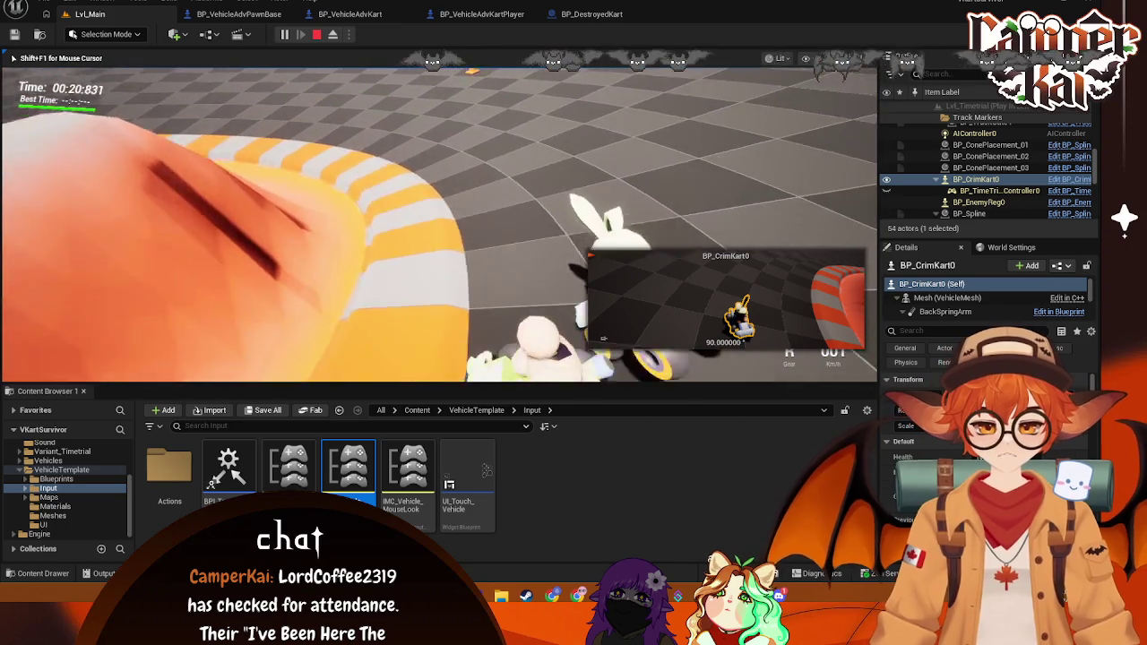
{"action": "key", "text": "w"}
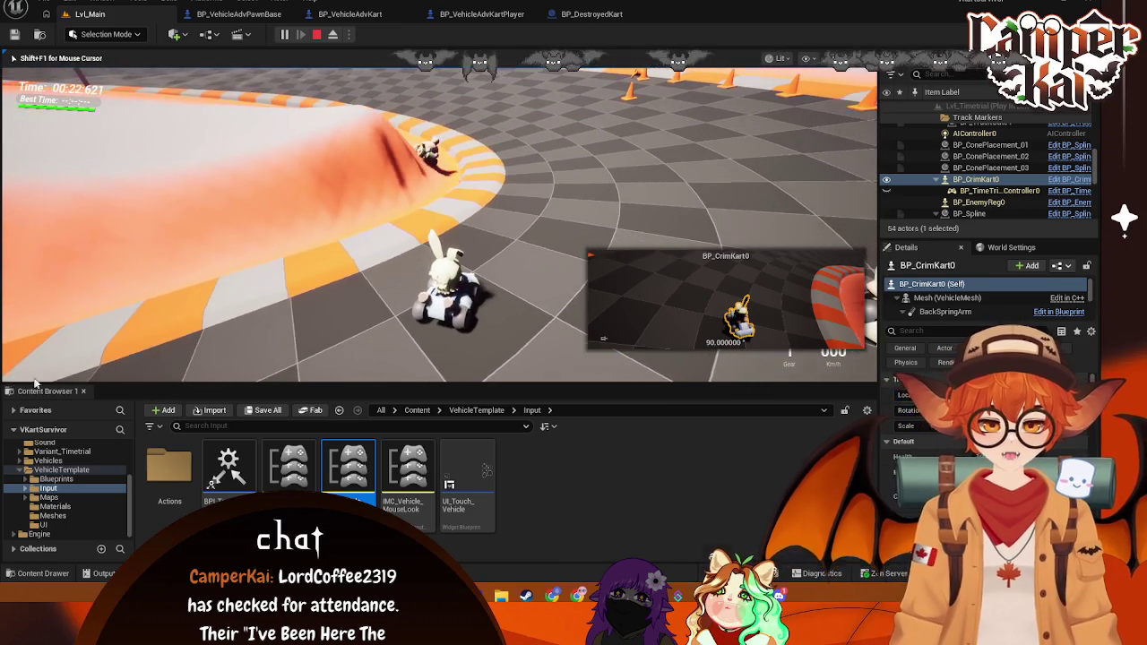
{"action": "key", "text": "Escape"}
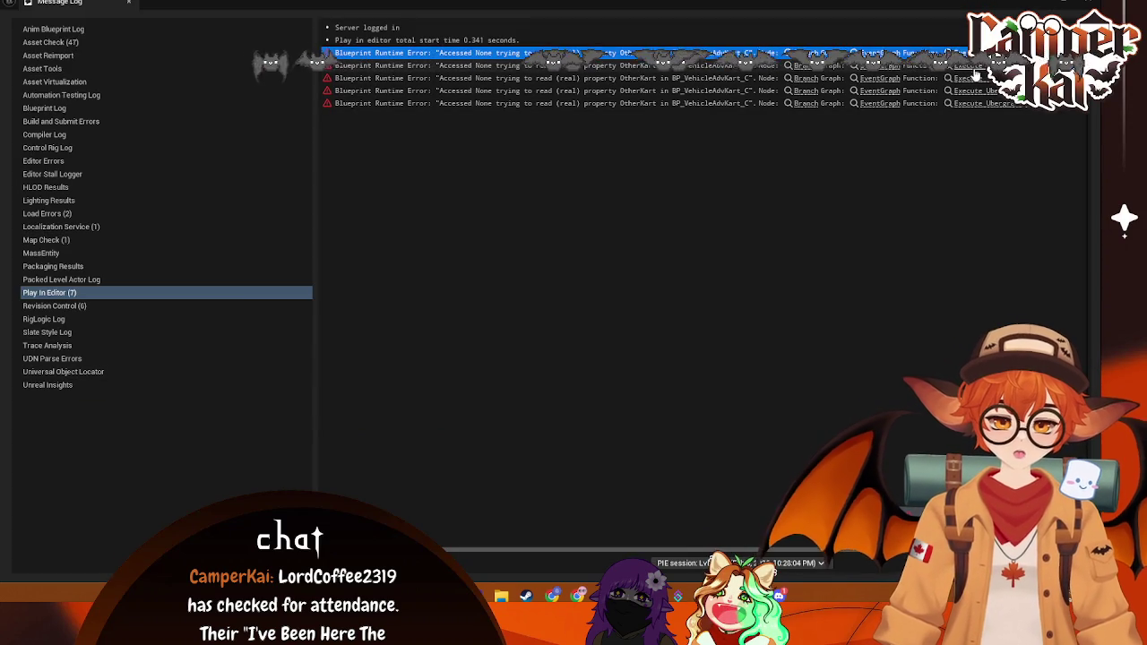
Step: Confirm CanTakeDamage defaults to true, then start a Play-In-Editor session of Lvl_Main
{"action": "key", "text": "alt+Tab"}
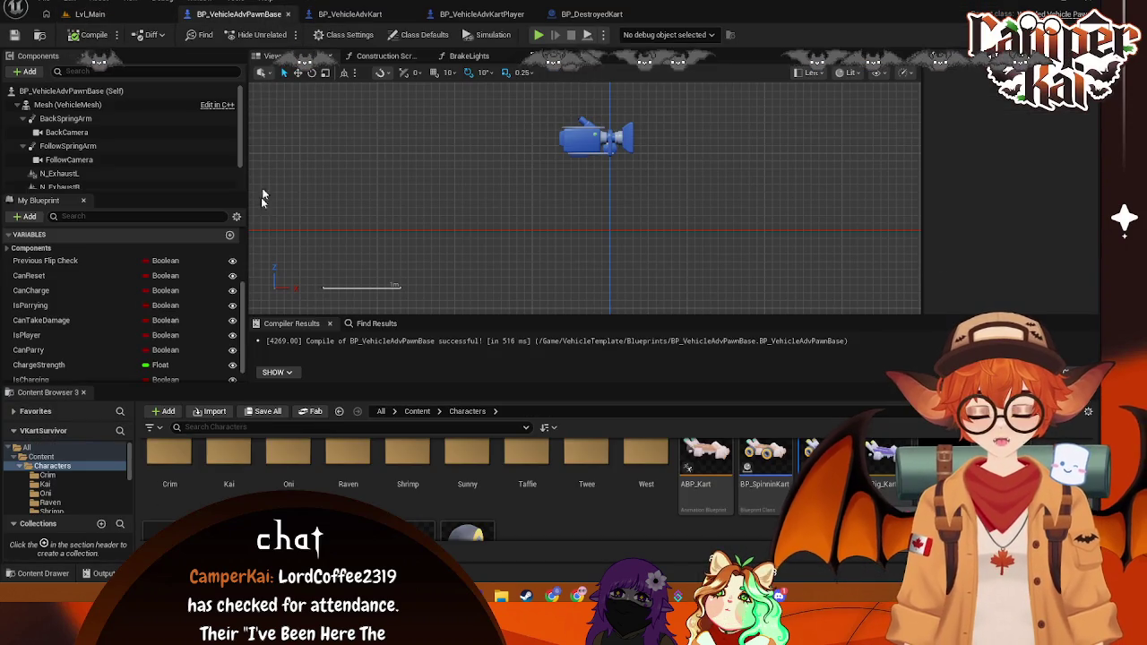
{"action": "scroll", "coordinate": [89, 364], "scroll_direction": "down", "scroll_amount": 1}
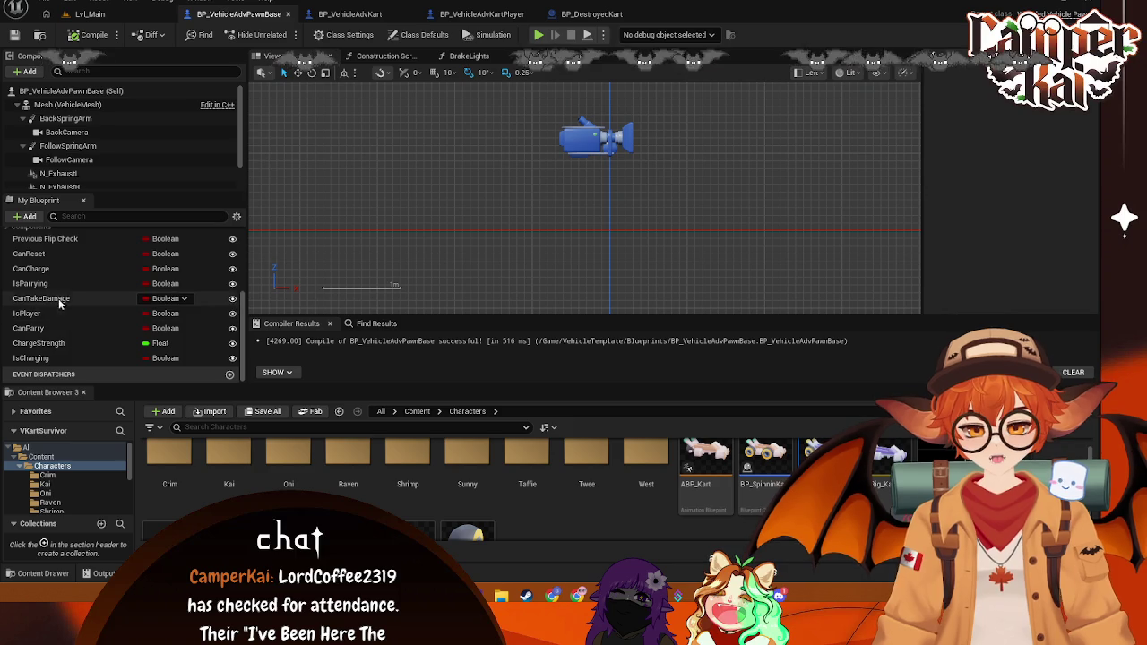
{"action": "left_click", "coordinate": [54, 299]}
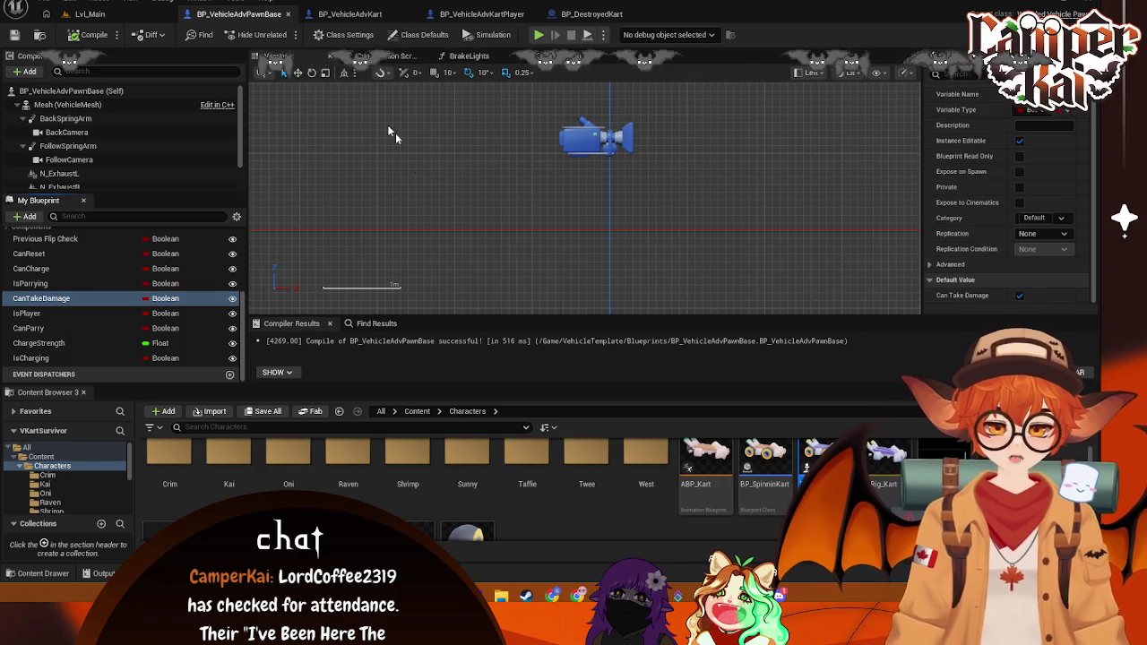
{"action": "left_click", "coordinate": [89, 13]}
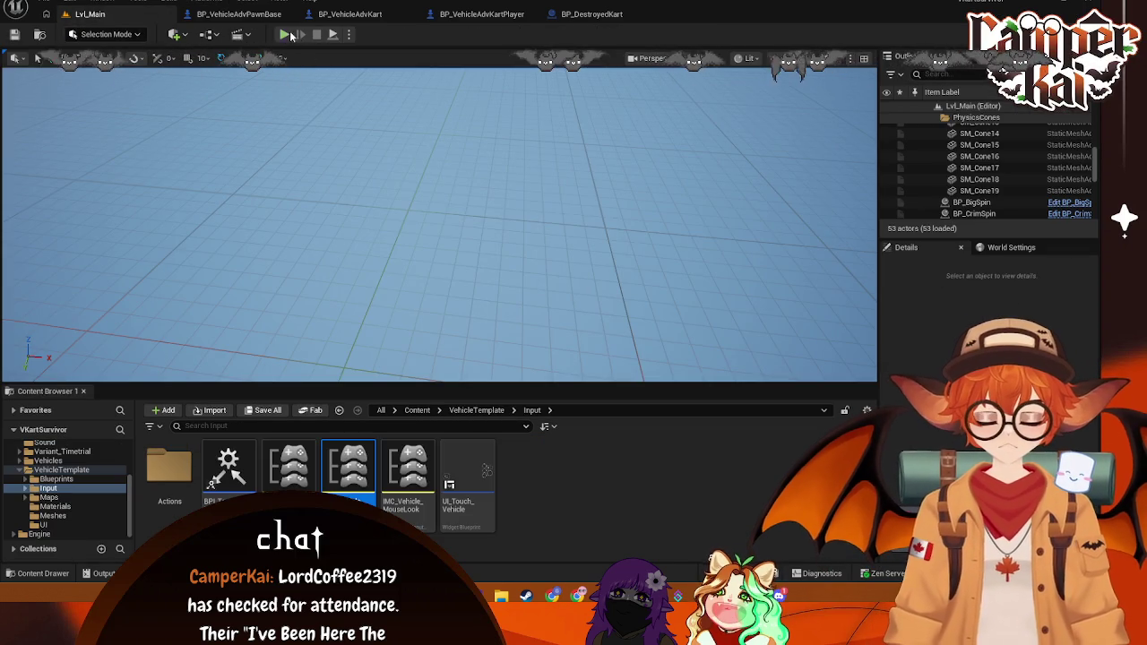
{"action": "key", "text": "alt+p"}
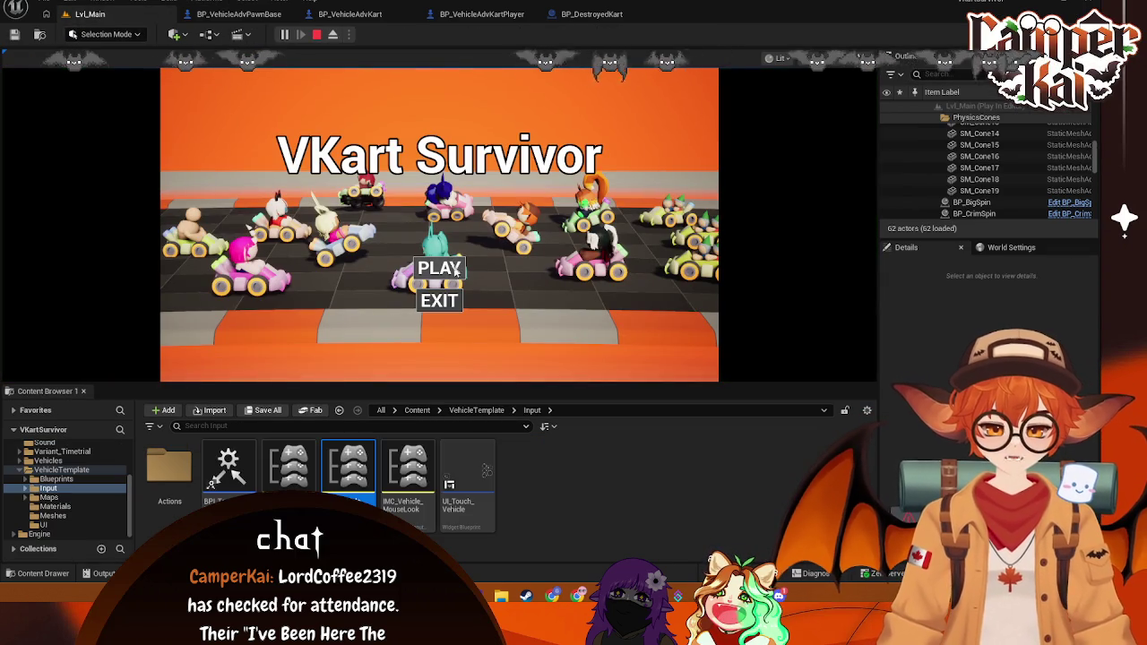
Step: Start a race from the VKart Survivor menu with a kart, then look over the kart blueprints
{"action": "left_click", "coordinate": [420, 274]}
{"action": "left_click", "coordinate": [418, 288]}
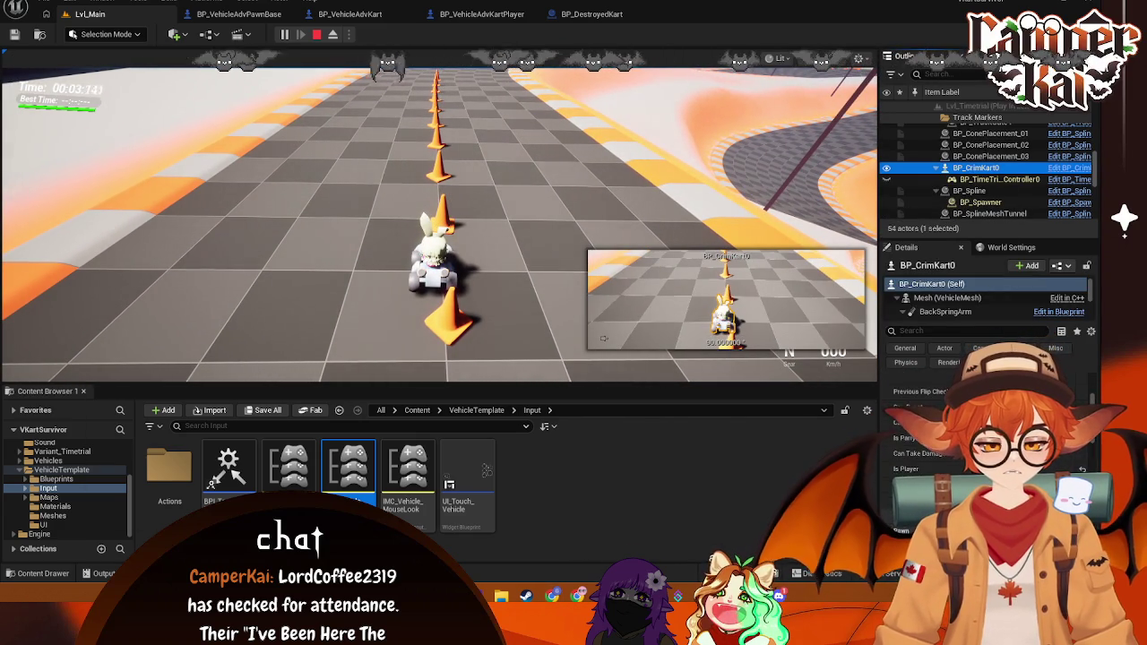
{"action": "left_click", "coordinate": [385, 14]}
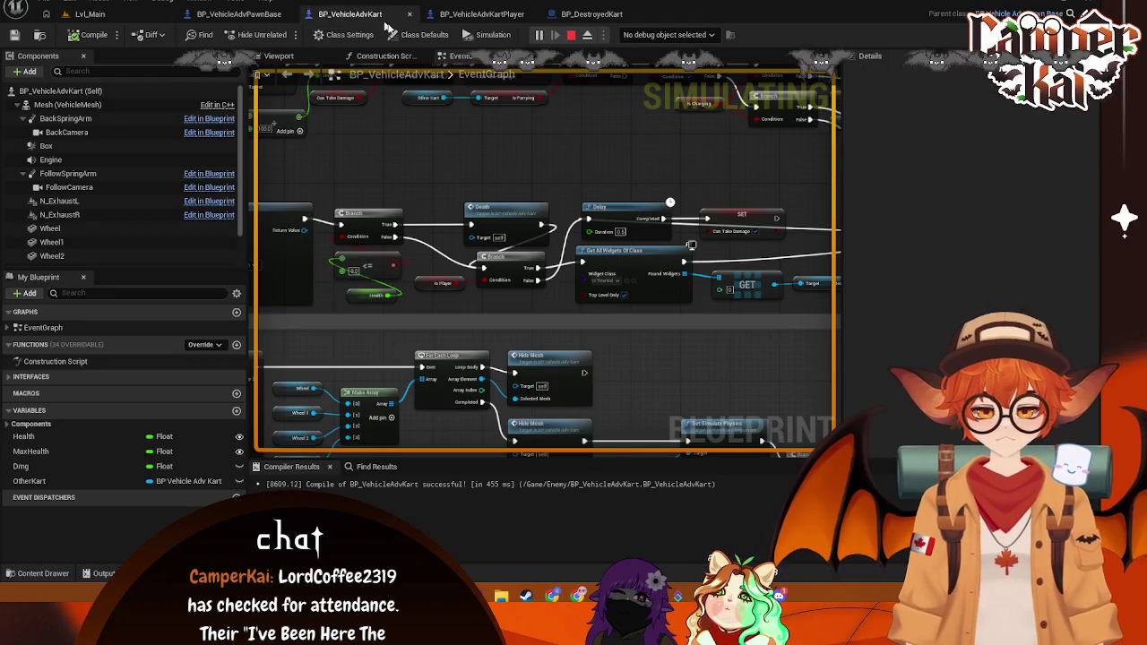
{"action": "left_click", "coordinate": [481, 14]}
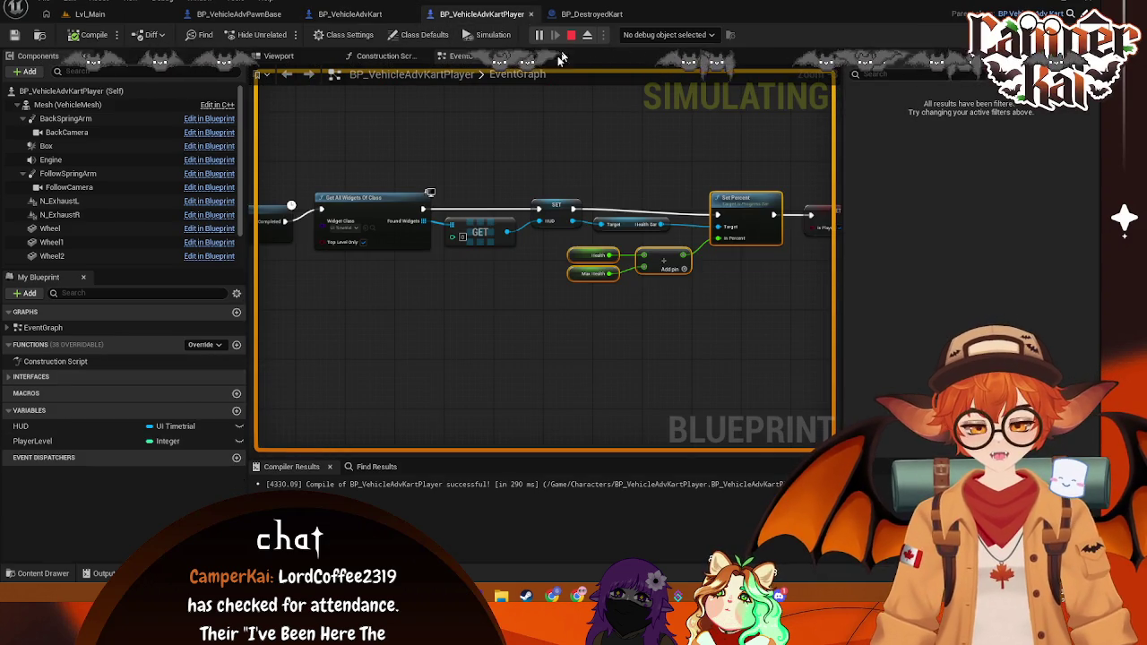
{"action": "left_click", "coordinate": [278, 14]}
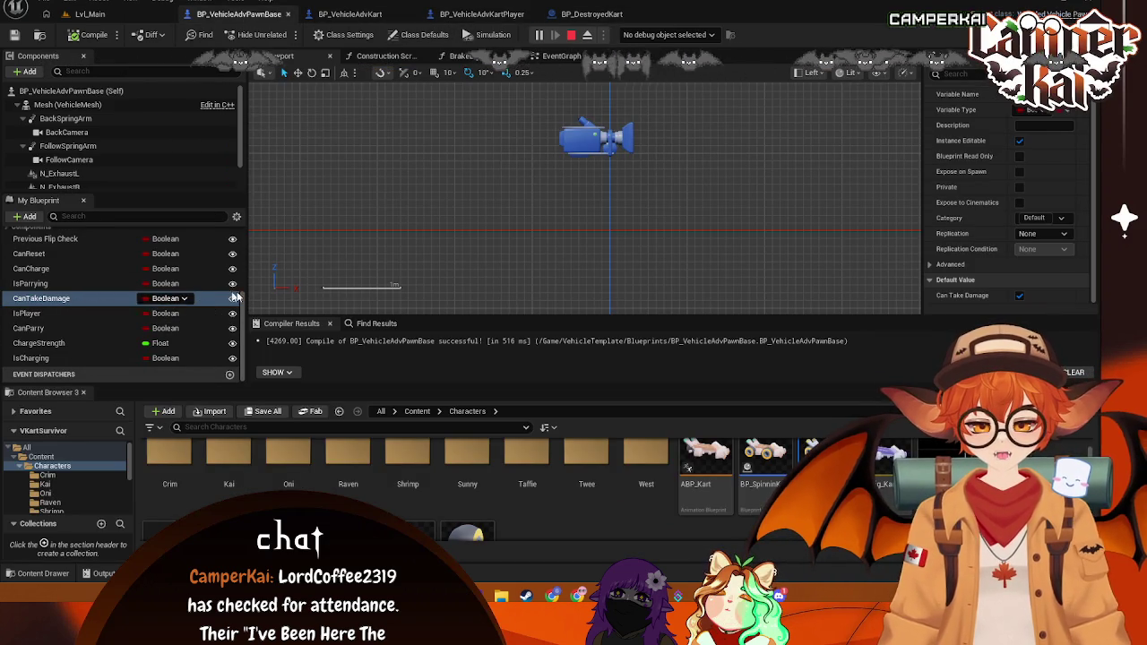
Step: Drive the kart into the cones and up the banked slope, then stop the session
{"action": "left_click", "coordinate": [139, 15]}
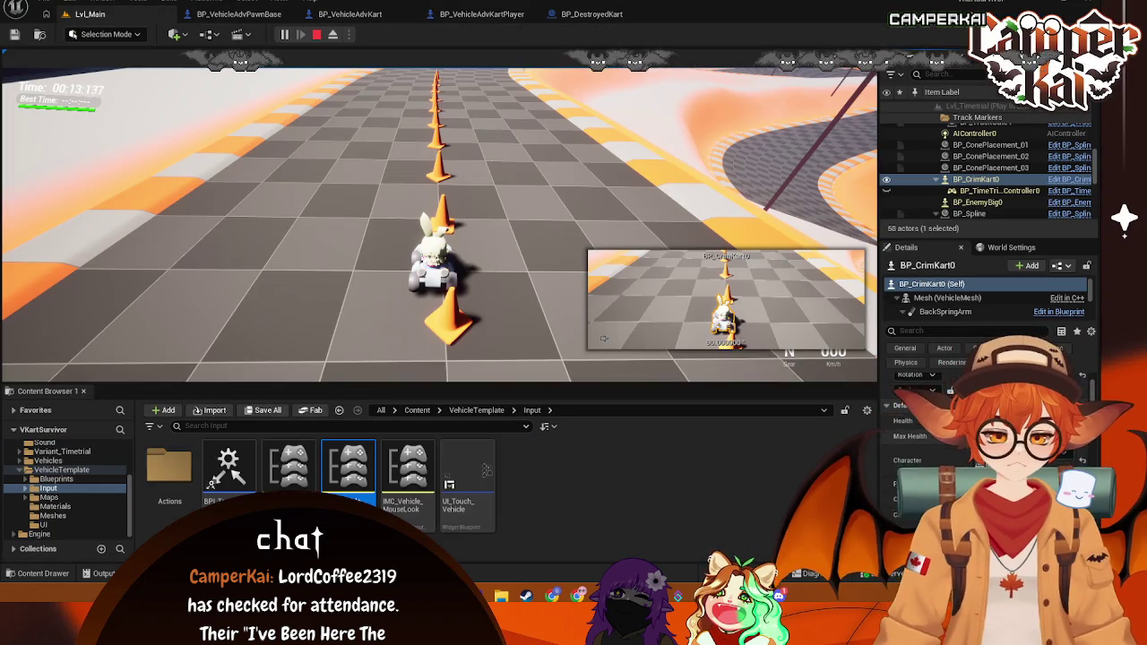
{"action": "key", "text": "w"}
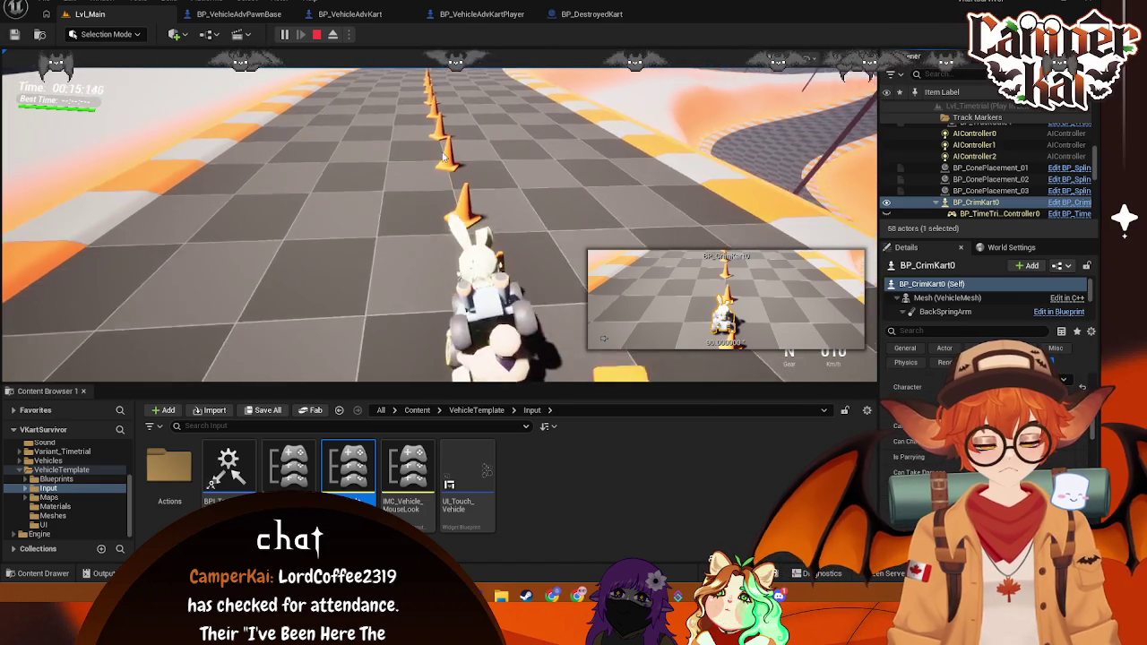
{"action": "key", "text": "s"}
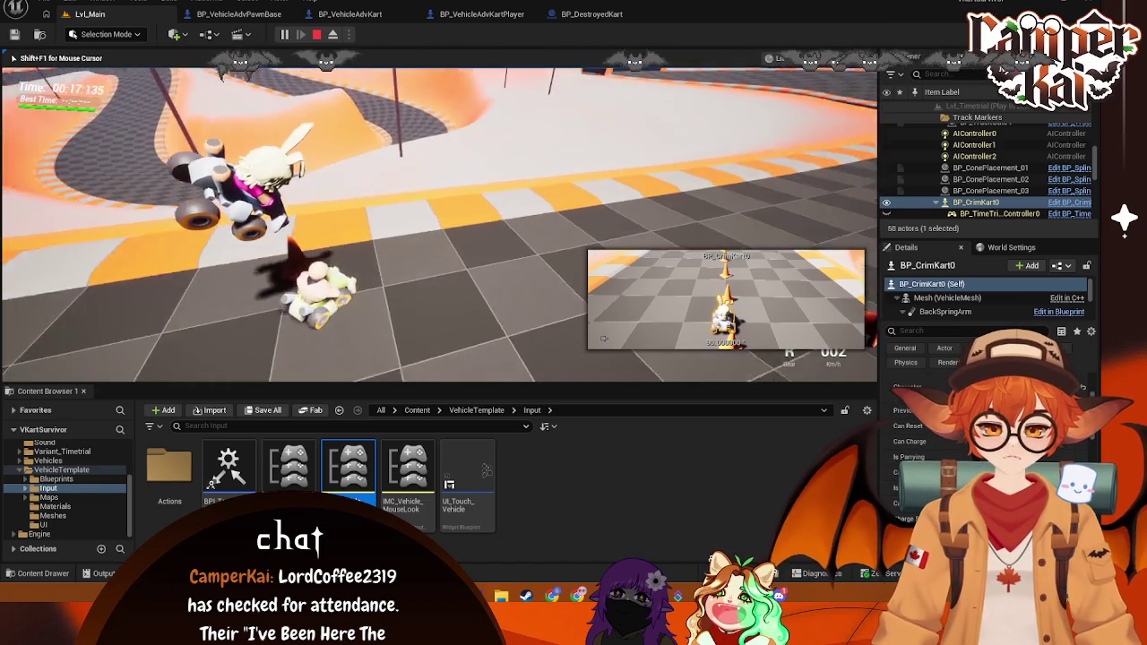
{"action": "key", "text": "w"}
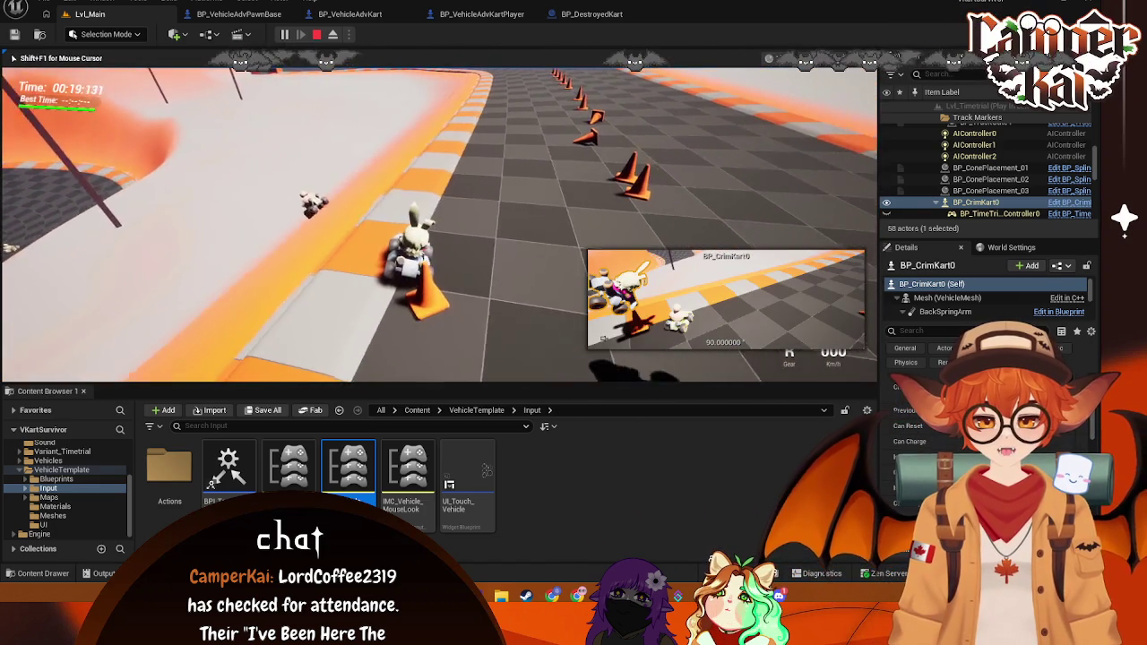
{"action": "key", "text": "a"}
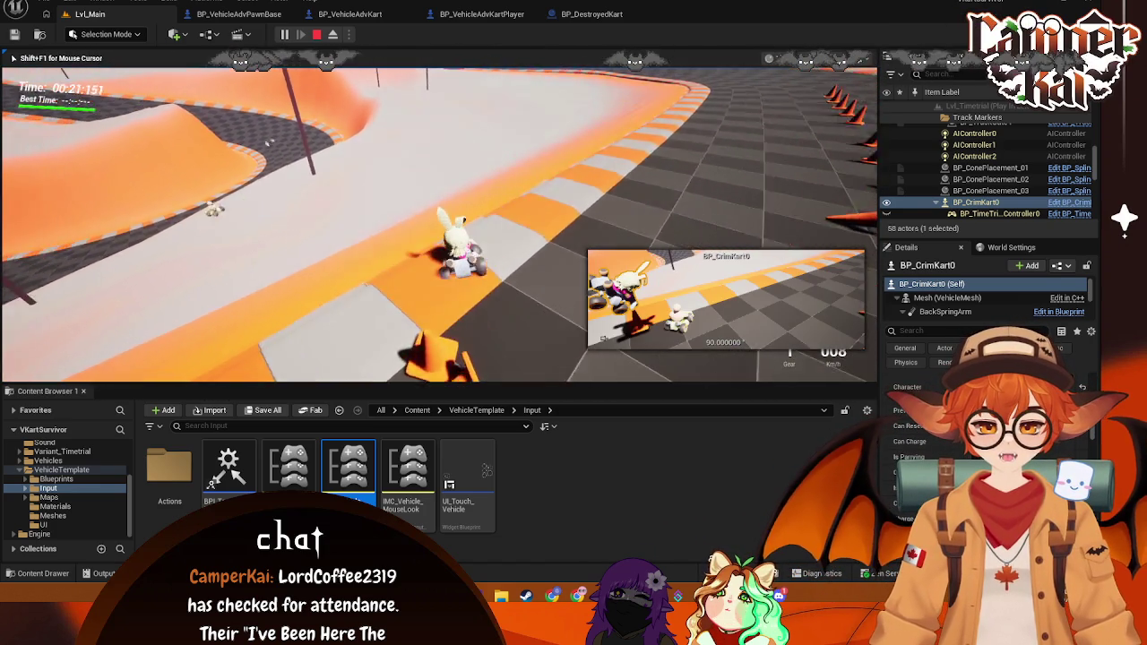
{"action": "key", "text": "w"}
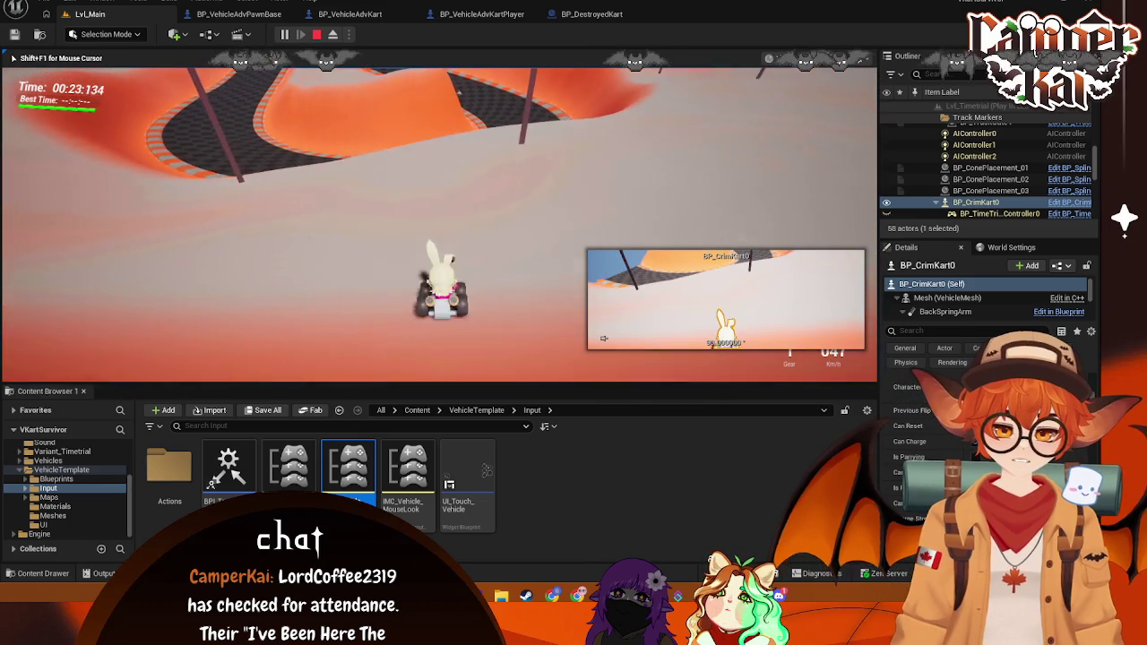
{"action": "key", "text": "Escape"}
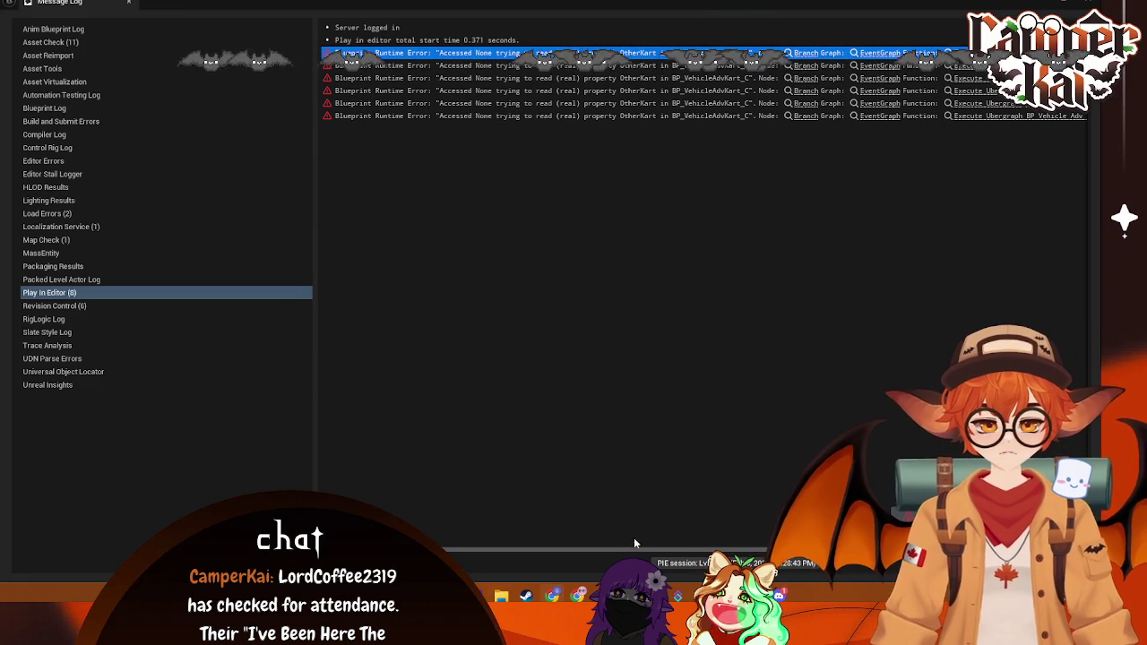
Step: Read the Accessed None OtherKart errors in the Message Log, then close it
{"action": "scroll", "coordinate": [632, 541], "scroll_direction": "right", "scroll_amount": 3}
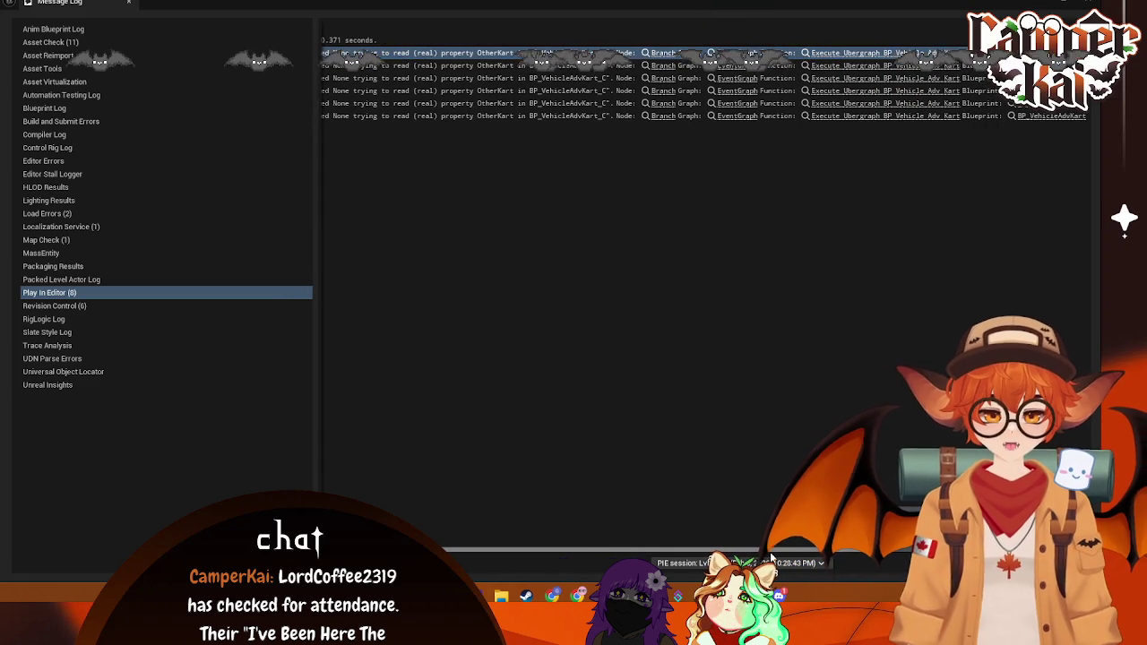
{"action": "left_click", "coordinate": [1049, 11]}
Step: Open BP_VehicleAdvKart's event graph and screenshot the overlap event nodes
{"action": "left_click", "coordinate": [331, 14]}
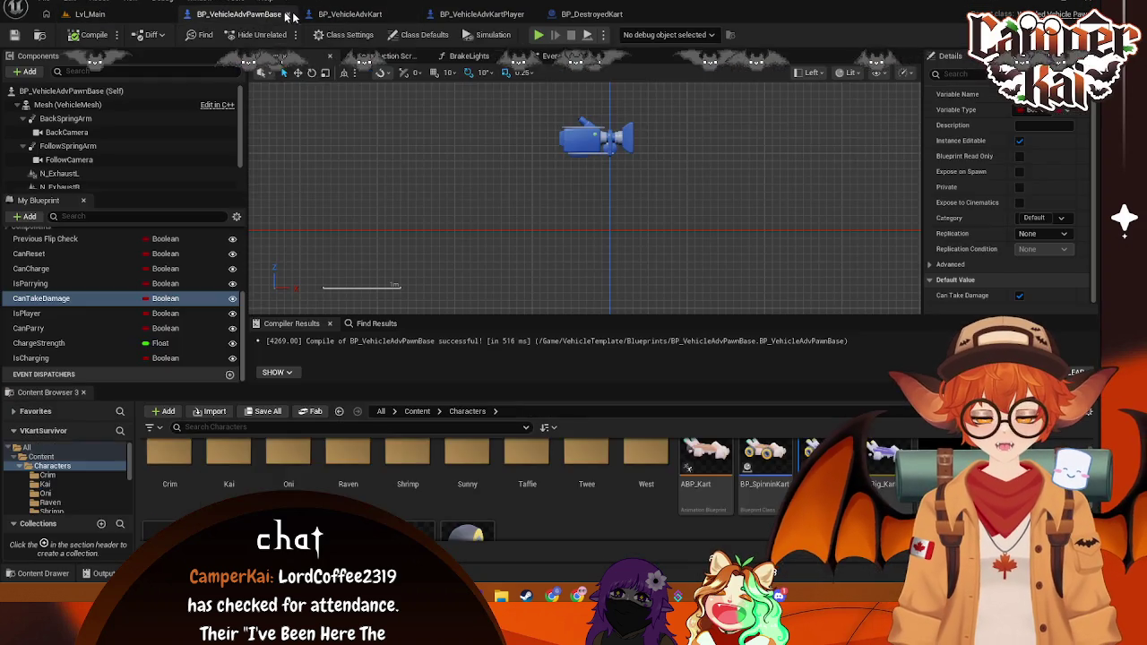
{"action": "scroll", "coordinate": [448, 150], "scroll_direction": "down", "scroll_amount": 3}
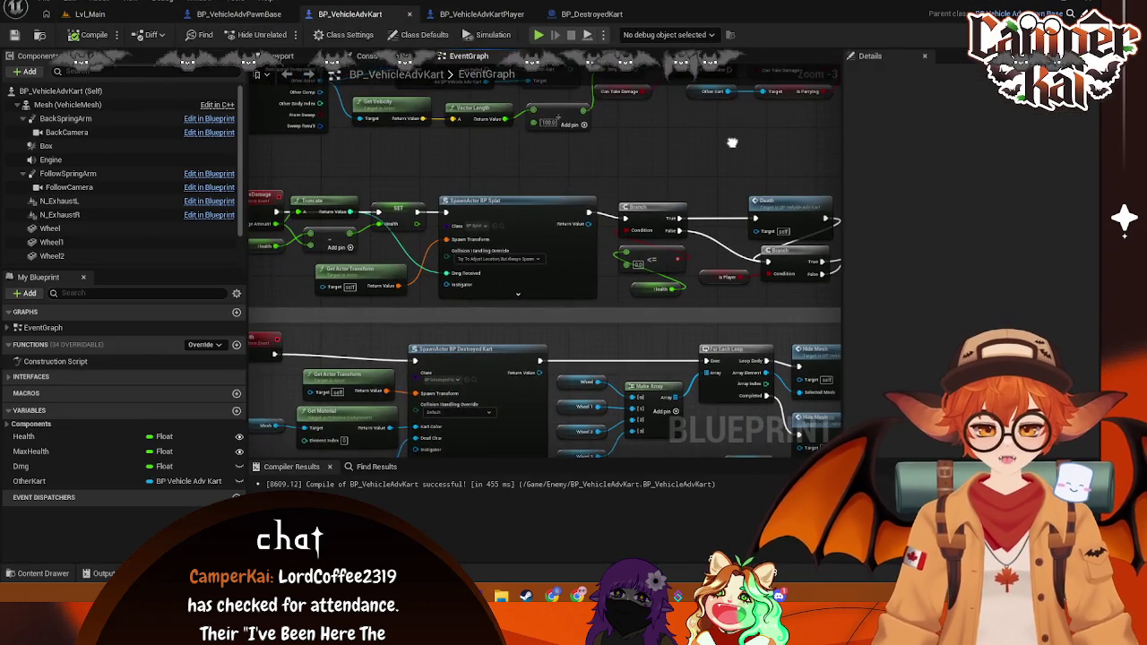
{"action": "scroll", "coordinate": [319, 166], "scroll_direction": "up", "scroll_amount": 3}
{"action": "left_click_drag", "start_coordinate": [466, 56], "coordinate": [475, 56]}
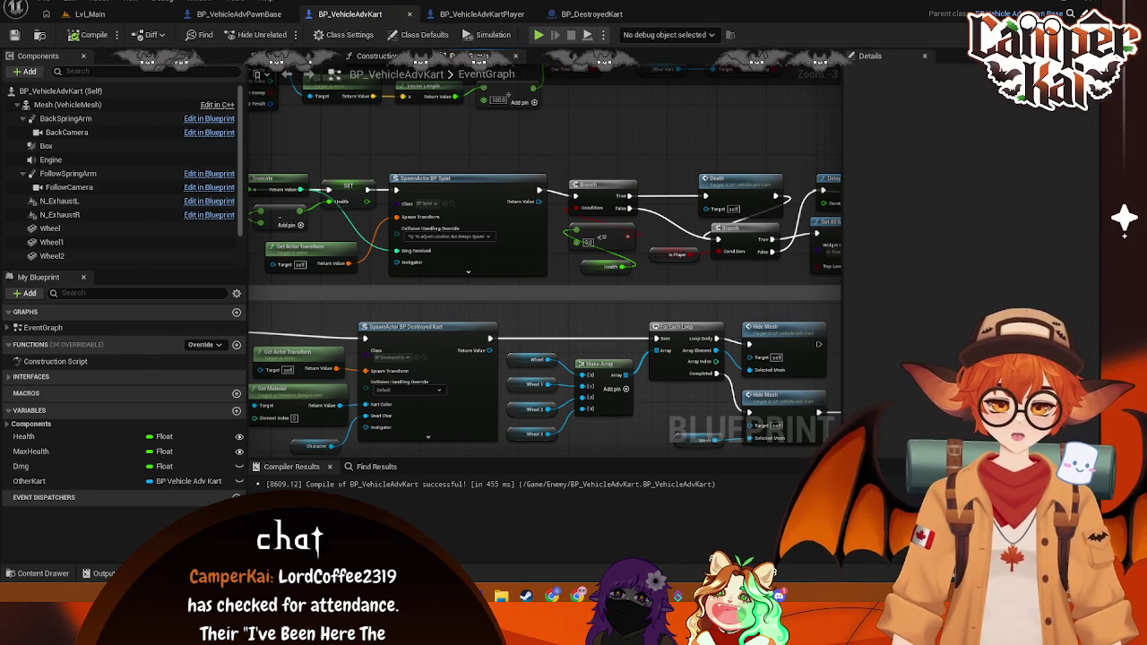
{"action": "mouse_move", "coordinate": [598, 132]}
{"action": "left_mouse_down"}
{"action": "mouse_move", "coordinate": [598, 117]}
{"action": "mouse_move", "coordinate": [654, 246]}
{"action": "mouse_move", "coordinate": [708, 256]}
{"action": "mouse_move", "coordinate": [702, 287]}
{"action": "mouse_move", "coordinate": [672, 285]}
{"action": "left_mouse_up"}
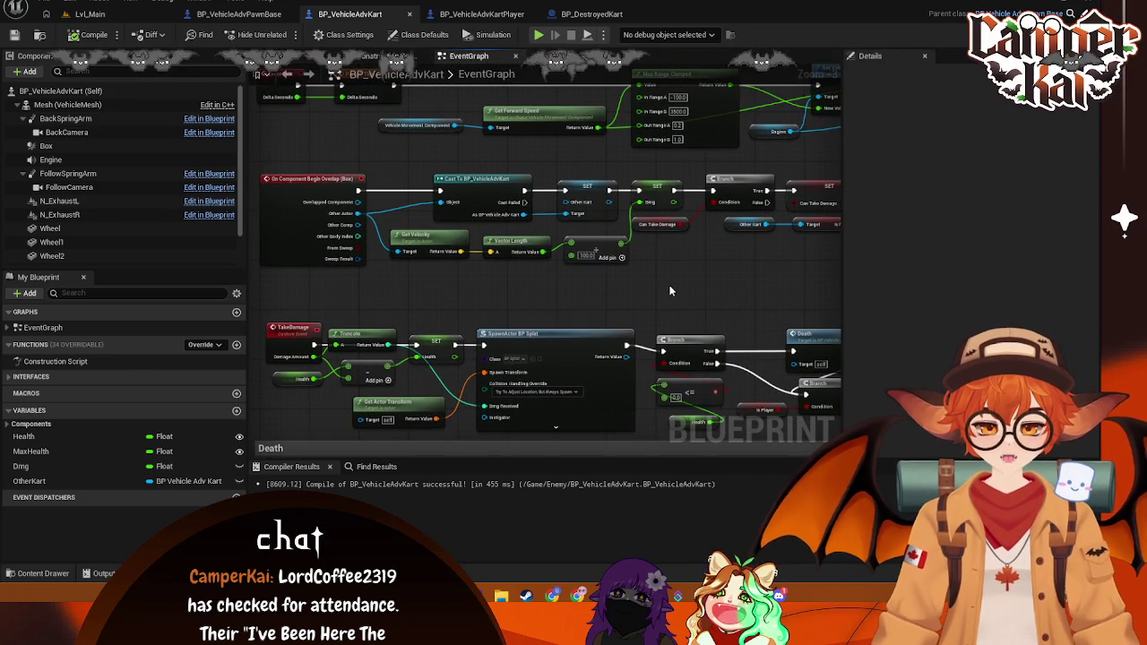
{"action": "key", "text": "super+shift+s"}
{"action": "mouse_move", "coordinate": [252, 164]}
{"action": "left_mouse_down"}
{"action": "mouse_move", "coordinate": [788, 292]}
{"action": "mouse_move", "coordinate": [779, 277]}
{"action": "left_mouse_up"}
{"action": "left_click", "coordinate": [381, 292]}
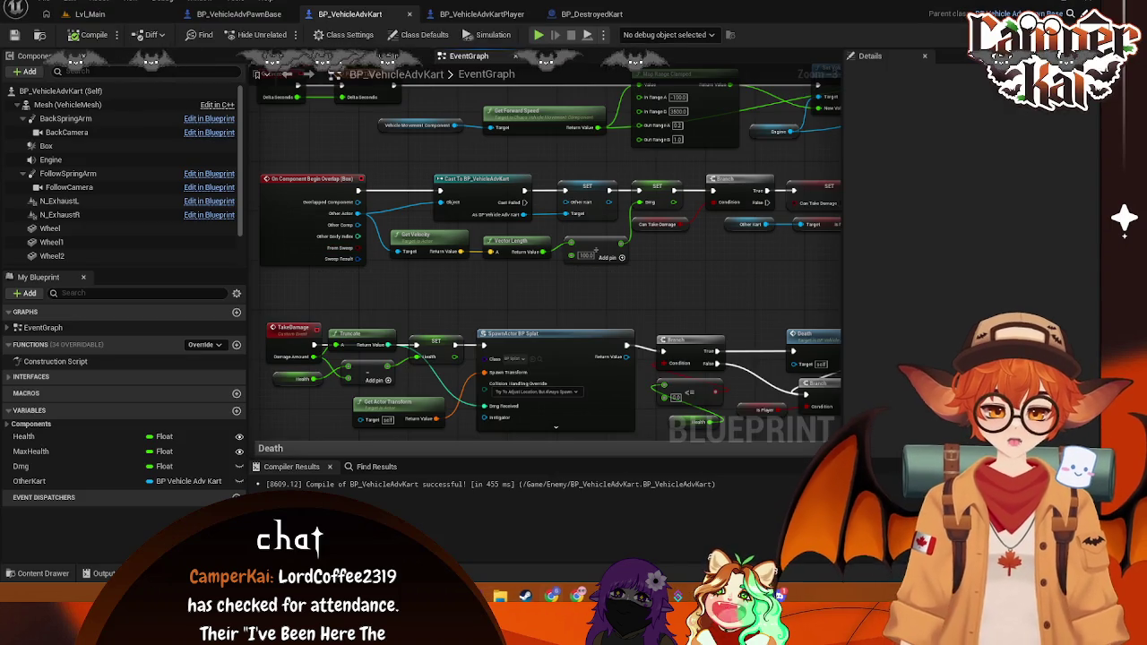
Step: Screenshot the Take Damage branch chain, then pan to the Cast and SET nodes
{"action": "mouse_move", "coordinate": [655, 174]}
{"action": "left_mouse_down"}
{"action": "mouse_move", "coordinate": [617, 289]}
{"action": "mouse_move", "coordinate": [495, 288]}
{"action": "left_mouse_up"}
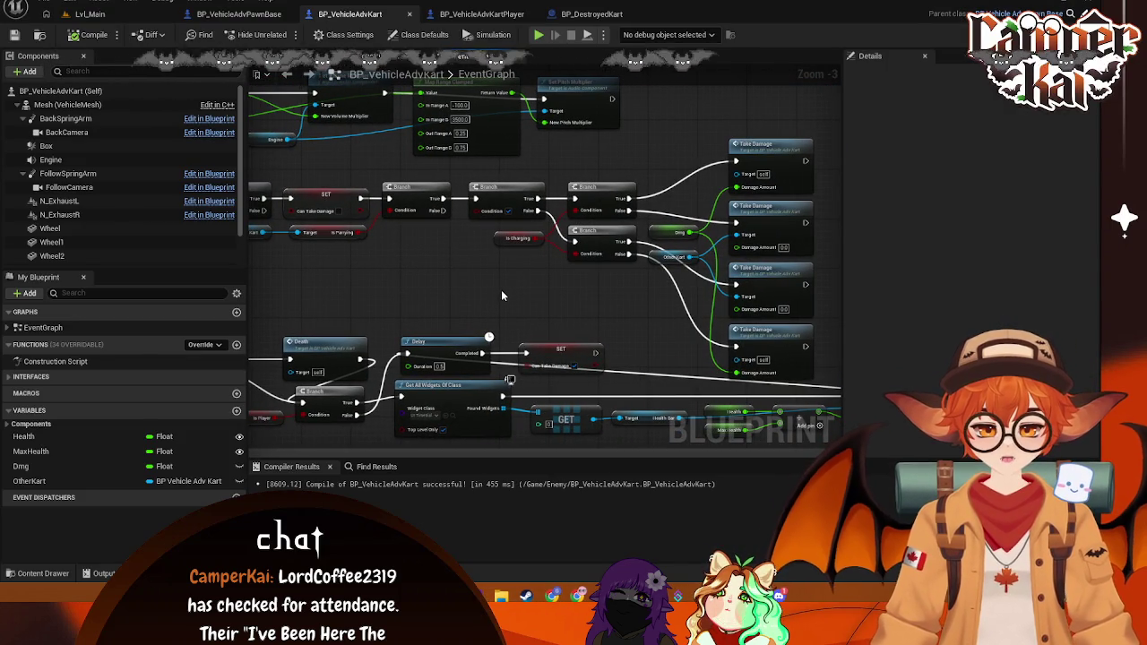
{"action": "key", "text": "super+shift+s"}
{"action": "mouse_move", "coordinate": [818, 130]}
{"action": "left_mouse_down"}
{"action": "mouse_move", "coordinate": [683, 329]}
{"action": "mouse_move", "coordinate": [275, 388]}
{"action": "left_mouse_up"}
{"action": "left_click", "coordinate": [414, 408]}
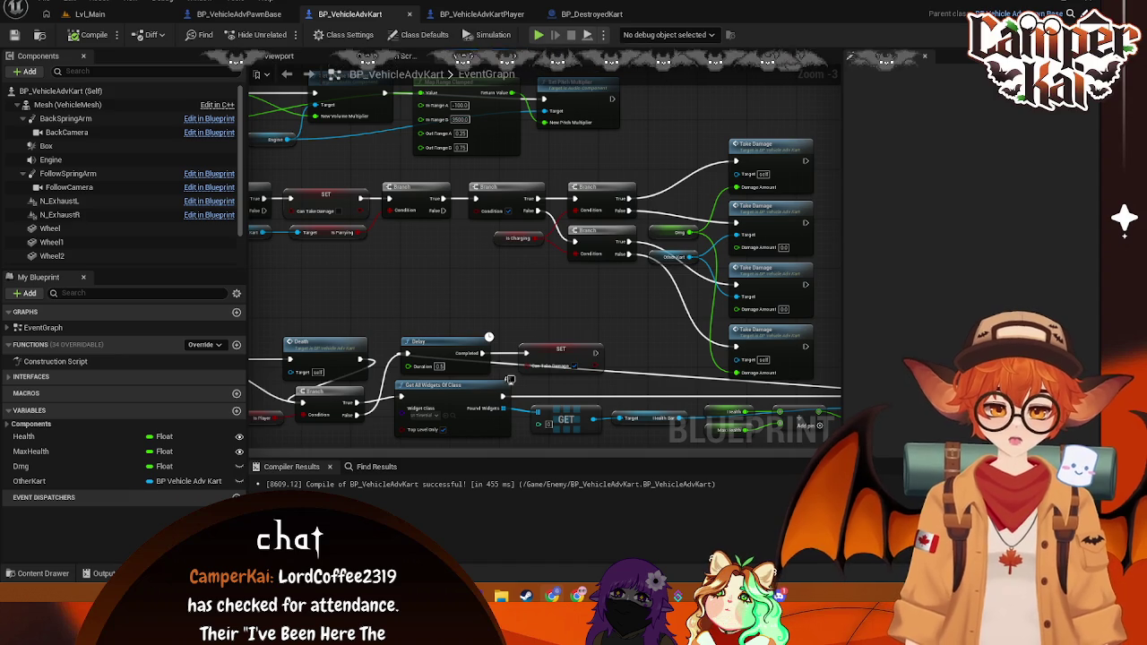
{"action": "left_click_drag", "start_coordinate": [486, 297], "coordinate": [505, 301]}
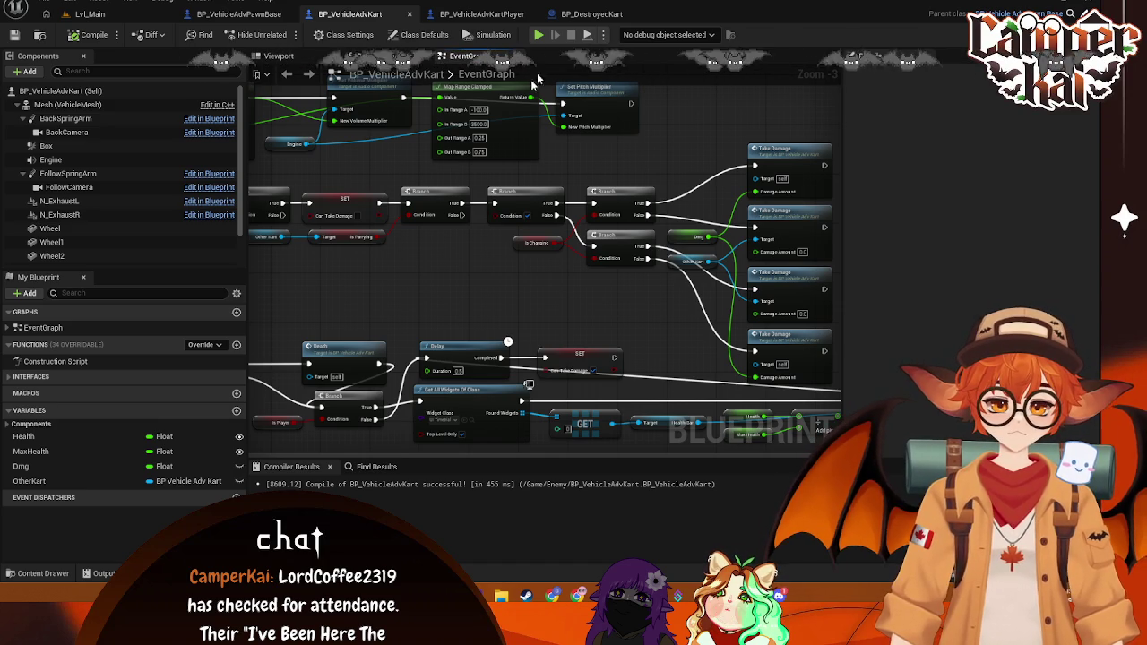
{"action": "left_click_drag", "start_coordinate": [377, 279], "coordinate": [616, 292]}
Step: Replace the old SET after Cast To BP_VehicleAdvKart with a Set Other Kart fed by the cast
{"action": "right_click", "coordinate": [360, 250]}
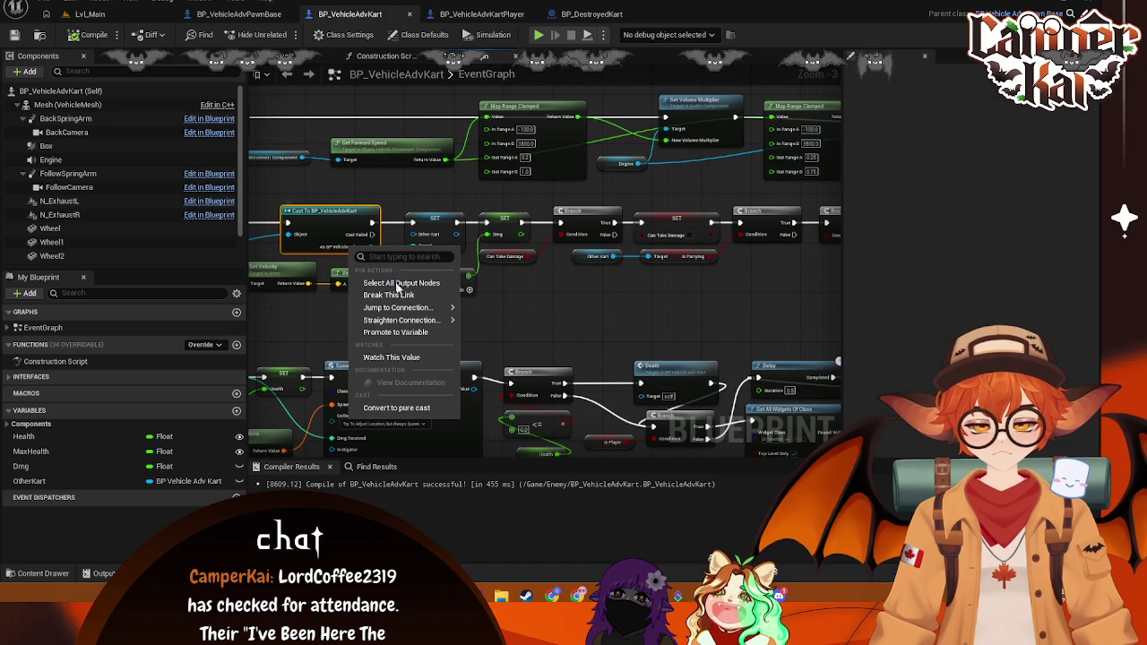
{"action": "left_click", "coordinate": [347, 251]}
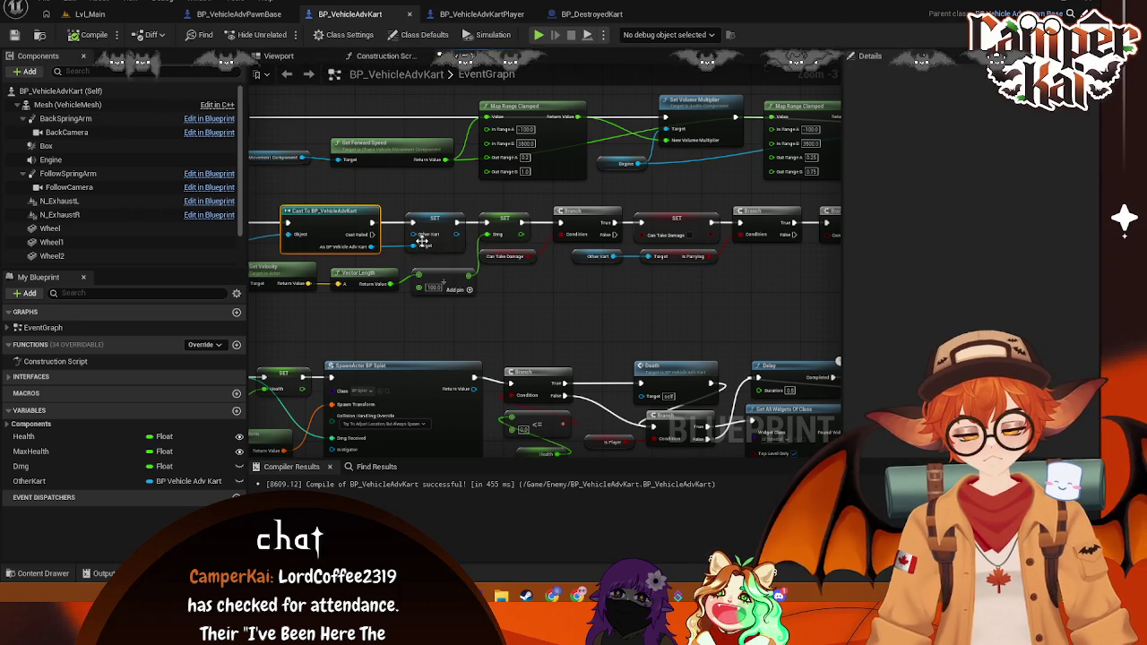
{"action": "left_click_drag", "start_coordinate": [412, 246], "coordinate": [418, 246]}
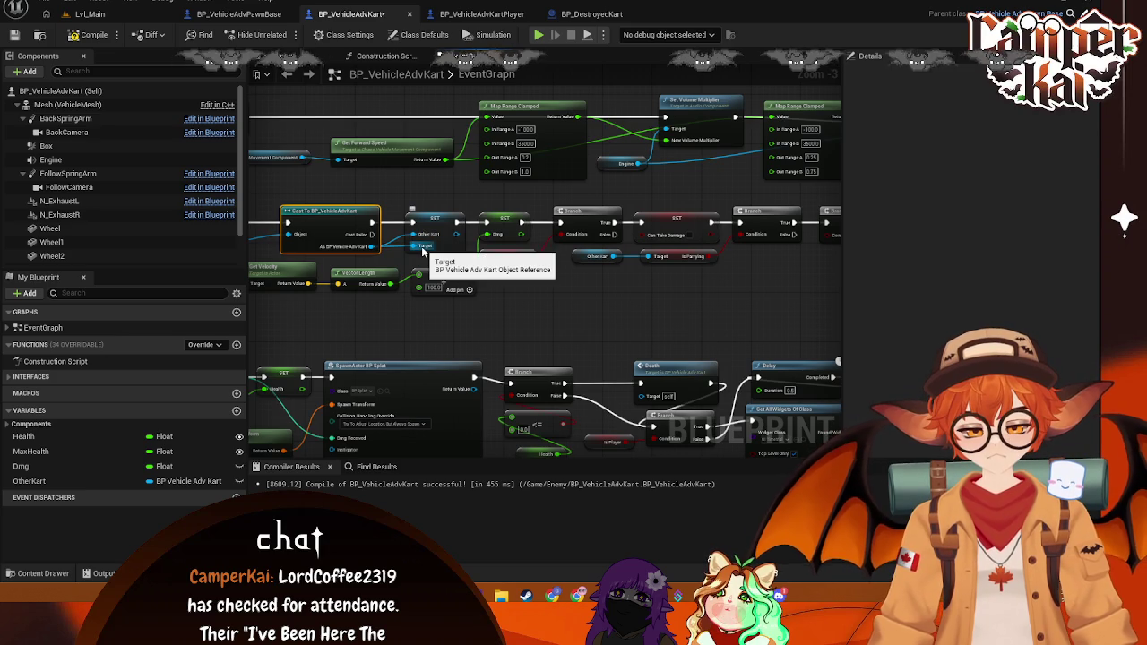
{"action": "right_click", "coordinate": [433, 226]}
{"action": "left_click", "coordinate": [448, 257]}
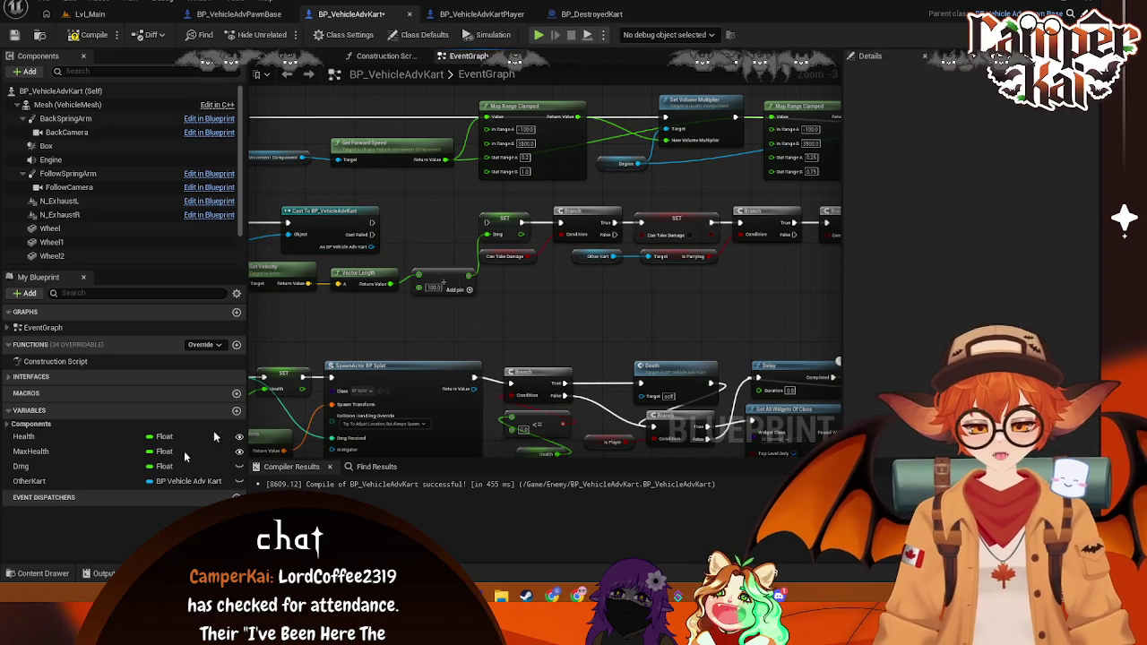
{"action": "mouse_move", "coordinate": [49, 481]}
{"action": "left_mouse_down"}
{"action": "mouse_move", "coordinate": [269, 313]}
{"action": "mouse_move", "coordinate": [414, 229]}
{"action": "mouse_move", "coordinate": [420, 249]}
{"action": "left_mouse_up"}
{"action": "left_click", "coordinate": [439, 266]}
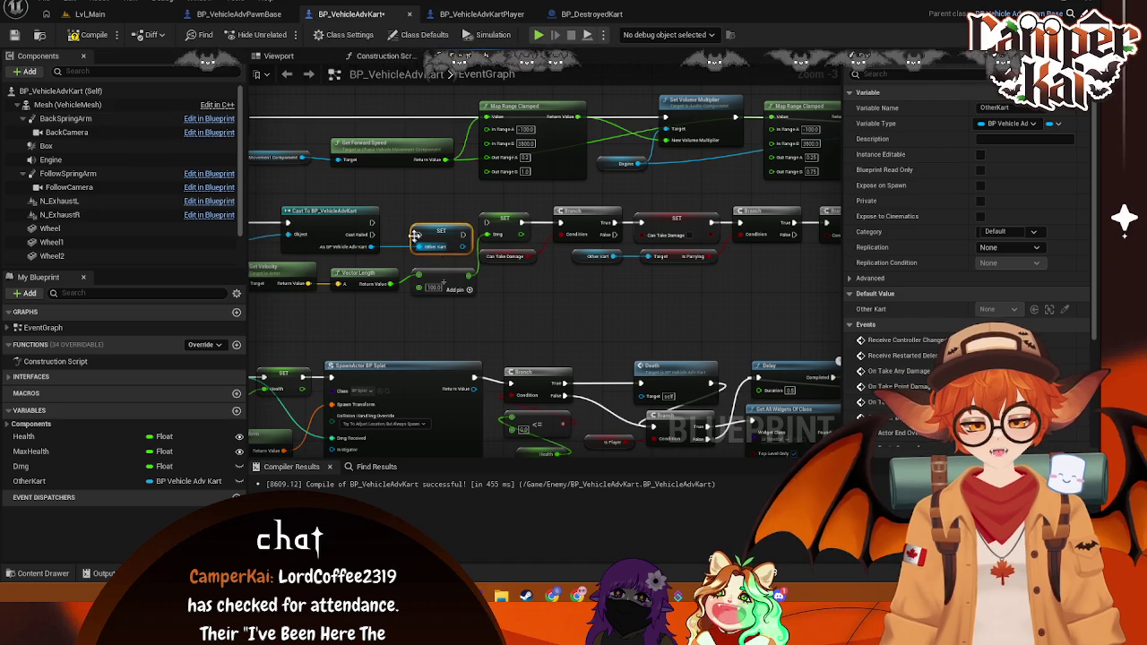
{"action": "mouse_move", "coordinate": [369, 222]}
{"action": "left_mouse_down"}
{"action": "mouse_move", "coordinate": [418, 234]}
{"action": "mouse_move", "coordinate": [430, 220]}
{"action": "left_mouse_up"}
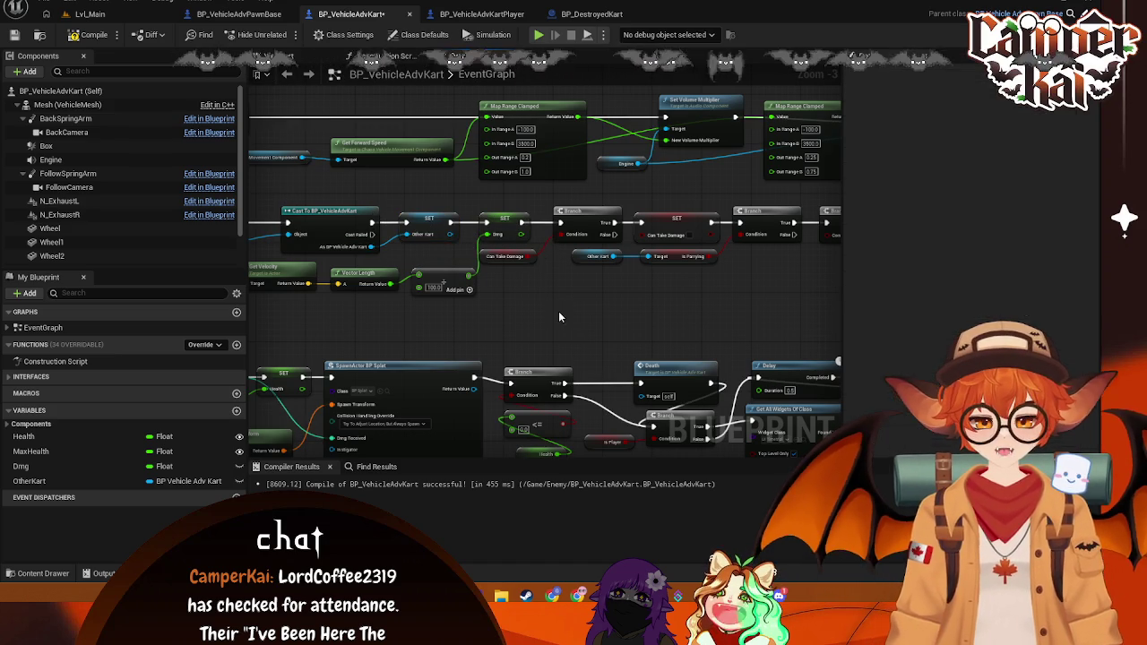
{"action": "left_click_drag", "start_coordinate": [735, 311], "coordinate": [666, 277]}
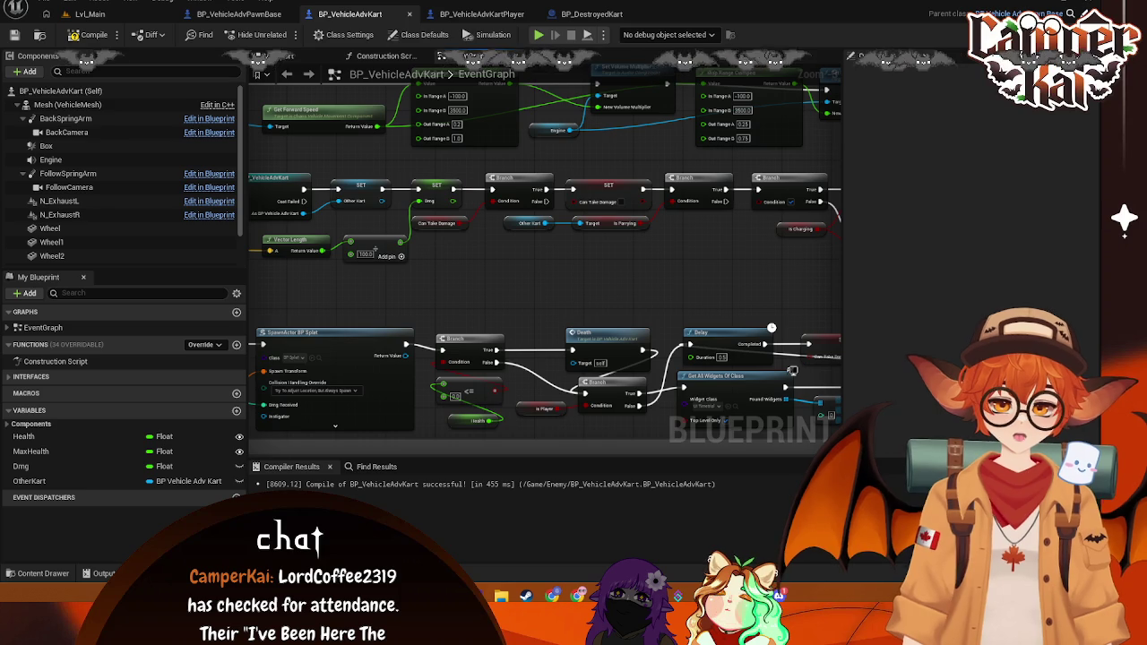
Step: Delete the SET Can Take Damage node and wire the Branch's True into the next Branch
{"action": "mouse_move", "coordinate": [475, 283]}
{"action": "left_mouse_down"}
{"action": "mouse_move", "coordinate": [574, 287]}
{"action": "mouse_move", "coordinate": [571, 272]}
{"action": "left_mouse_up"}
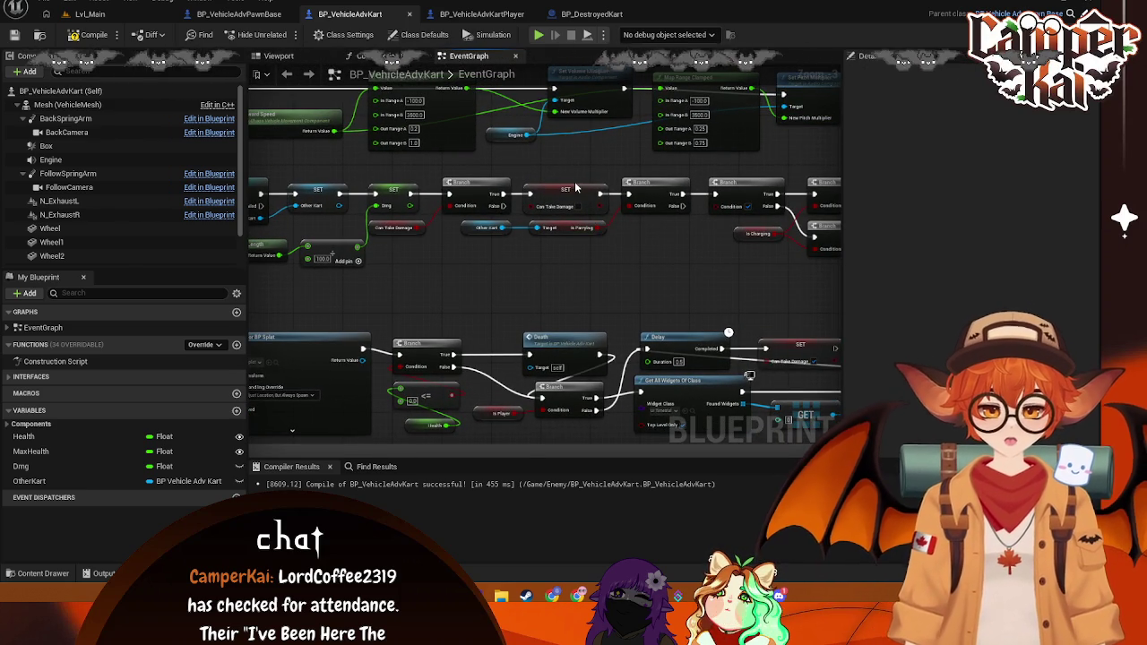
{"action": "left_click", "coordinate": [571, 188]}
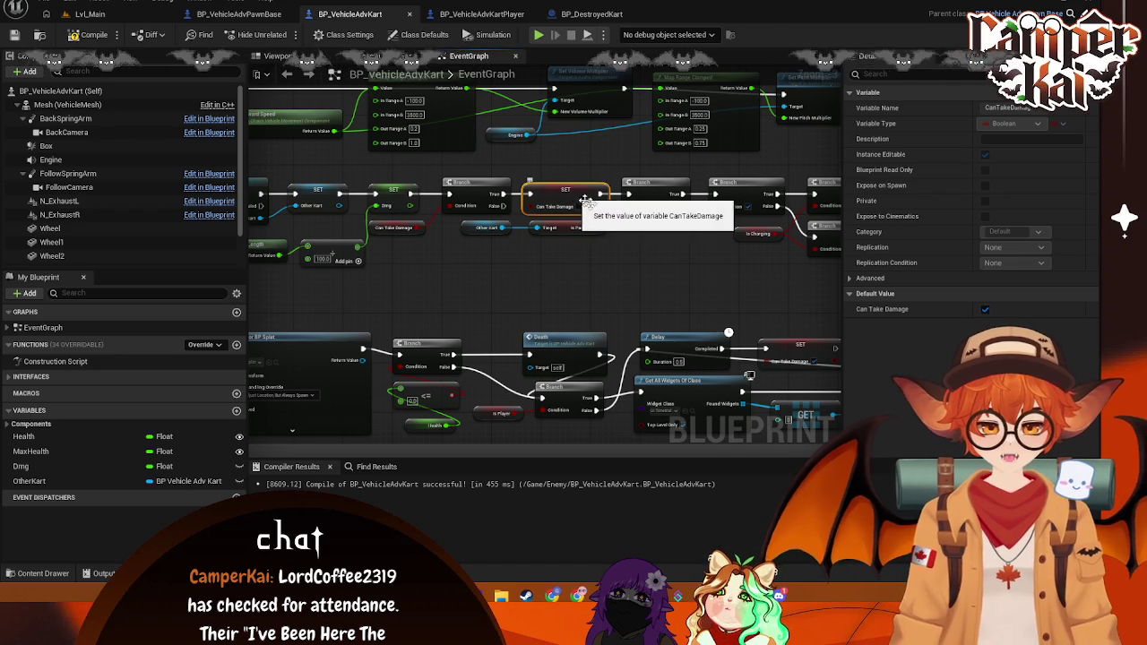
{"action": "key", "text": "Delete"}
{"action": "left_click_drag", "start_coordinate": [507, 194], "coordinate": [631, 196]}
Step: Shift the branch chain and Take Damage nodes left and reposition the TakeDamage event
{"action": "scroll", "coordinate": [586, 231], "scroll_direction": "down", "scroll_amount": 2}
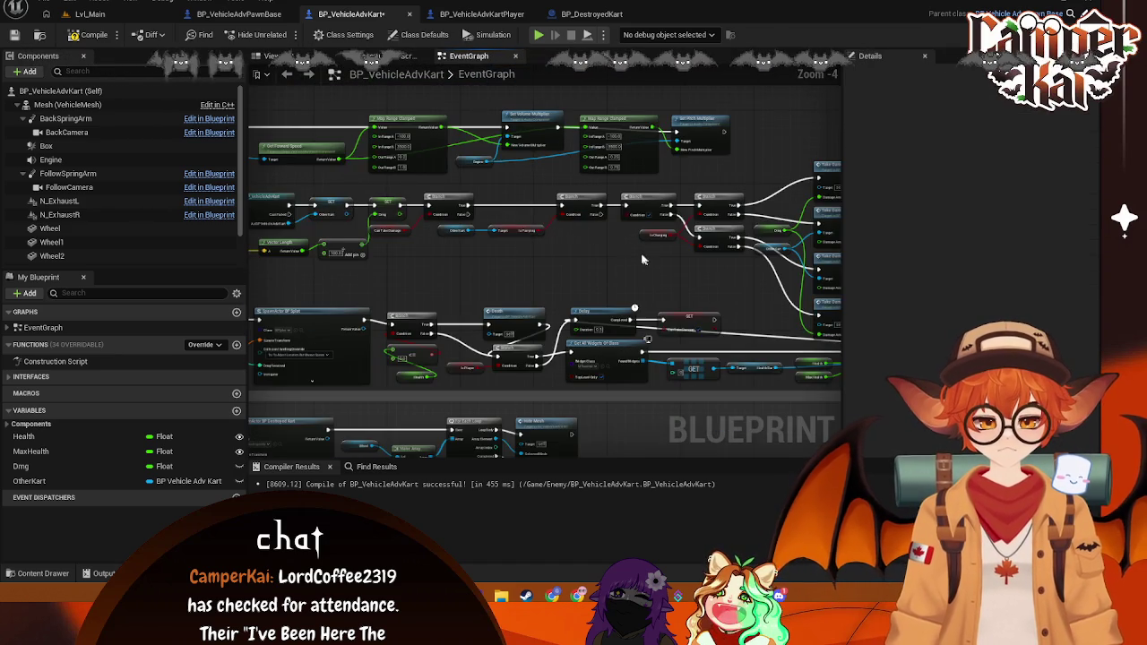
{"action": "scroll", "coordinate": [556, 220], "scroll_direction": "down", "scroll_amount": 1}
{"action": "mouse_move", "coordinate": [755, 120]}
{"action": "left_mouse_down"}
{"action": "mouse_move", "coordinate": [717, 256]}
{"action": "mouse_move", "coordinate": [631, 291]}
{"action": "mouse_move", "coordinate": [640, 279]}
{"action": "left_mouse_up"}
{"action": "mouse_move", "coordinate": [608, 226]}
{"action": "left_mouse_down"}
{"action": "mouse_move", "coordinate": [422, 179]}
{"action": "mouse_move", "coordinate": [363, 136]}
{"action": "left_mouse_up"}
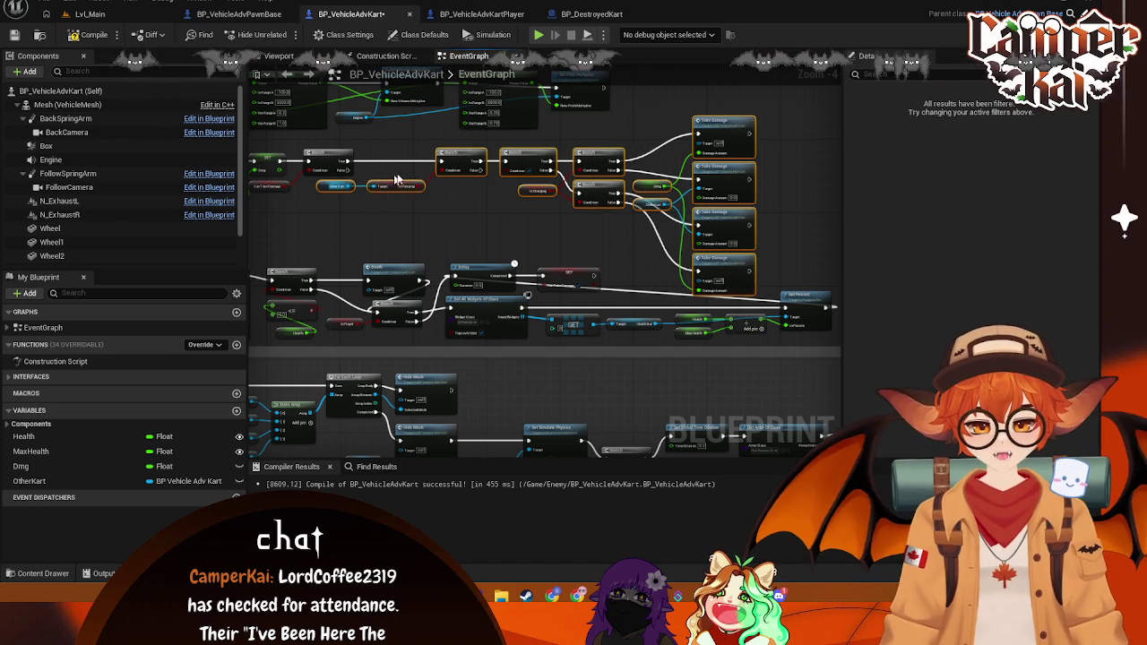
{"action": "left_click_drag", "start_coordinate": [445, 165], "coordinate": [427, 166]}
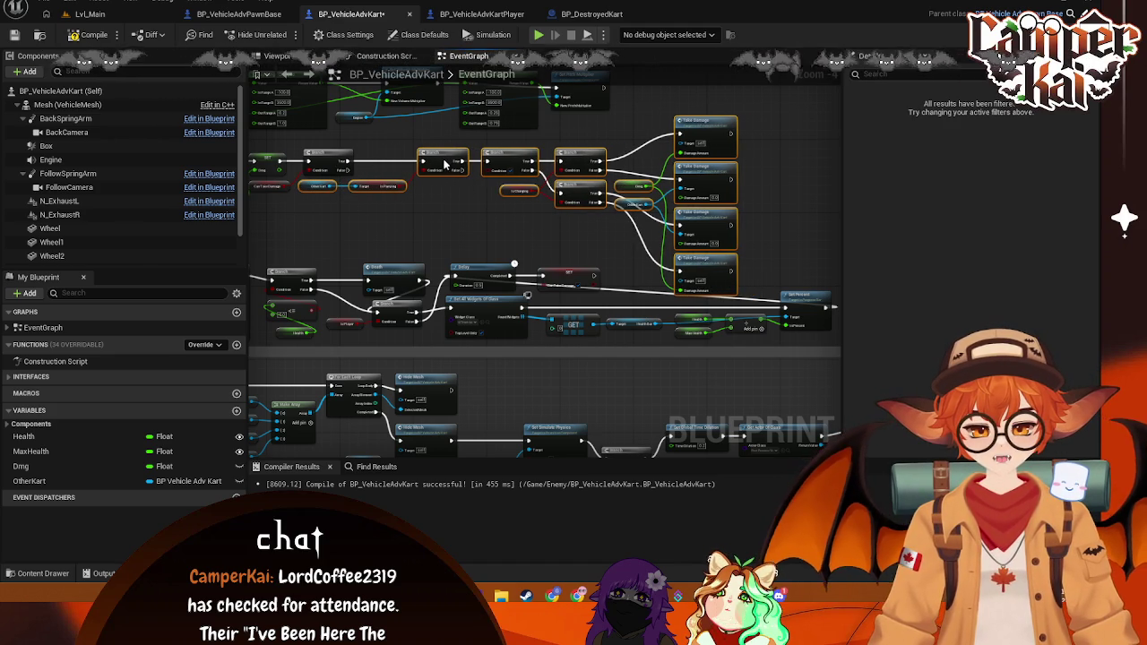
{"action": "left_click", "coordinate": [424, 217]}
{"action": "mouse_move", "coordinate": [401, 171]}
{"action": "left_mouse_down"}
{"action": "mouse_move", "coordinate": [515, 207]}
{"action": "mouse_move", "coordinate": [805, 204]}
{"action": "left_mouse_up"}
{"action": "scroll", "coordinate": [405, 201], "scroll_direction": "up", "scroll_amount": 3}
{"action": "left_click_drag", "start_coordinate": [405, 201], "coordinate": [627, 200]}
{"action": "mouse_move", "coordinate": [551, 229]}
{"action": "left_mouse_down"}
{"action": "mouse_move", "coordinate": [372, 228]}
{"action": "mouse_move", "coordinate": [455, 210]}
{"action": "left_mouse_up"}
Step: Add a Set Can Take Damage node right after TakeDamage and reposition that row
{"action": "type", "text": "set can"}
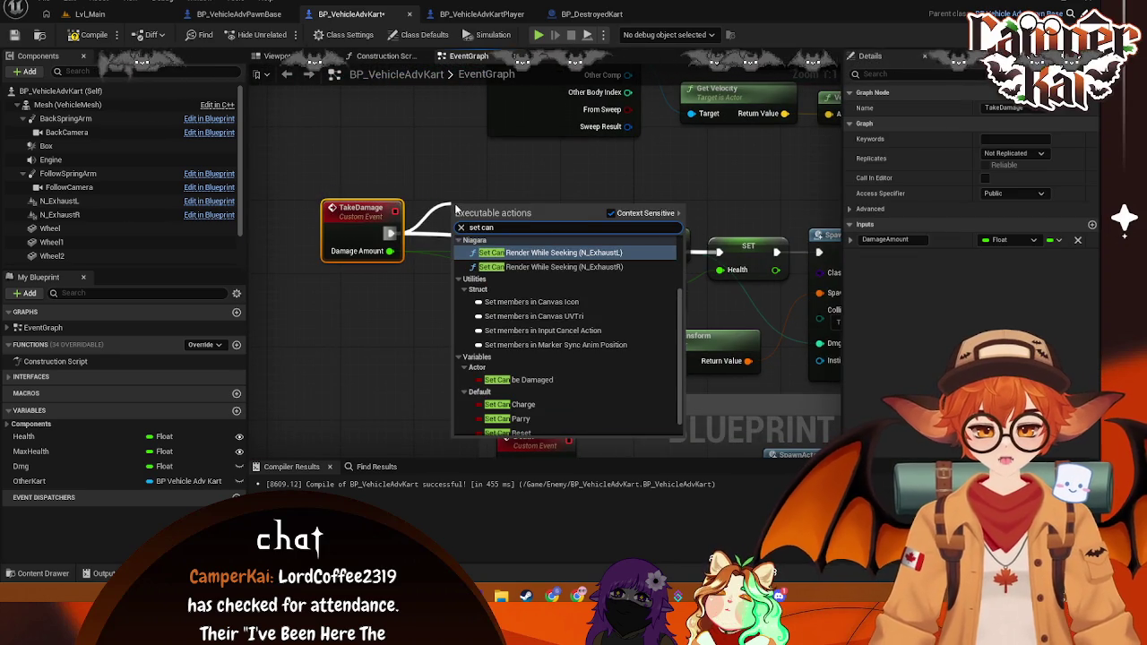
{"action": "type", "text": " ta"}
{"action": "left_click", "coordinate": [512, 260]}
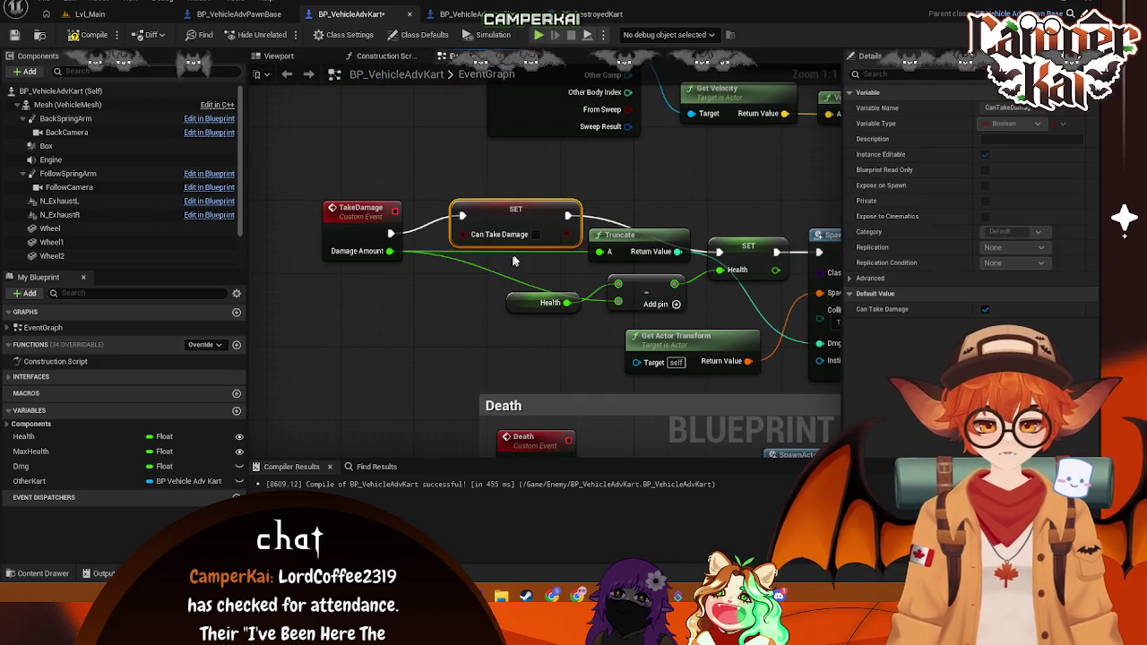
{"action": "left_click", "coordinate": [374, 207]}
{"action": "scroll", "coordinate": [700, 296], "scroll_direction": "down", "scroll_amount": 6}
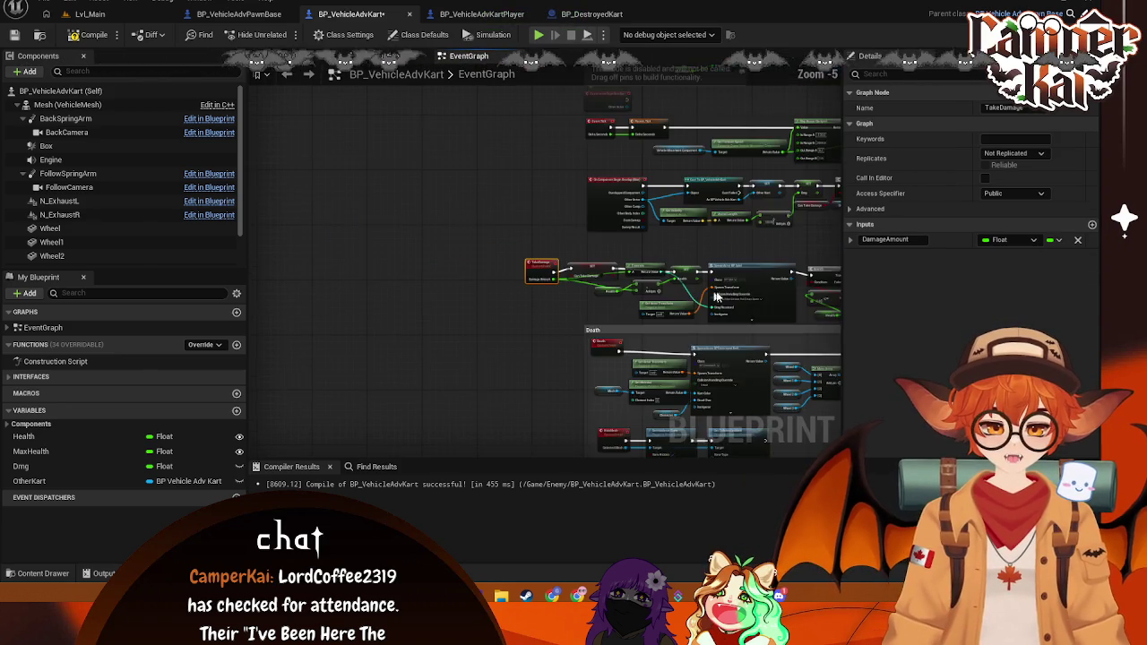
{"action": "scroll", "coordinate": [701, 295], "scroll_direction": "up", "scroll_amount": 3}
{"action": "mouse_move", "coordinate": [351, 211]}
{"action": "left_mouse_down"}
{"action": "mouse_move", "coordinate": [724, 280]}
{"action": "mouse_move", "coordinate": [628, 273]}
{"action": "mouse_move", "coordinate": [776, 275]}
{"action": "mouse_move", "coordinate": [764, 254]}
{"action": "mouse_move", "coordinate": [795, 255]}
{"action": "left_mouse_up"}
{"action": "scroll", "coordinate": [700, 278], "scroll_direction": "up", "scroll_amount": 1}
{"action": "left_click_drag", "start_coordinate": [393, 192], "coordinate": [374, 175]}
{"action": "mouse_move", "coordinate": [593, 212]}
{"action": "left_mouse_down"}
{"action": "mouse_move", "coordinate": [651, 246]}
{"action": "mouse_move", "coordinate": [545, 232]}
{"action": "left_mouse_up"}
{"action": "scroll", "coordinate": [651, 246], "scroll_direction": "up", "scroll_amount": 2}
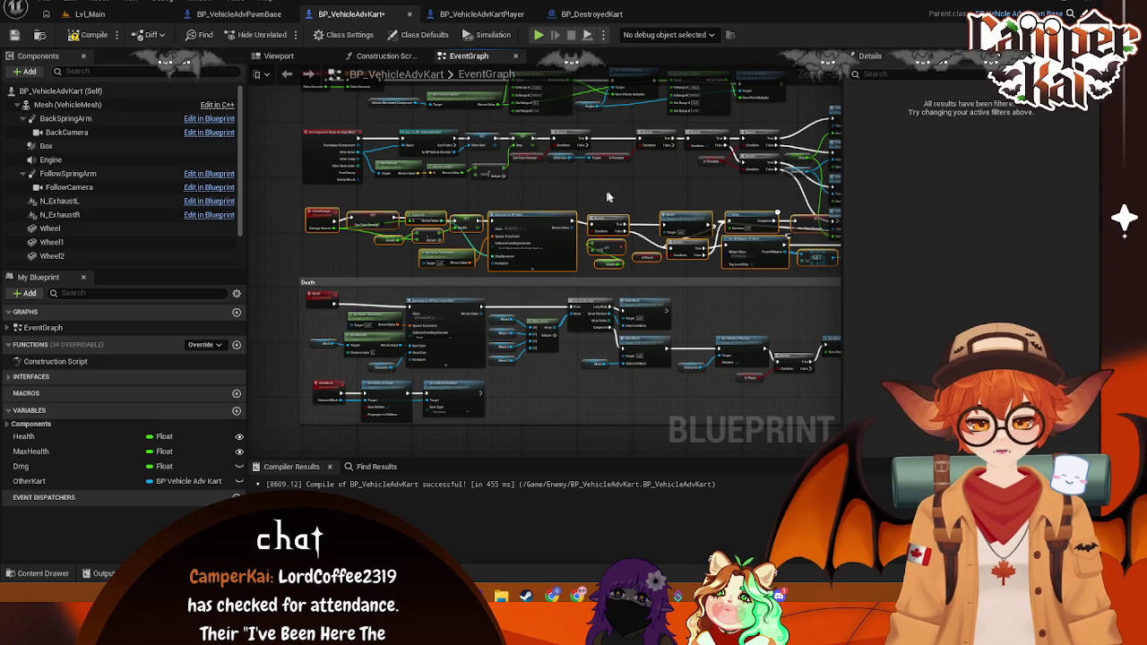
{"action": "left_click", "coordinate": [604, 197]}
{"action": "scroll", "coordinate": [604, 197], "scroll_direction": "up", "scroll_amount": 5}
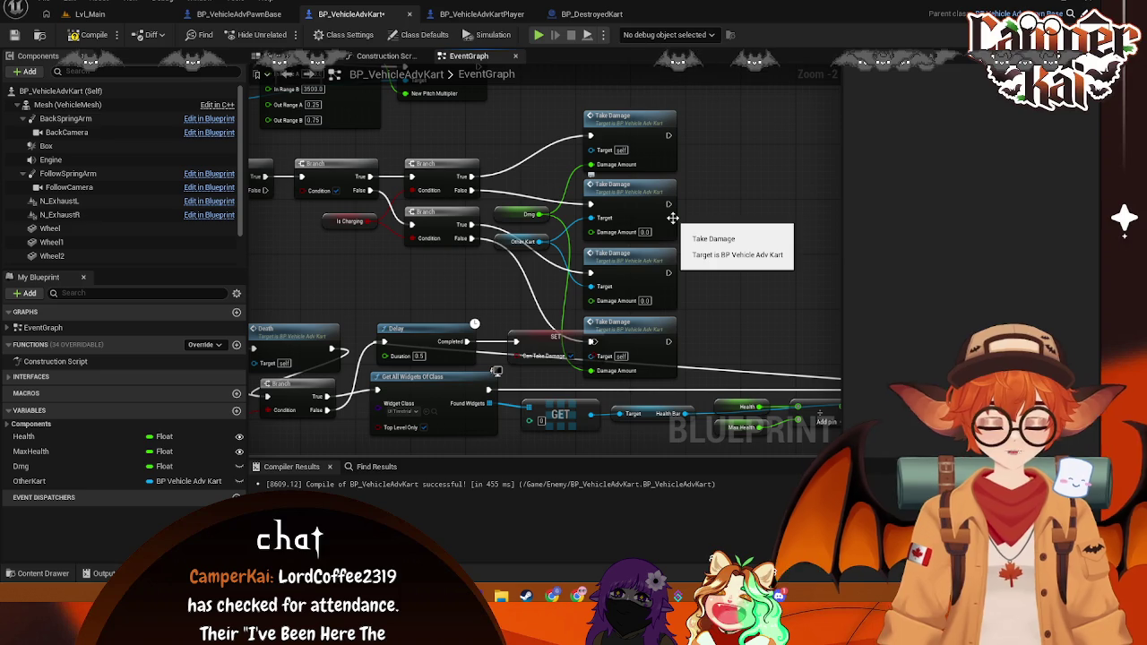
Step: Delete the Other Kart getter and second Take Damage node, then align the remaining two
{"action": "left_click", "coordinate": [524, 242]}
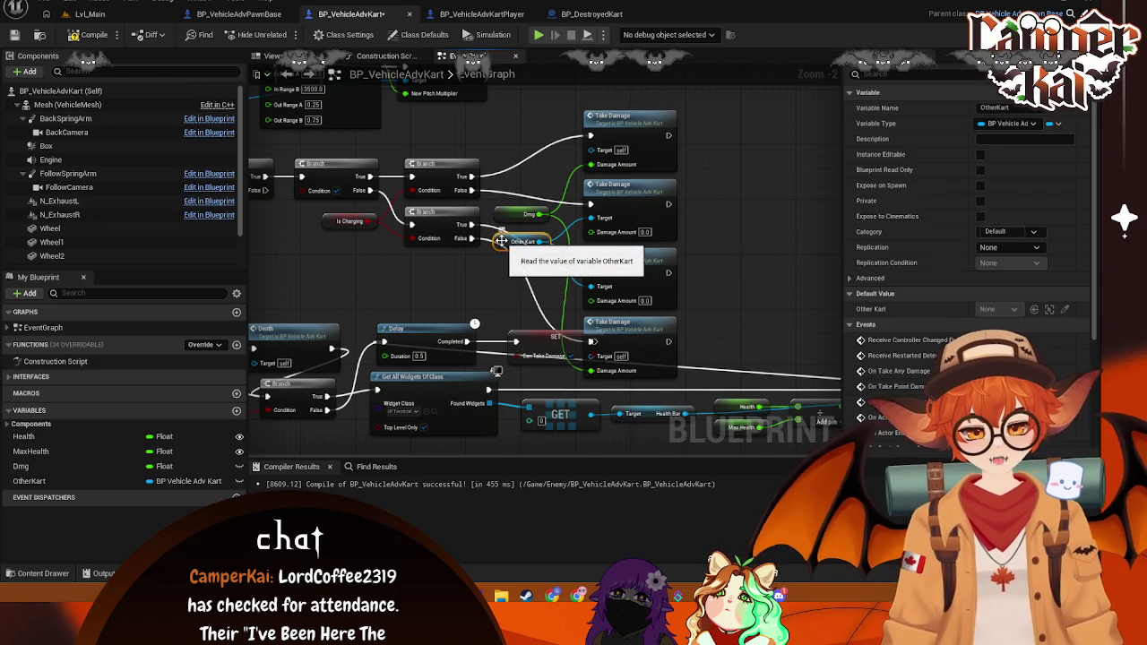
{"action": "key", "text": "Delete"}
{"action": "left_click", "coordinate": [638, 231]}
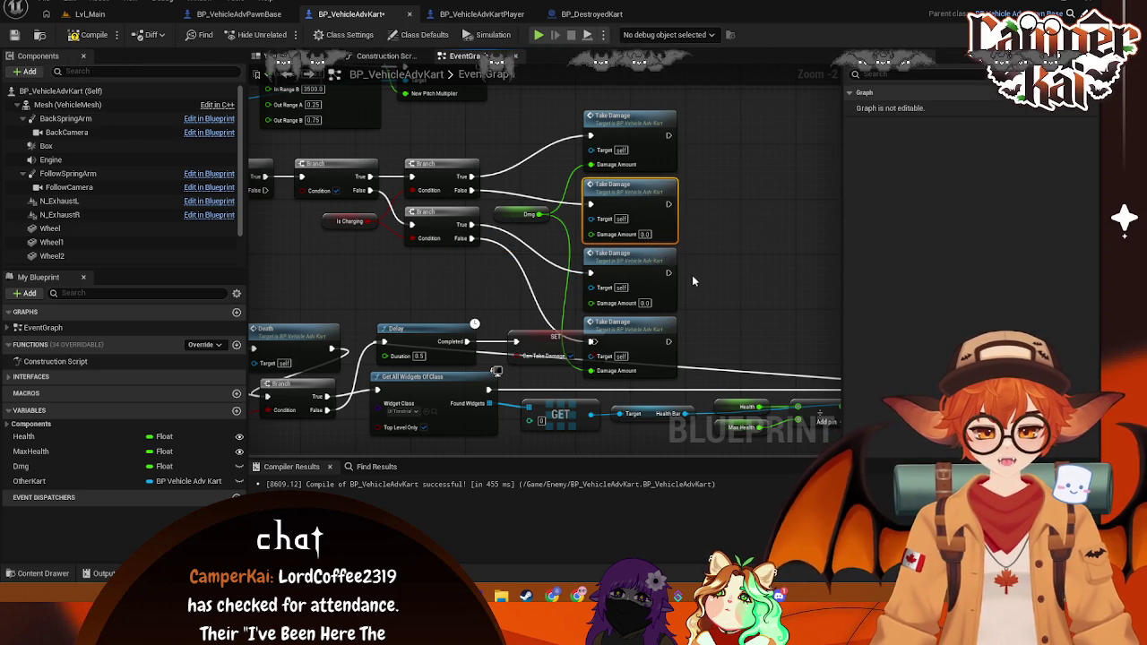
{"action": "key", "text": "Delete"}
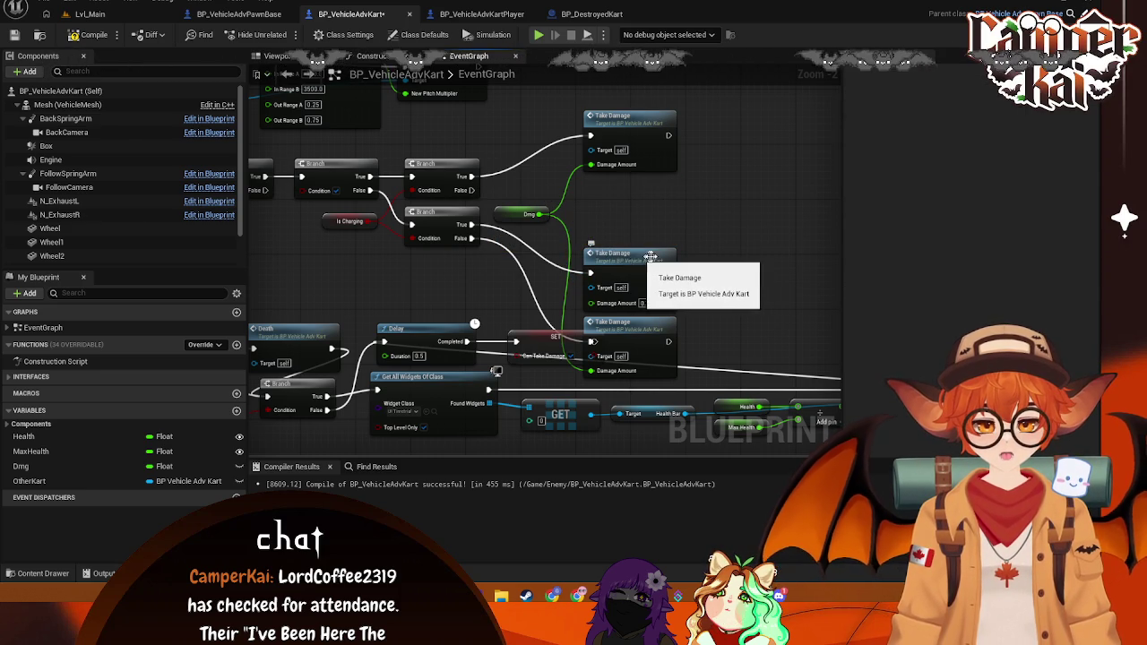
{"action": "left_click_drag", "start_coordinate": [631, 325], "coordinate": [624, 234]}
{"action": "left_click_drag", "start_coordinate": [631, 133], "coordinate": [620, 147]}
{"action": "left_click", "coordinate": [427, 267]}
Step: Place a Dmg getter in the graph near the branch chain
{"action": "mouse_move", "coordinate": [427, 267]}
{"action": "left_mouse_down"}
{"action": "mouse_move", "coordinate": [577, 273]}
{"action": "mouse_move", "coordinate": [469, 273]}
{"action": "mouse_move", "coordinate": [511, 282]}
{"action": "left_mouse_up"}
{"action": "right_click", "coordinate": [493, 255]}
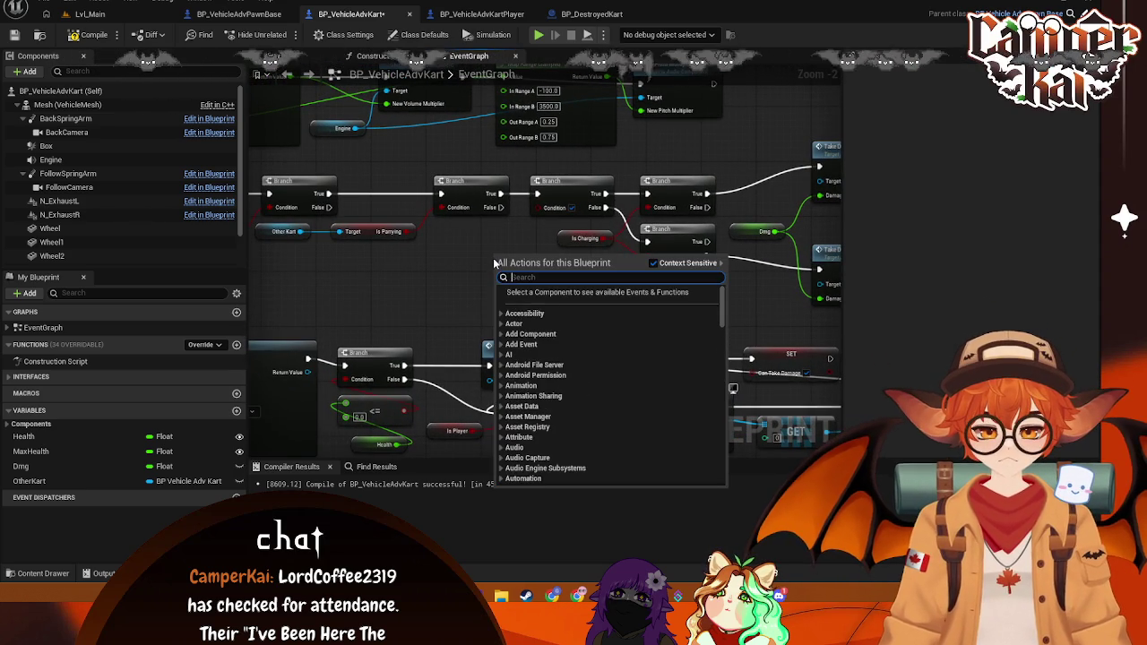
{"action": "left_click", "coordinate": [458, 239]}
{"action": "right_click", "coordinate": [475, 259]}
{"action": "mouse_move", "coordinate": [477, 262]}
{"action": "left_mouse_down"}
{"action": "mouse_move", "coordinate": [542, 266]}
{"action": "mouse_move", "coordinate": [298, 238]}
{"action": "left_mouse_up"}
{"action": "left_click_drag", "start_coordinate": [437, 268], "coordinate": [471, 262]}
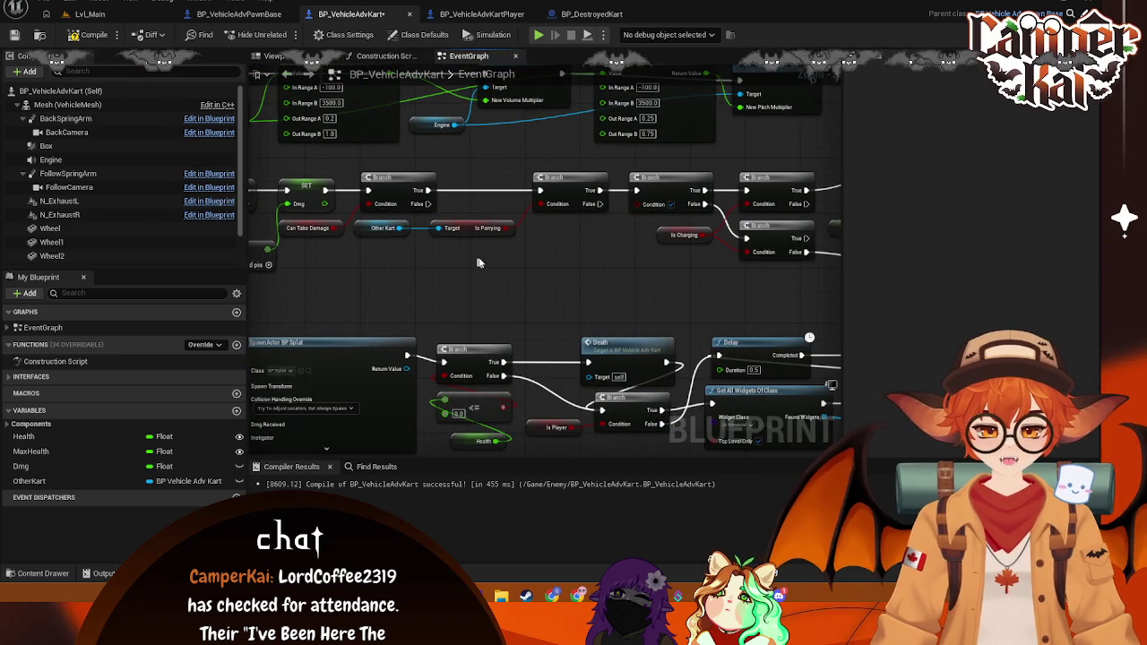
{"action": "right_click", "coordinate": [502, 260]}
{"action": "left_click", "coordinate": [199, 318]}
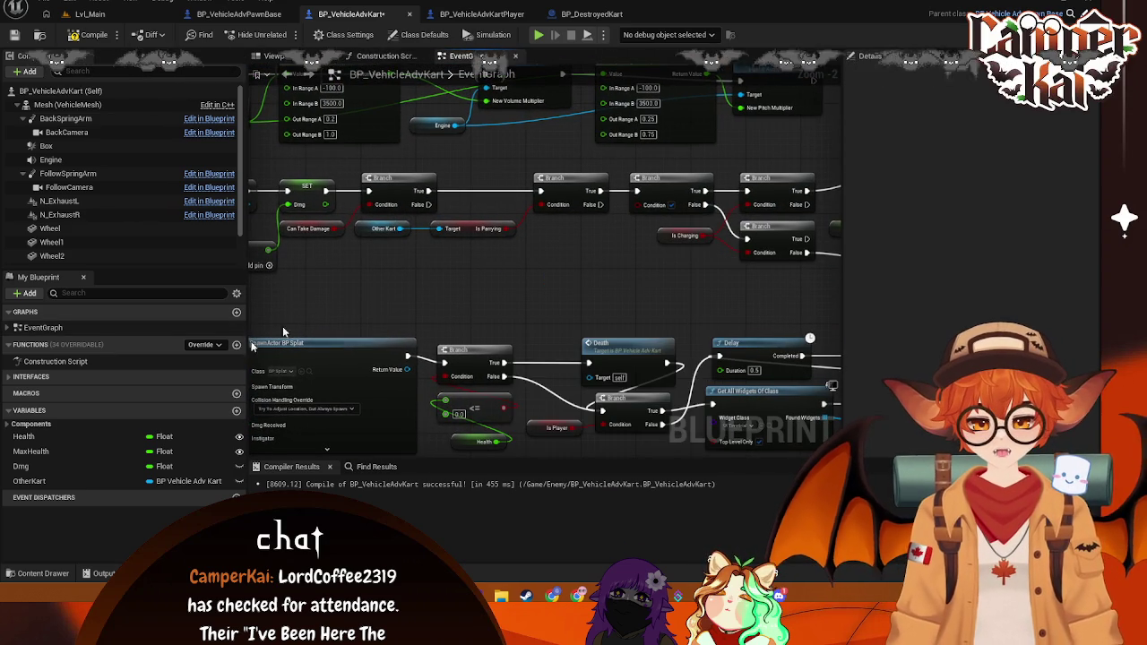
{"action": "left_click", "coordinate": [35, 467]}
{"action": "mouse_move", "coordinate": [452, 315]}
{"action": "left_mouse_down"}
{"action": "mouse_move", "coordinate": [449, 272]}
{"action": "mouse_move", "coordinate": [455, 280]}
{"action": "left_mouse_up"}
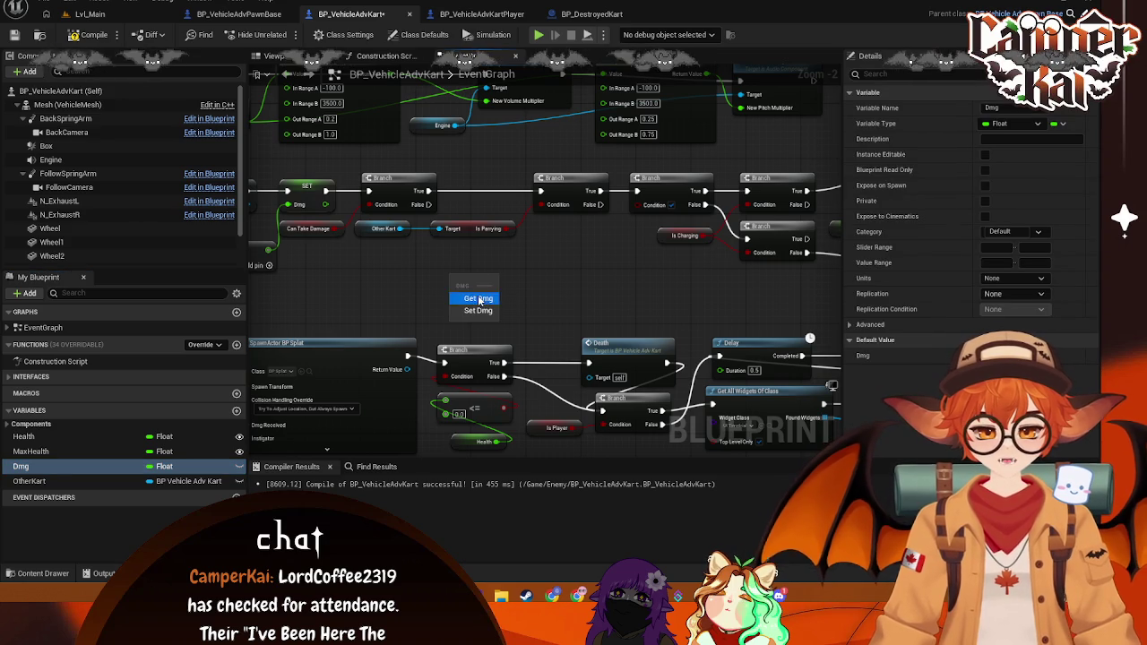
{"action": "left_click", "coordinate": [479, 299]}
Step: Break Is Parrying's link to the Branch and move it and the Other Kart getter aside
{"action": "left_click_drag", "start_coordinate": [541, 275], "coordinate": [402, 276]}
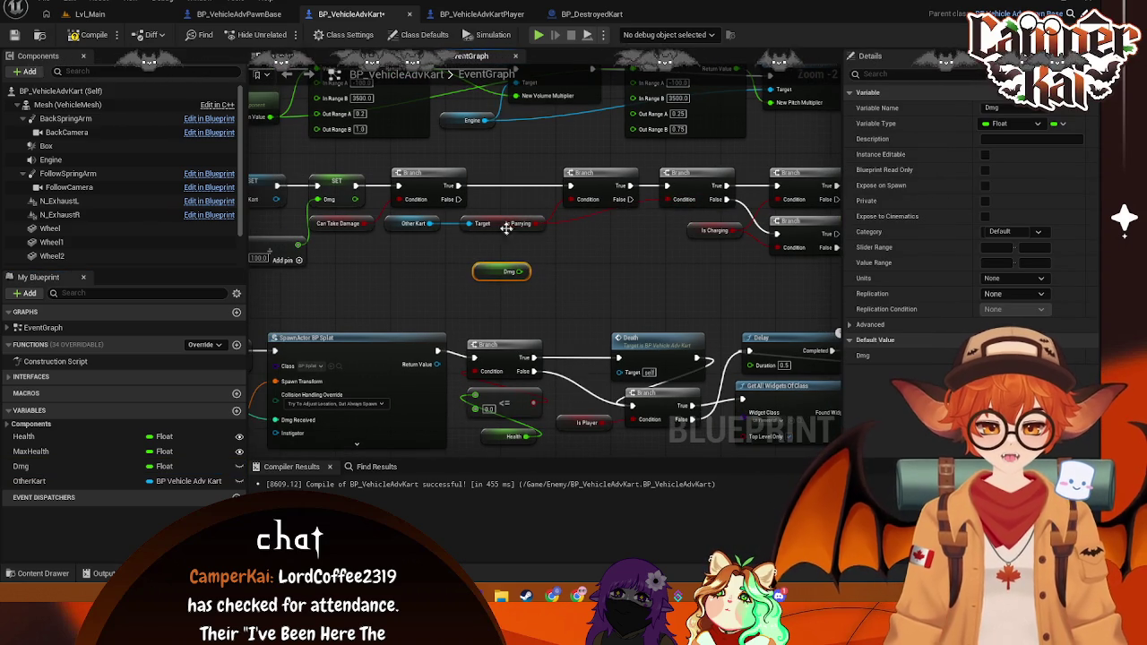
{"action": "right_click", "coordinate": [585, 204]}
{"action": "left_click", "coordinate": [627, 248]}
{"action": "left_click_drag", "start_coordinate": [532, 224], "coordinate": [604, 225]}
{"action": "left_click_drag", "start_coordinate": [395, 230], "coordinate": [602, 247]}
Step: Feed Dmg into a new Greater Equal (>=) node and position both to the left
{"action": "left_click_drag", "start_coordinate": [518, 270], "coordinate": [530, 240]}
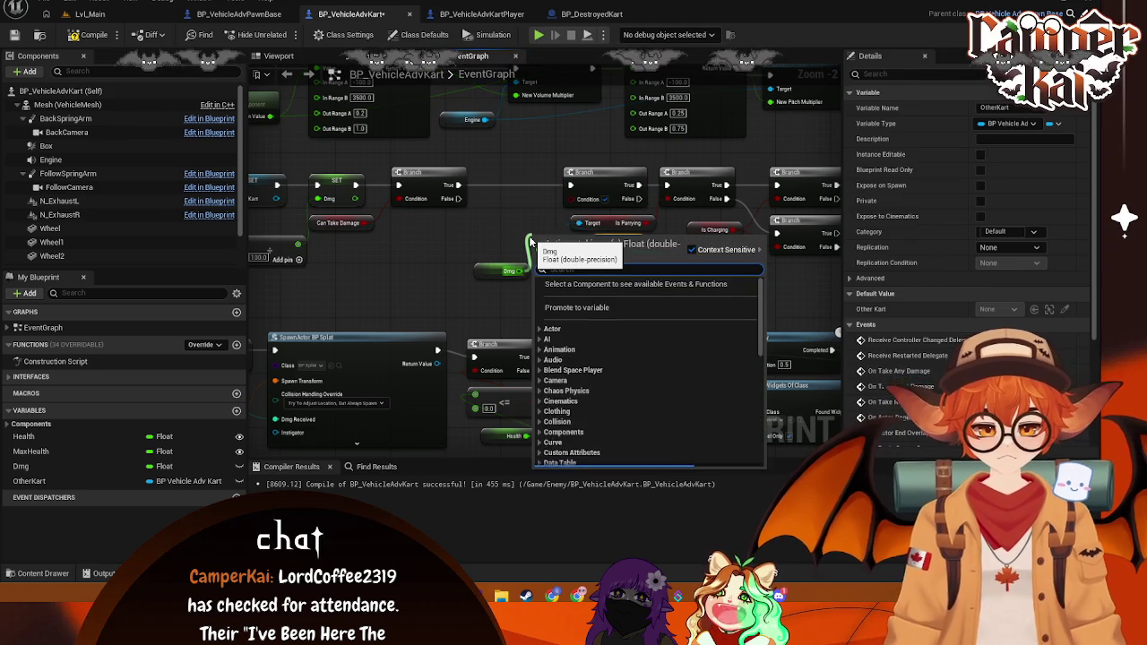
{"action": "type", "text": "gre"}
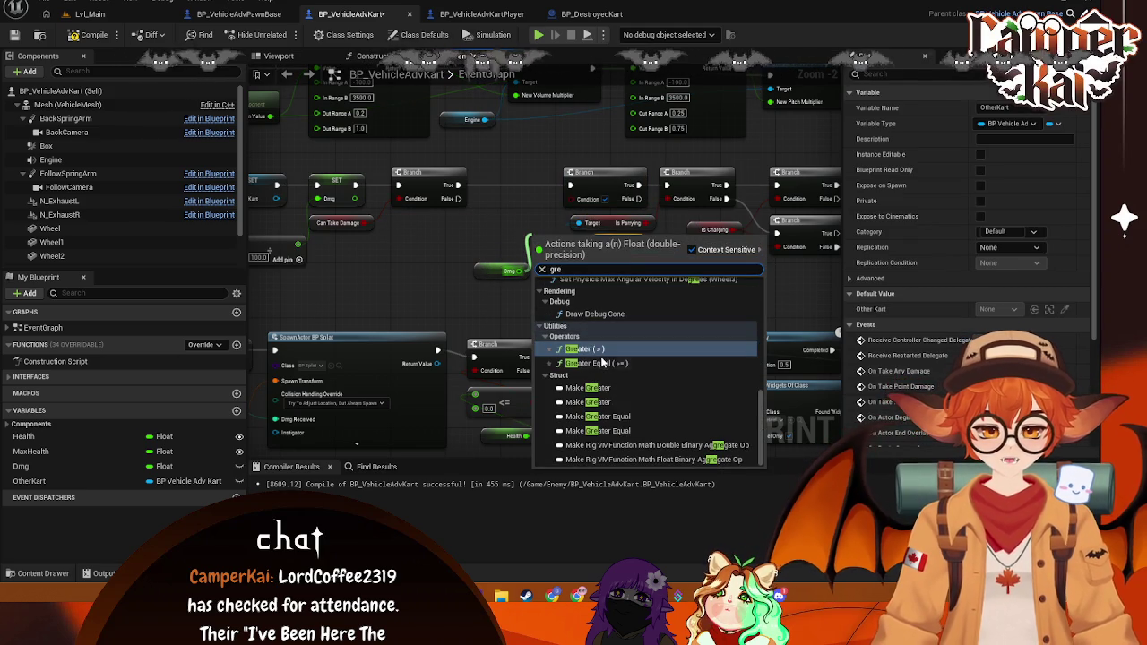
{"action": "key", "text": "Down"}
{"action": "key", "text": "Return"}
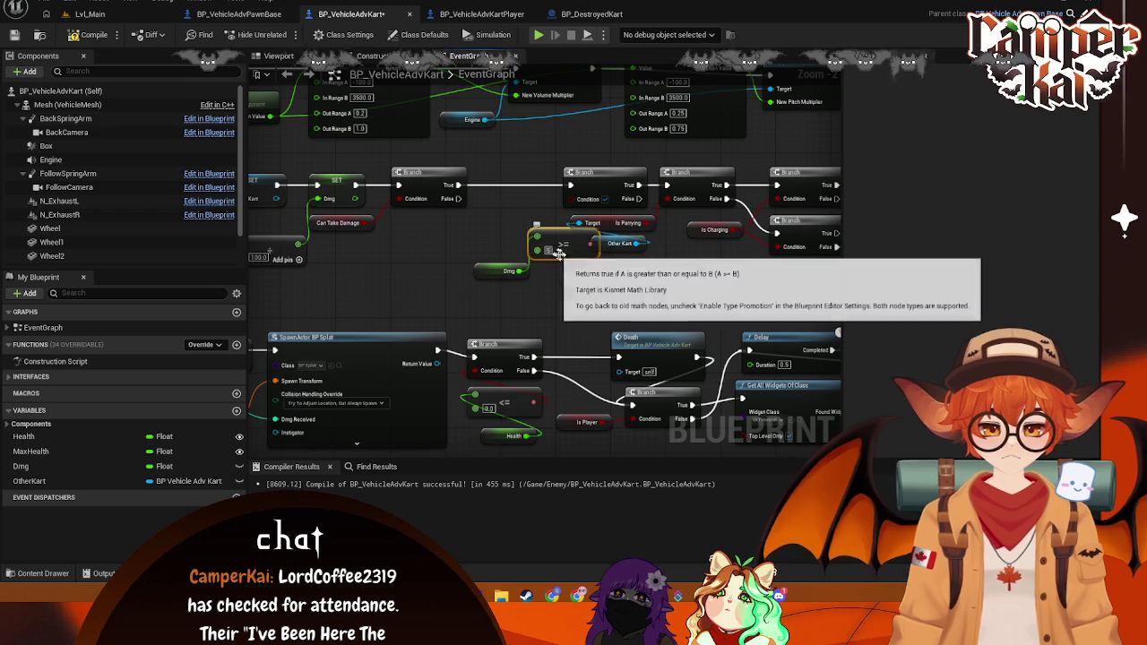
{"action": "left_click_drag", "start_coordinate": [505, 271], "coordinate": [399, 250]}
{"action": "left_click_drag", "start_coordinate": [562, 244], "coordinate": [429, 234]}
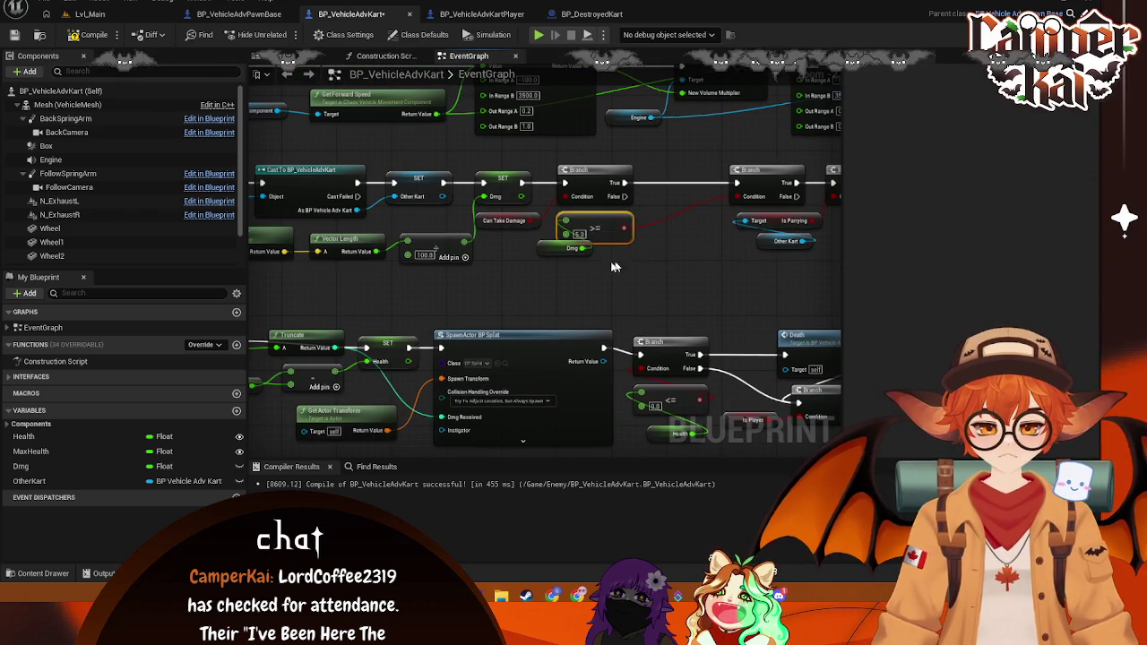
{"action": "left_click_drag", "start_coordinate": [547, 254], "coordinate": [487, 252]}
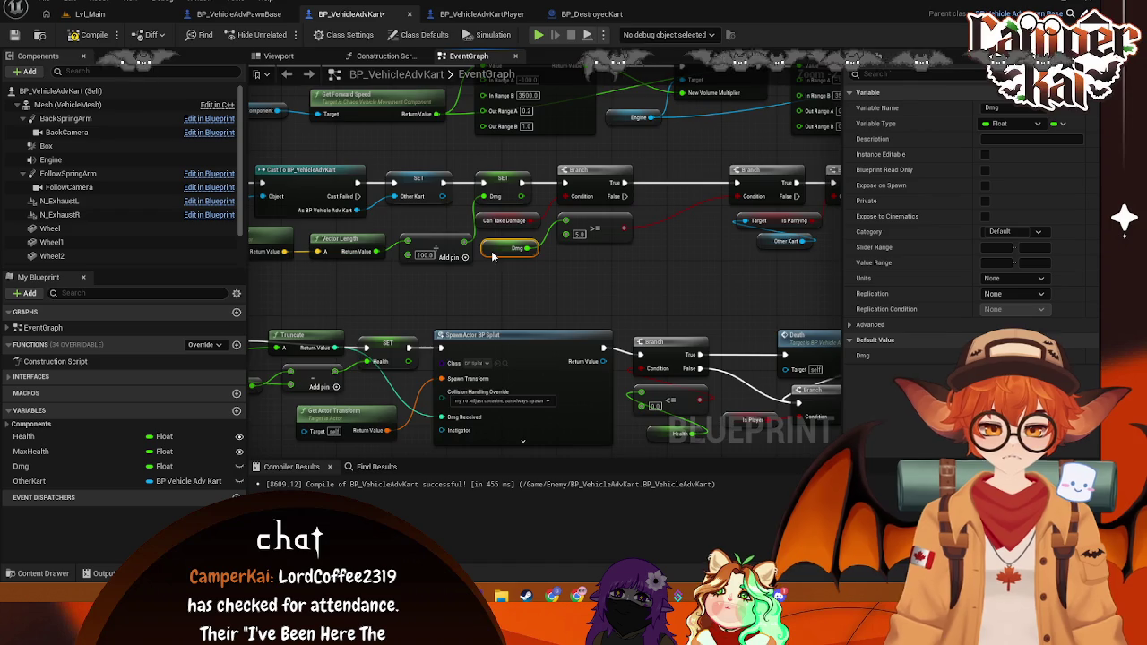
Step: Shift the middle branch chain, Dmg getter and Take Damage nodes left
{"action": "scroll", "coordinate": [428, 255], "scroll_direction": "down", "scroll_amount": 4}
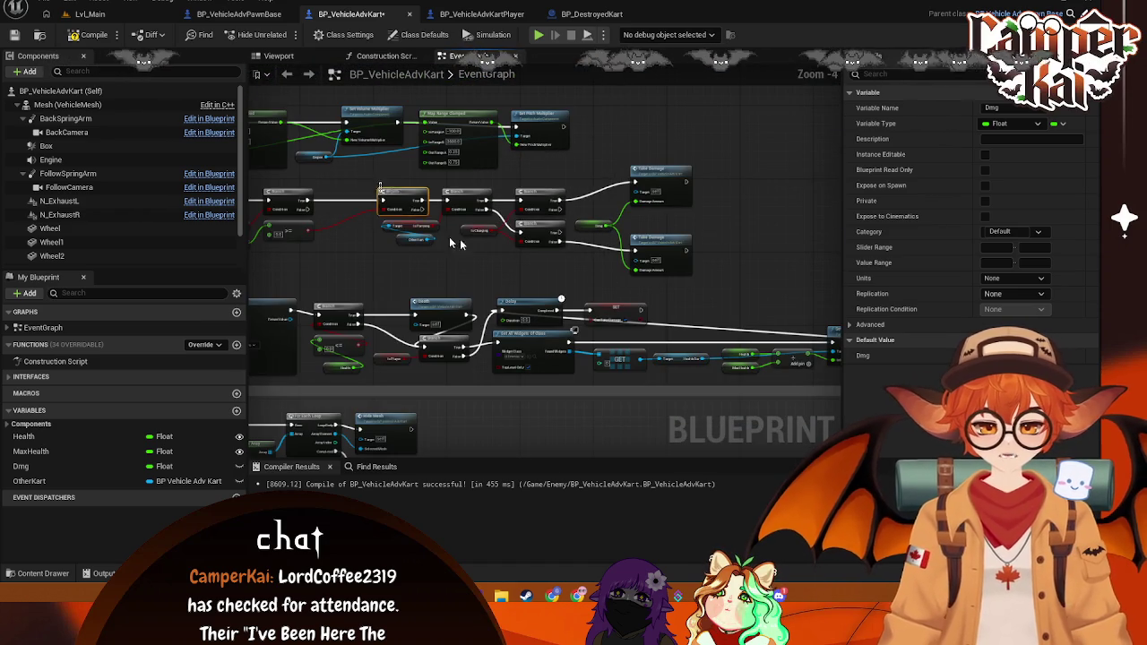
{"action": "left_click_drag", "start_coordinate": [369, 183], "coordinate": [573, 260]}
{"action": "left_click_drag", "start_coordinate": [538, 212], "coordinate": [488, 208]}
{"action": "left_click_drag", "start_coordinate": [703, 160], "coordinate": [569, 273]}
{"action": "mouse_move", "coordinate": [670, 186]}
{"action": "left_mouse_down"}
{"action": "mouse_move", "coordinate": [612, 185]}
{"action": "mouse_move", "coordinate": [618, 208]}
{"action": "left_mouse_up"}
{"action": "left_click", "coordinate": [612, 185]}
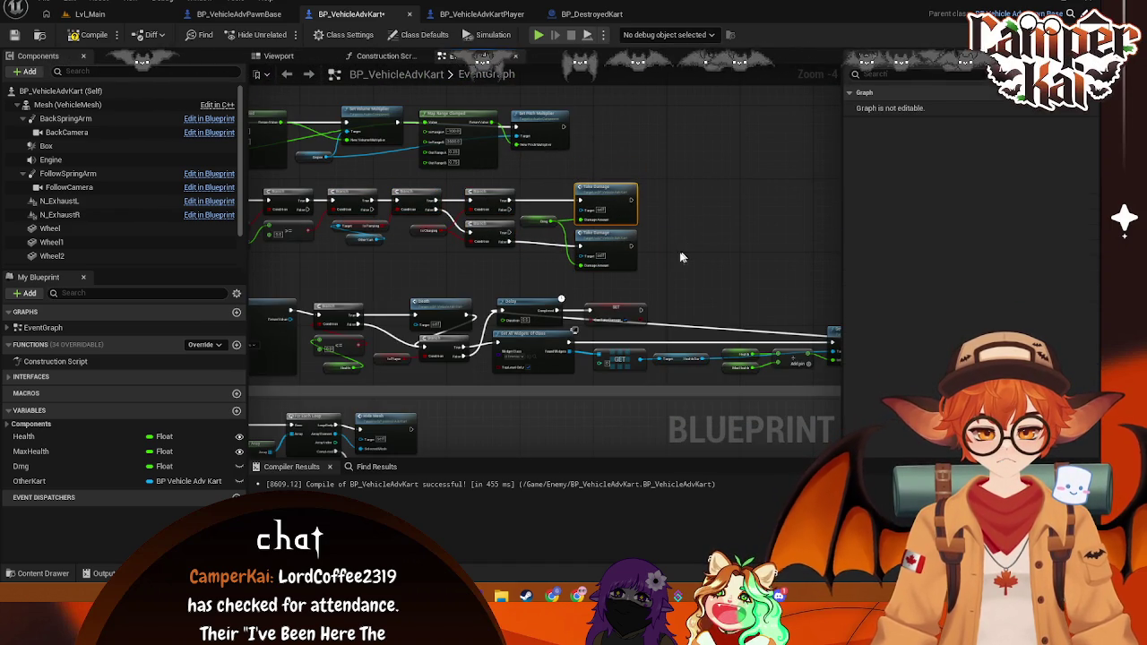
{"action": "left_click_drag", "start_coordinate": [644, 271], "coordinate": [567, 209]}
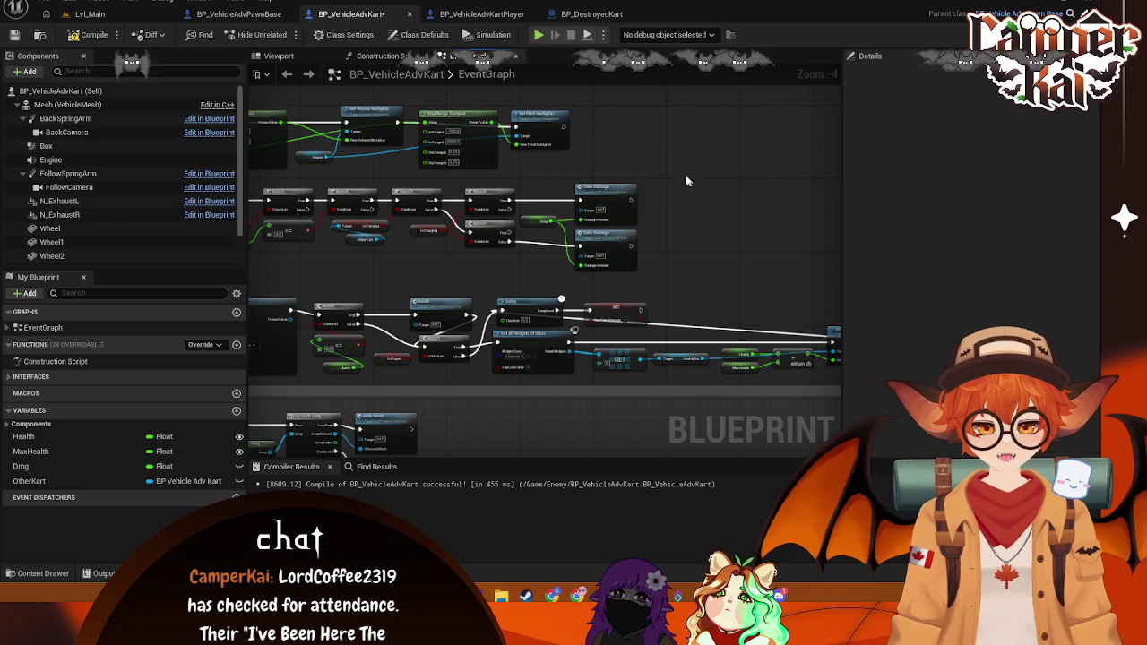
{"action": "left_click_drag", "start_coordinate": [690, 187], "coordinate": [573, 273]}
{"action": "right_click", "coordinate": [599, 201]}
{"action": "key", "text": "Escape"}
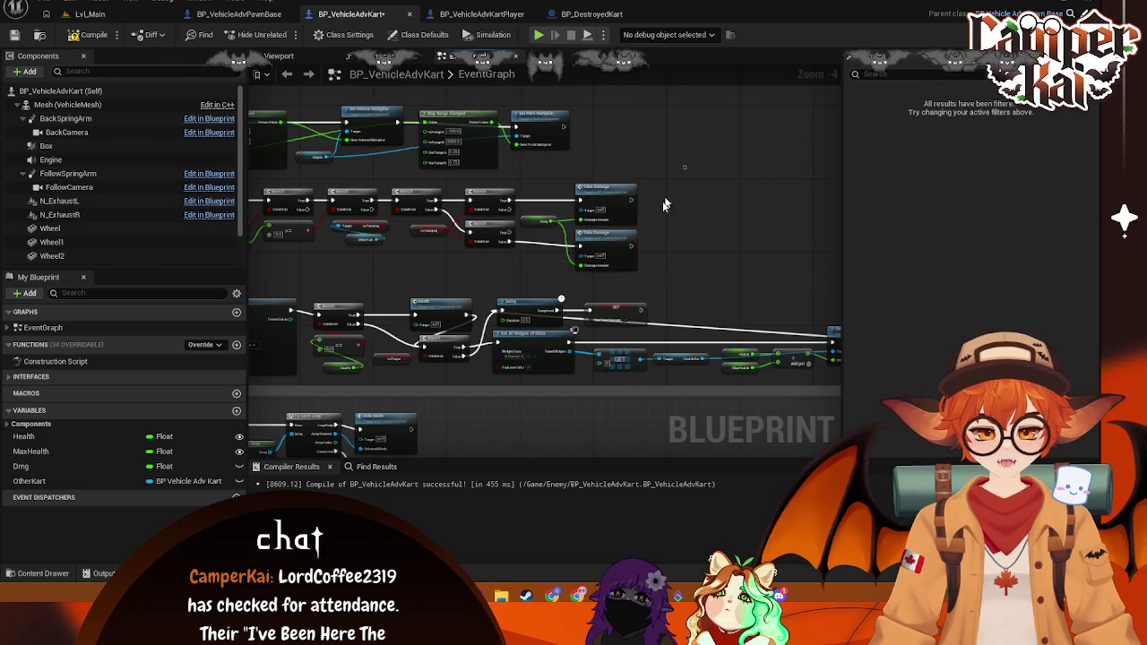
{"action": "mouse_move", "coordinate": [633, 189]}
{"action": "left_mouse_down"}
{"action": "mouse_move", "coordinate": [604, 204]}
{"action": "mouse_move", "coordinate": [747, 218]}
{"action": "mouse_move", "coordinate": [708, 262]}
{"action": "left_mouse_up"}
{"action": "scroll", "coordinate": [543, 269], "scroll_direction": "up", "scroll_amount": 1}
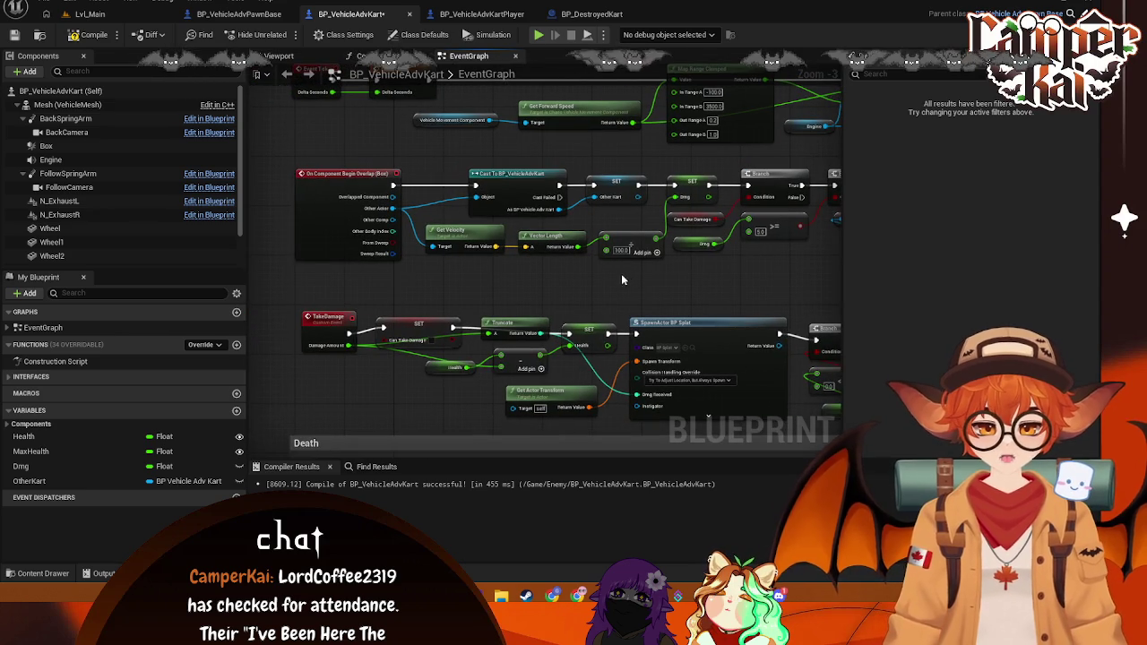
{"action": "key", "text": "Print"}
{"action": "mouse_move", "coordinate": [289, 158]}
{"action": "left_mouse_down"}
{"action": "mouse_move", "coordinate": [697, 308]}
{"action": "mouse_move", "coordinate": [819, 290]}
{"action": "left_mouse_up"}
{"action": "left_click", "coordinate": [448, 310]}
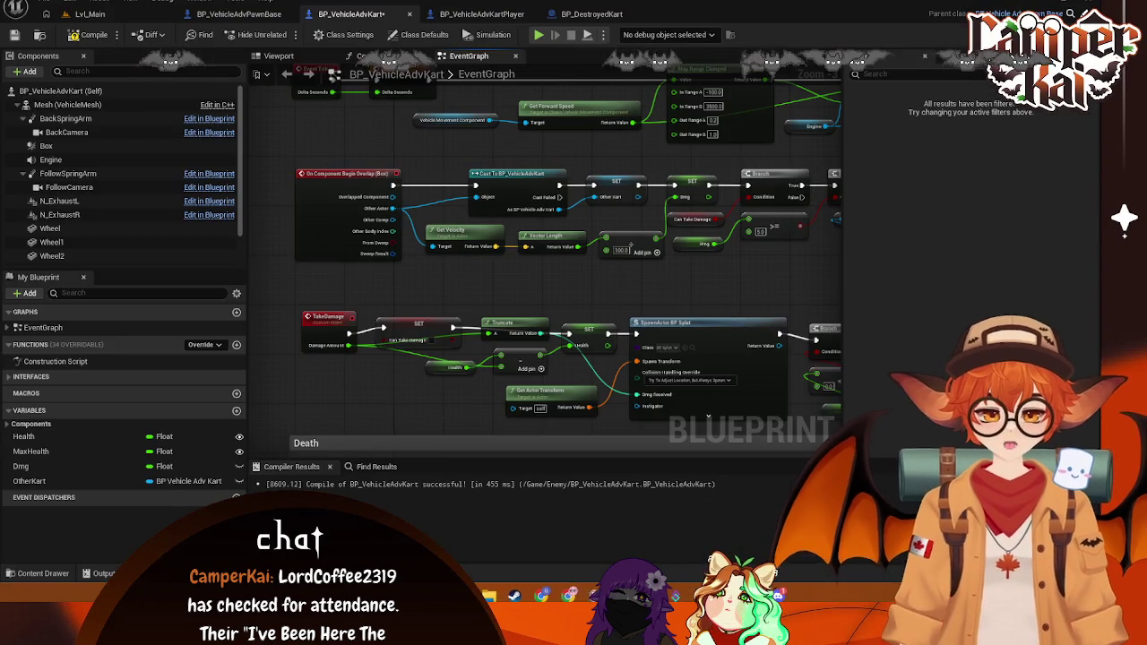
{"action": "left_click_drag", "start_coordinate": [726, 251], "coordinate": [576, 262]}
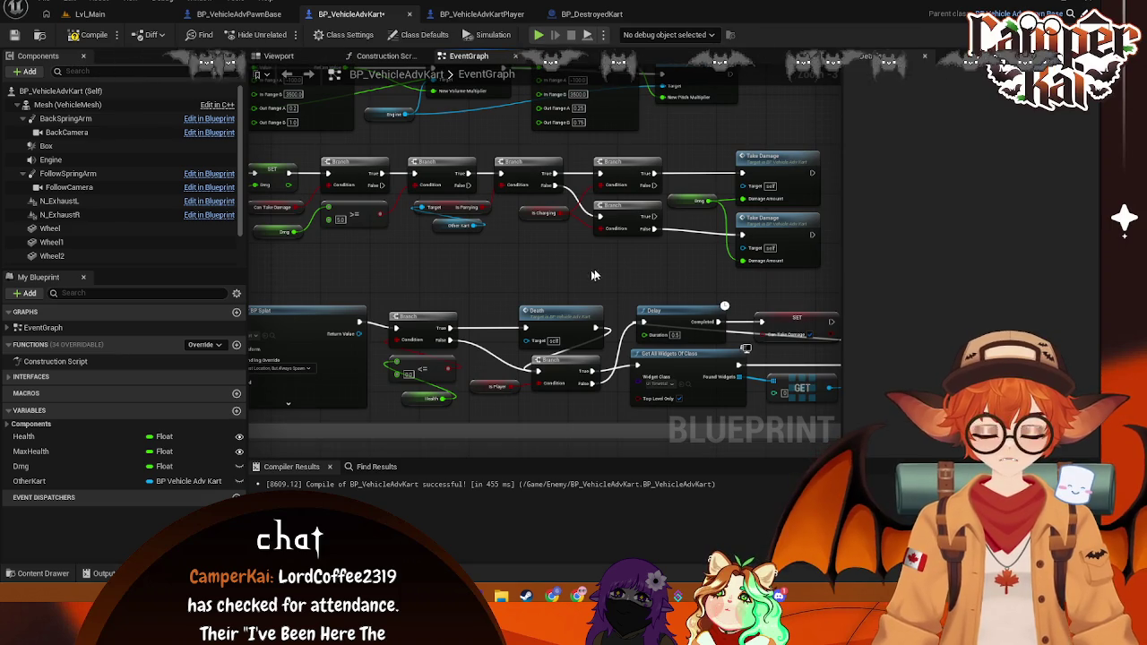
{"action": "mouse_move", "coordinate": [828, 142]}
{"action": "left_mouse_down"}
{"action": "mouse_move", "coordinate": [645, 267]}
{"action": "mouse_move", "coordinate": [314, 277]}
{"action": "left_mouse_up"}
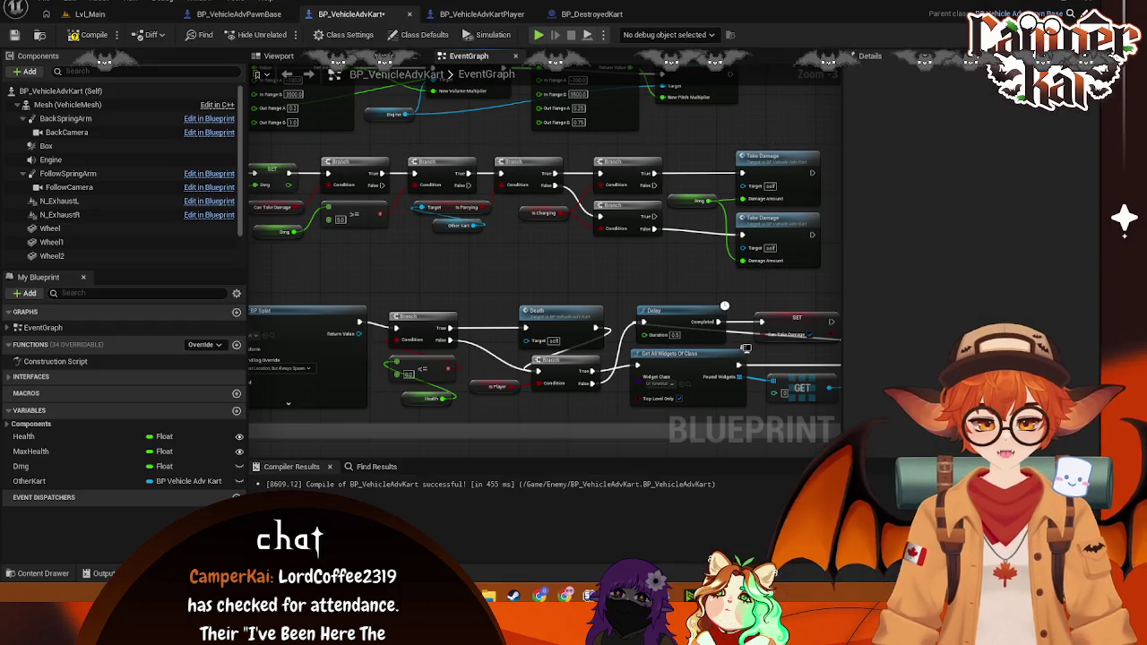
{"action": "left_click", "coordinate": [436, 296]}
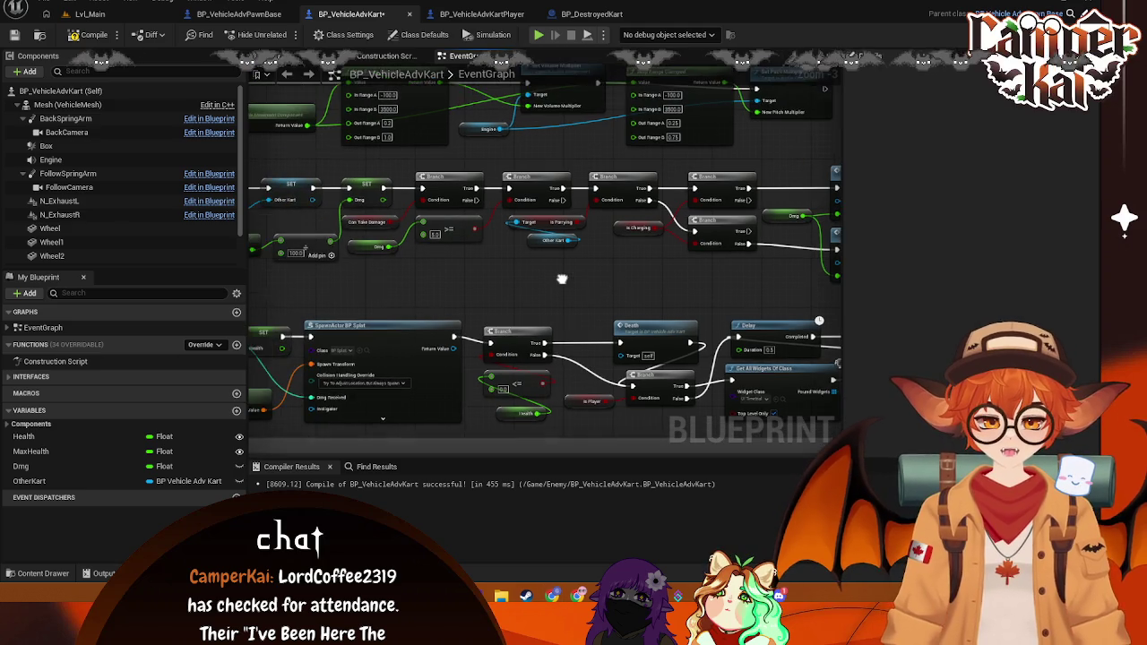
Step: Delete the first Branch and its Can Take Damage getter, and move Take Damage right
{"action": "left_click", "coordinate": [432, 170]}
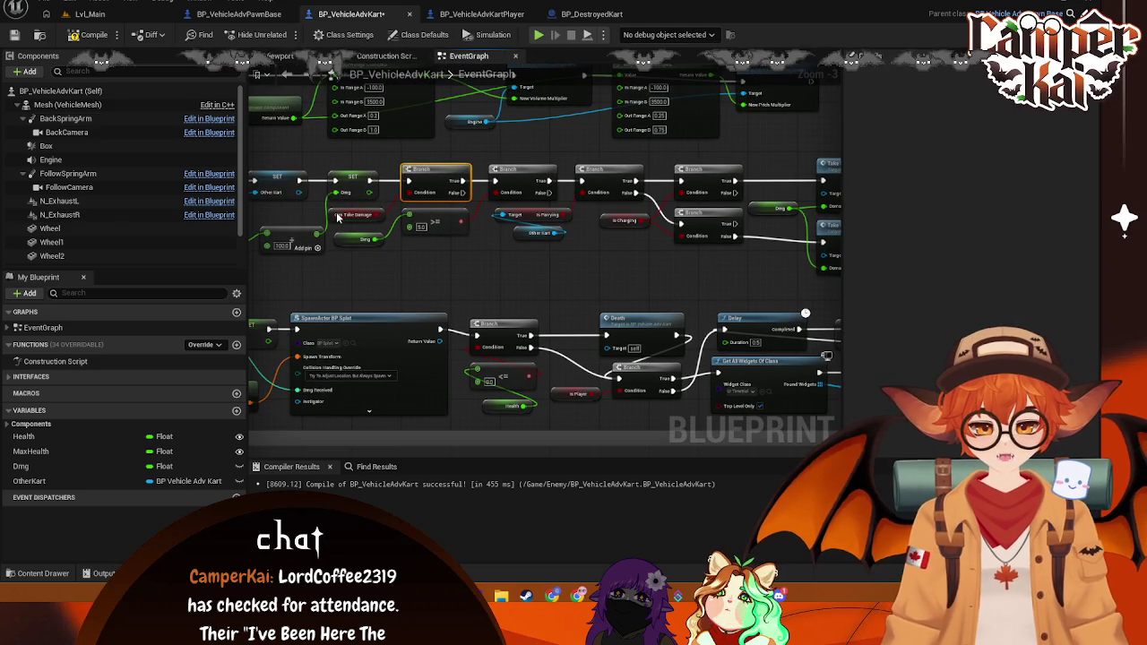
{"action": "left_click", "coordinate": [357, 215], "text": "ctrl"}
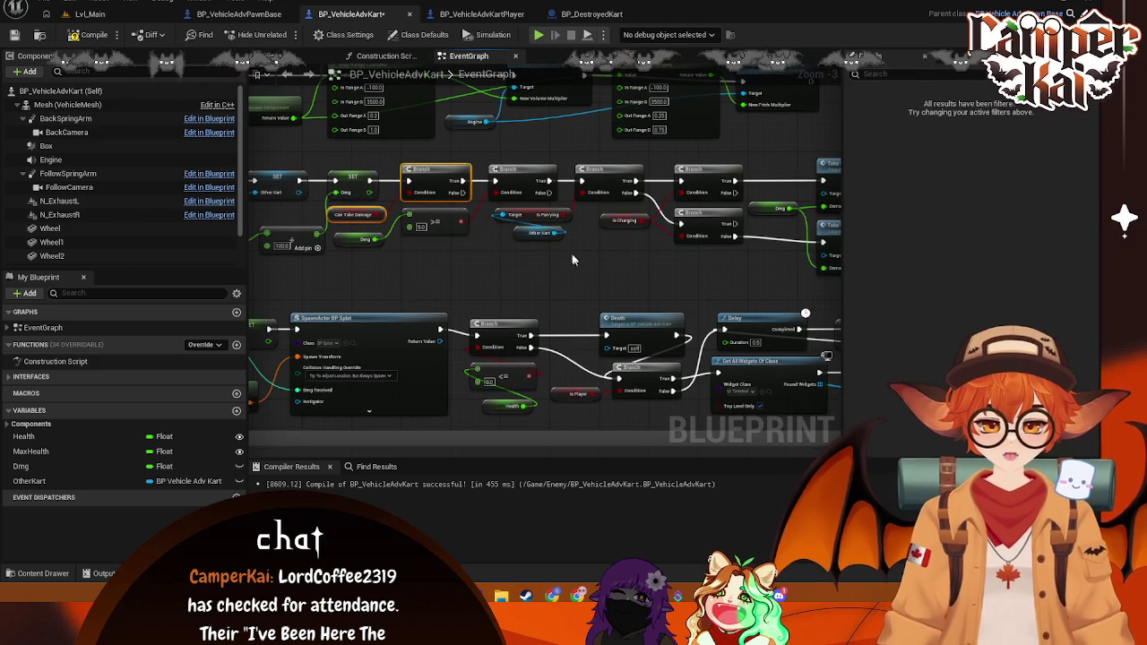
{"action": "key", "text": "Delete"}
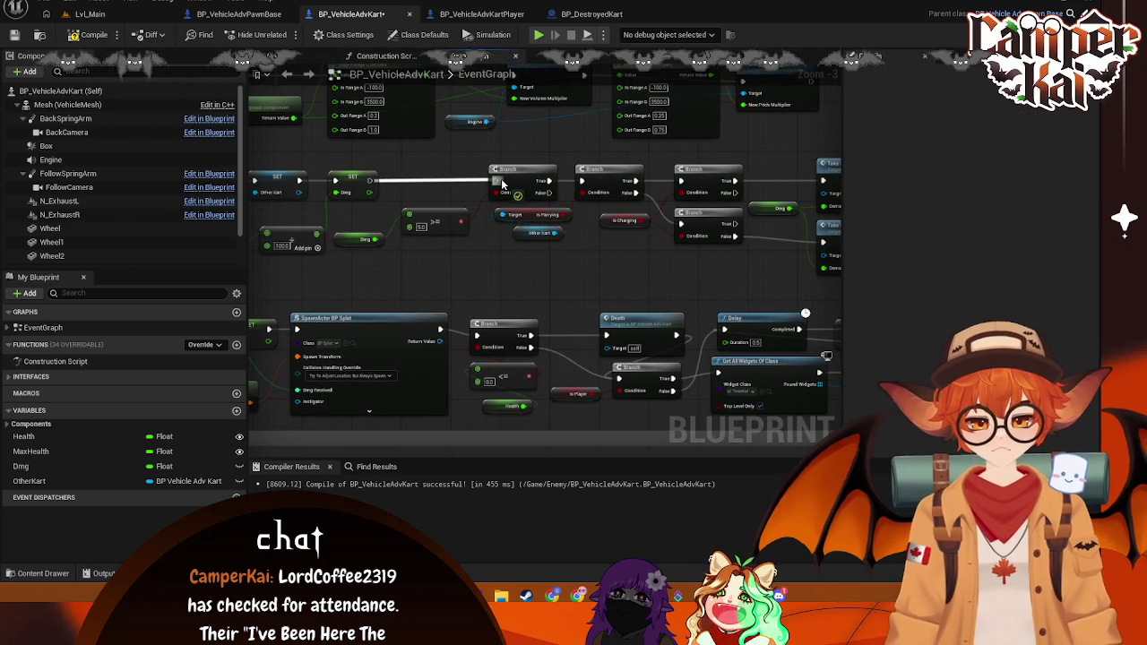
{"action": "left_click_drag", "start_coordinate": [574, 269], "coordinate": [377, 257]}
{"action": "left_click_drag", "start_coordinate": [731, 136], "coordinate": [645, 126]}
{"action": "mouse_move", "coordinate": [638, 133]}
{"action": "left_mouse_down"}
{"action": "mouse_move", "coordinate": [529, 260]}
{"action": "mouse_move", "coordinate": [461, 260]}
{"action": "left_mouse_up"}
{"action": "left_click_drag", "start_coordinate": [581, 161], "coordinate": [660, 163]}
{"action": "mouse_move", "coordinate": [484, 183]}
{"action": "left_mouse_down"}
{"action": "mouse_move", "coordinate": [536, 186]}
{"action": "mouse_move", "coordinate": [539, 226]}
{"action": "mouse_move", "coordinate": [549, 222]}
{"action": "left_mouse_up"}
Step: Place a new Can Take Damage getter near the end of the chain
{"action": "type", "text": "cant"}
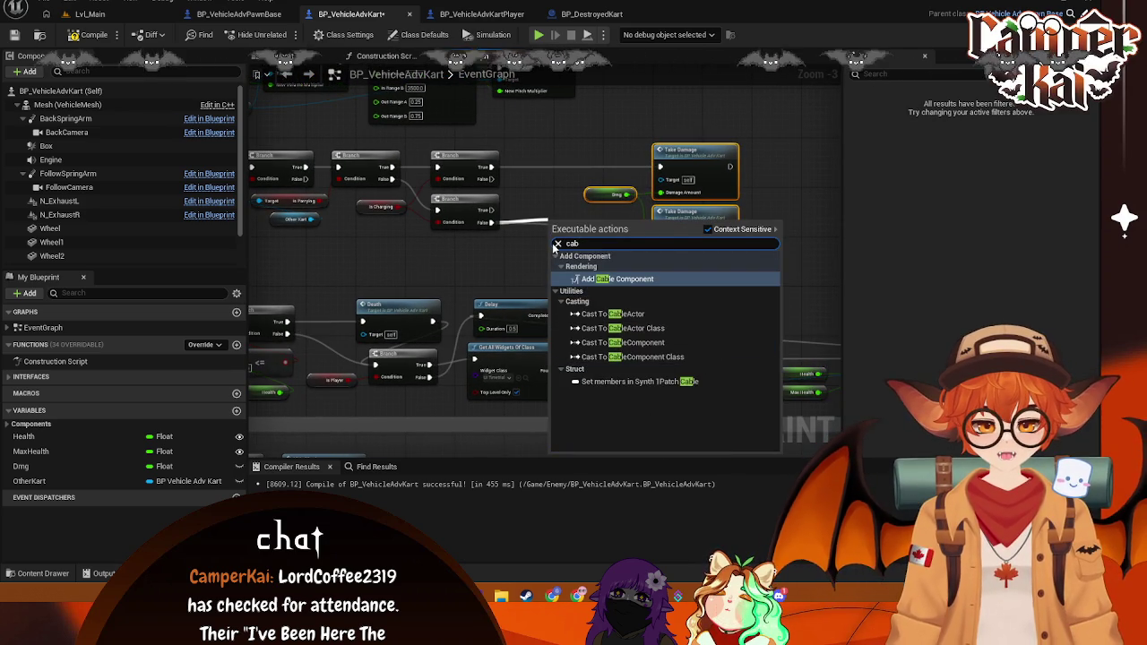
{"action": "key", "text": "BackSpace"}
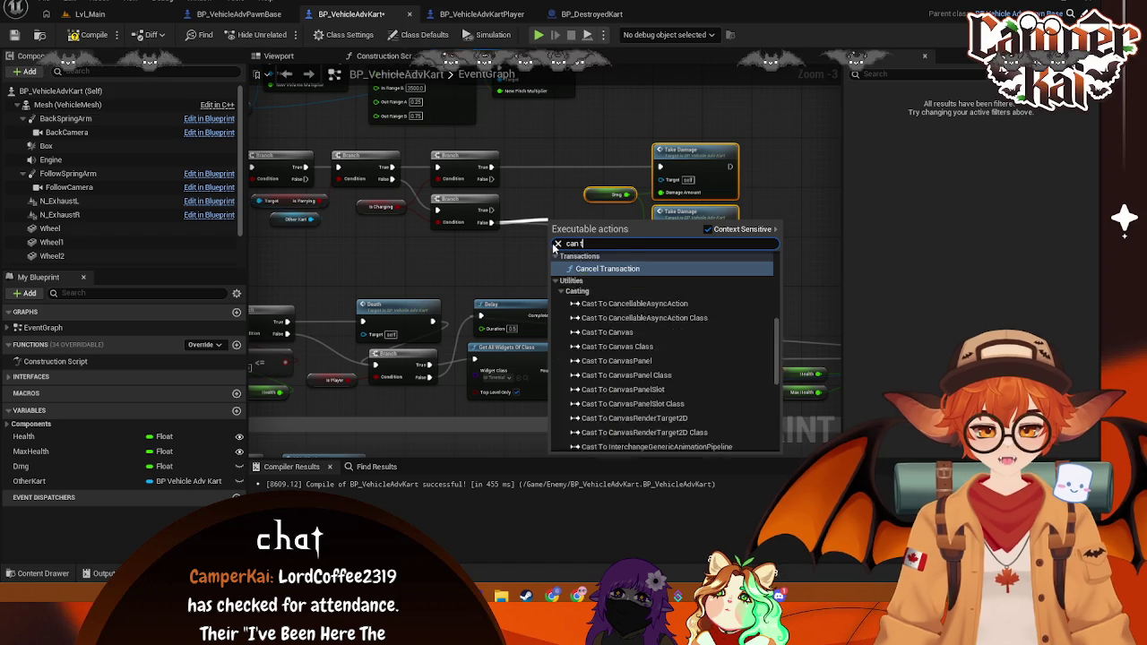
{"action": "type", "text": "take"}
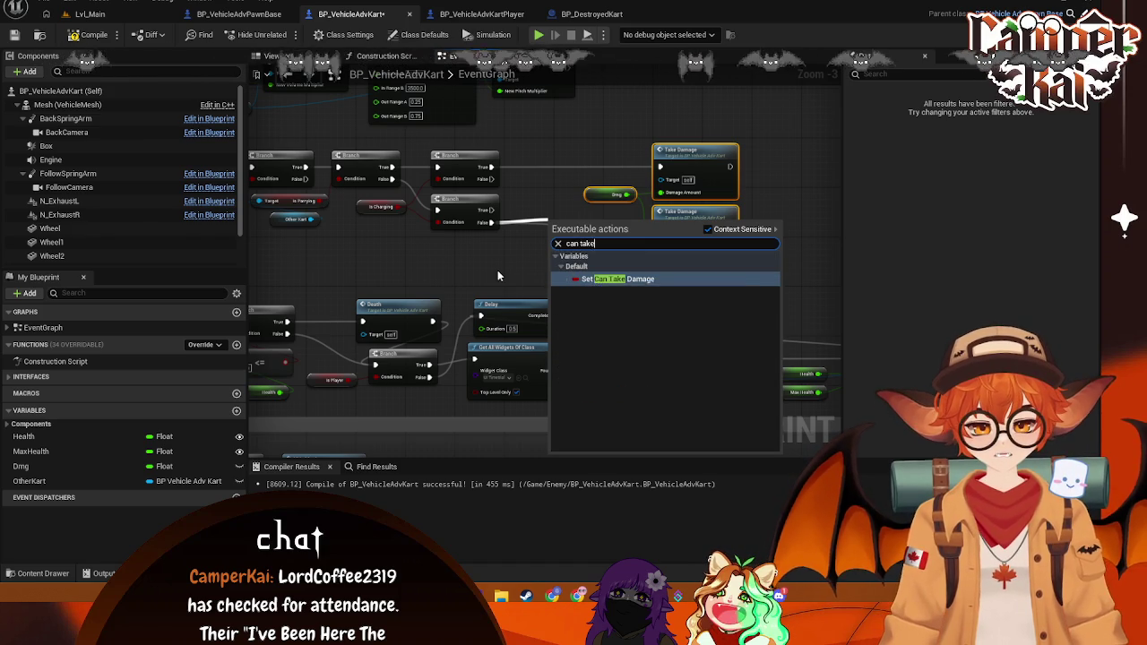
{"action": "left_click", "coordinate": [501, 253]}
{"action": "right_click", "coordinate": [502, 253]}
{"action": "type", "text": "can take"}
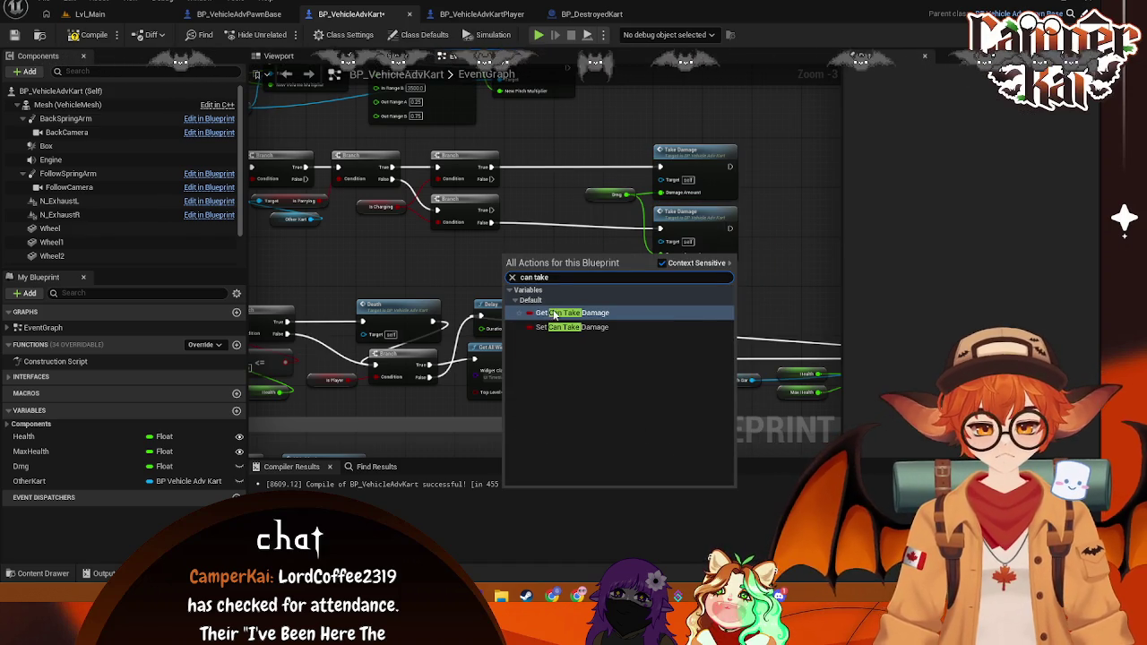
{"action": "left_click", "coordinate": [552, 312]}
Step: Add a Branch driven by Can Take Damage and wire the previous branch into it
{"action": "left_click_drag", "start_coordinate": [553, 258], "coordinate": [556, 227]}
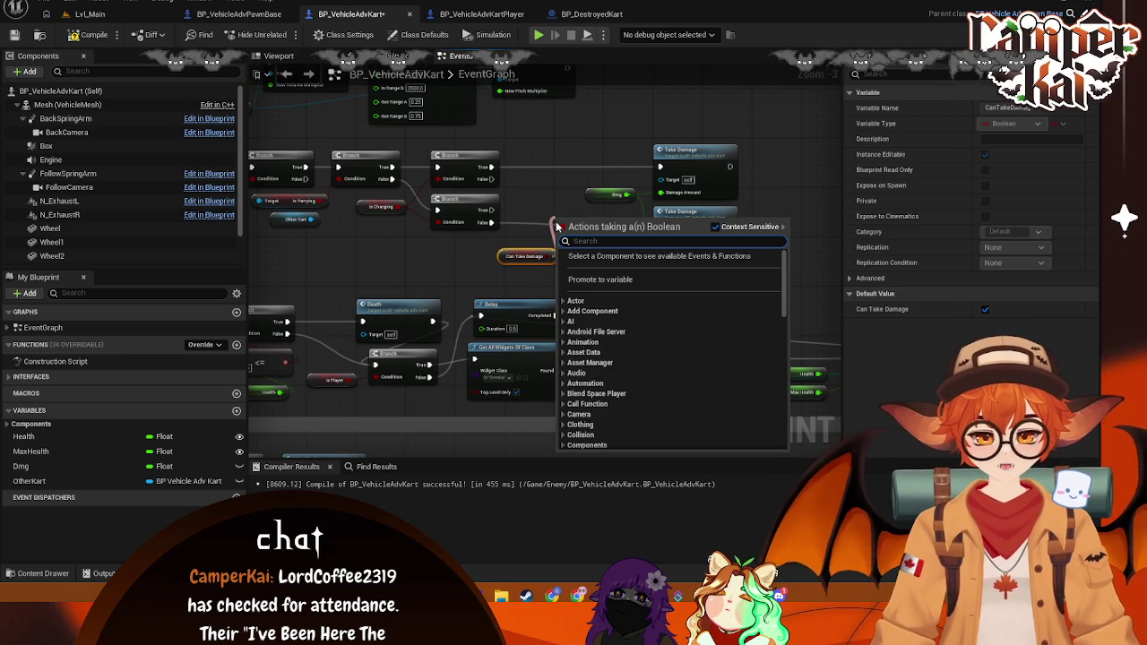
{"action": "type", "text": "branh"}
{"action": "key", "text": "BackSpace"}
{"action": "type", "text": "ch"}
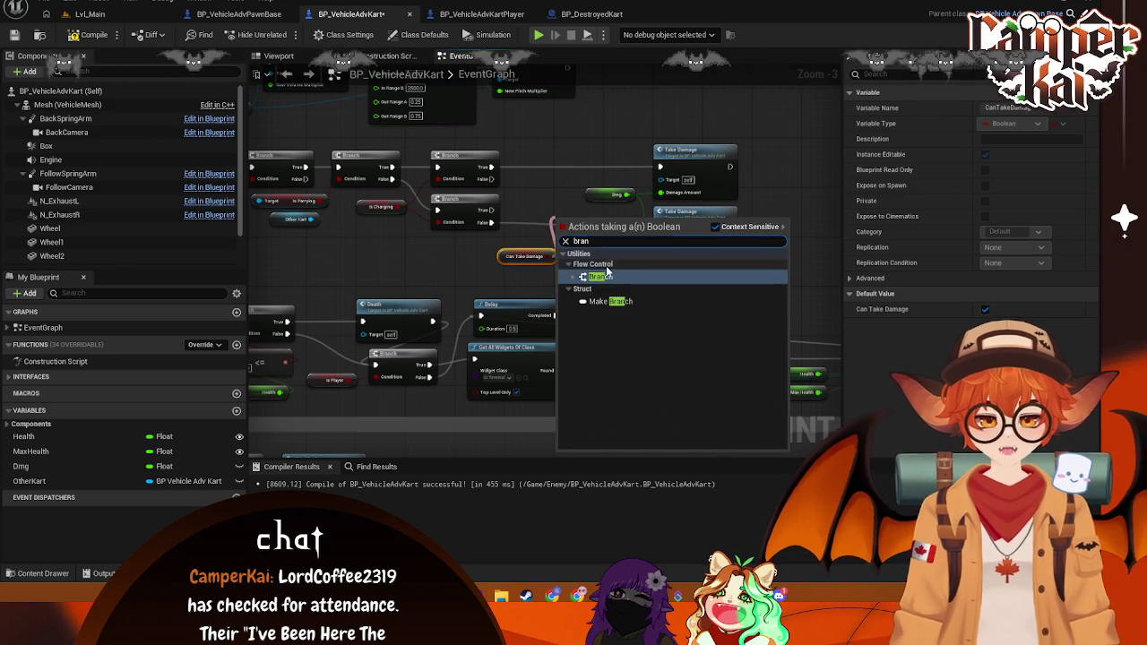
{"action": "key", "text": "Return"}
{"action": "left_click_drag", "start_coordinate": [570, 212], "coordinate": [557, 182]}
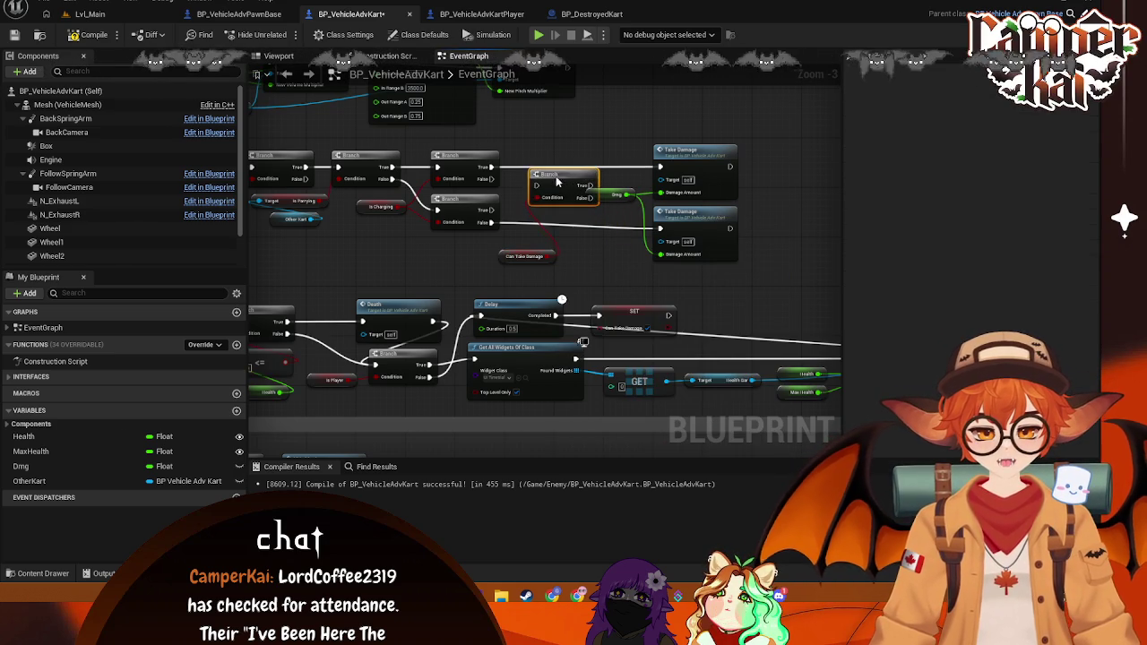
{"action": "left_click_drag", "start_coordinate": [491, 221], "coordinate": [538, 187]}
{"action": "mouse_move", "coordinate": [628, 195]}
{"action": "left_mouse_down"}
{"action": "mouse_move", "coordinate": [645, 224]}
{"action": "mouse_move", "coordinate": [629, 210]}
{"action": "left_mouse_up"}
Step: Place Take Damage right after the new Branch with Dmg wired into Damage Amount
{"action": "left_click", "coordinate": [668, 152]}
{"action": "left_click_drag", "start_coordinate": [668, 153], "coordinate": [681, 215]}
{"action": "mouse_move", "coordinate": [660, 254]}
{"action": "left_mouse_down"}
{"action": "mouse_move", "coordinate": [628, 194]}
{"action": "mouse_move", "coordinate": [595, 243]}
{"action": "left_mouse_up"}
{"action": "left_click_drag", "start_coordinate": [525, 257], "coordinate": [460, 254]}
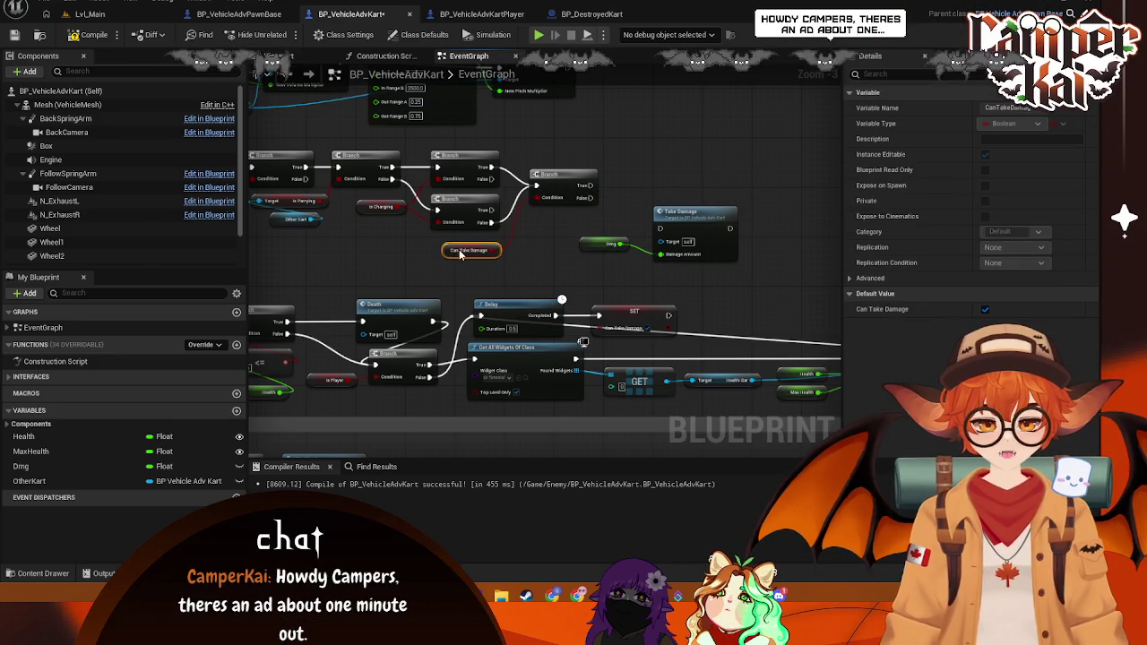
{"action": "left_click_drag", "start_coordinate": [599, 241], "coordinate": [571, 217]}
{"action": "left_click_drag", "start_coordinate": [664, 229], "coordinate": [615, 192]}
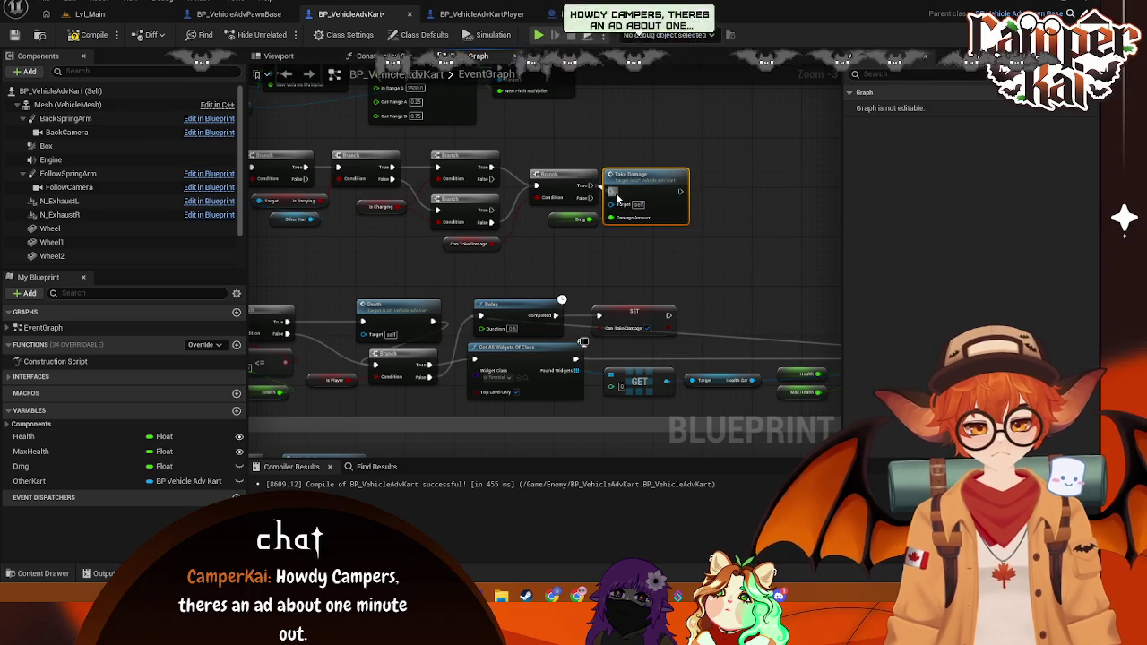
Step: Take screenshots of the Begin Overlap logic and of the branch chain feeding Take Damage
{"action": "scroll", "coordinate": [473, 199], "scroll_direction": "left", "scroll_amount": 5}
{"action": "scroll", "coordinate": [472, 199], "scroll_direction": "left", "scroll_amount": 5}
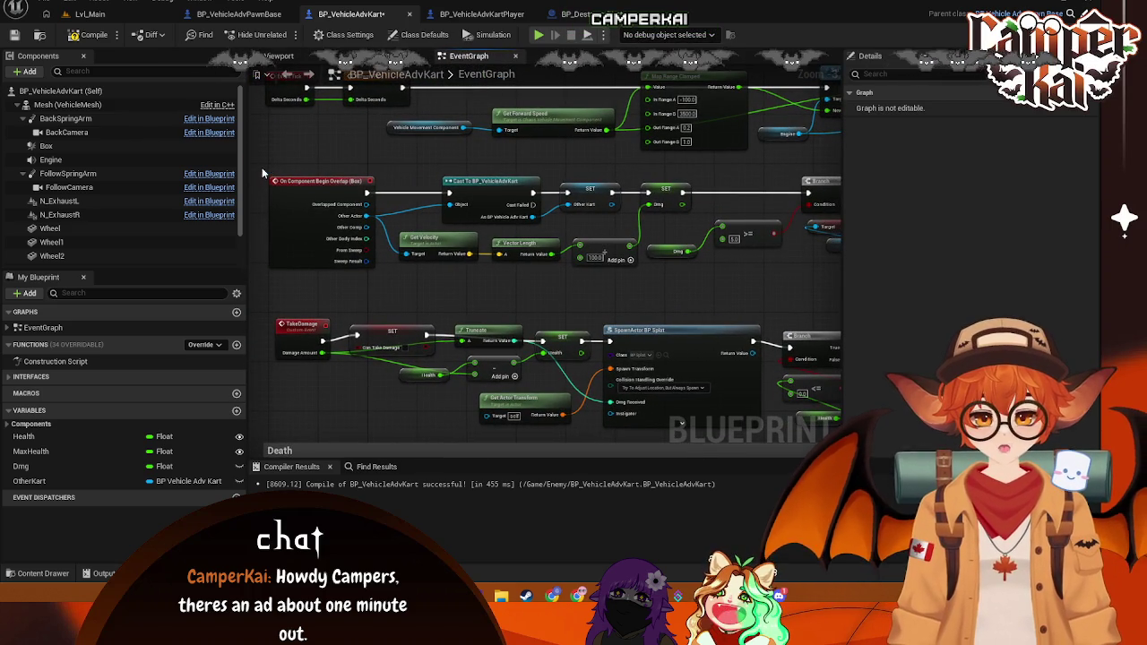
{"action": "key", "text": "super+shift+s"}
{"action": "mouse_move", "coordinate": [262, 162]}
{"action": "left_mouse_down"}
{"action": "mouse_move", "coordinate": [686, 269]}
{"action": "mouse_move", "coordinate": [792, 281]}
{"action": "left_mouse_up"}
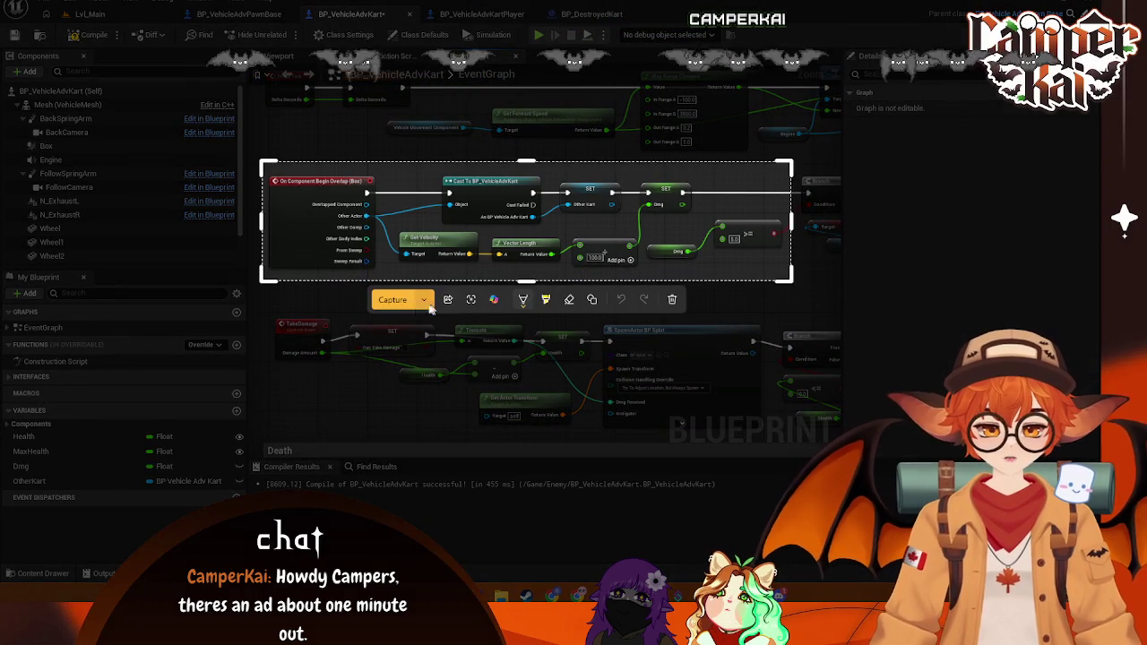
{"action": "left_click", "coordinate": [405, 299]}
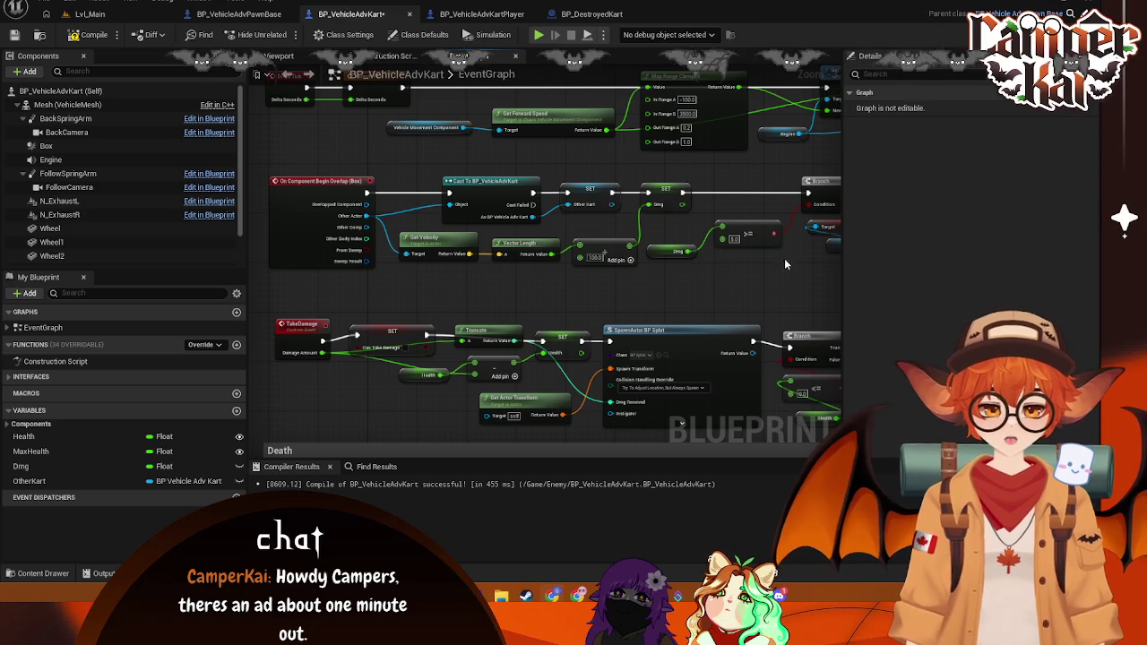
{"action": "scroll", "coordinate": [783, 259], "scroll_direction": "right", "scroll_amount": 8}
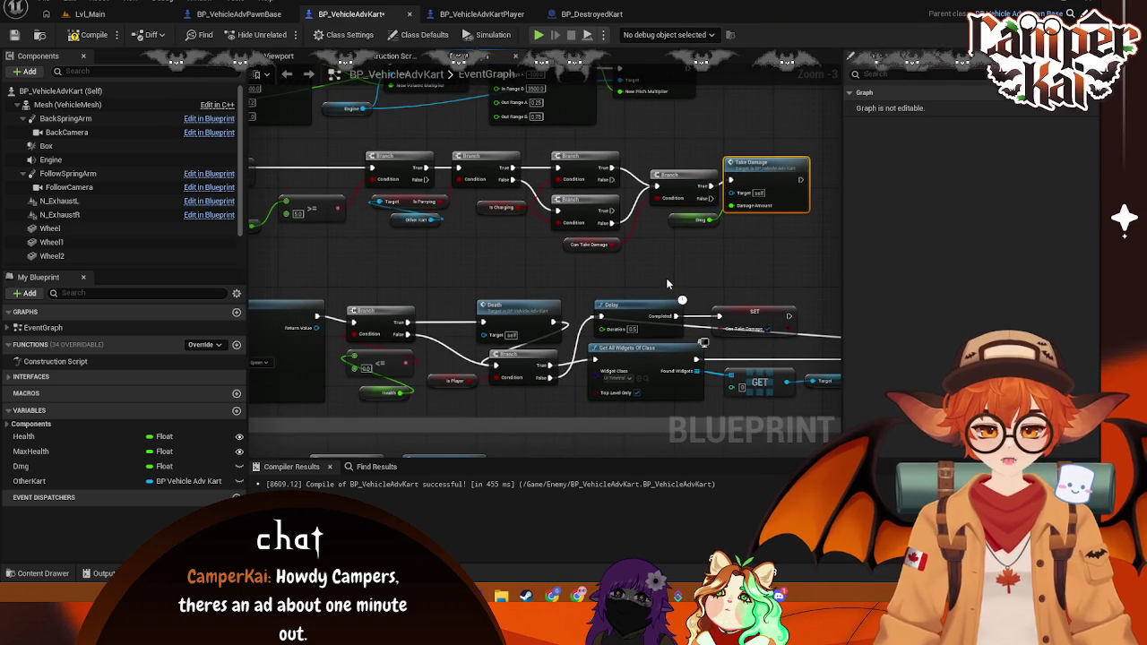
{"action": "key", "text": "super+shift+s"}
{"action": "mouse_move", "coordinate": [821, 132]}
{"action": "left_mouse_down"}
{"action": "mouse_move", "coordinate": [714, 248]}
{"action": "mouse_move", "coordinate": [277, 269]}
{"action": "left_mouse_up"}
{"action": "left_click", "coordinate": [416, 289]}
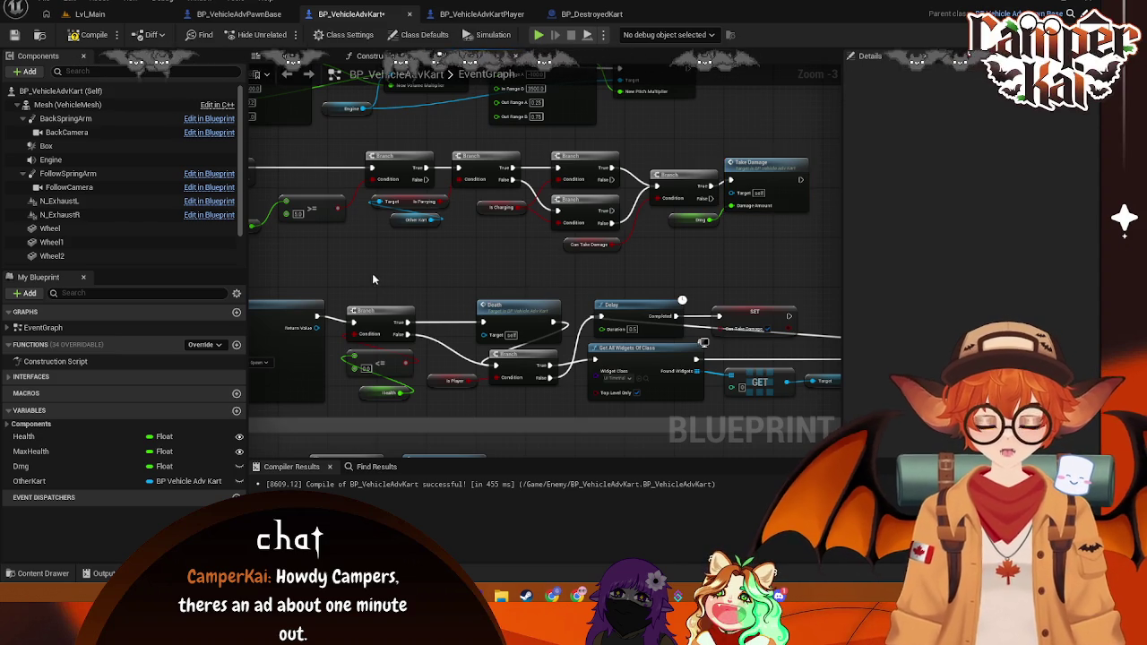
Step: Move the Dmg getter right and shift the Branch and condition nodes left
{"action": "scroll", "coordinate": [372, 268], "scroll_direction": "left", "scroll_amount": 6}
{"action": "mouse_move", "coordinate": [395, 229]}
{"action": "left_mouse_down"}
{"action": "mouse_move", "coordinate": [465, 240]}
{"action": "mouse_move", "coordinate": [488, 193]}
{"action": "mouse_move", "coordinate": [414, 210]}
{"action": "left_mouse_up"}
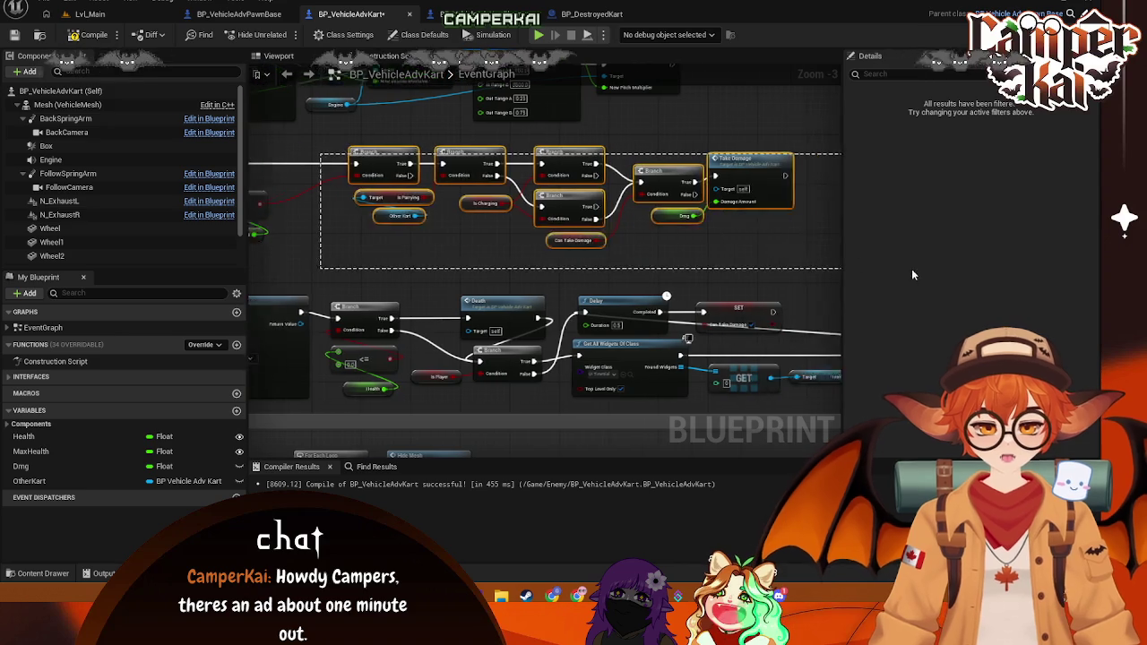
{"action": "left_click_drag", "start_coordinate": [333, 149], "coordinate": [631, 244]}
{"action": "scroll", "coordinate": [632, 244], "scroll_direction": "up", "scroll_amount": 1}
{"action": "left_click_drag", "start_coordinate": [538, 215], "coordinate": [475, 215]}
{"action": "left_click", "coordinate": [460, 290]}
Step: Pan over the overlap logic, then recenter on the branch chain and Take Damage
{"action": "left_click_drag", "start_coordinate": [460, 290], "coordinate": [528, 287]}
{"action": "left_click_drag", "start_coordinate": [269, 220], "coordinate": [385, 214]}
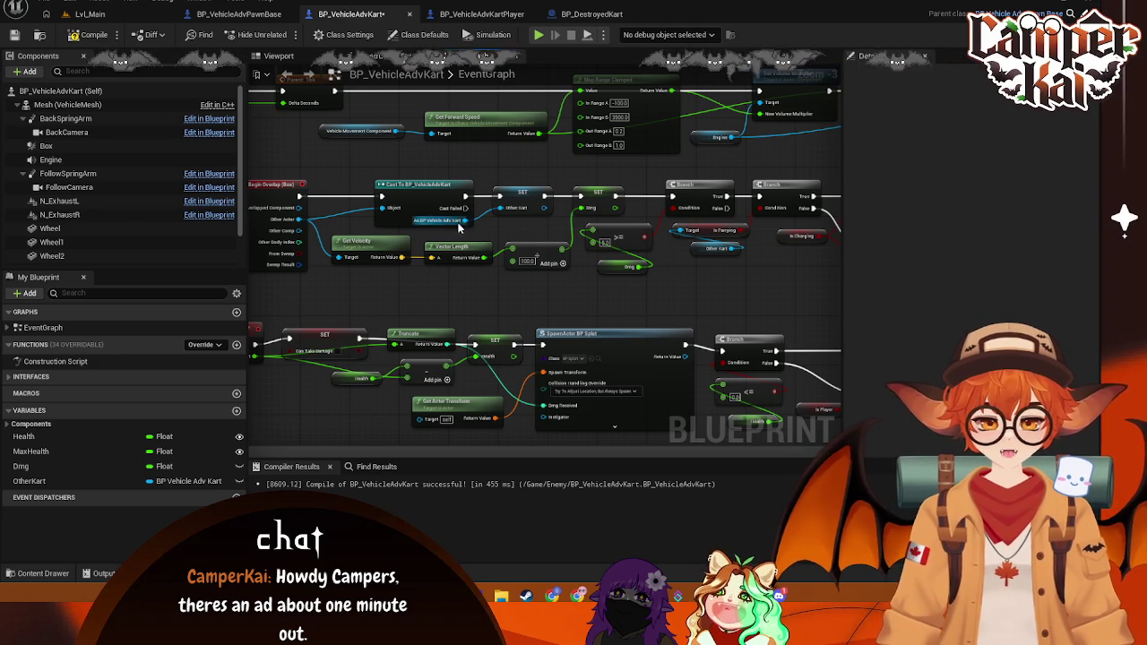
{"action": "left_click_drag", "start_coordinate": [572, 287], "coordinate": [523, 269]}
{"action": "mouse_move", "coordinate": [609, 262]}
{"action": "left_mouse_down"}
{"action": "mouse_move", "coordinate": [639, 238]}
{"action": "mouse_move", "coordinate": [542, 233]}
{"action": "left_mouse_up"}
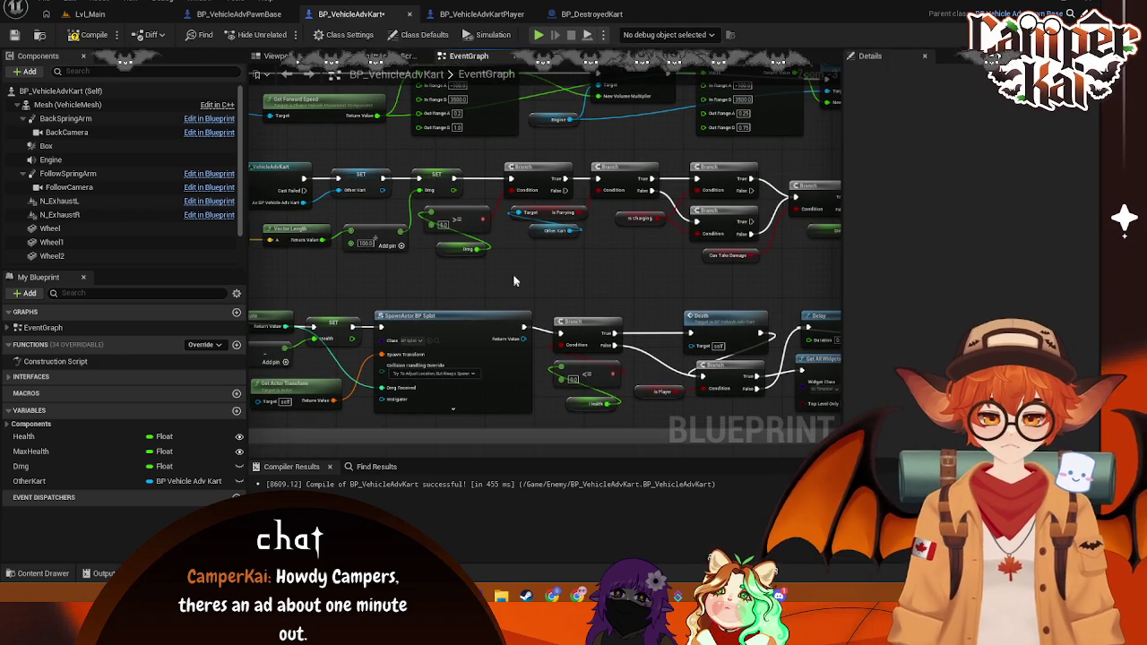
{"action": "mouse_move", "coordinate": [565, 265]}
{"action": "left_mouse_down"}
{"action": "mouse_move", "coordinate": [531, 245]}
{"action": "mouse_move", "coordinate": [459, 258]}
{"action": "left_mouse_up"}
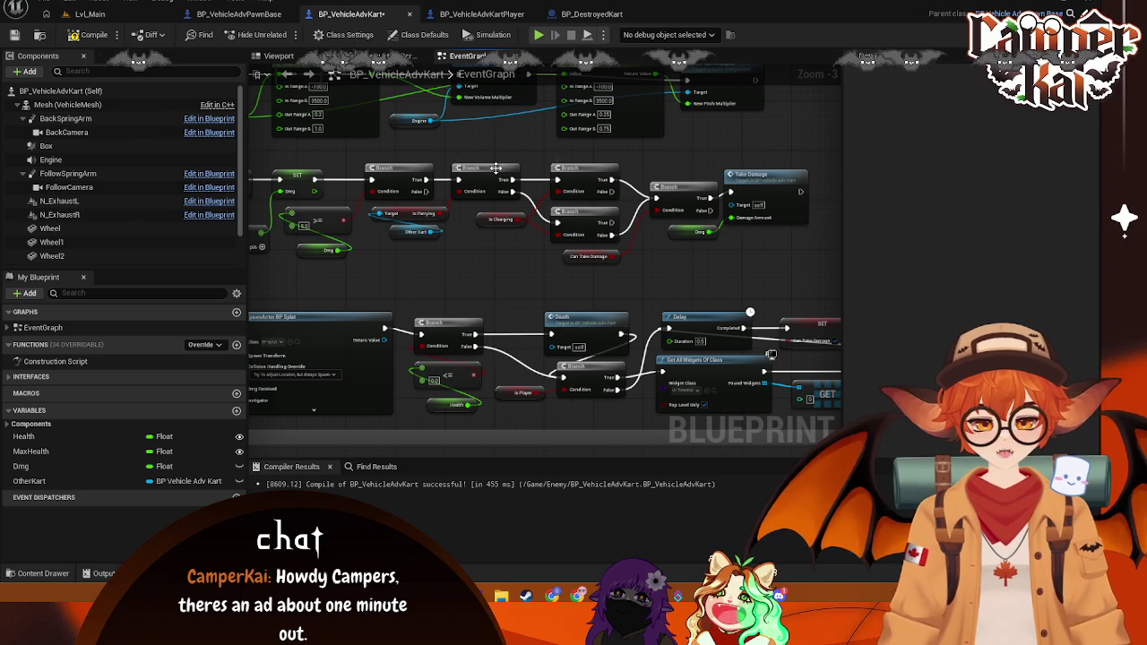
{"action": "left_click_drag", "start_coordinate": [484, 221], "coordinate": [459, 217]}
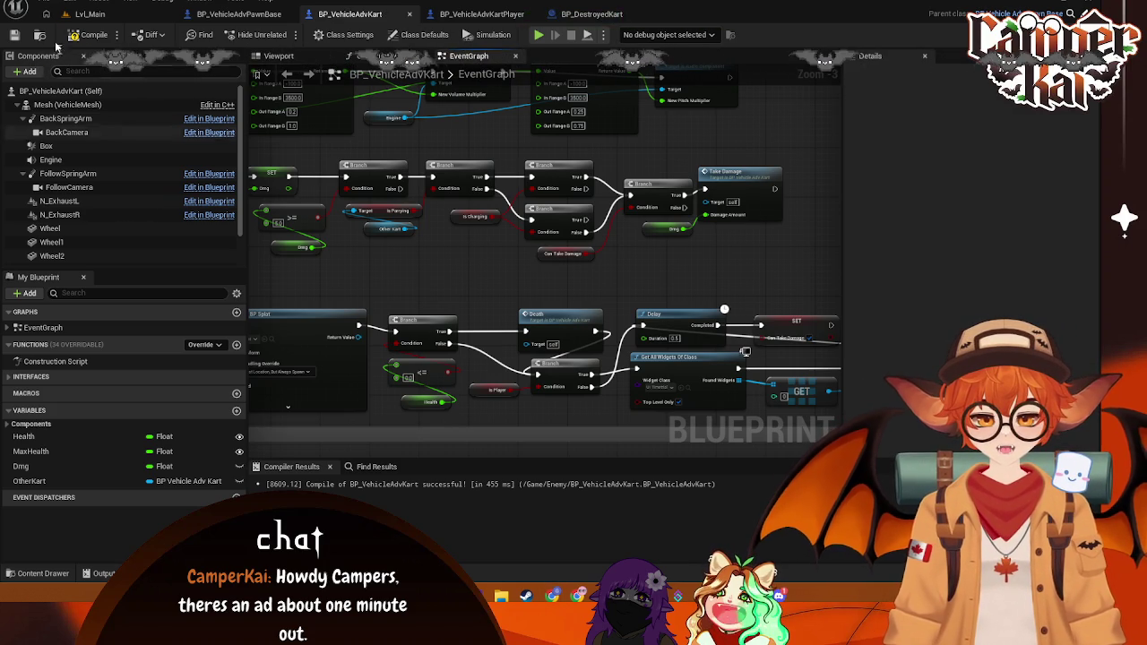
Step: Play Lvl_Main from the title screen, confirm a kart and drive it forward briefly
{"action": "left_click", "coordinate": [87, 13]}
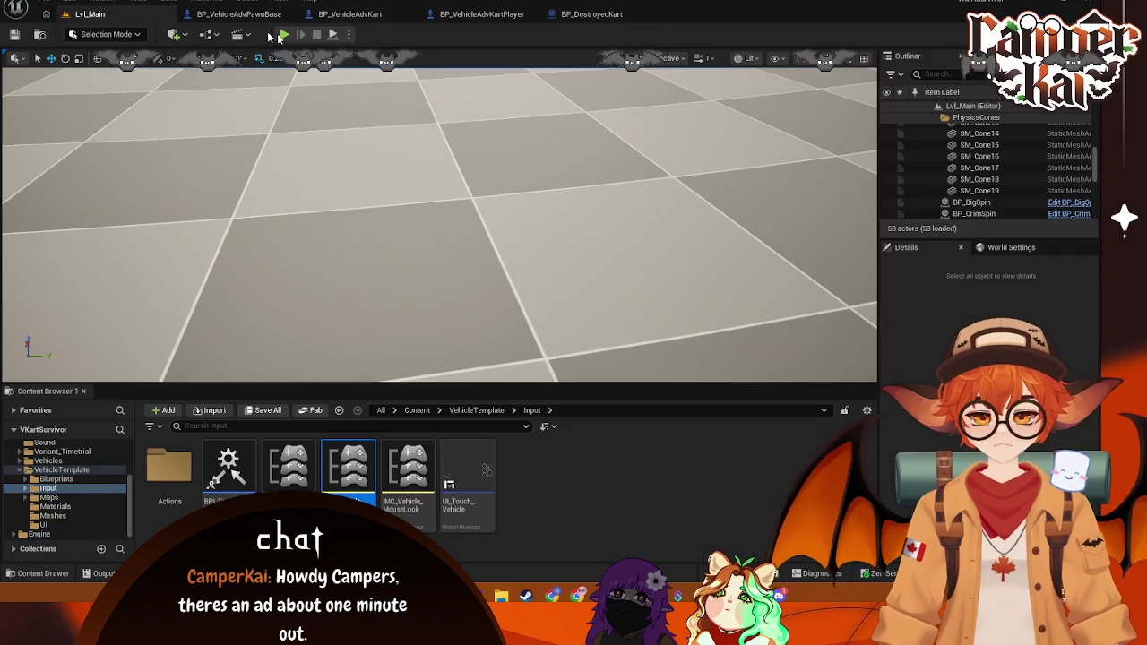
{"action": "left_click", "coordinate": [284, 35]}
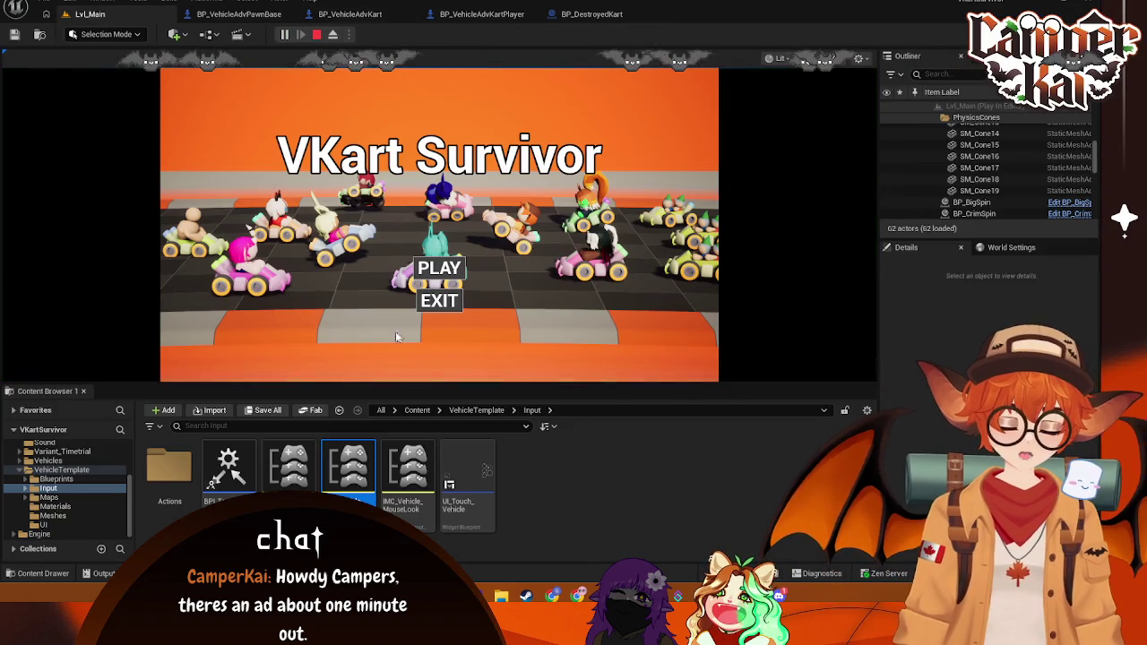
{"action": "left_click", "coordinate": [454, 272]}
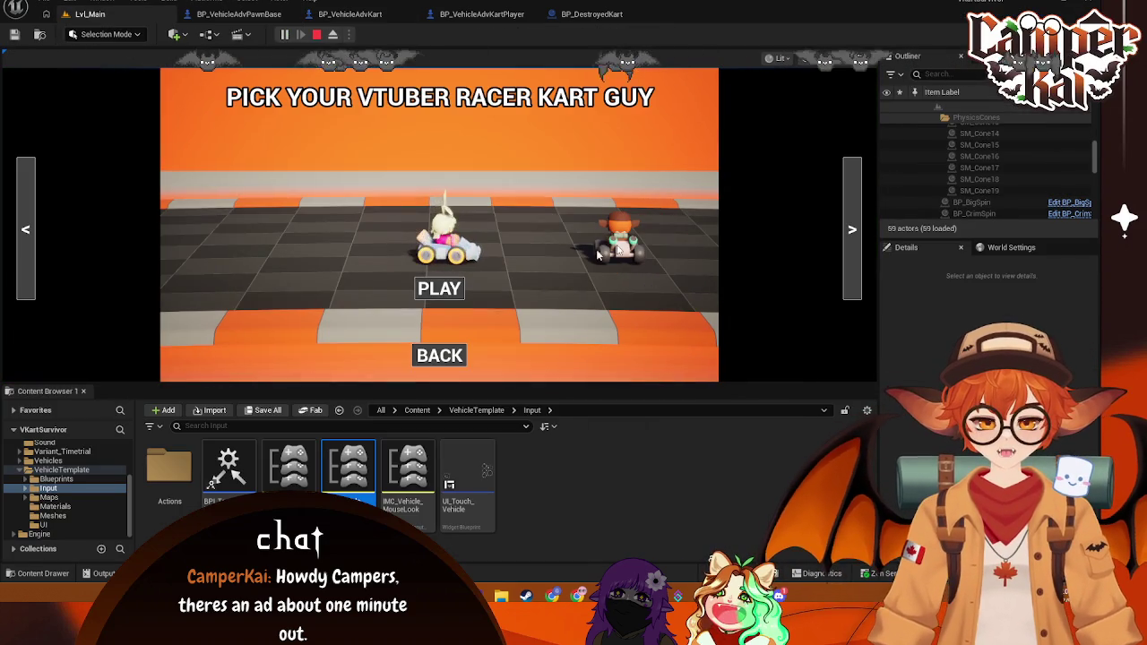
{"action": "key", "text": "Return"}
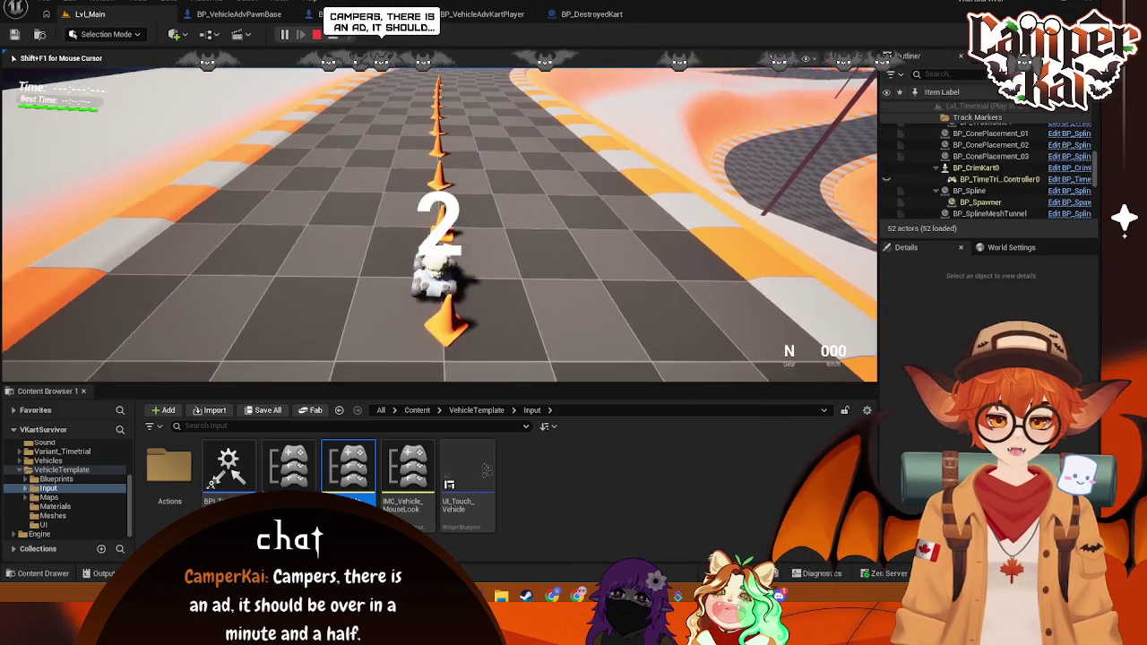
{"action": "left_click", "coordinate": [977, 168]}
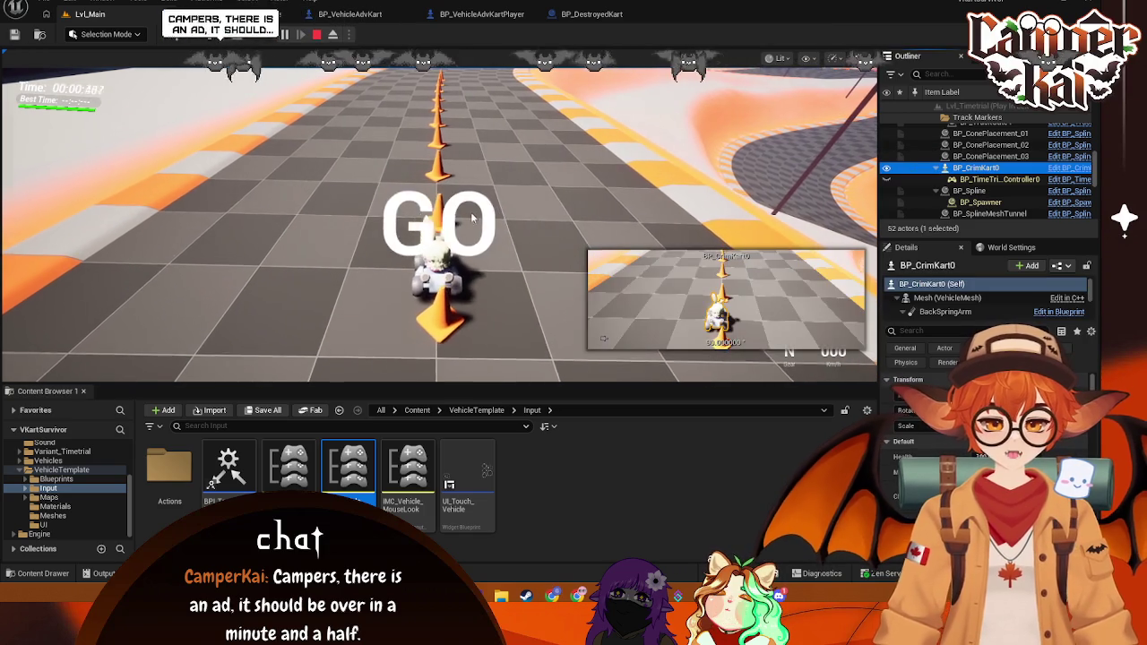
{"action": "key", "text": "w"}
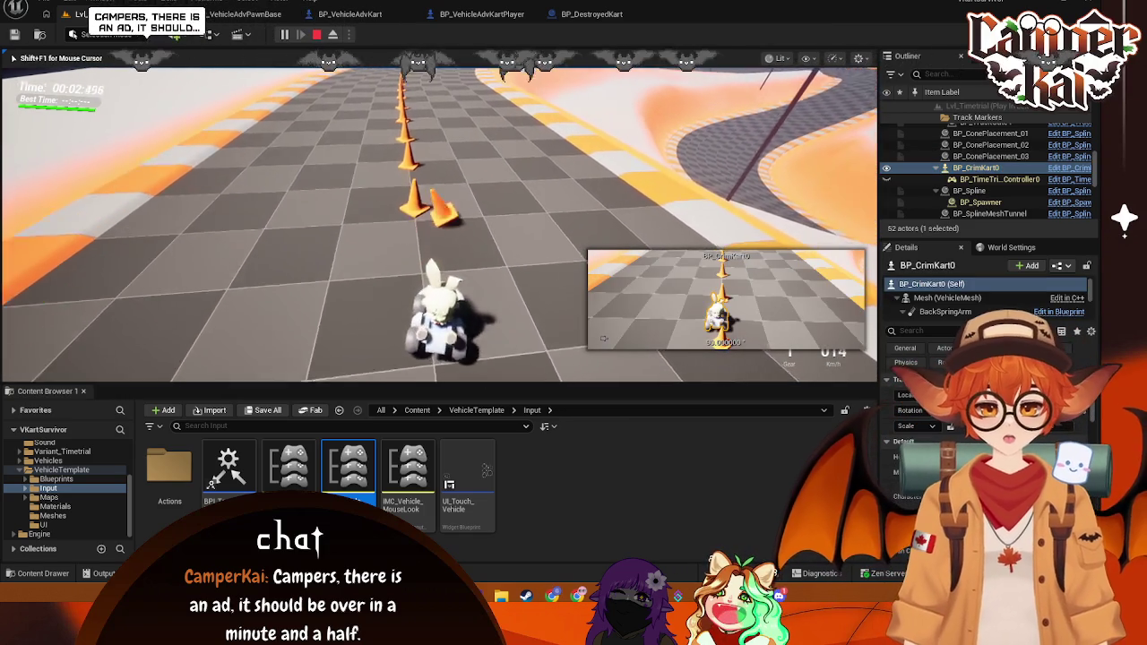
Step: Stop the play session and apply a context-menu option to a Branch node
{"action": "key", "text": "Escape"}
{"action": "right_click", "coordinate": [595, 265]}
{"action": "left_click", "coordinate": [609, 292]}
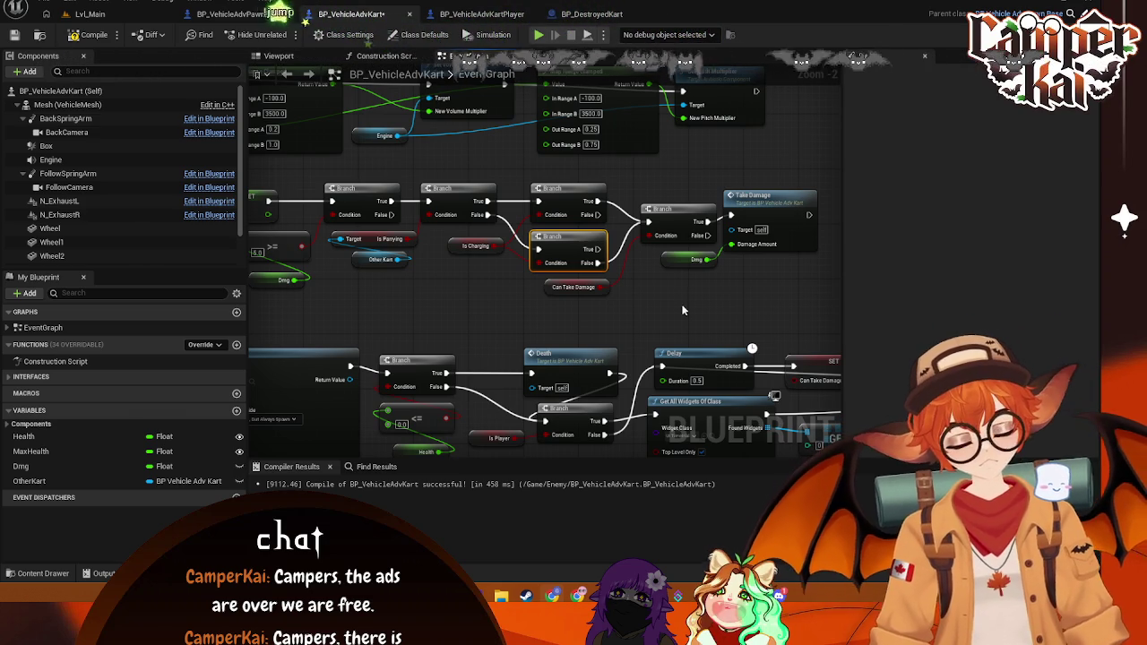
Step: Drag the OtherKart variable from My Blueprint into the event graph
{"action": "left_click_drag", "start_coordinate": [607, 299], "coordinate": [581, 296]}
{"action": "left_click", "coordinate": [384, 284]}
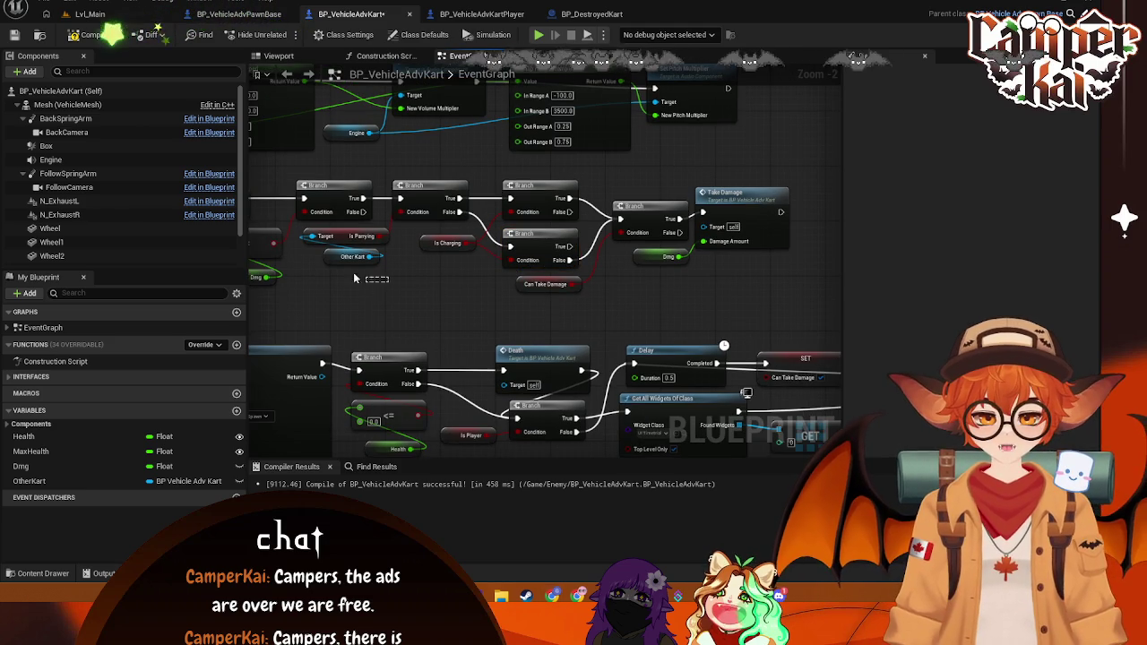
{"action": "left_click", "coordinate": [29, 481]}
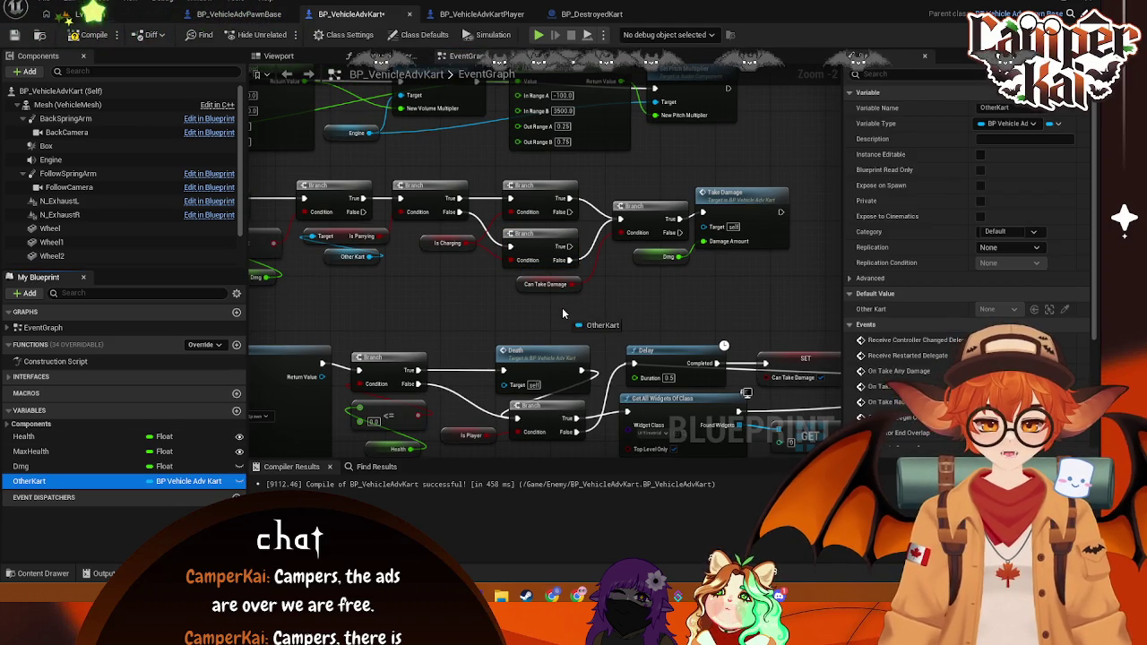
{"action": "left_click_drag", "start_coordinate": [463, 374], "coordinate": [342, 375]}
{"action": "mouse_move", "coordinate": [61, 480]}
{"action": "left_mouse_down"}
{"action": "mouse_move", "coordinate": [400, 349]}
{"action": "mouse_move", "coordinate": [470, 293]}
{"action": "mouse_move", "coordinate": [501, 314]}
{"action": "mouse_move", "coordinate": [563, 315]}
{"action": "left_mouse_up"}
Step: Move Take Damage to the right and the Dmg getter down-right
{"action": "left_click_drag", "start_coordinate": [633, 299], "coordinate": [563, 306]}
{"action": "left_click_drag", "start_coordinate": [673, 218], "coordinate": [740, 225]}
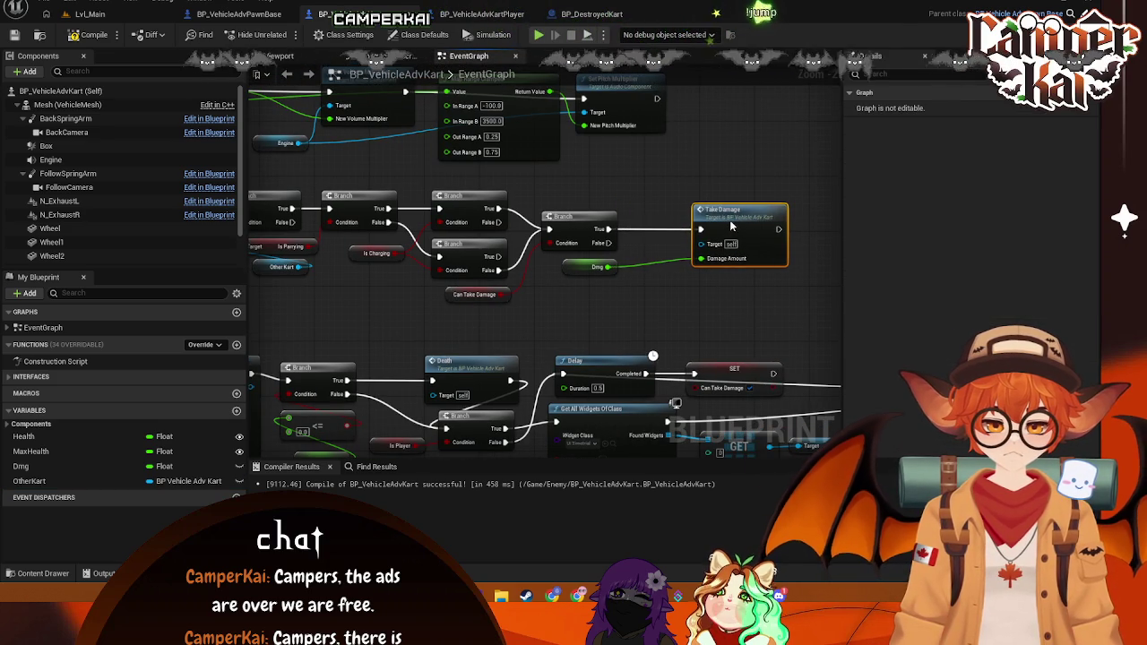
{"action": "left_click_drag", "start_coordinate": [568, 263], "coordinate": [656, 291]}
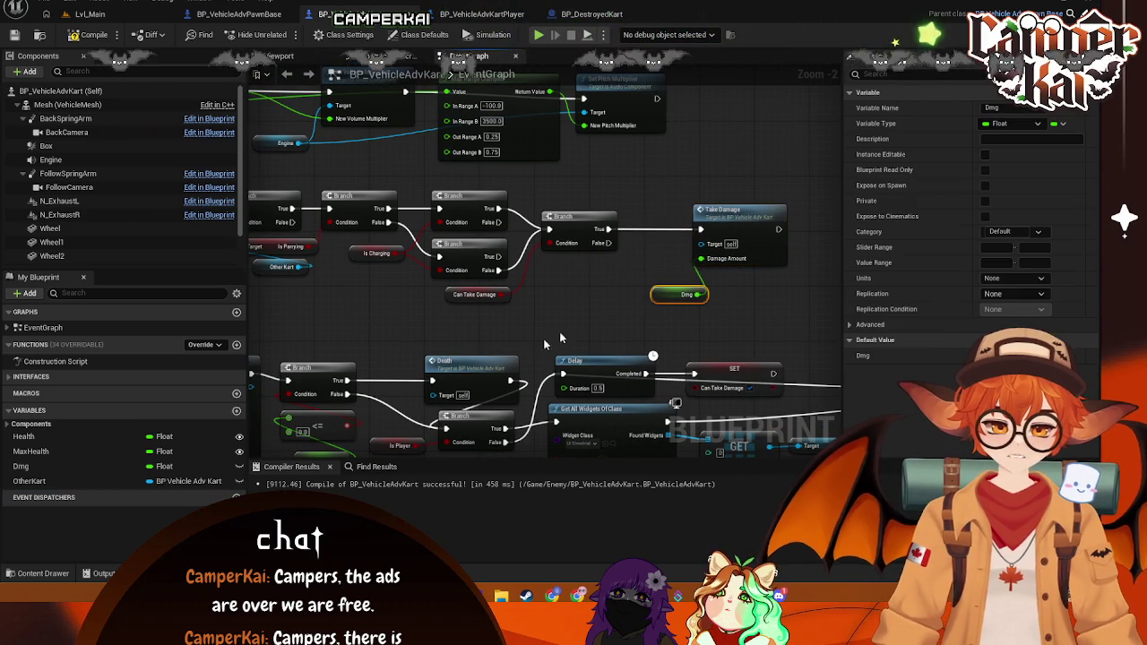
Step: Drop an Other Kart getter and pull an Is Charging getter from it
{"action": "mouse_move", "coordinate": [57, 483]}
{"action": "left_mouse_down"}
{"action": "mouse_move", "coordinate": [569, 341]}
{"action": "mouse_move", "coordinate": [561, 298]}
{"action": "mouse_move", "coordinate": [633, 267]}
{"action": "left_mouse_up"}
{"action": "left_click", "coordinate": [587, 309]}
{"action": "type", "text": "is"}
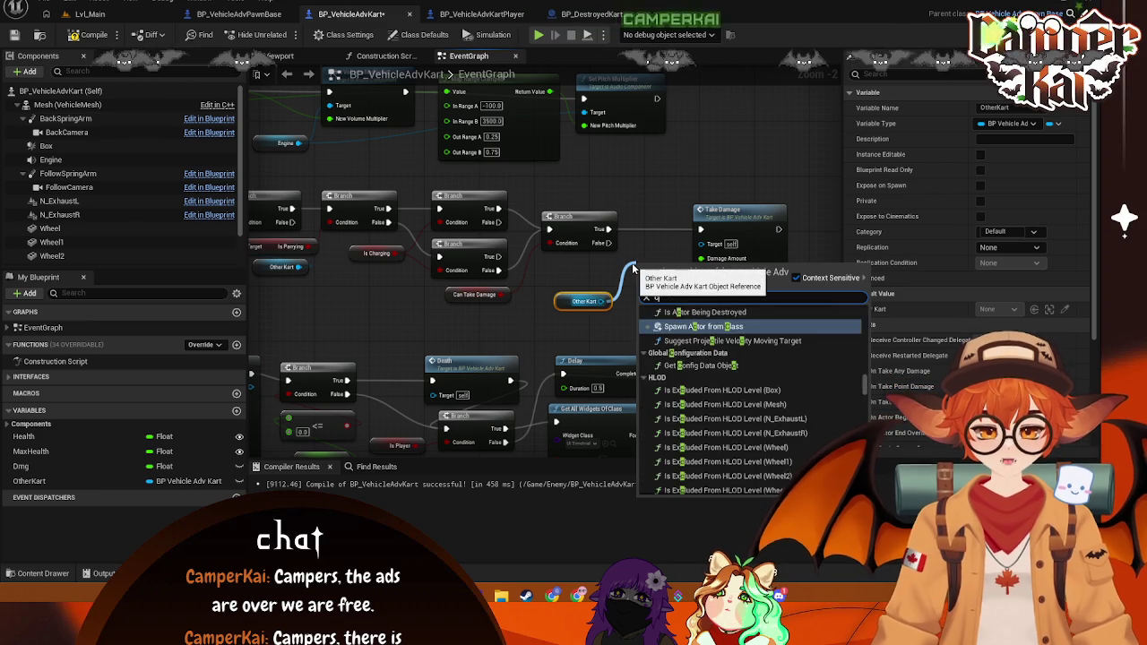
{"action": "type", "text": "charging"}
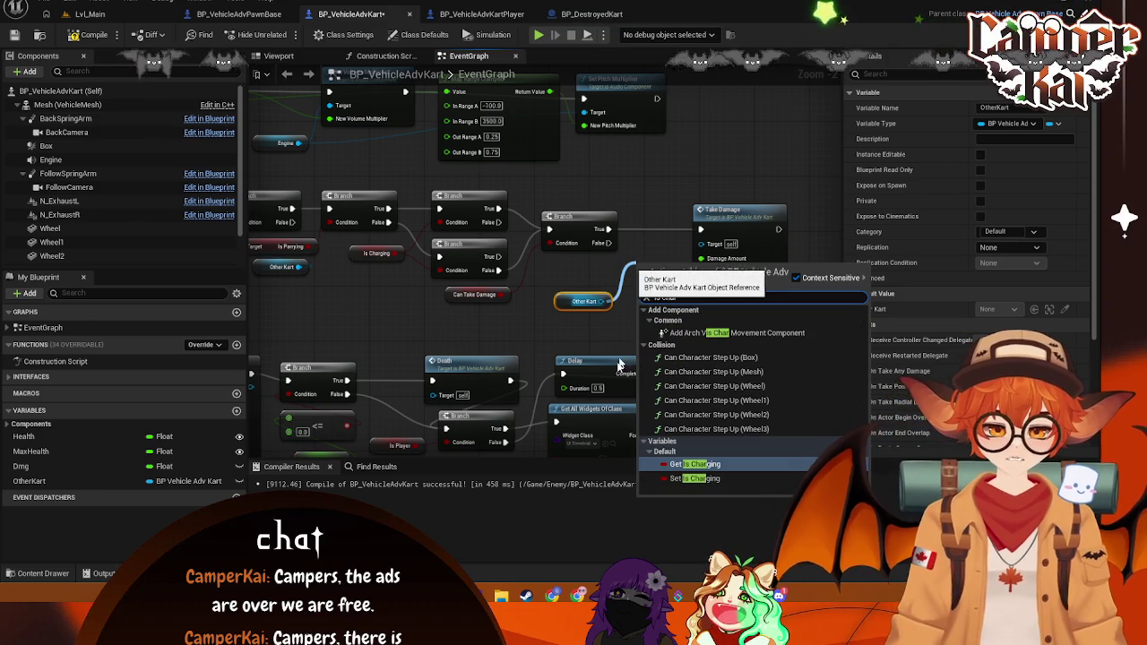
{"action": "key", "text": "Return"}
{"action": "mouse_move", "coordinate": [667, 269]}
{"action": "left_mouse_down"}
{"action": "mouse_move", "coordinate": [632, 291]}
{"action": "mouse_move", "coordinate": [674, 268]}
{"action": "mouse_move", "coordinate": [592, 274]}
{"action": "mouse_move", "coordinate": [650, 260]}
{"action": "mouse_move", "coordinate": [639, 248]}
{"action": "mouse_move", "coordinate": [652, 217]}
{"action": "left_mouse_up"}
Step: Add a Branch driven by Is Charging and shift Take Damage further right
{"action": "type", "text": "branch"}
{"action": "key", "text": "Return"}
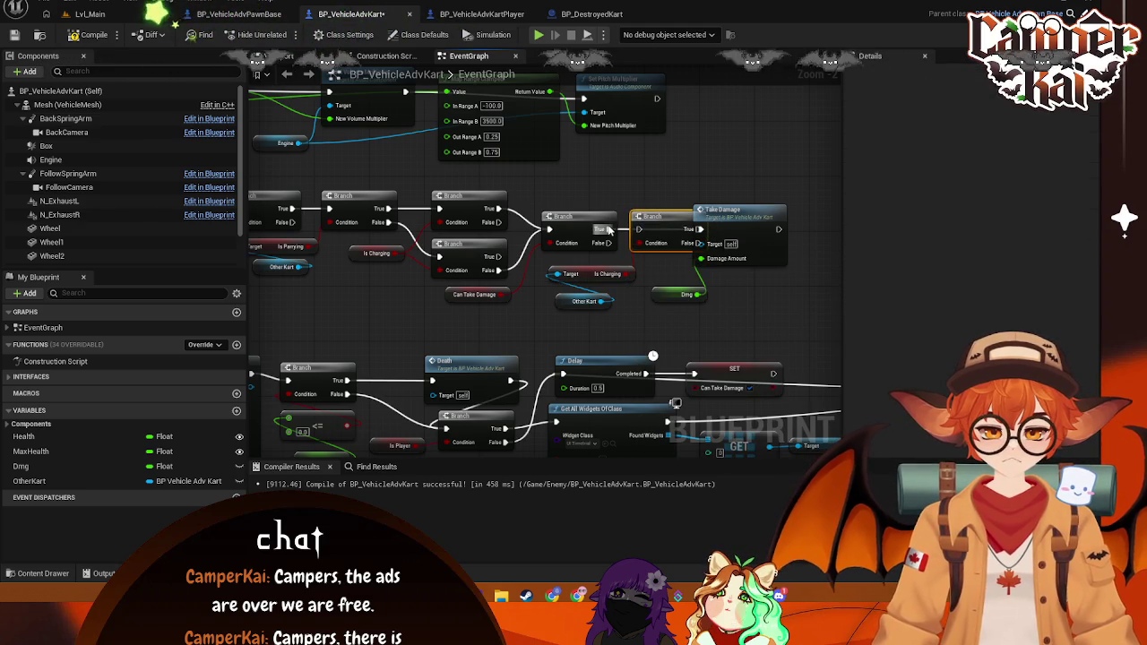
{"action": "mouse_move", "coordinate": [742, 208]}
{"action": "left_mouse_down"}
{"action": "mouse_move", "coordinate": [790, 202]}
{"action": "mouse_move", "coordinate": [767, 222]}
{"action": "left_mouse_up"}
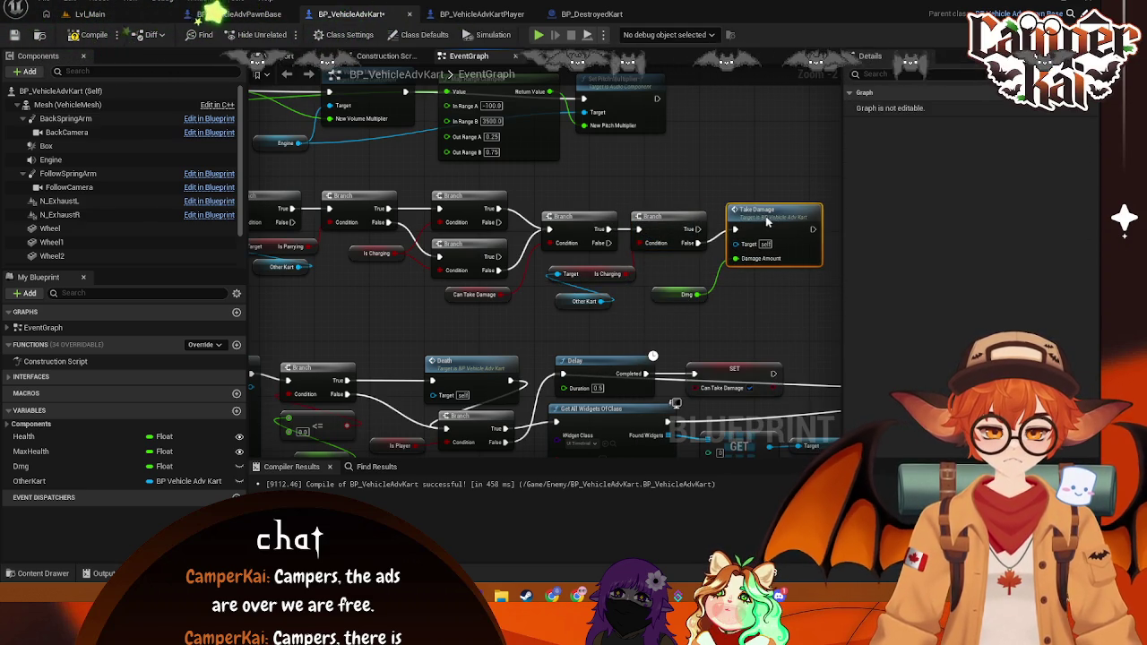
{"action": "left_click_drag", "start_coordinate": [580, 302], "coordinate": [565, 299]}
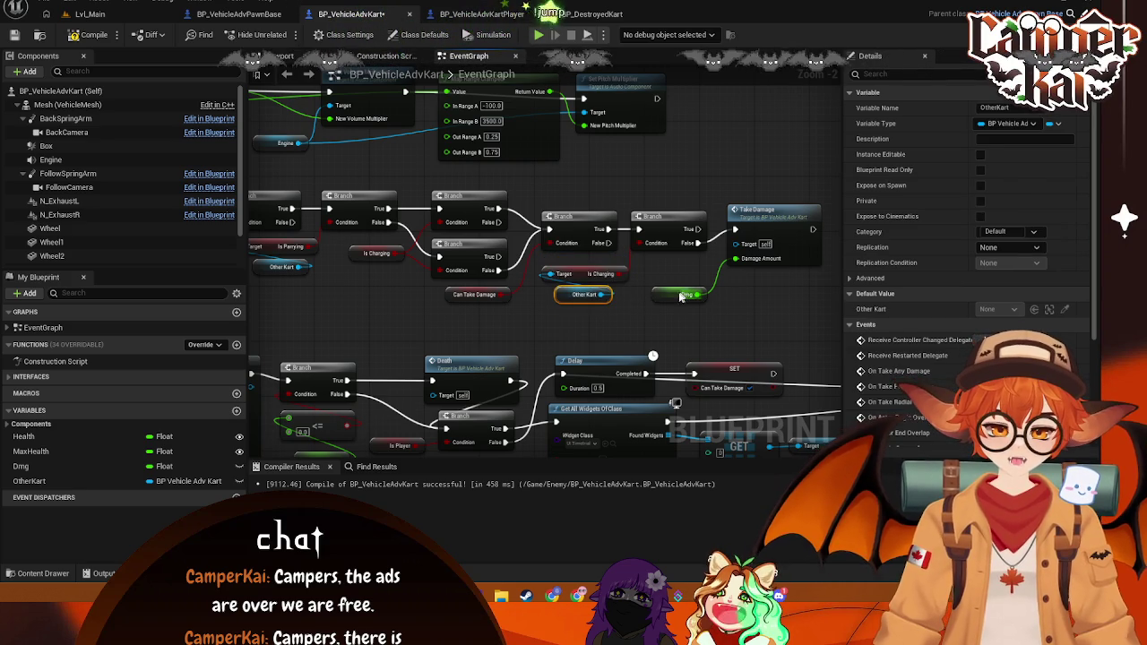
{"action": "left_click_drag", "start_coordinate": [656, 317], "coordinate": [836, 332]}
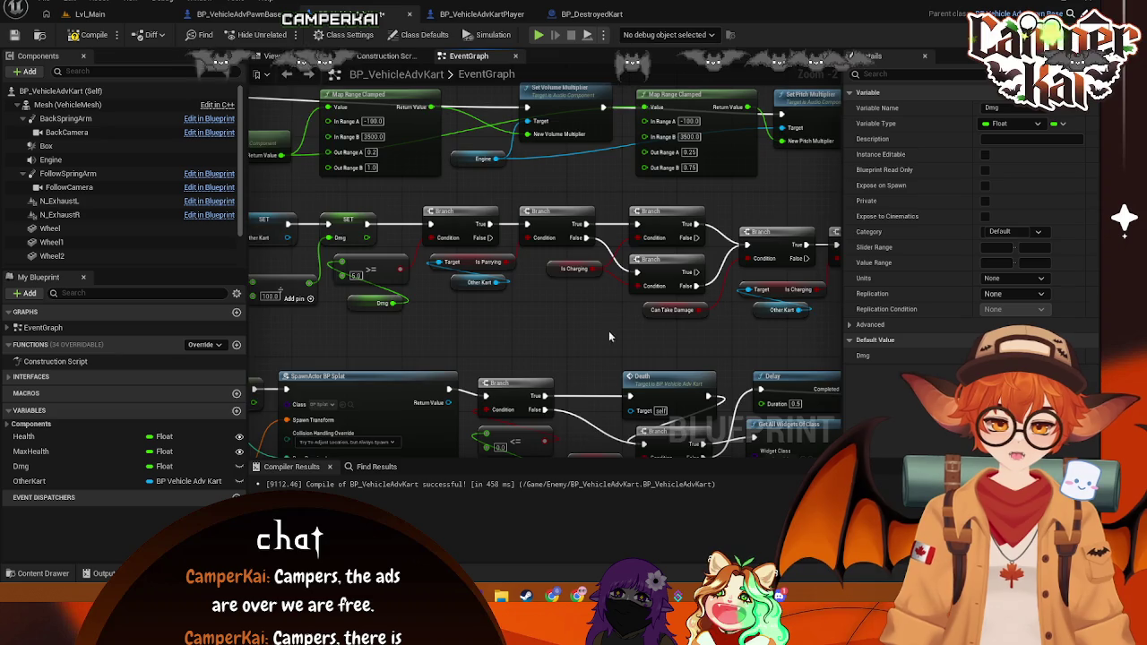
{"action": "left_click_drag", "start_coordinate": [608, 334], "coordinate": [460, 335]}
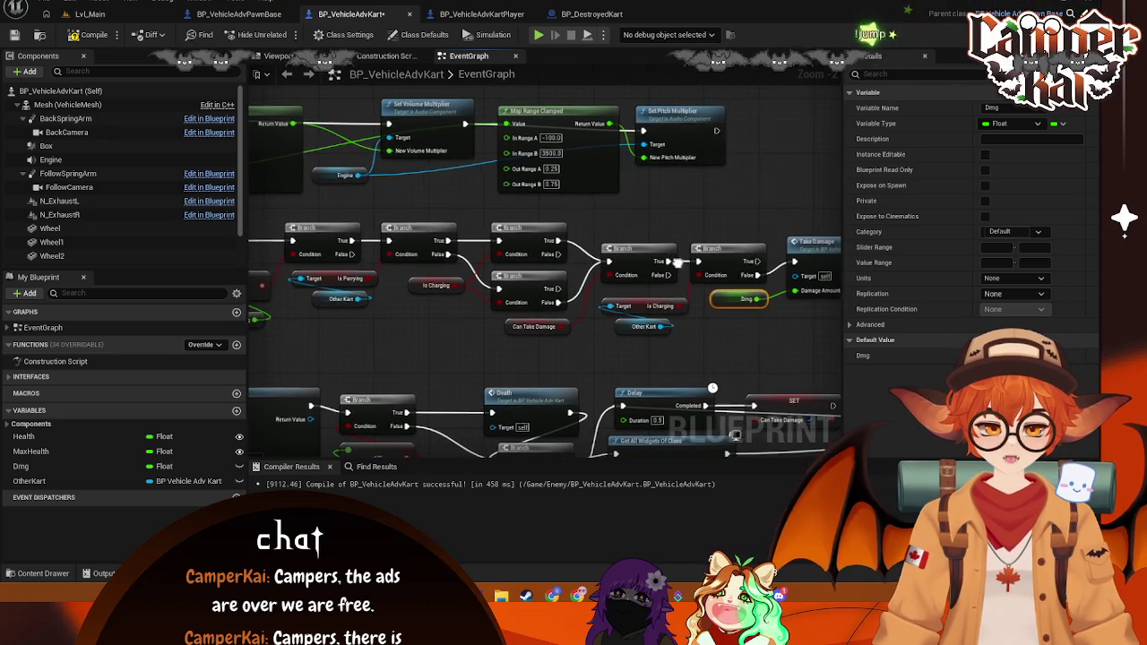
{"action": "left_click_drag", "start_coordinate": [676, 263], "coordinate": [631, 242]}
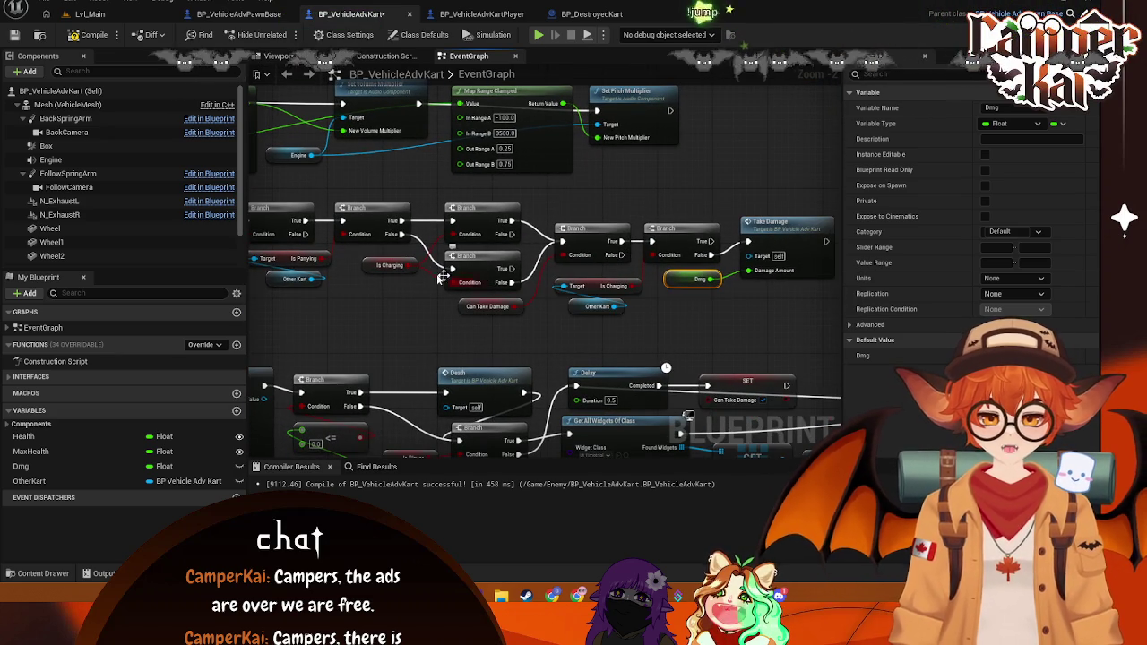
{"action": "left_click_drag", "start_coordinate": [571, 262], "coordinate": [538, 251]}
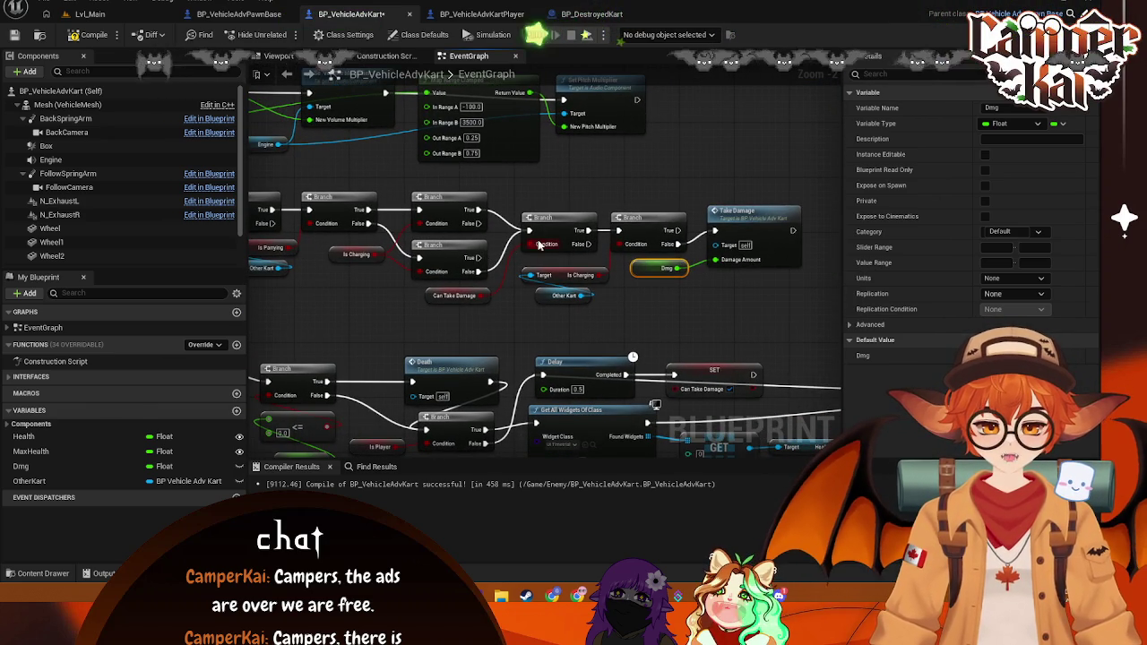
{"action": "left_click_drag", "start_coordinate": [616, 285], "coordinate": [588, 285]}
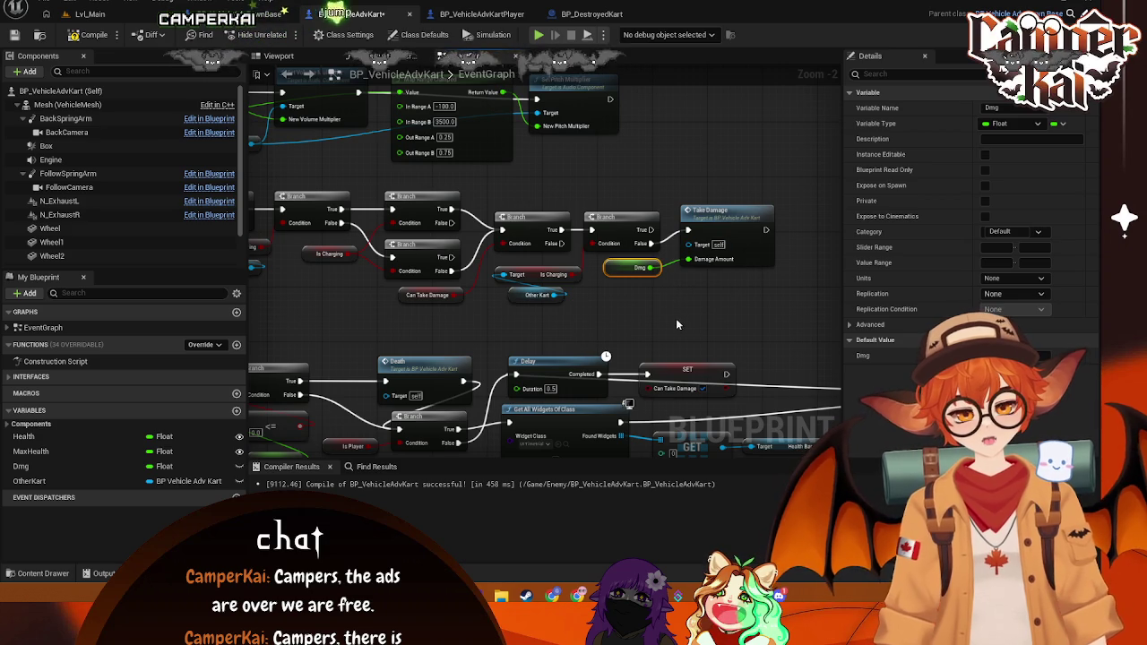
Step: Delete the new Branch along with its Is Charging and Other Kart getters
{"action": "left_click", "coordinate": [609, 216]}
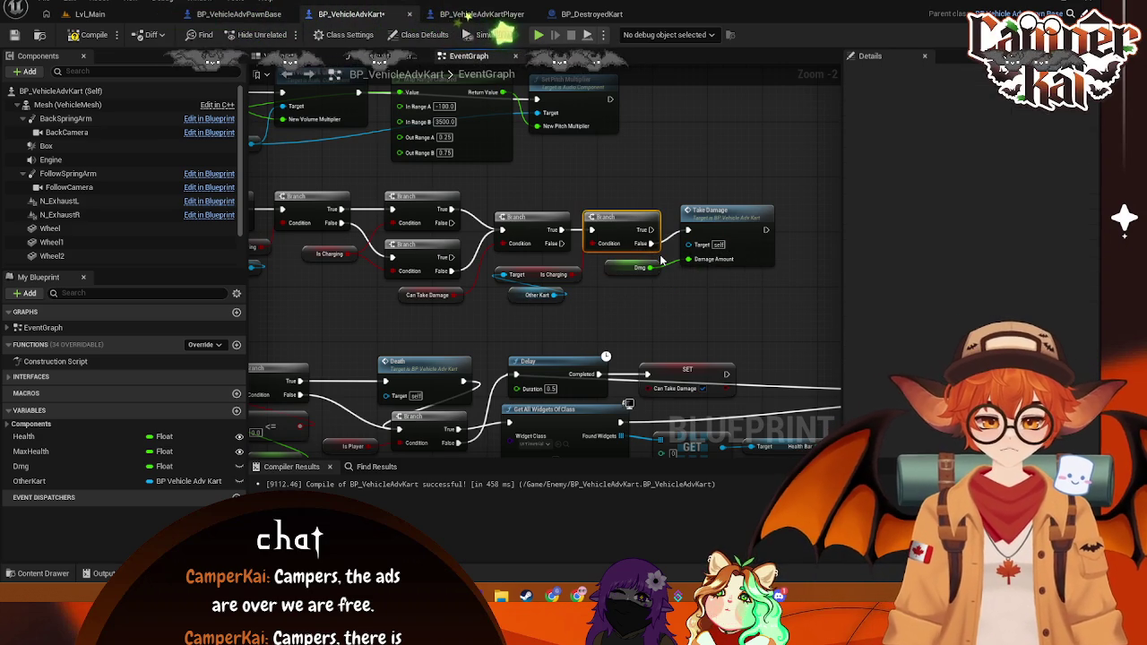
{"action": "key", "text": "Delete"}
{"action": "left_click_drag", "start_coordinate": [563, 312], "coordinate": [492, 269]}
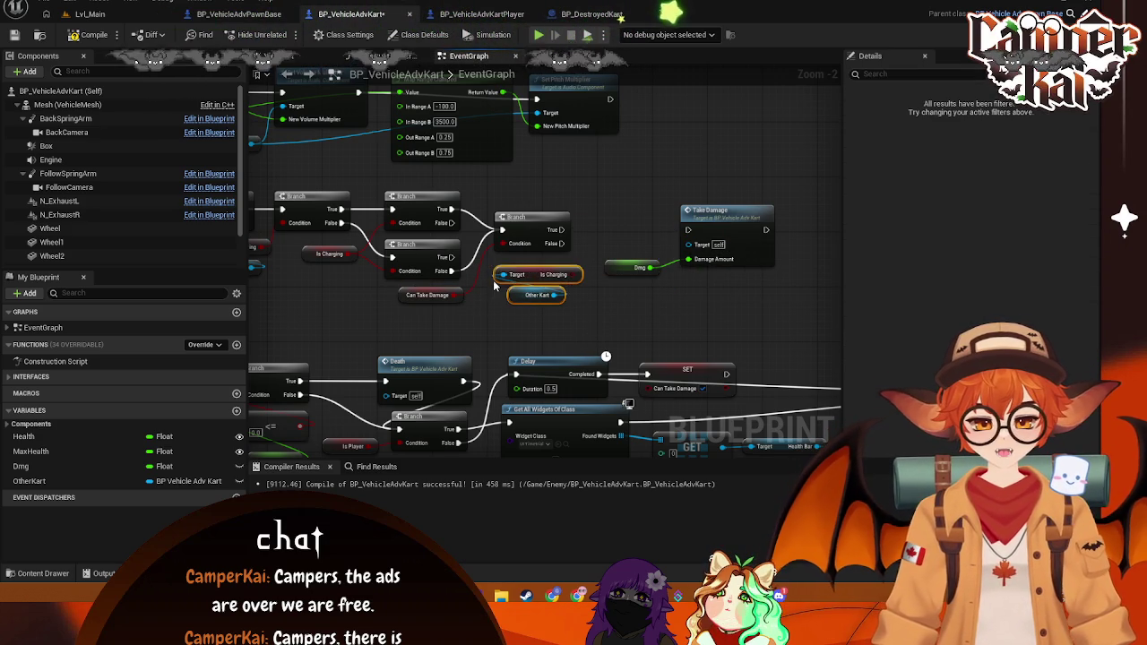
{"action": "key", "text": "Delete"}
Step: Move Take Damage and Dmg left and wire the Branch's True output into Take Damage
{"action": "left_click_drag", "start_coordinate": [789, 162], "coordinate": [596, 283]}
{"action": "mouse_move", "coordinate": [720, 235]}
{"action": "left_mouse_down"}
{"action": "mouse_move", "coordinate": [587, 235]}
{"action": "mouse_move", "coordinate": [634, 213]}
{"action": "left_mouse_up"}
{"action": "left_click_drag", "start_coordinate": [561, 230], "coordinate": [591, 231]}
{"action": "left_click_drag", "start_coordinate": [453, 316], "coordinate": [501, 341]}
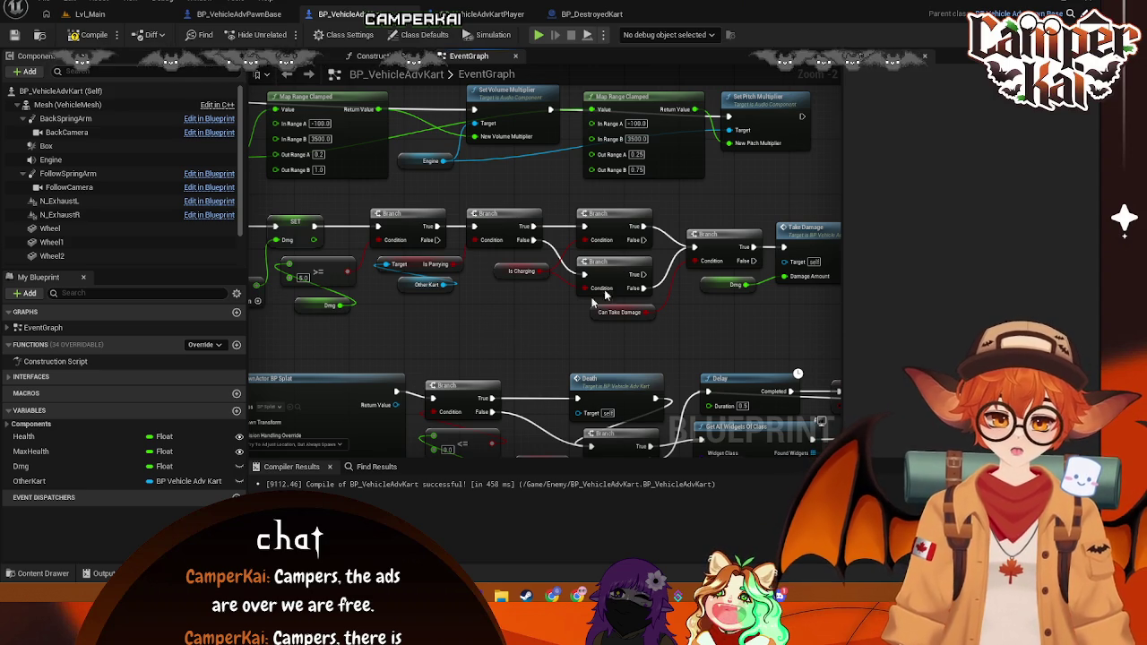
{"action": "left_click_drag", "start_coordinate": [470, 267], "coordinate": [429, 262]}
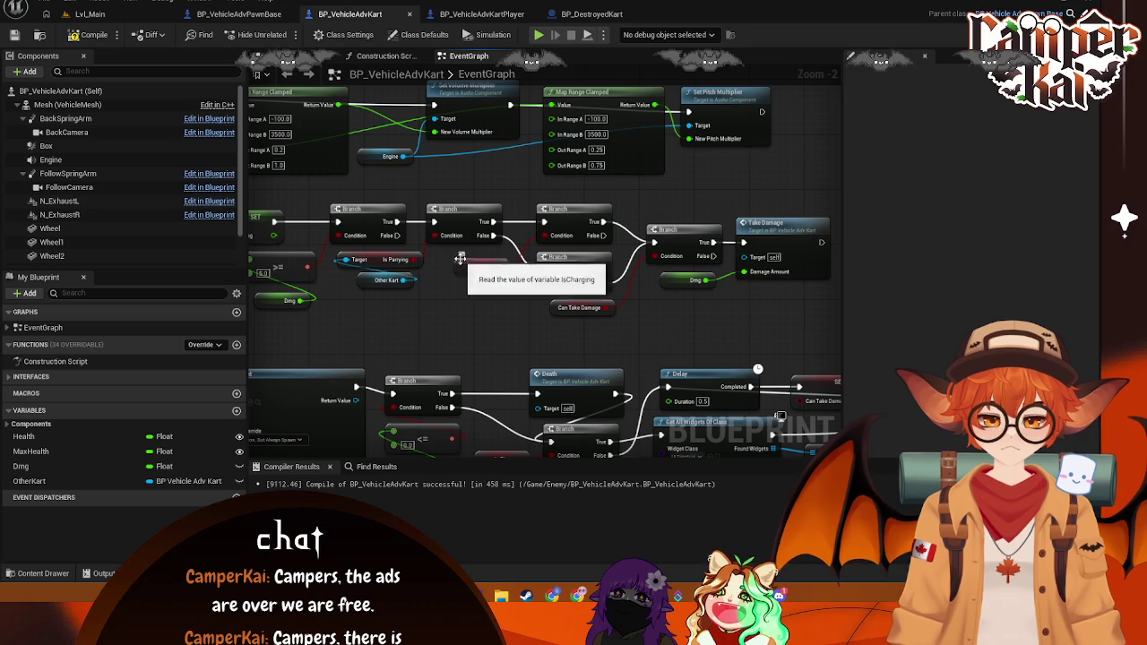
{"action": "mouse_move", "coordinate": [458, 295]}
{"action": "left_mouse_down"}
{"action": "mouse_move", "coordinate": [538, 297]}
{"action": "mouse_move", "coordinate": [520, 312]}
{"action": "mouse_move", "coordinate": [438, 300]}
{"action": "left_mouse_up"}
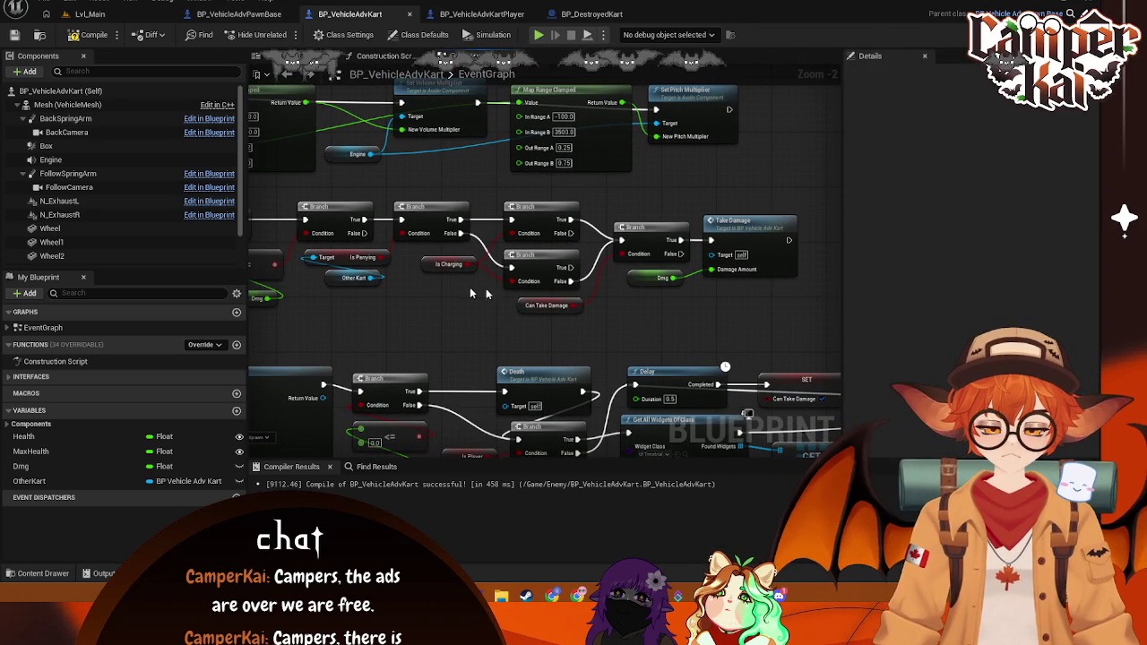
{"action": "mouse_move", "coordinate": [809, 184]}
{"action": "left_mouse_down"}
{"action": "mouse_move", "coordinate": [302, 369]}
{"action": "mouse_move", "coordinate": [256, 366]}
{"action": "mouse_move", "coordinate": [265, 328]}
{"action": "left_mouse_up"}
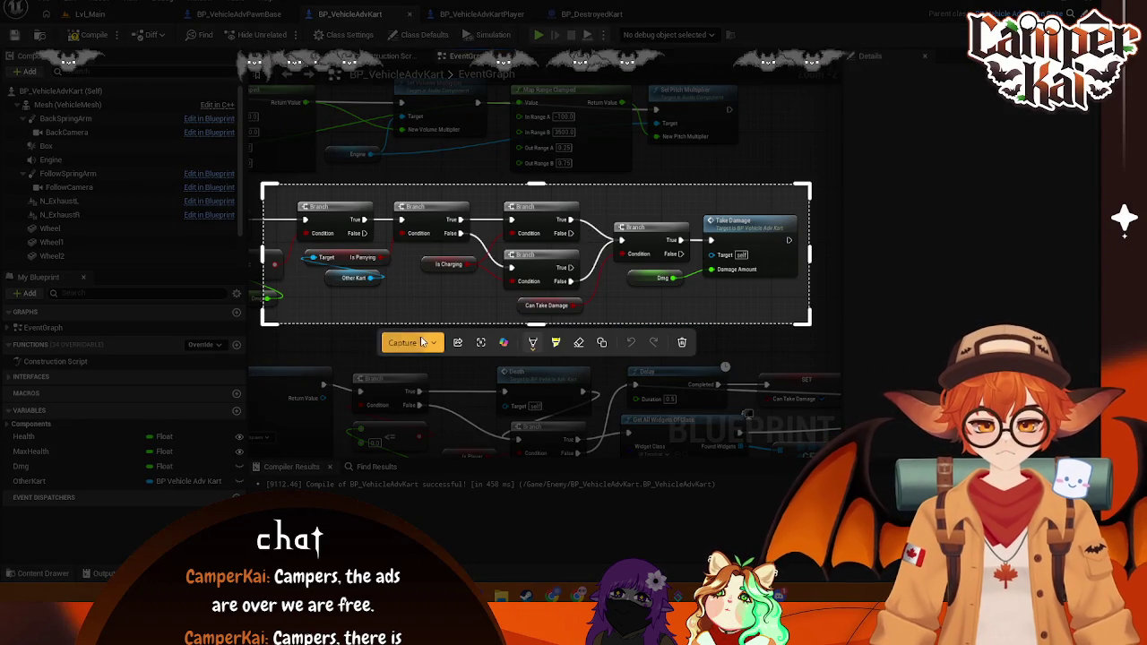
Step: Capture the marked branch-chain region as a screenshot
{"action": "left_click", "coordinate": [405, 342]}
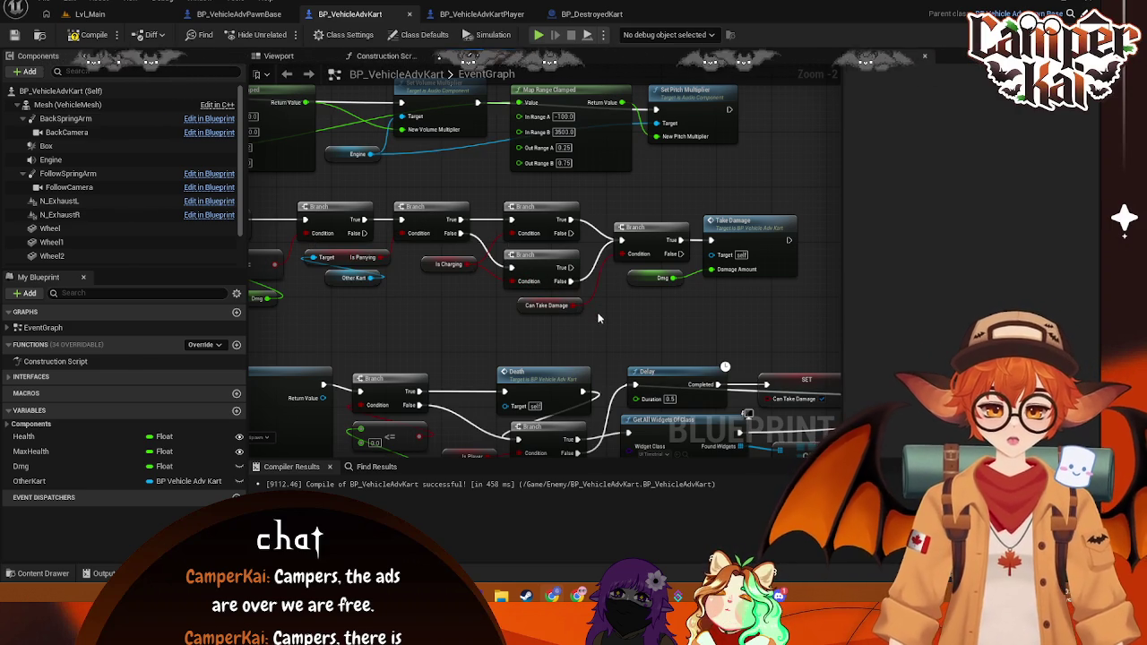
Step: Select the middle Branch with Is Parrying and Other Kart, reposition them, and delete the getters
{"action": "left_click_drag", "start_coordinate": [599, 318], "coordinate": [589, 290]}
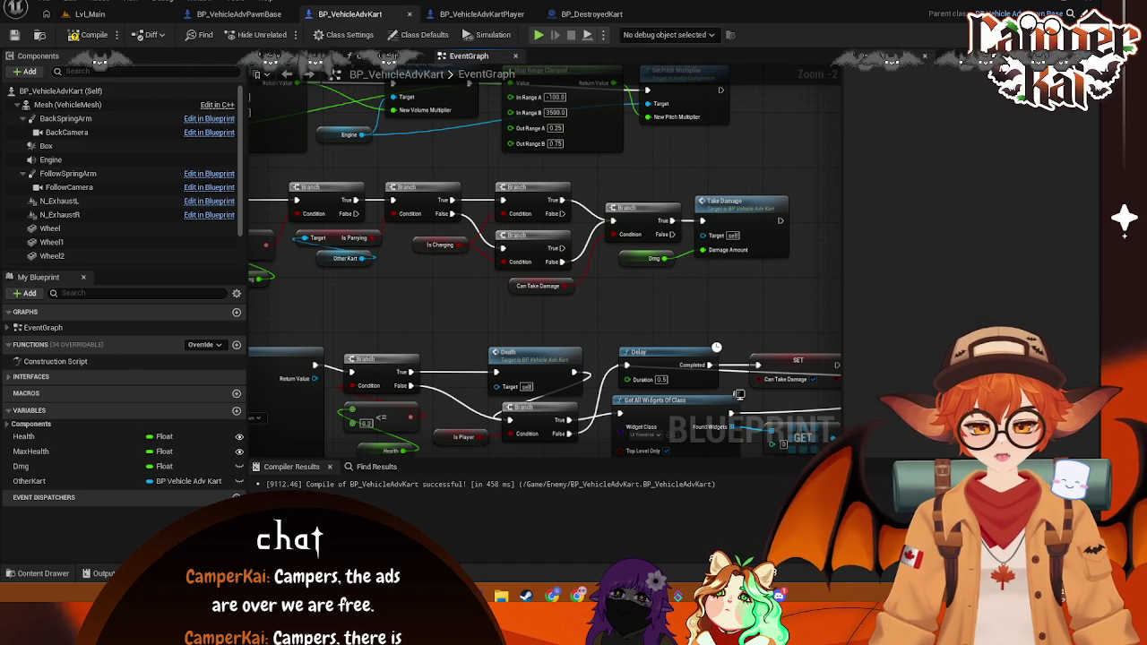
{"action": "left_click_drag", "start_coordinate": [415, 303], "coordinate": [431, 310]}
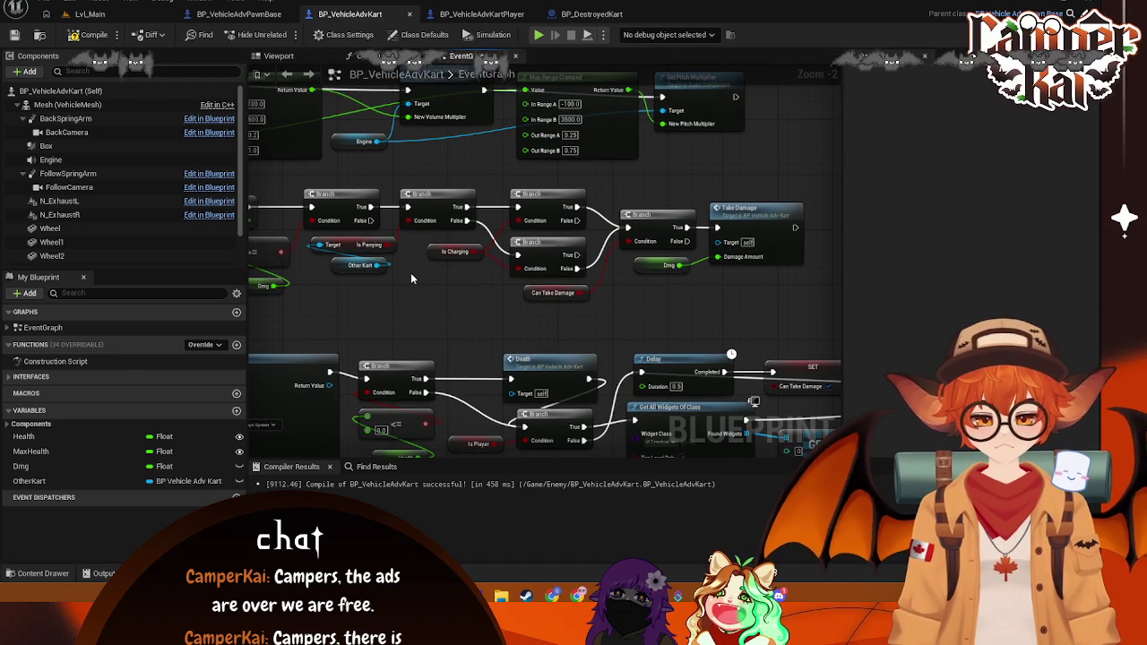
{"action": "left_click", "coordinate": [418, 209]}
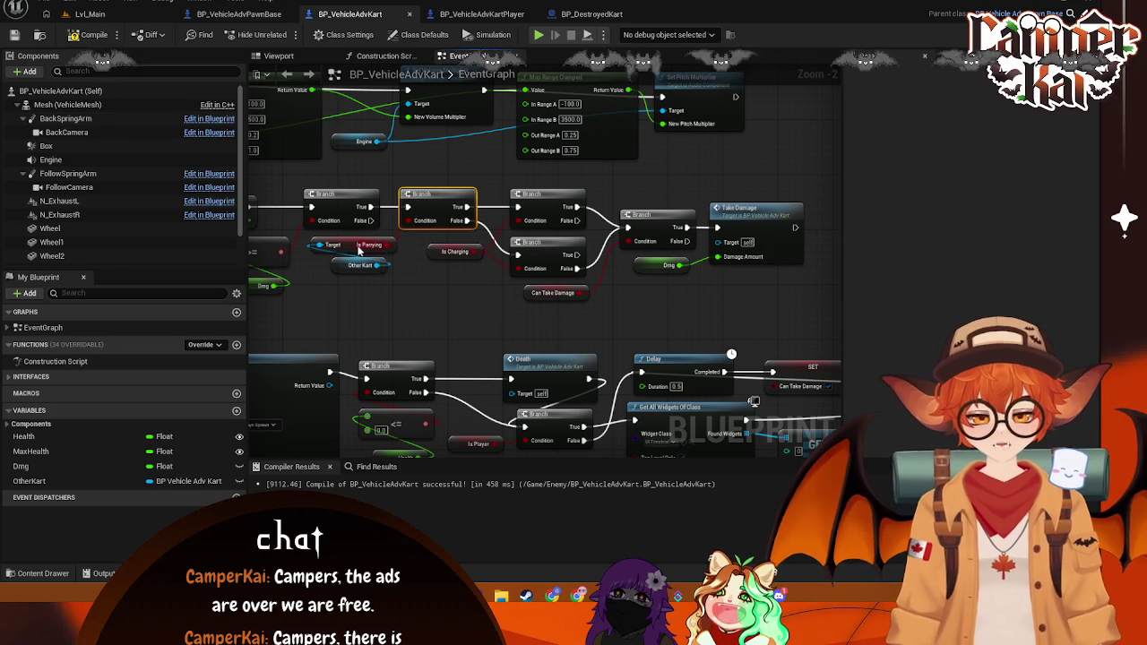
{"action": "left_click", "coordinate": [347, 248], "text": "ctrl"}
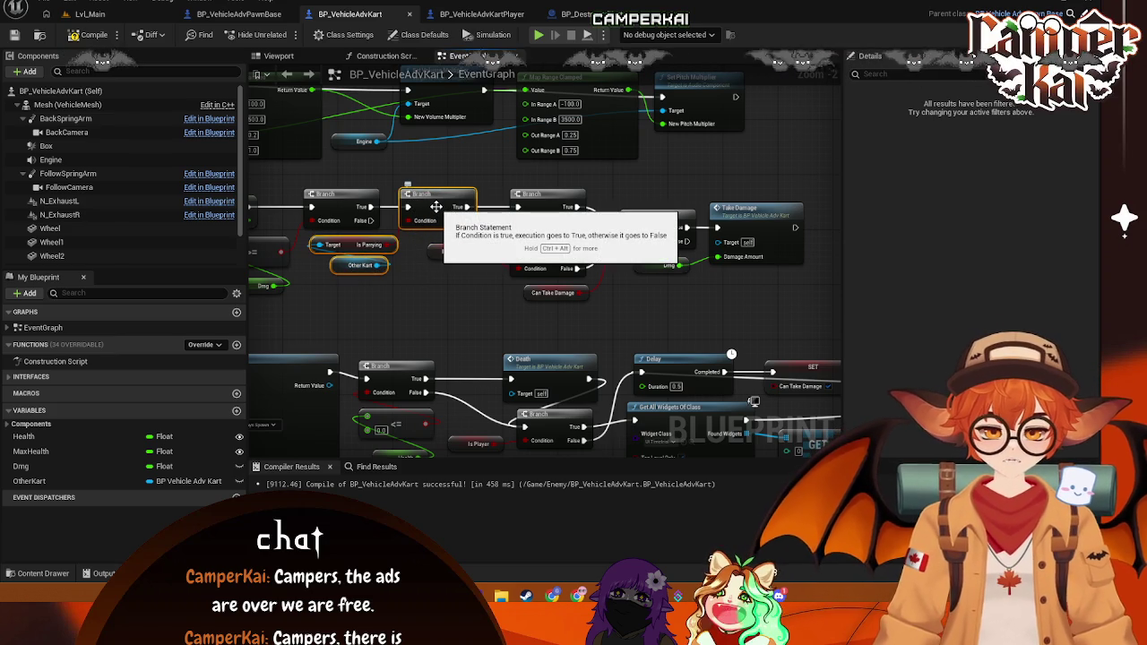
{"action": "left_click_drag", "start_coordinate": [436, 207], "coordinate": [764, 175]}
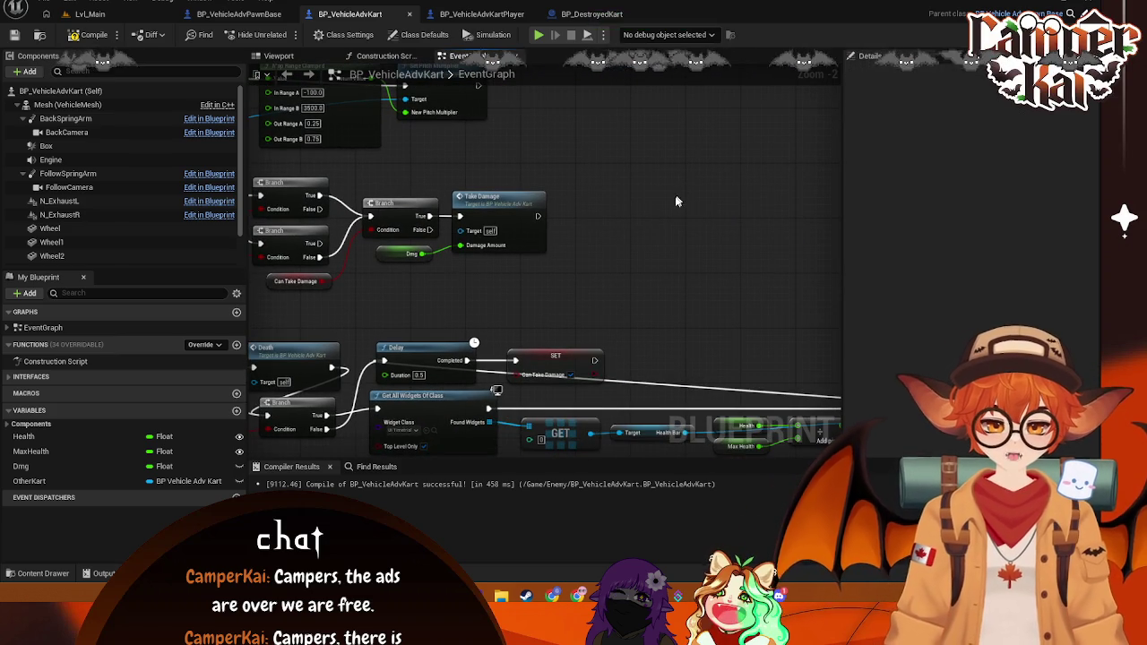
{"action": "mouse_move", "coordinate": [685, 211]}
{"action": "left_mouse_down"}
{"action": "mouse_move", "coordinate": [268, 224]}
{"action": "mouse_move", "coordinate": [412, 229]}
{"action": "left_mouse_up"}
{"action": "key", "text": "Delete"}
Step: Delete the second Branch, link the first Branch's True to the next Branch, and shift the chain left
{"action": "left_click", "coordinate": [479, 188]}
{"action": "key", "text": "Delete"}
{"action": "left_click_drag", "start_coordinate": [425, 195], "coordinate": [570, 196]}
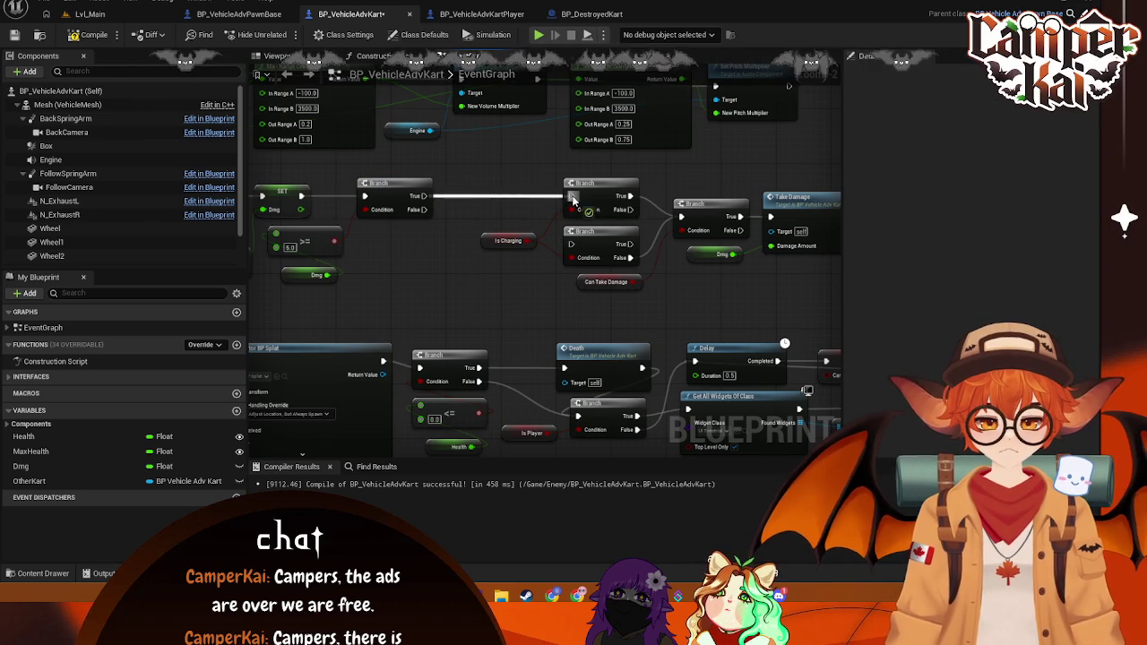
{"action": "mouse_move", "coordinate": [763, 281]}
{"action": "left_mouse_down"}
{"action": "mouse_move", "coordinate": [502, 163]}
{"action": "mouse_move", "coordinate": [419, 160]}
{"action": "left_mouse_up"}
{"action": "left_click_drag", "start_coordinate": [755, 184], "coordinate": [645, 184]}
{"action": "left_click", "coordinate": [640, 264]}
Step: Move the parrying Branch group left, delete the redundant middle Branch, and nudge the last Branch up
{"action": "mouse_move", "coordinate": [640, 263]}
{"action": "left_mouse_down"}
{"action": "mouse_move", "coordinate": [599, 241]}
{"action": "mouse_move", "coordinate": [542, 251]}
{"action": "left_mouse_up"}
{"action": "mouse_move", "coordinate": [727, 149]}
{"action": "left_mouse_down"}
{"action": "mouse_move", "coordinate": [600, 162]}
{"action": "mouse_move", "coordinate": [783, 237]}
{"action": "left_mouse_up"}
{"action": "mouse_move", "coordinate": [751, 198]}
{"action": "left_mouse_down"}
{"action": "mouse_move", "coordinate": [782, 175]}
{"action": "mouse_move", "coordinate": [659, 193]}
{"action": "mouse_move", "coordinate": [724, 195]}
{"action": "left_mouse_up"}
{"action": "left_click_drag", "start_coordinate": [787, 157], "coordinate": [638, 206]}
{"action": "left_click_drag", "start_coordinate": [246, 252], "coordinate": [454, 252]}
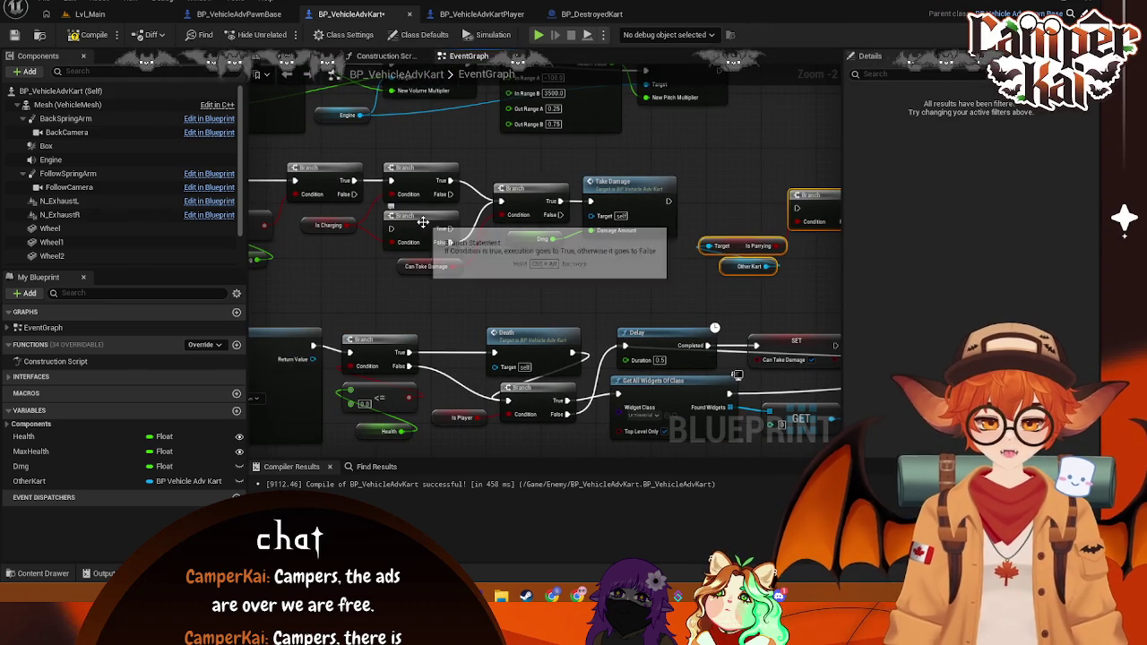
{"action": "left_click", "coordinate": [410, 244]}
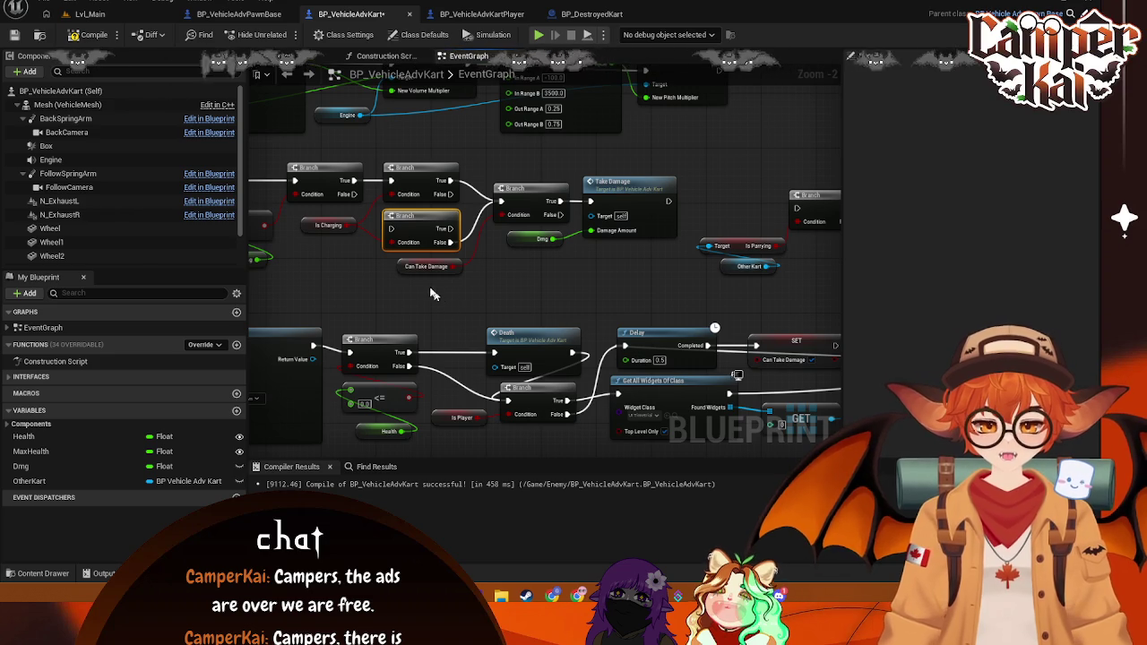
{"action": "key", "text": "Delete"}
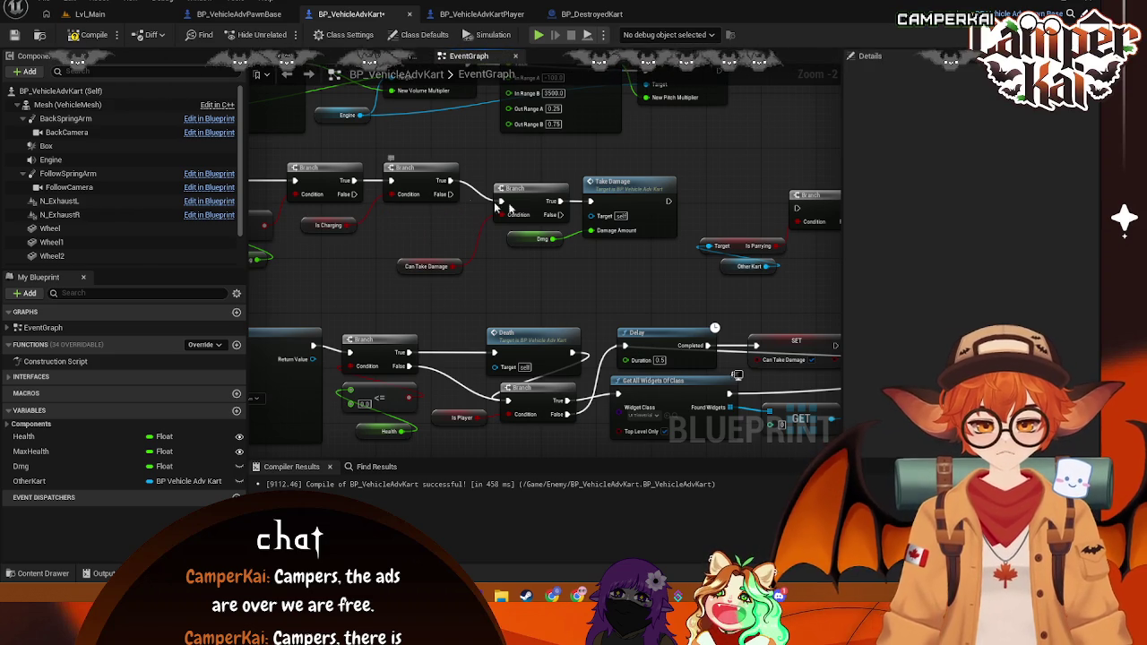
{"action": "mouse_move", "coordinate": [531, 188]}
{"action": "left_mouse_down"}
{"action": "mouse_move", "coordinate": [531, 170]}
{"action": "mouse_move", "coordinate": [535, 204]}
{"action": "left_mouse_up"}
Step: Break the Branch's incoming execution link and move the parrying Branch group into the chain
{"action": "right_click", "coordinate": [500, 204]}
{"action": "right_click", "coordinate": [501, 205]}
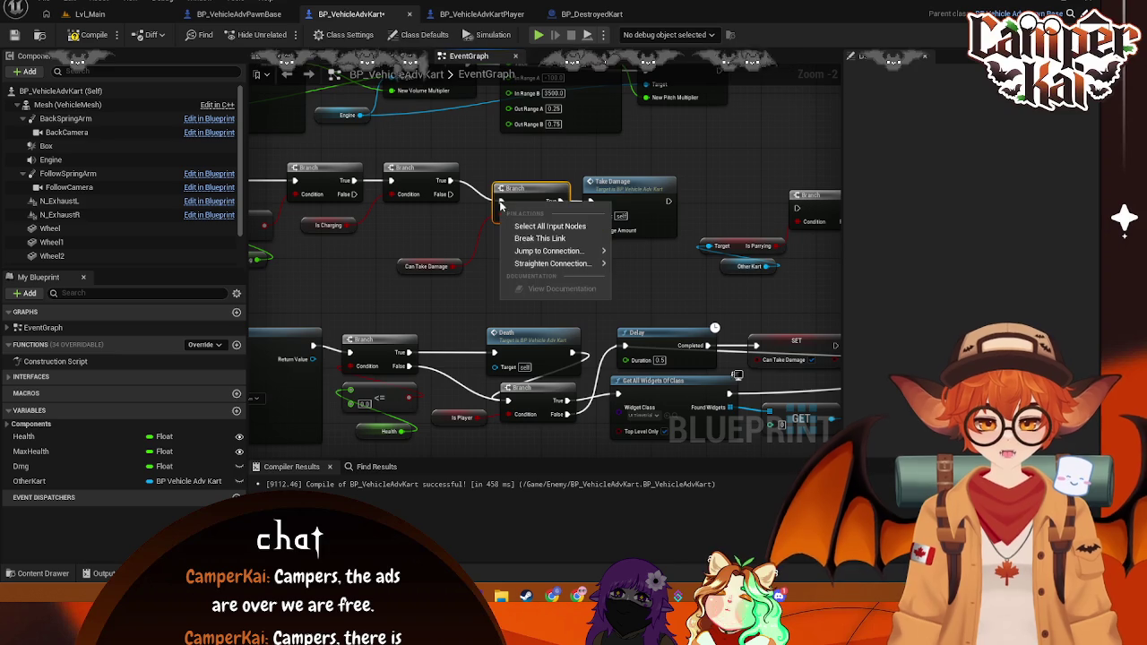
{"action": "left_click", "coordinate": [539, 239]}
{"action": "left_click_drag", "start_coordinate": [612, 186], "coordinate": [730, 158]}
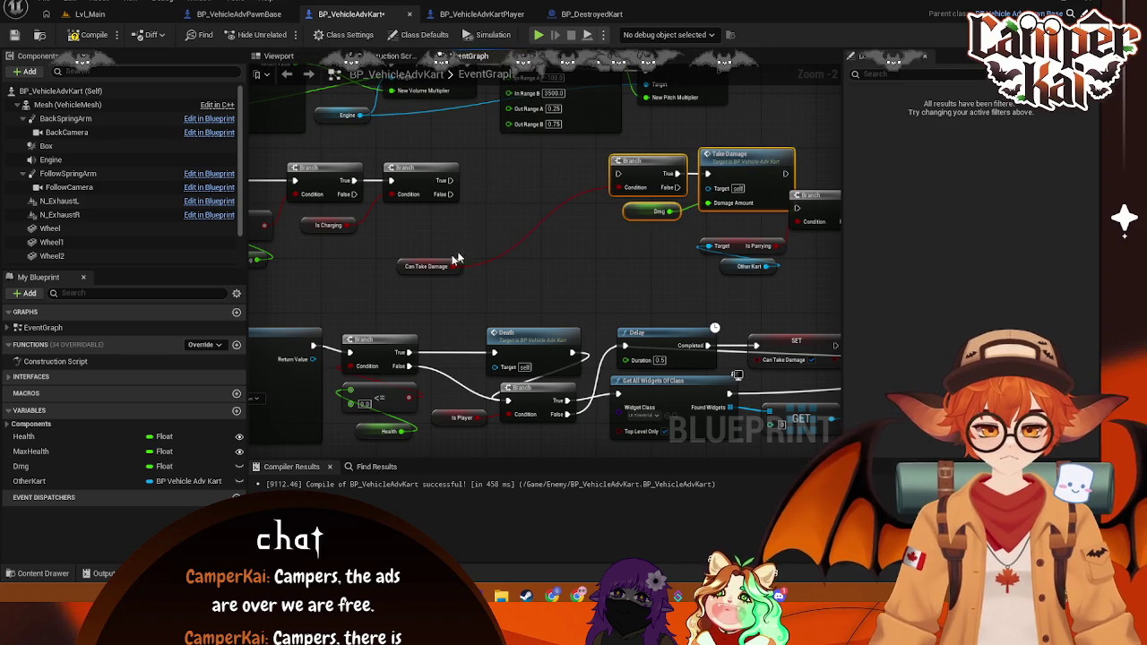
{"action": "left_click_drag", "start_coordinate": [414, 266], "coordinate": [601, 241]}
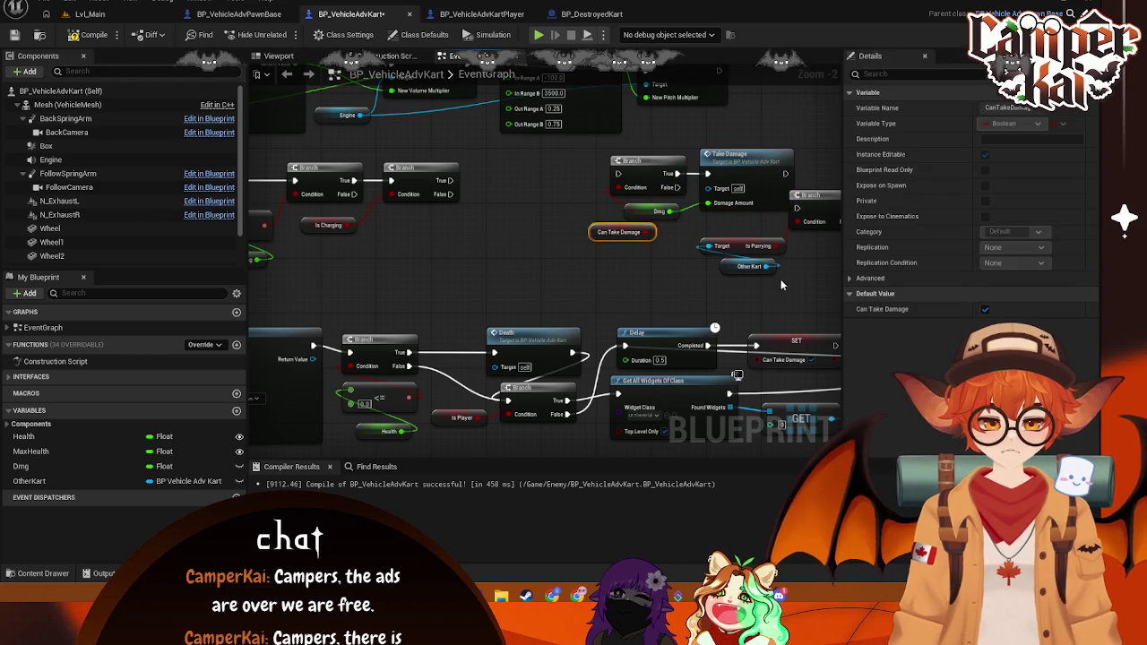
{"action": "left_click_drag", "start_coordinate": [842, 287], "coordinate": [690, 189]}
{"action": "mouse_move", "coordinate": [717, 247]}
{"action": "left_mouse_down"}
{"action": "mouse_move", "coordinate": [618, 260]}
{"action": "mouse_move", "coordinate": [475, 224]}
{"action": "left_mouse_up"}
{"action": "left_click", "coordinate": [475, 224]}
Step: Wire the chain's execution pins, Can Take Damage into the third Condition, and False into Take Damage
{"action": "left_click_drag", "start_coordinate": [433, 181], "coordinate": [490, 184]}
{"action": "mouse_move", "coordinate": [428, 225]}
{"action": "left_mouse_down"}
{"action": "mouse_move", "coordinate": [495, 227]}
{"action": "mouse_move", "coordinate": [403, 226]}
{"action": "mouse_move", "coordinate": [390, 242]}
{"action": "left_mouse_up"}
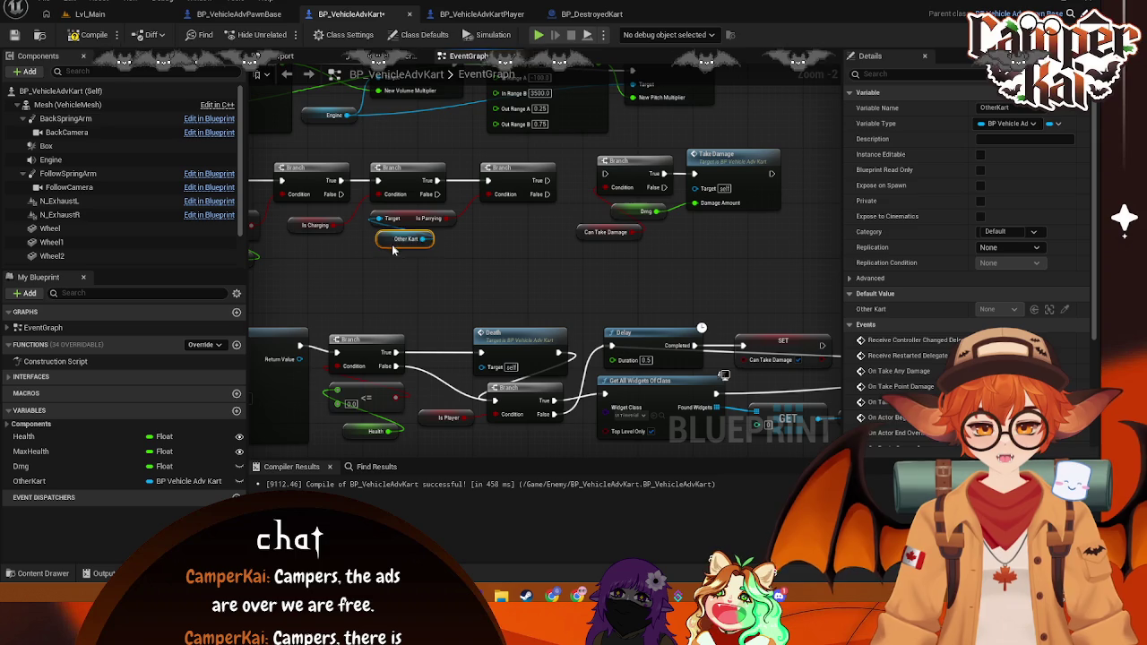
{"action": "left_click_drag", "start_coordinate": [514, 242], "coordinate": [442, 229]}
{"action": "left_click_drag", "start_coordinate": [431, 189], "coordinate": [489, 185]}
{"action": "mouse_move", "coordinate": [489, 239]}
{"action": "left_mouse_down"}
{"action": "mouse_move", "coordinate": [399, 226]}
{"action": "mouse_move", "coordinate": [489, 195]}
{"action": "mouse_move", "coordinate": [513, 231]}
{"action": "left_mouse_up"}
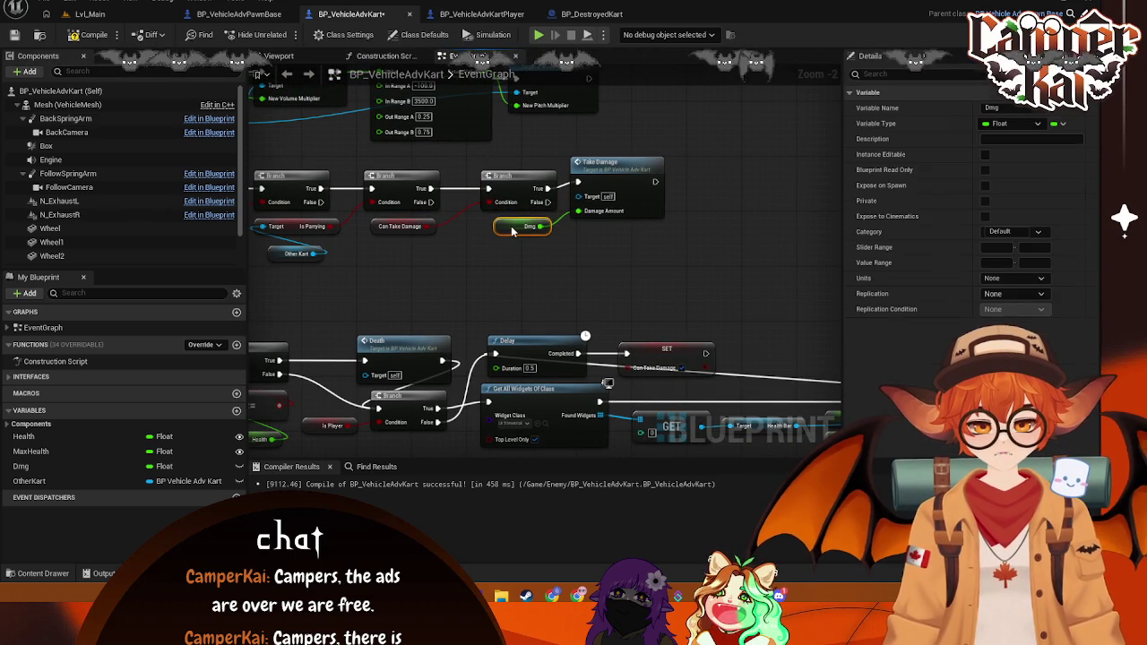
{"action": "left_click", "coordinate": [615, 184]}
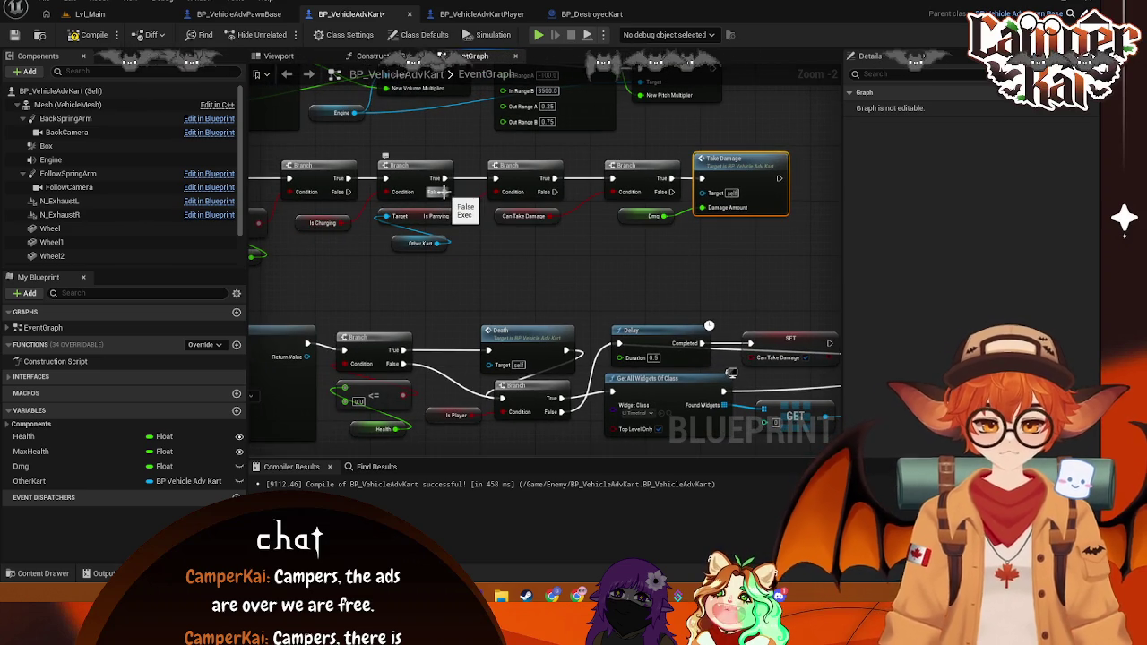
{"action": "mouse_move", "coordinate": [439, 191]}
{"action": "left_mouse_down"}
{"action": "mouse_move", "coordinate": [502, 257]}
{"action": "mouse_move", "coordinate": [648, 180]}
{"action": "mouse_move", "coordinate": [703, 180]}
{"action": "left_mouse_up"}
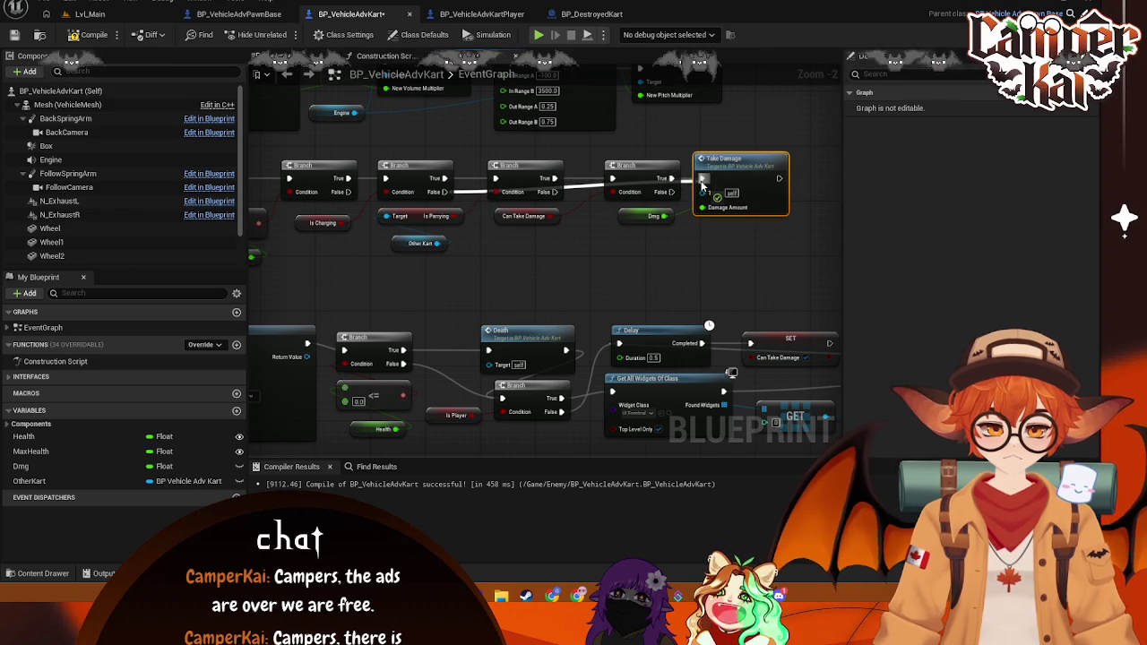
{"action": "left_click", "coordinate": [561, 261]}
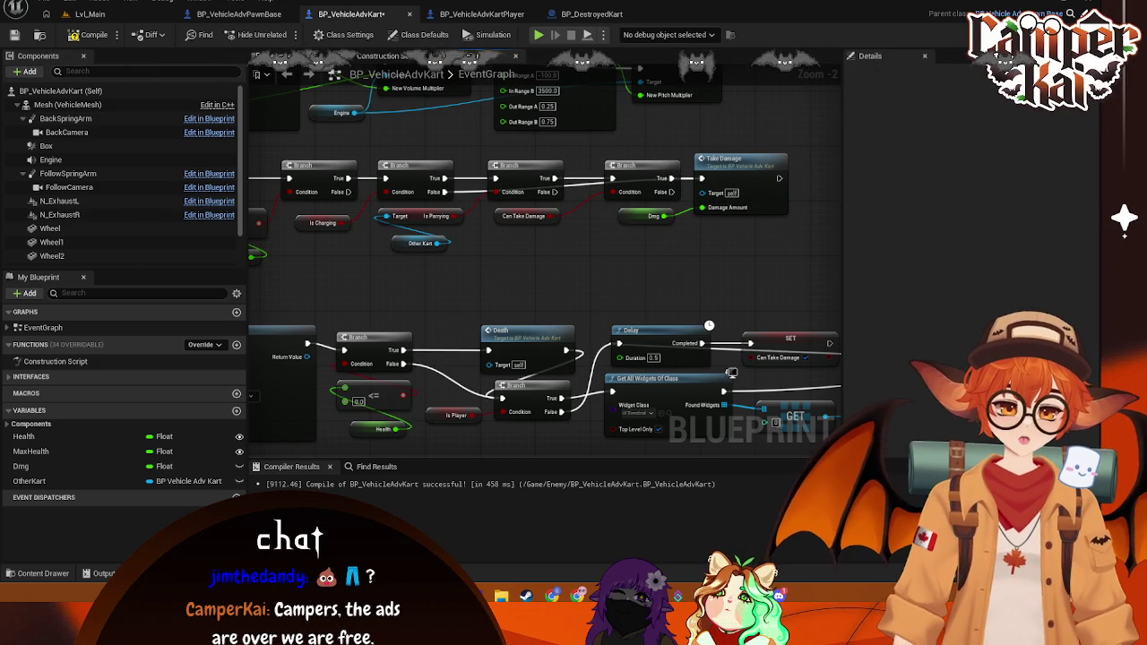
Step: Link the third Branch's False output to the fourth Branch and break its True link
{"action": "mouse_move", "coordinate": [548, 262]}
{"action": "left_mouse_down"}
{"action": "mouse_move", "coordinate": [536, 285]}
{"action": "mouse_move", "coordinate": [547, 291]}
{"action": "left_mouse_up"}
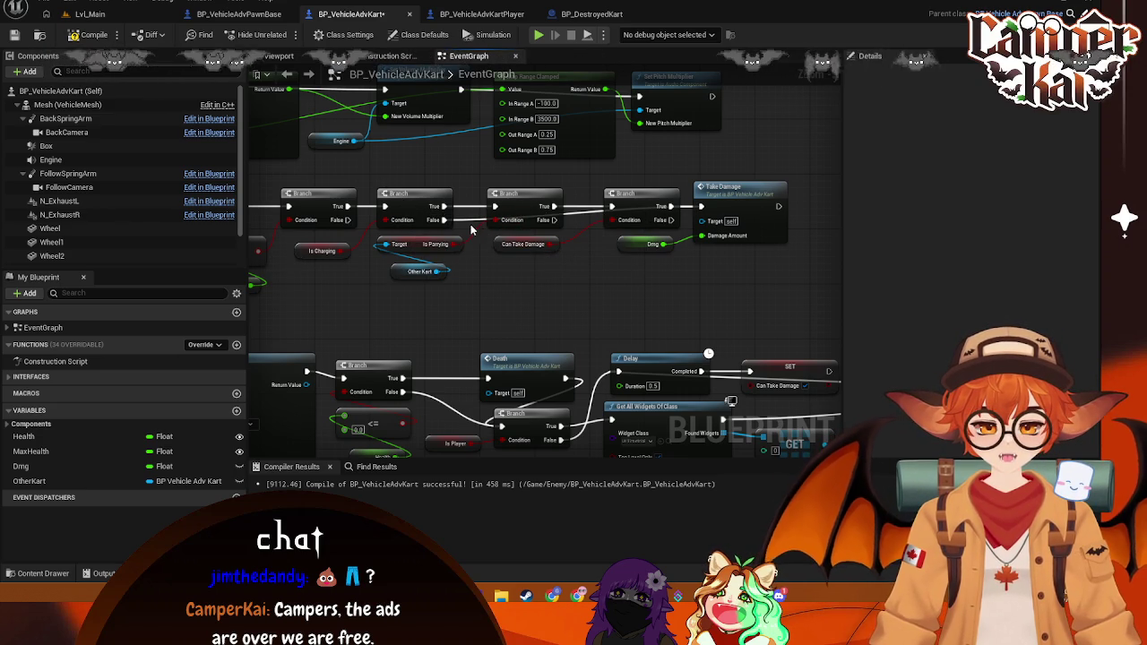
{"action": "left_click", "coordinate": [315, 250]}
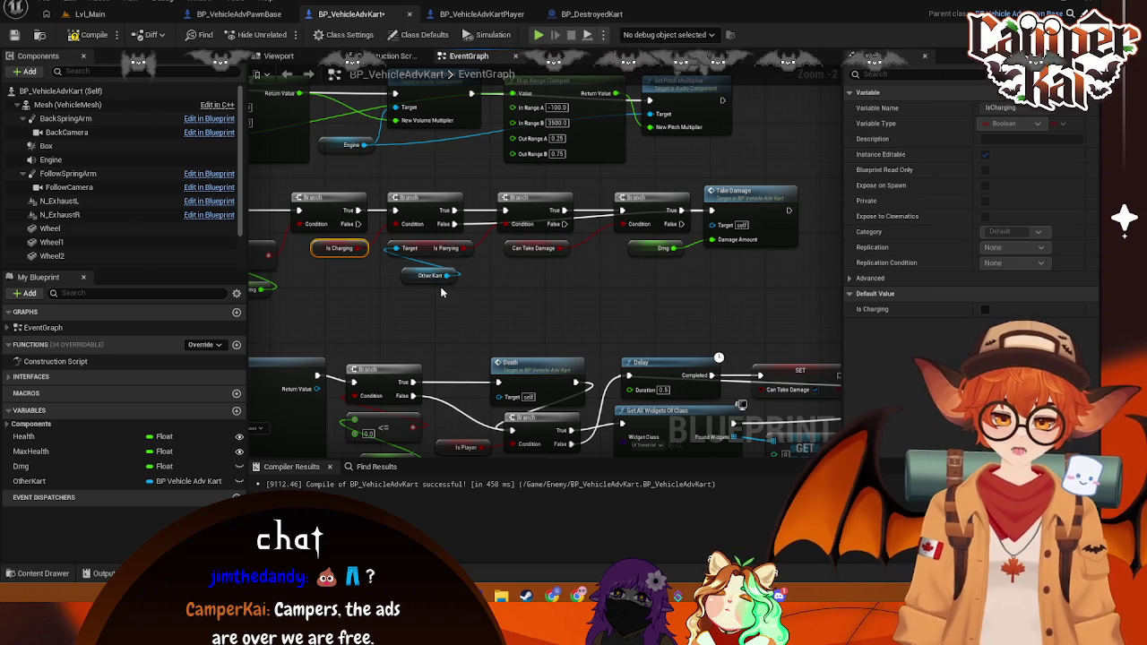
{"action": "mouse_move", "coordinate": [564, 223]}
{"action": "left_mouse_down"}
{"action": "mouse_move", "coordinate": [605, 231]}
{"action": "mouse_move", "coordinate": [625, 211]}
{"action": "left_mouse_up"}
{"action": "left_click", "coordinate": [627, 296]}
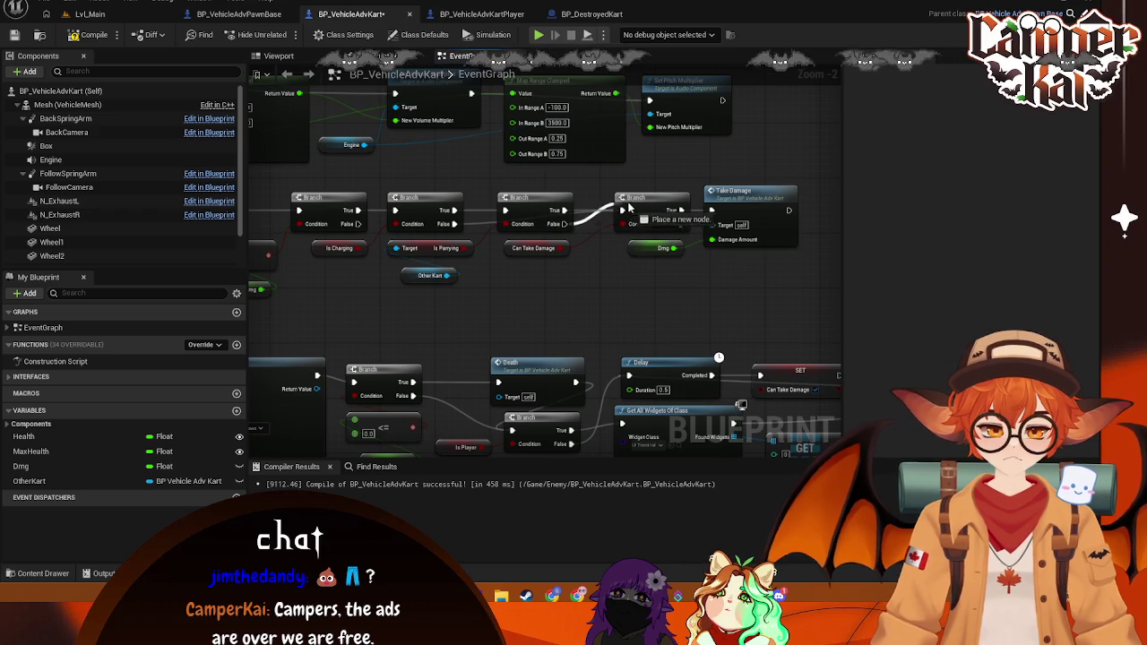
{"action": "right_click", "coordinate": [562, 210]}
{"action": "left_click", "coordinate": [589, 245]}
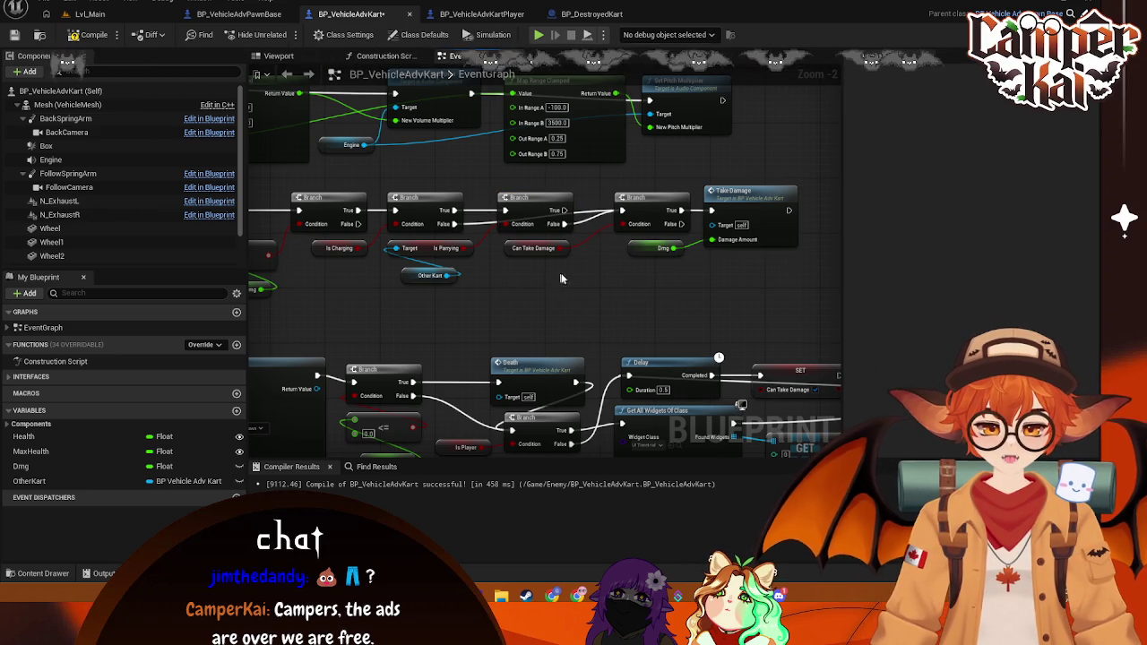
Step: Save BP_VehicleAdvKart with Ctrl+S and launch a play session
{"action": "right_click", "coordinate": [576, 283]}
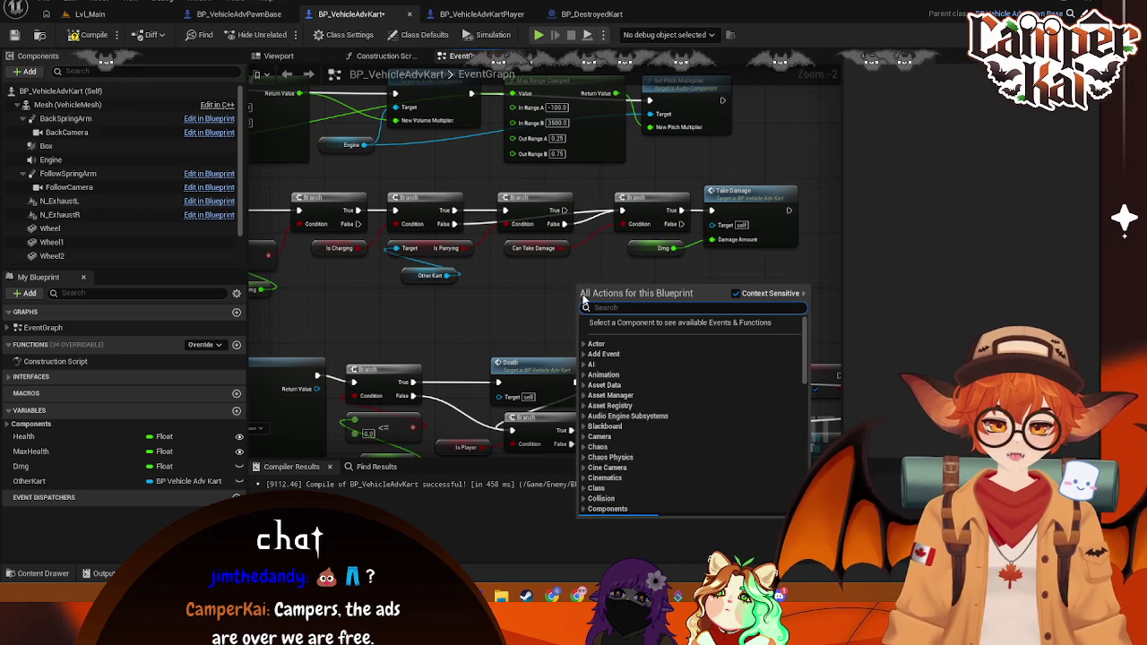
{"action": "left_click", "coordinate": [532, 296]}
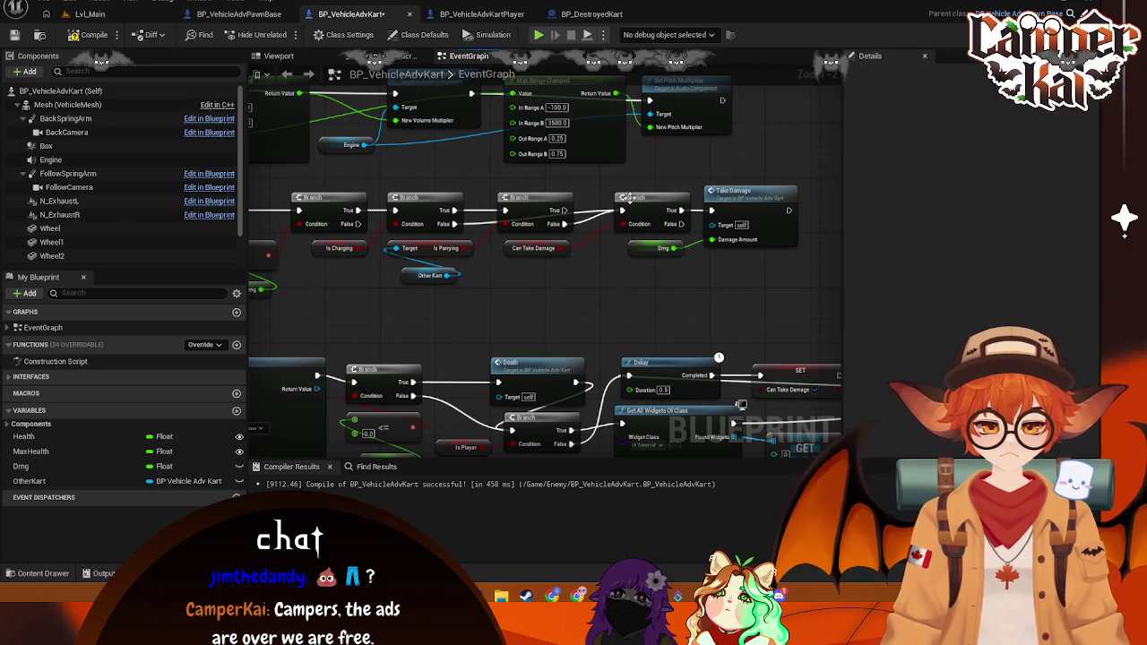
{"action": "left_click", "coordinate": [631, 200]}
{"action": "left_click", "coordinate": [535, 289]}
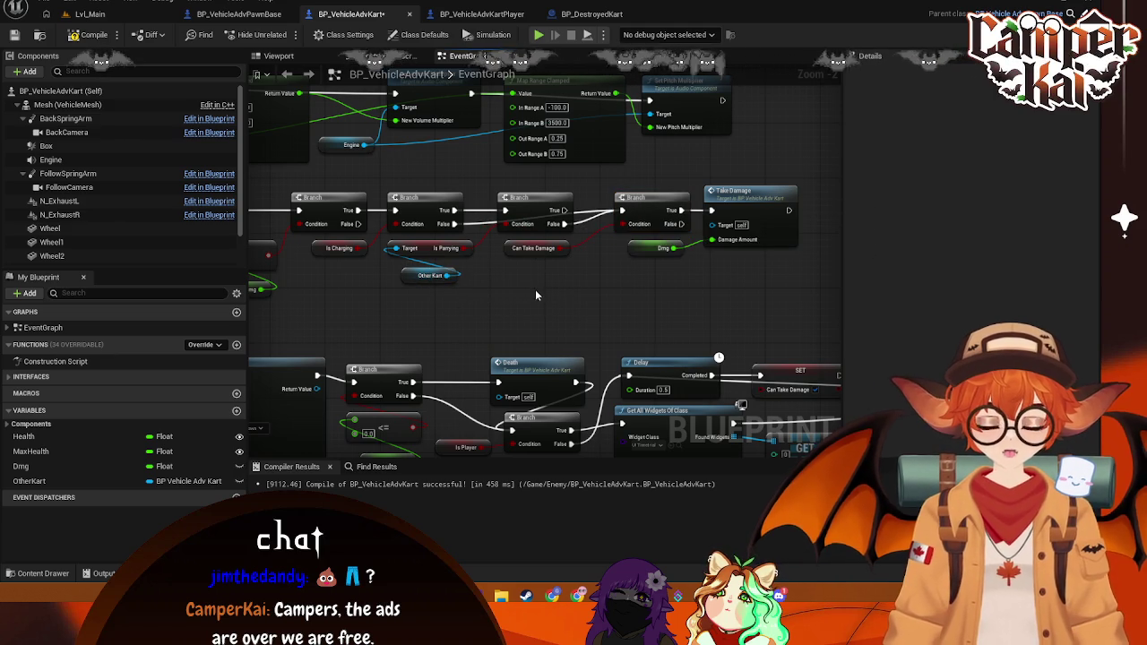
{"action": "key", "text": "ctrl+s"}
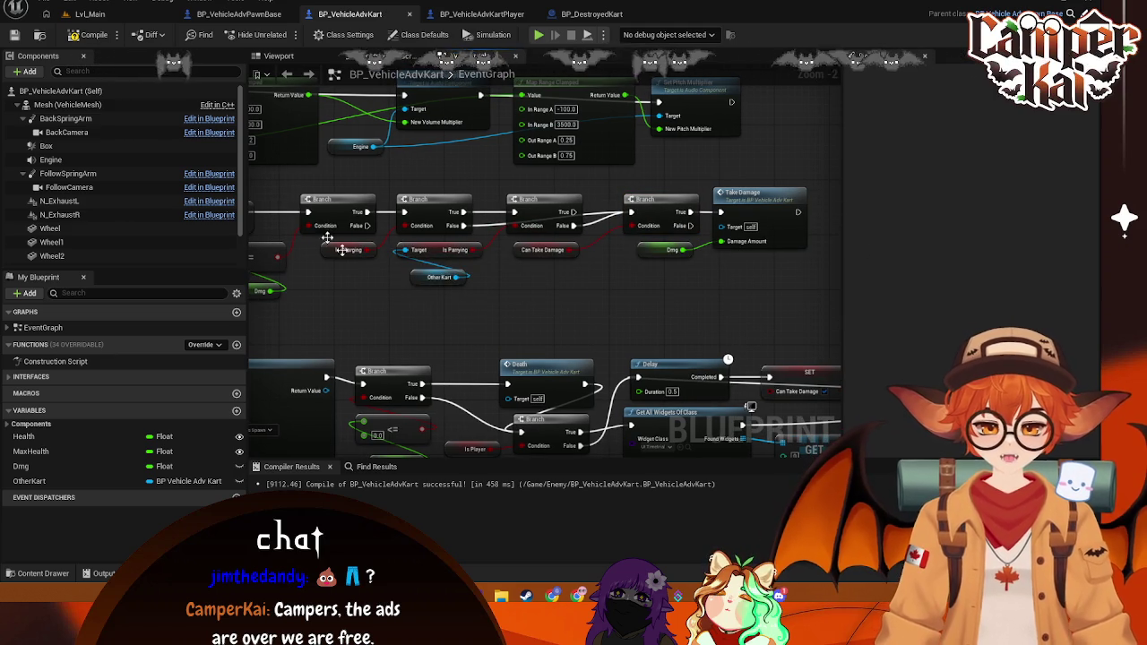
{"action": "left_click", "coordinate": [538, 35]}
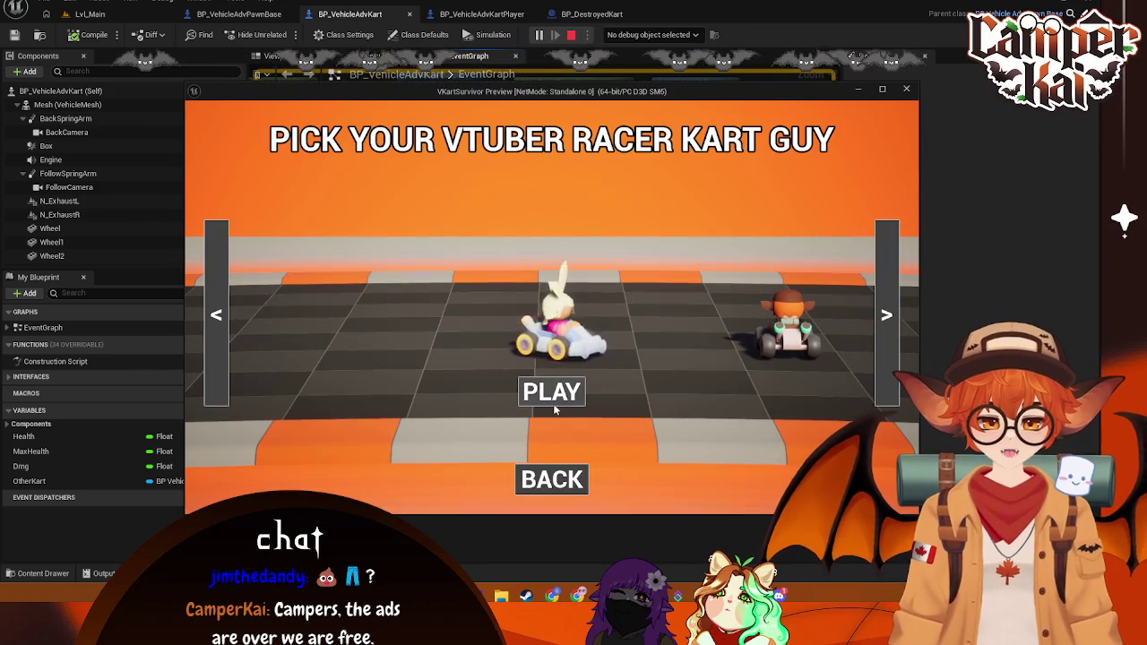
Step: Start the race with the chosen kart and drive it forward with W
{"action": "left_click", "coordinate": [552, 391]}
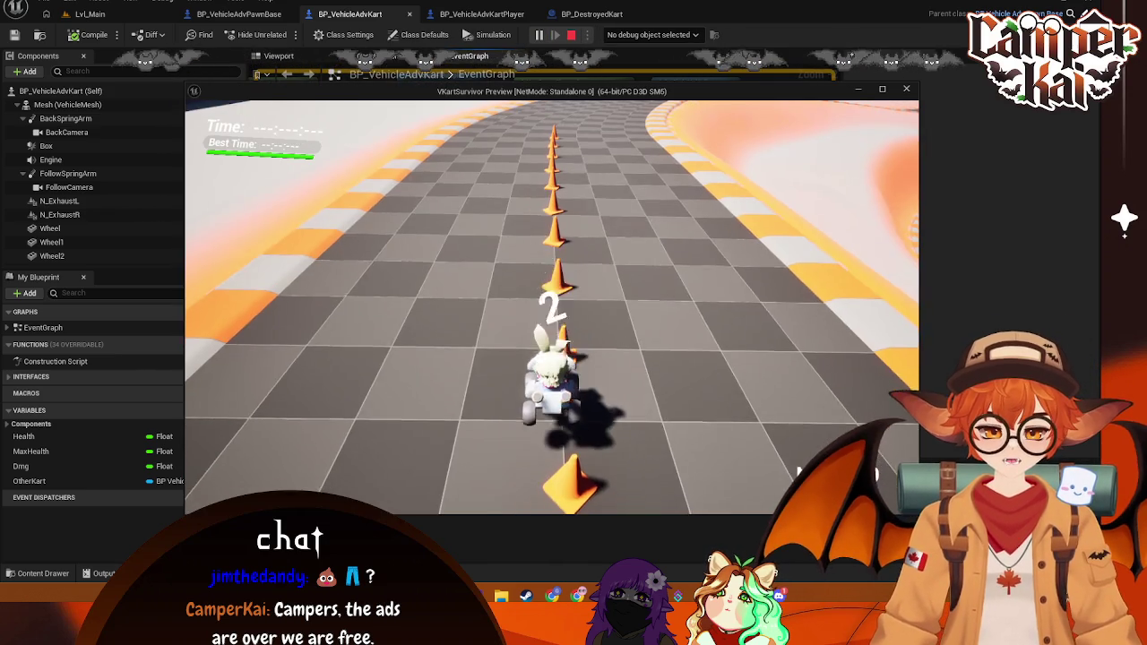
{"action": "key", "text": "w"}
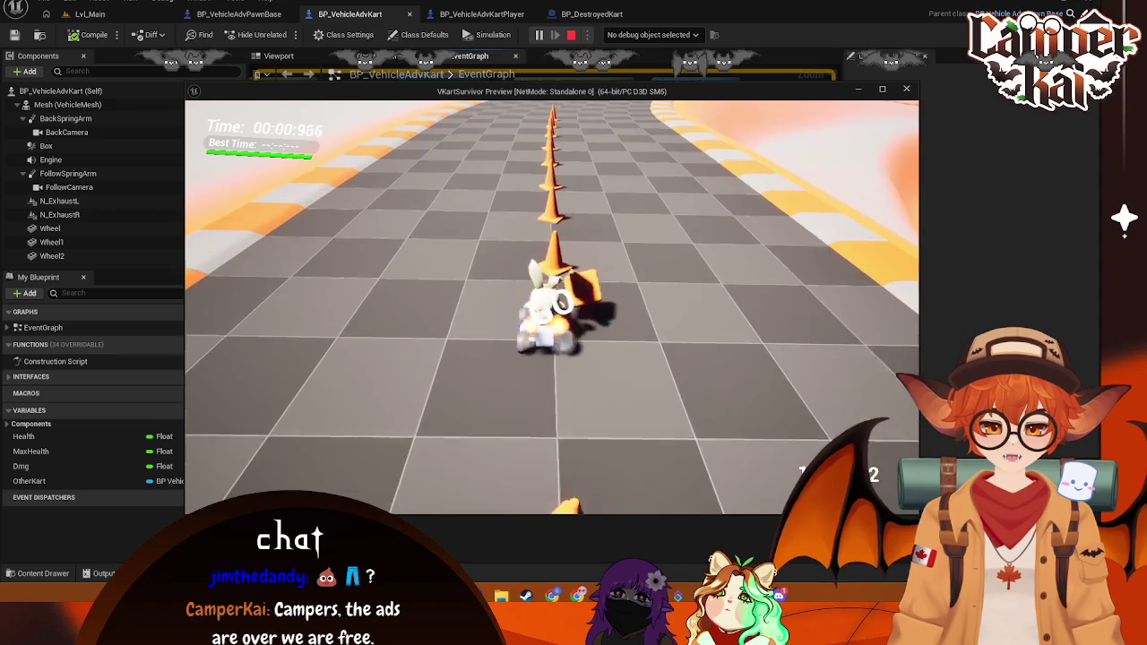
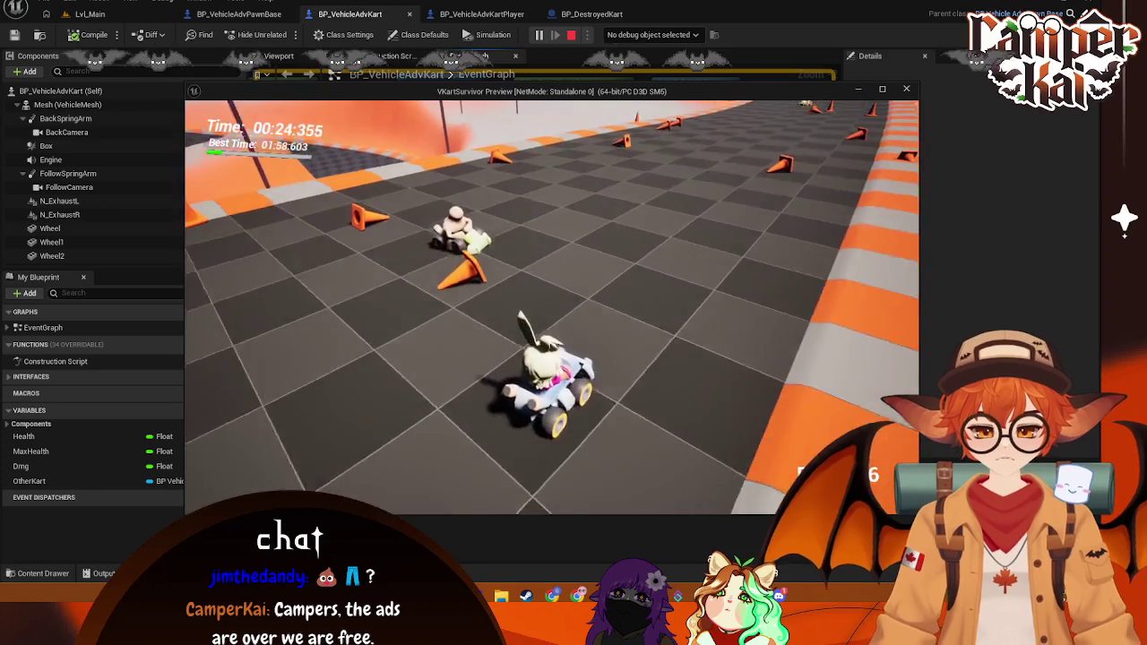
Step: Play-test a kart lap on Lvl_Main, setting a best time of 00:41:429, then stop the session
{"action": "key", "text": "Escape"}
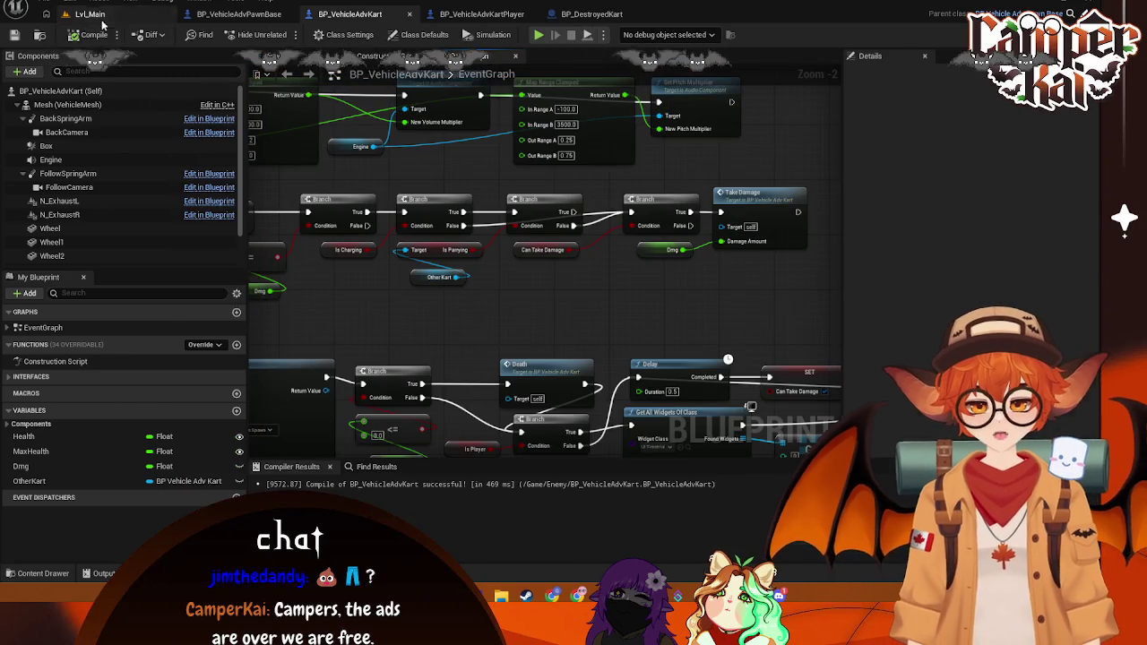
{"action": "left_click", "coordinate": [102, 21]}
{"action": "key", "text": "alt+p"}
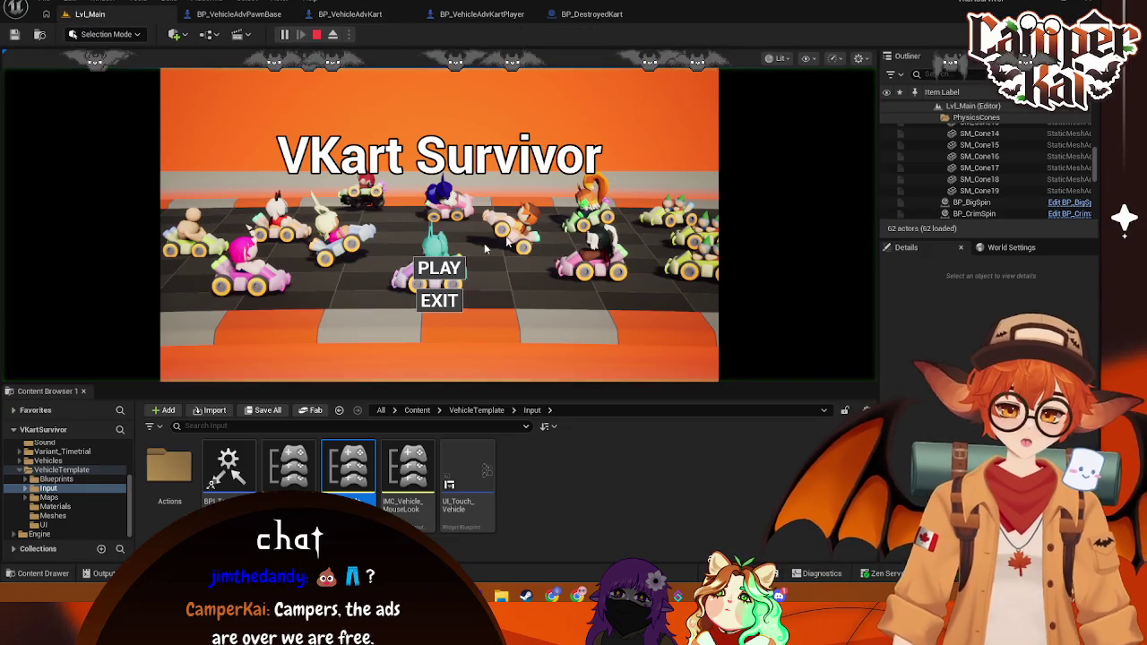
{"action": "left_click", "coordinate": [439, 268]}
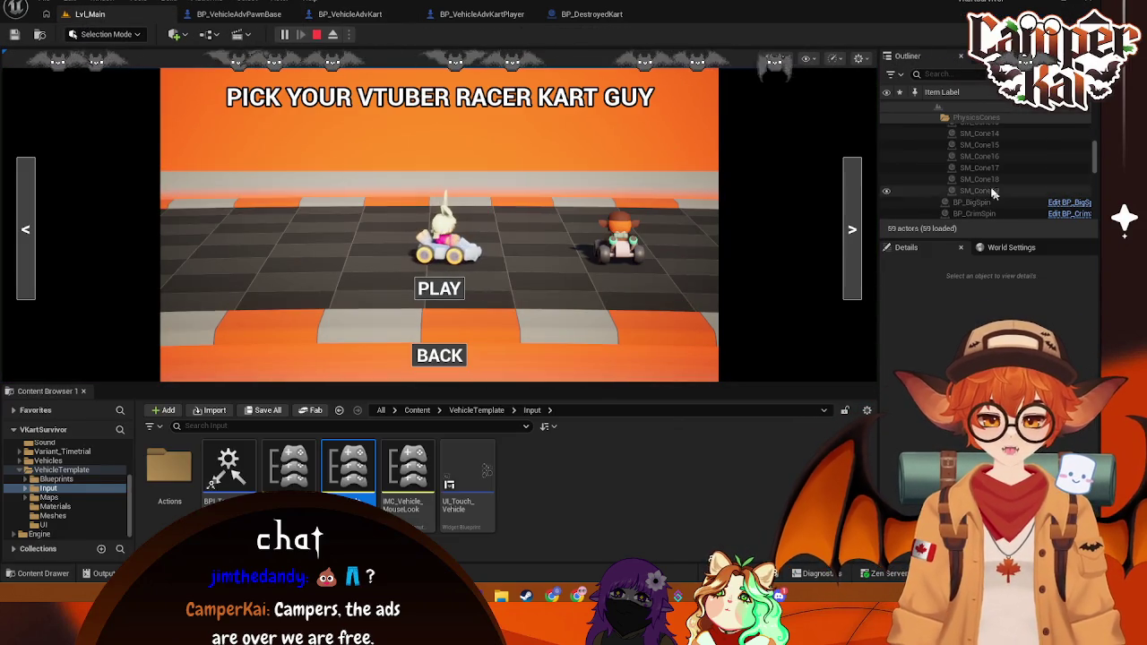
{"action": "left_click", "coordinate": [439, 289]}
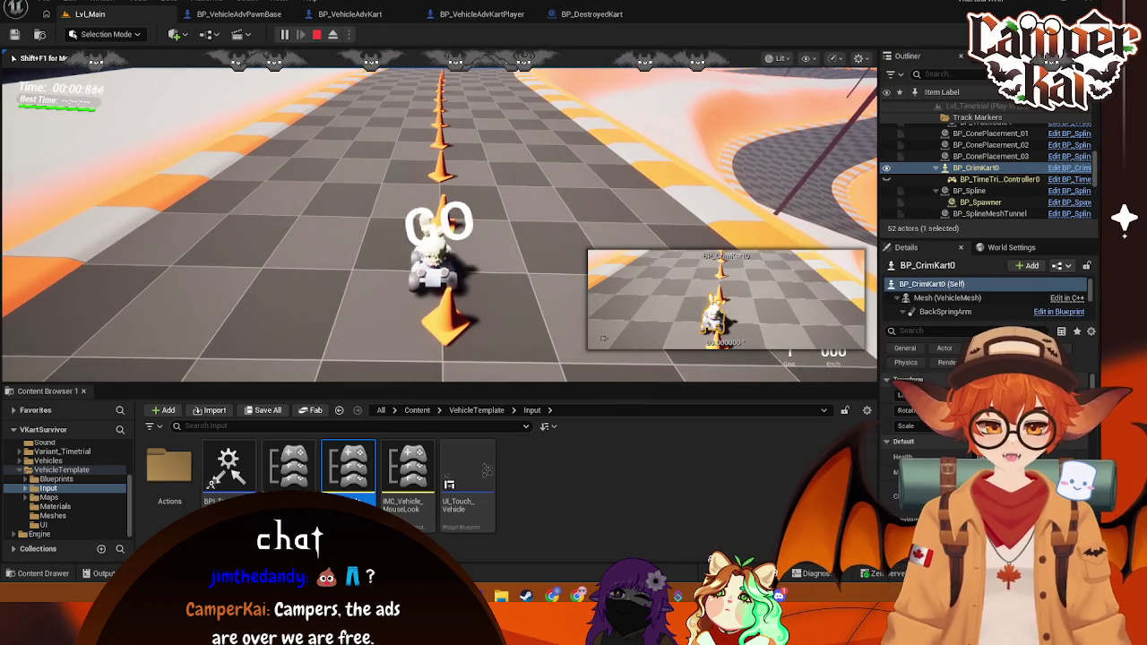
{"action": "key", "text": "w"}
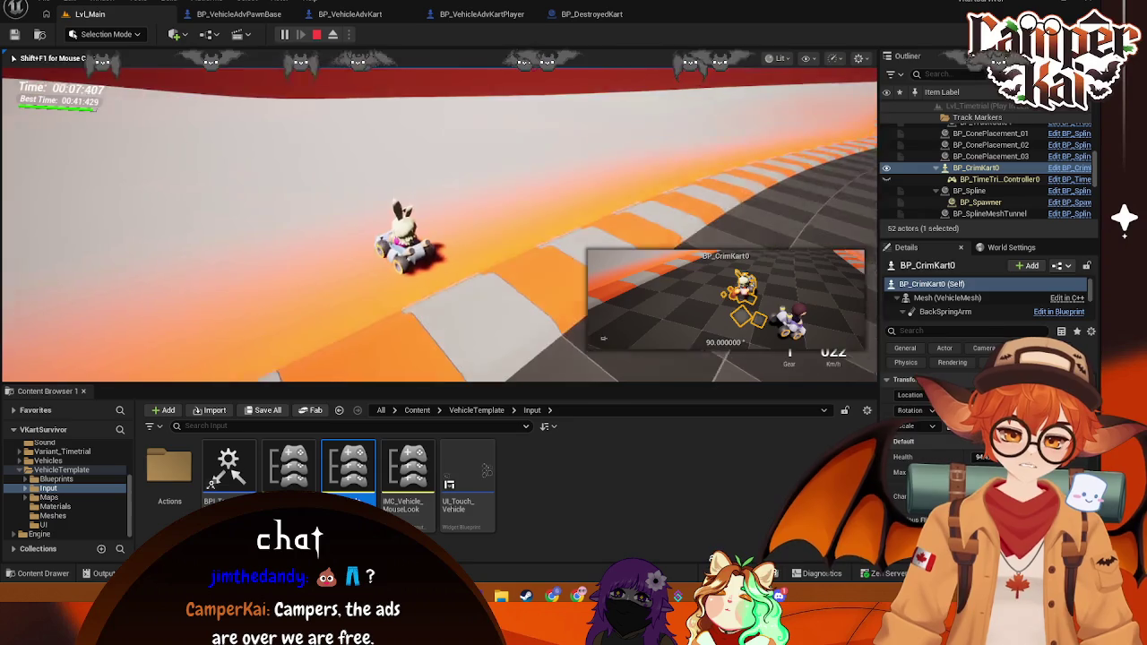
{"action": "key", "text": "Escape"}
Step: Switch from BP_DestroyedKart and BP_VehicleAdvPawnBase to the BP_VehicleAdvKart blueprint
{"action": "left_click", "coordinate": [580, 14]}
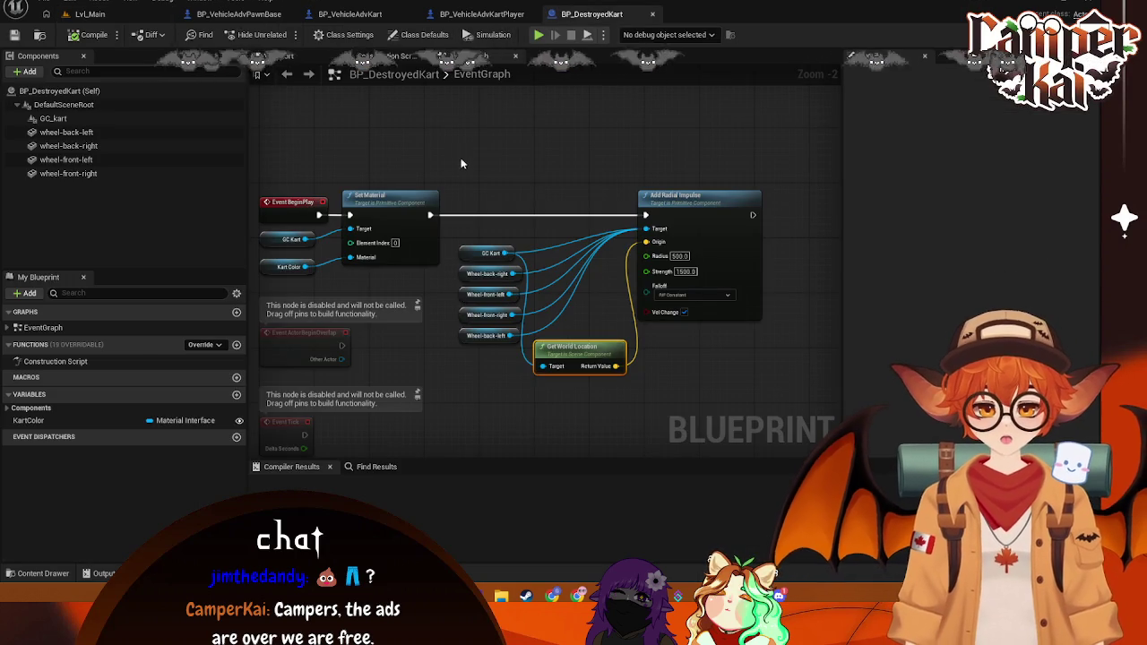
{"action": "left_click", "coordinate": [240, 15]}
{"action": "key", "text": "ctrl+Tab"}
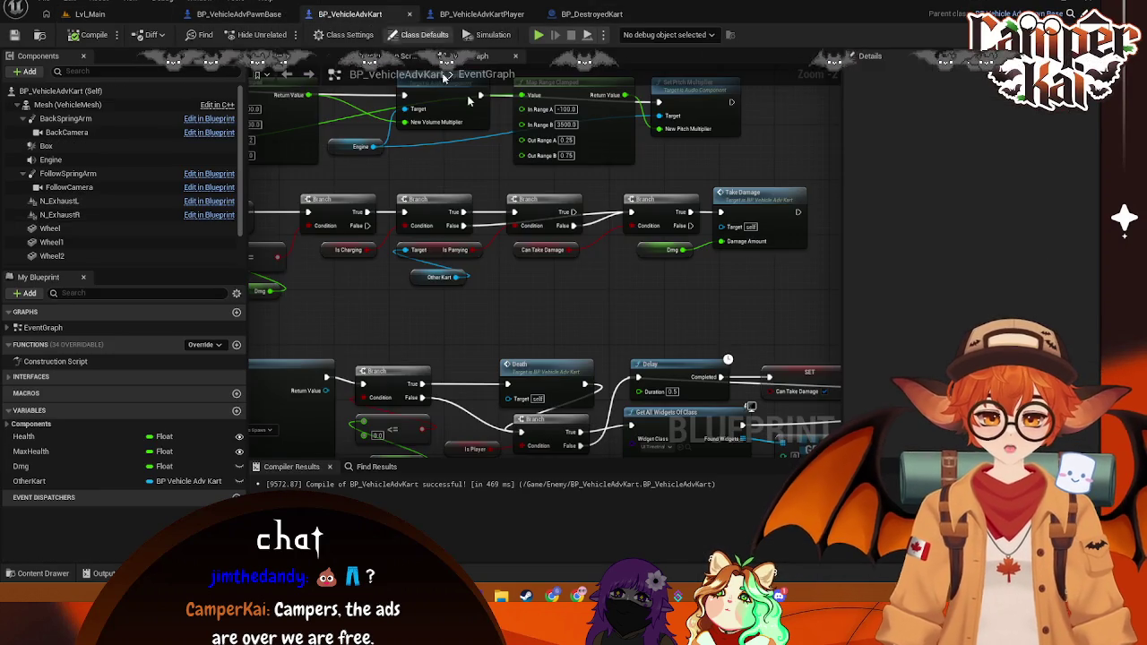
Step: Frame the Branch and Take Damage chain, screenshot it, and select the Can Take Damage getter
{"action": "left_click_drag", "start_coordinate": [484, 262], "coordinate": [681, 274]}
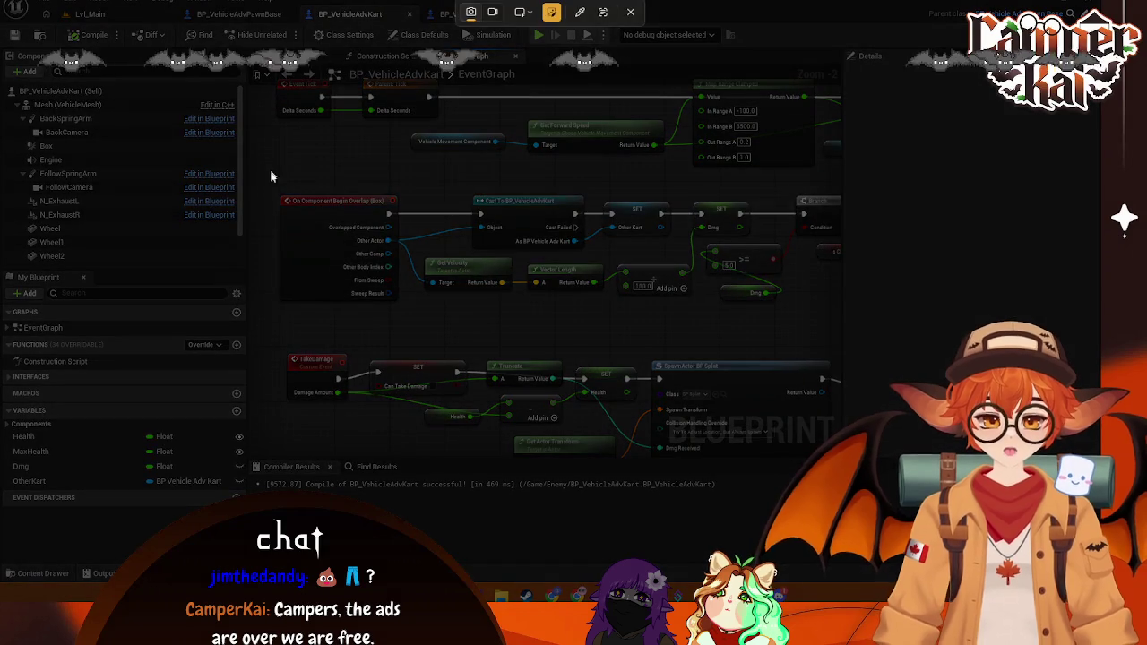
{"action": "mouse_move", "coordinate": [269, 172]}
{"action": "left_mouse_down"}
{"action": "mouse_move", "coordinate": [781, 320]}
{"action": "mouse_move", "coordinate": [836, 325]}
{"action": "left_mouse_up"}
{"action": "left_click", "coordinate": [637, 260]}
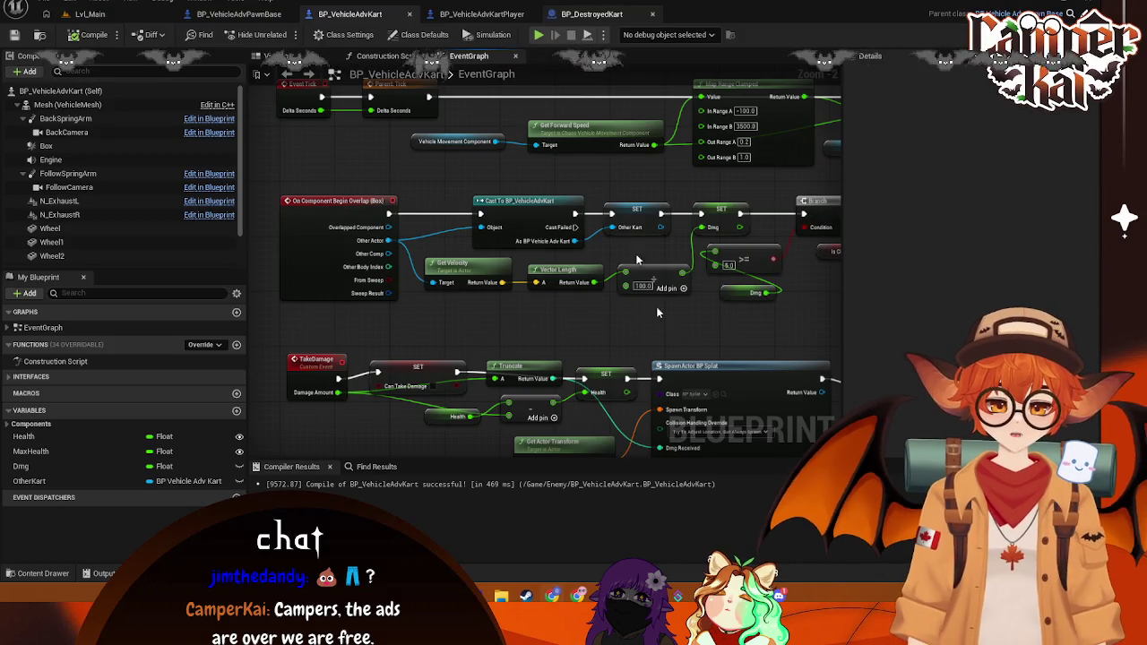
{"action": "left_click_drag", "start_coordinate": [574, 328], "coordinate": [551, 307]}
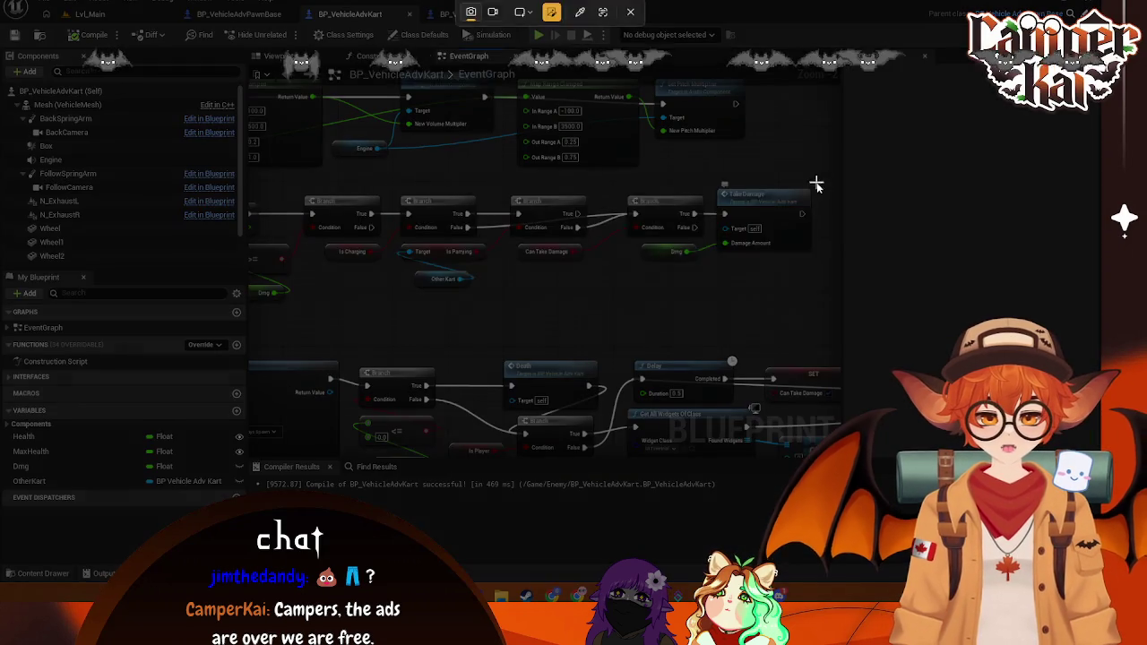
{"action": "mouse_move", "coordinate": [815, 183]}
{"action": "left_mouse_down"}
{"action": "mouse_move", "coordinate": [317, 325]}
{"action": "mouse_move", "coordinate": [287, 306]}
{"action": "left_mouse_up"}
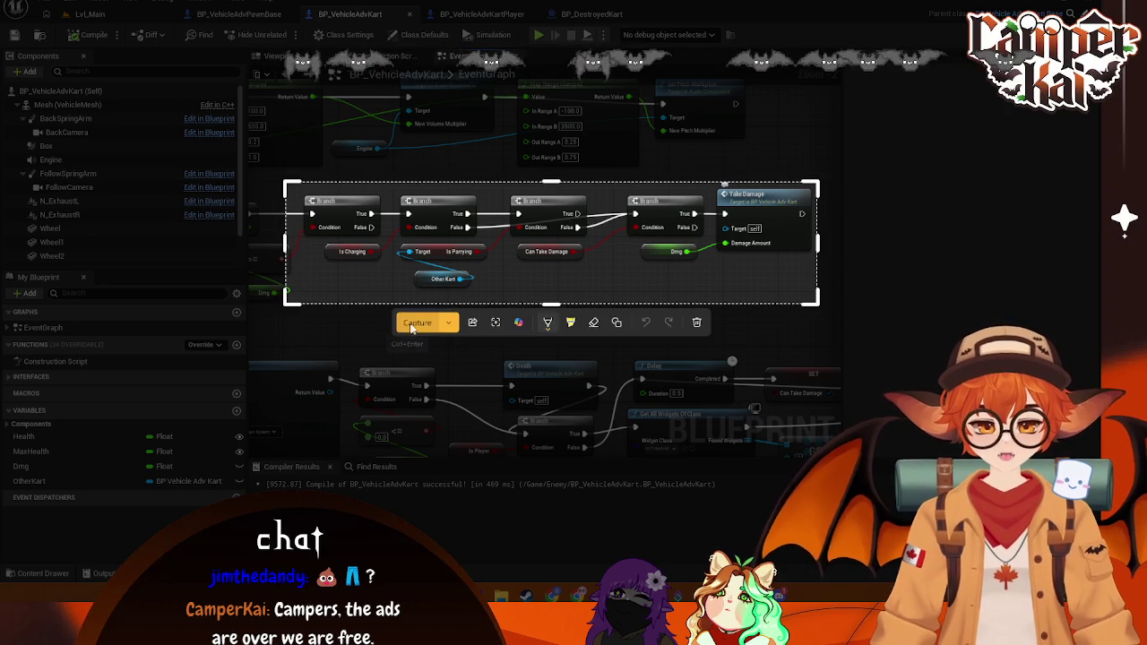
{"action": "left_click", "coordinate": [287, 306]}
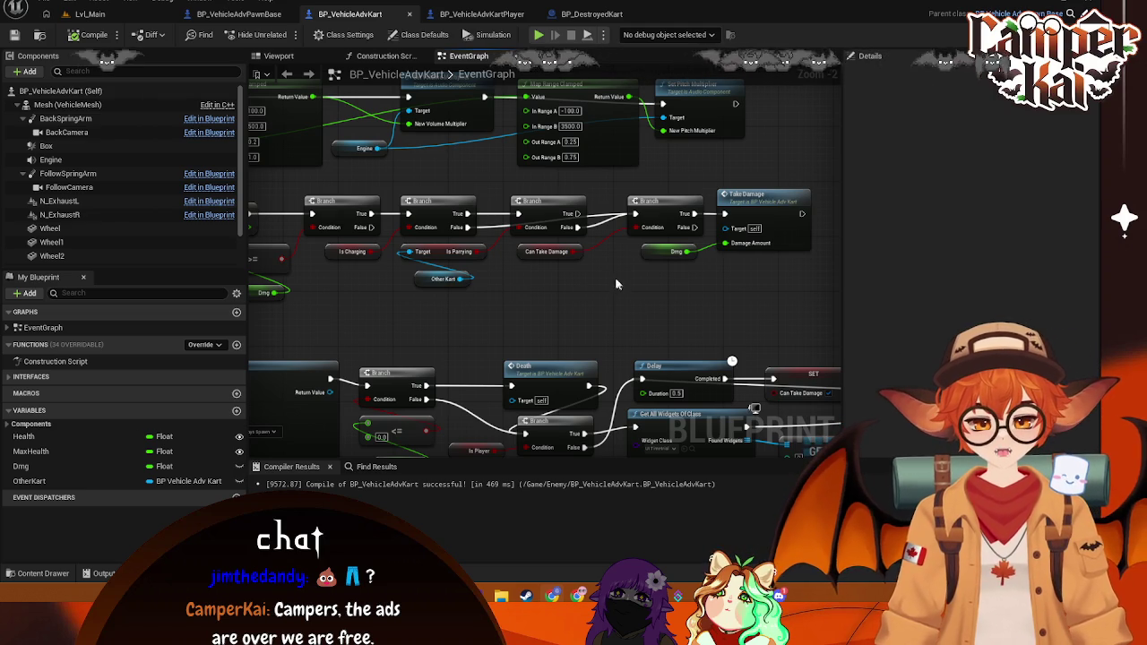
{"action": "left_click", "coordinate": [527, 255]}
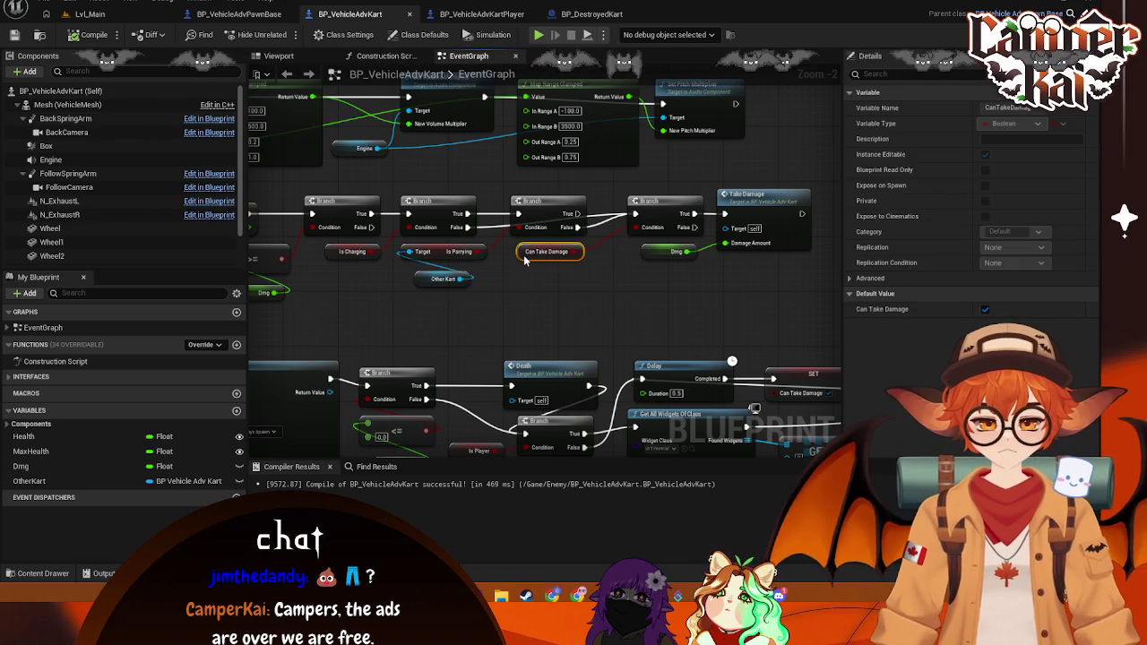
Step: Shift the final Branch, Take Damage, Can Take Damage and Dmg nodes to the right
{"action": "left_click_drag", "start_coordinate": [631, 275], "coordinate": [551, 271]}
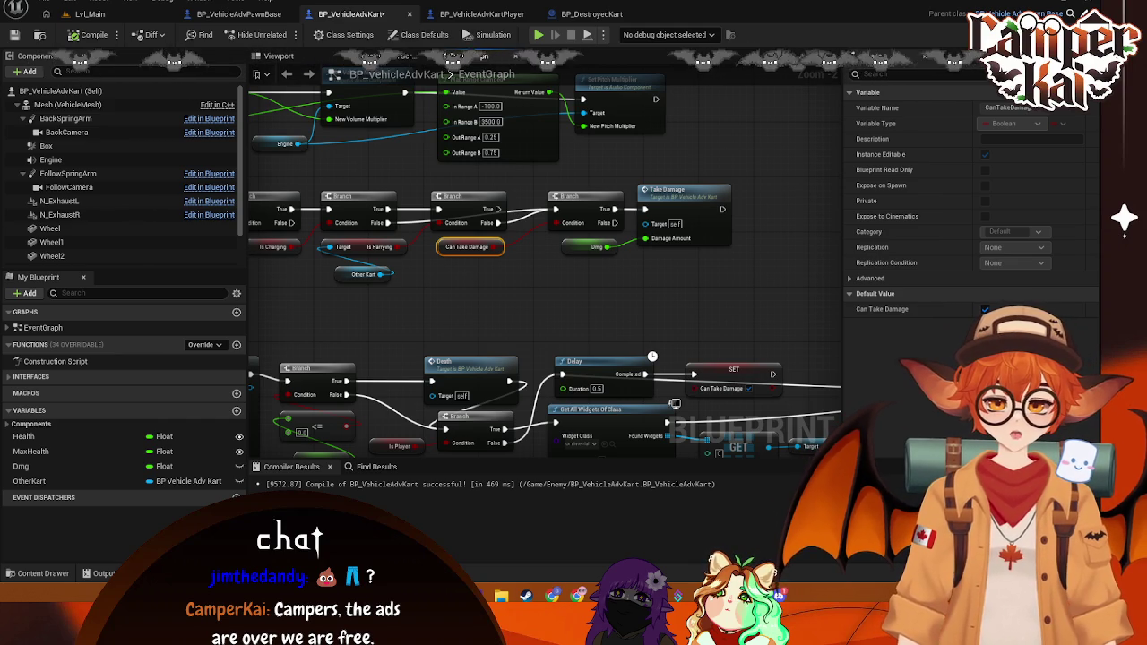
{"action": "left_click_drag", "start_coordinate": [590, 223], "coordinate": [560, 285]}
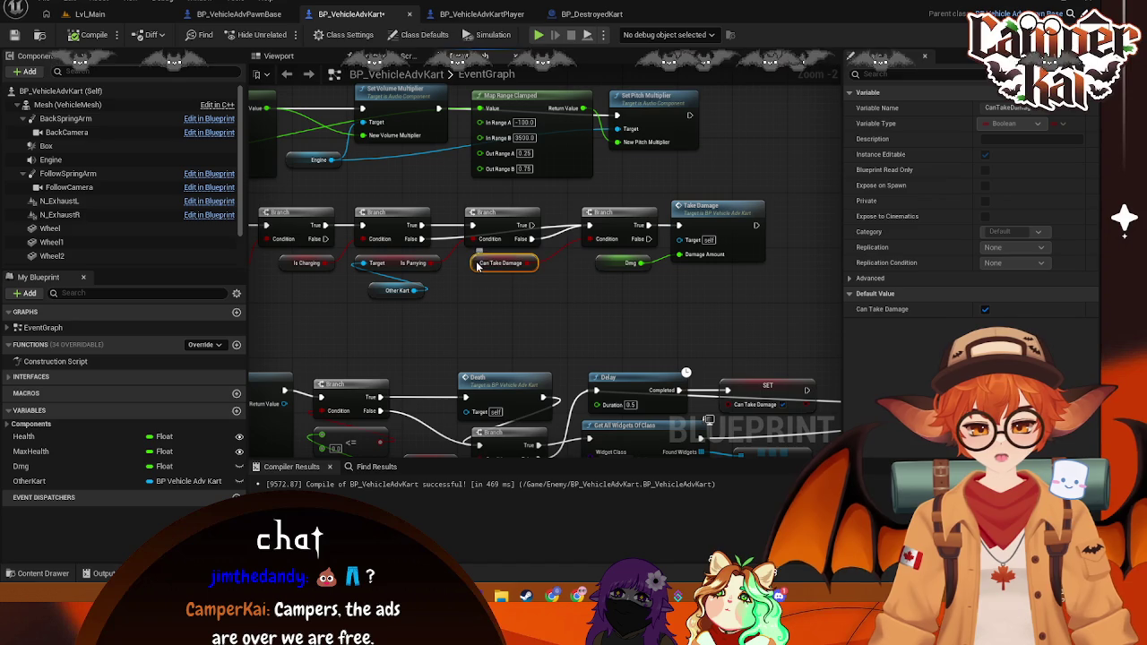
{"action": "left_click_drag", "start_coordinate": [478, 266], "coordinate": [505, 267]}
{"action": "left_click_drag", "start_coordinate": [779, 191], "coordinate": [568, 283]}
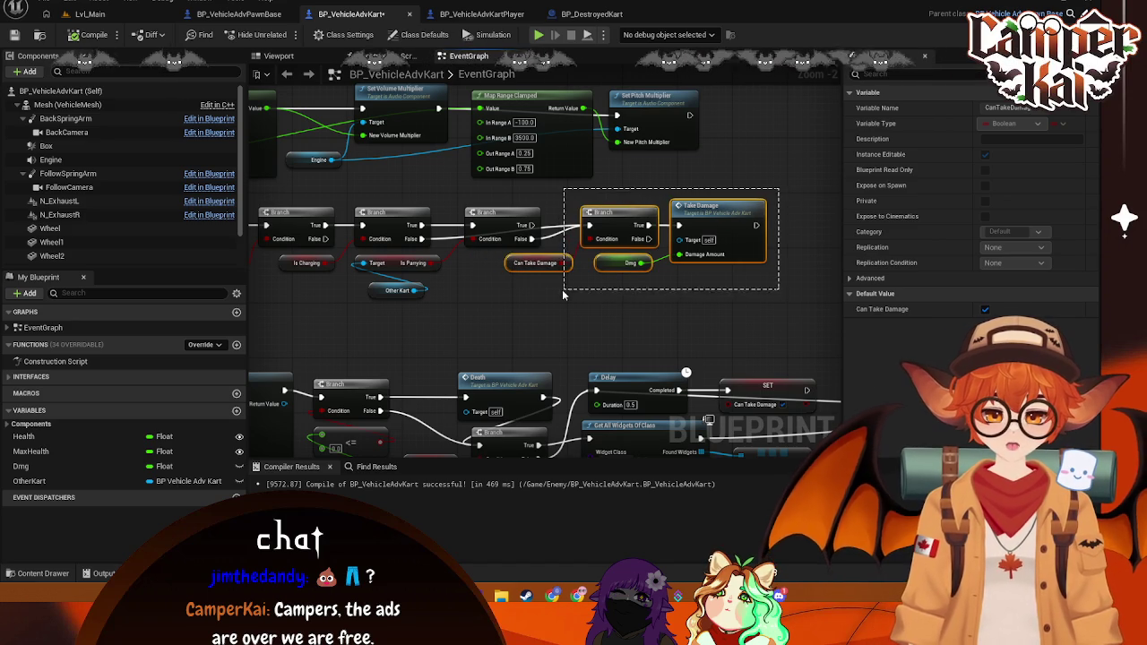
{"action": "mouse_move", "coordinate": [634, 228]}
{"action": "left_mouse_down"}
{"action": "mouse_move", "coordinate": [760, 234]}
{"action": "mouse_move", "coordinate": [627, 235]}
{"action": "mouse_move", "coordinate": [681, 236]}
{"action": "mouse_move", "coordinate": [649, 267]}
{"action": "mouse_move", "coordinate": [591, 235]}
{"action": "mouse_move", "coordinate": [624, 224]}
{"action": "left_mouse_up"}
Step: Place a Branch node from the search, then delete it as misplaced
{"action": "type", "text": "Branch"}
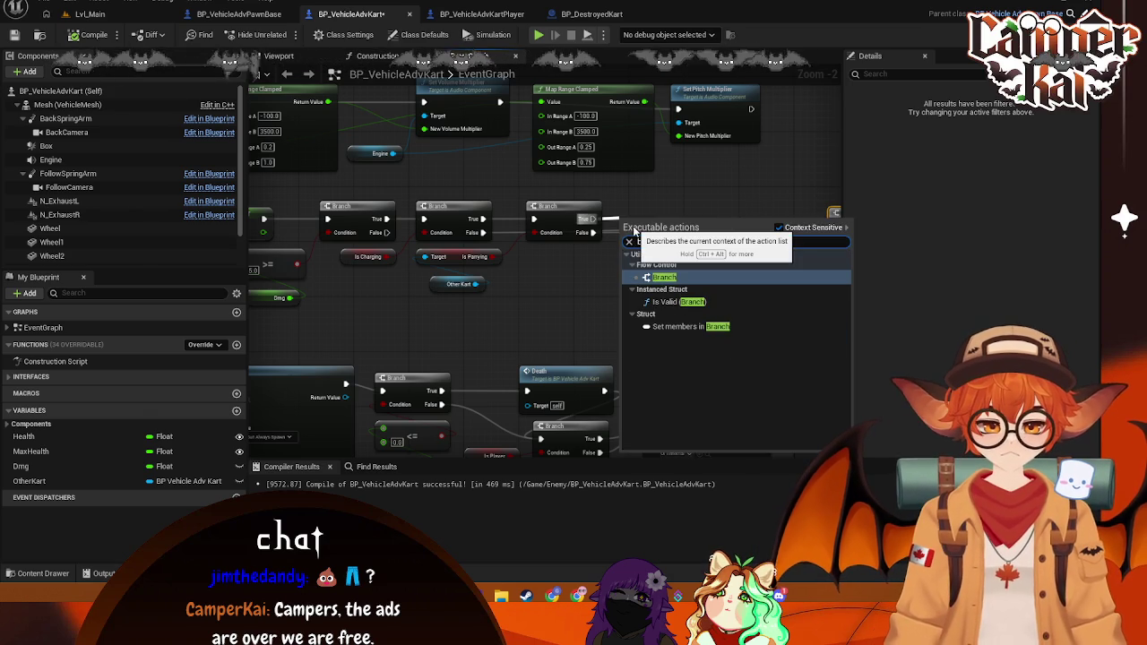
{"action": "key", "text": "Return"}
{"action": "left_click_drag", "start_coordinate": [669, 220], "coordinate": [691, 204]}
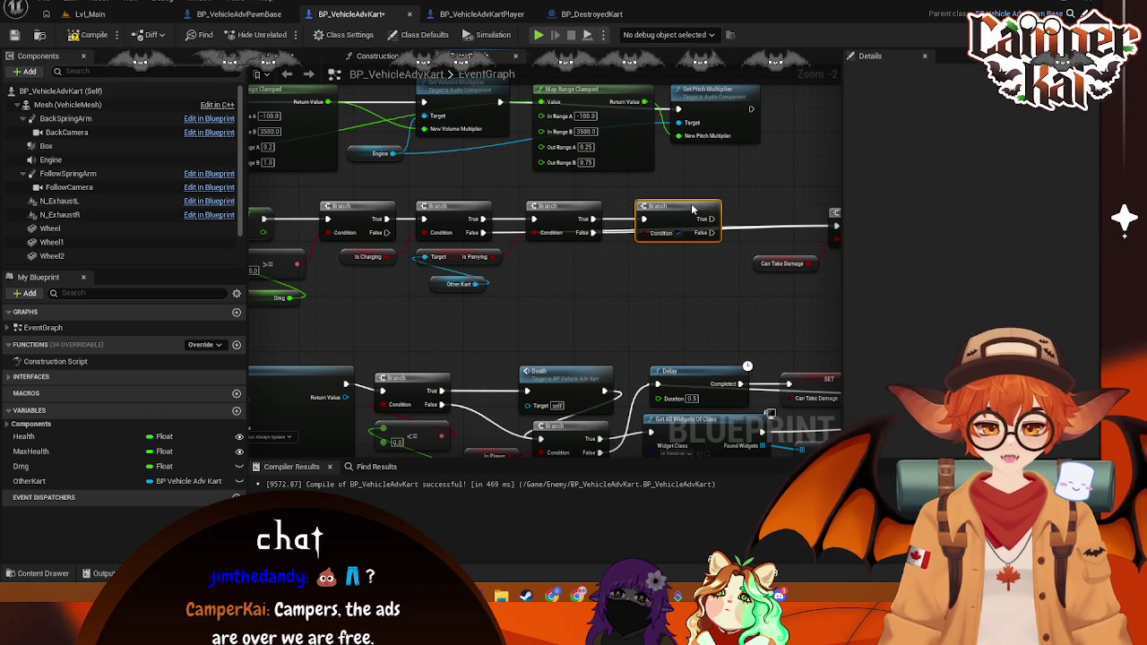
{"action": "left_click_drag", "start_coordinate": [630, 271], "coordinate": [522, 265]}
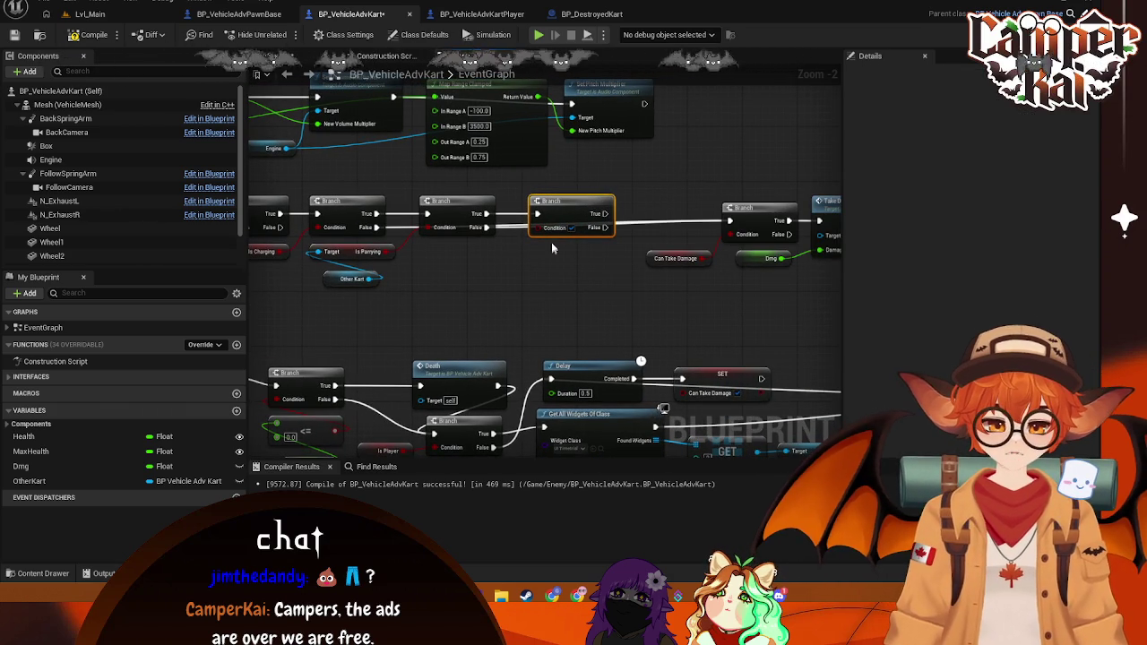
{"action": "key", "text": "Delete"}
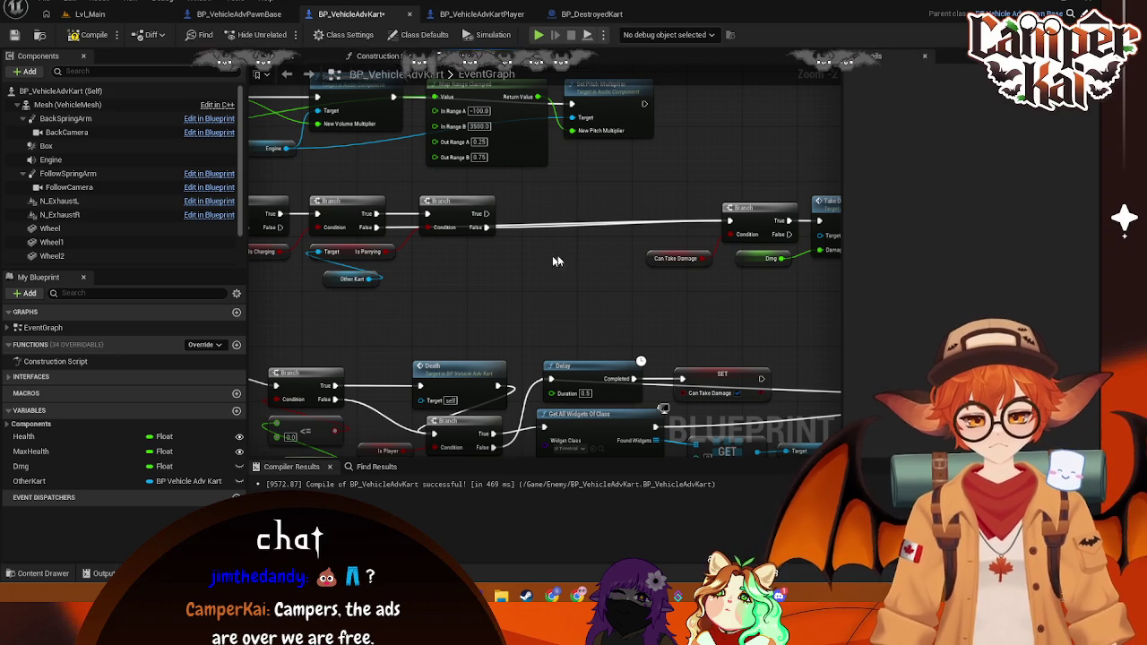
{"action": "mouse_move", "coordinate": [577, 277]}
{"action": "left_mouse_down"}
{"action": "mouse_move", "coordinate": [501, 271]}
{"action": "mouse_move", "coordinate": [543, 276]}
{"action": "left_mouse_up"}
Step: Add a Get Is Charging getter pulled from the Other Kart node
{"action": "left_click_drag", "start_coordinate": [463, 220], "coordinate": [501, 235]}
{"action": "left_click", "coordinate": [362, 317]}
{"action": "left_click_drag", "start_coordinate": [361, 317], "coordinate": [285, 251]}
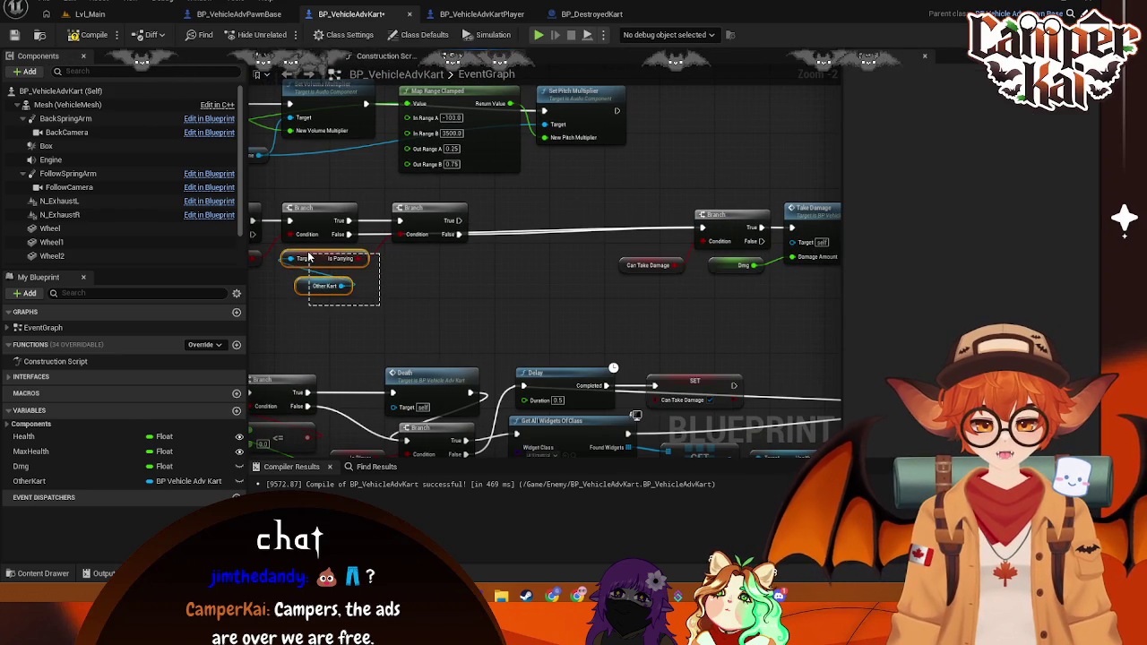
{"action": "mouse_move", "coordinate": [341, 286]}
{"action": "left_mouse_down"}
{"action": "mouse_move", "coordinate": [485, 274]}
{"action": "mouse_move", "coordinate": [491, 264]}
{"action": "left_mouse_up"}
{"action": "type", "text": "getiu"}
{"action": "key", "text": "BackSpace"}
{"action": "key", "text": "BackSpace"}
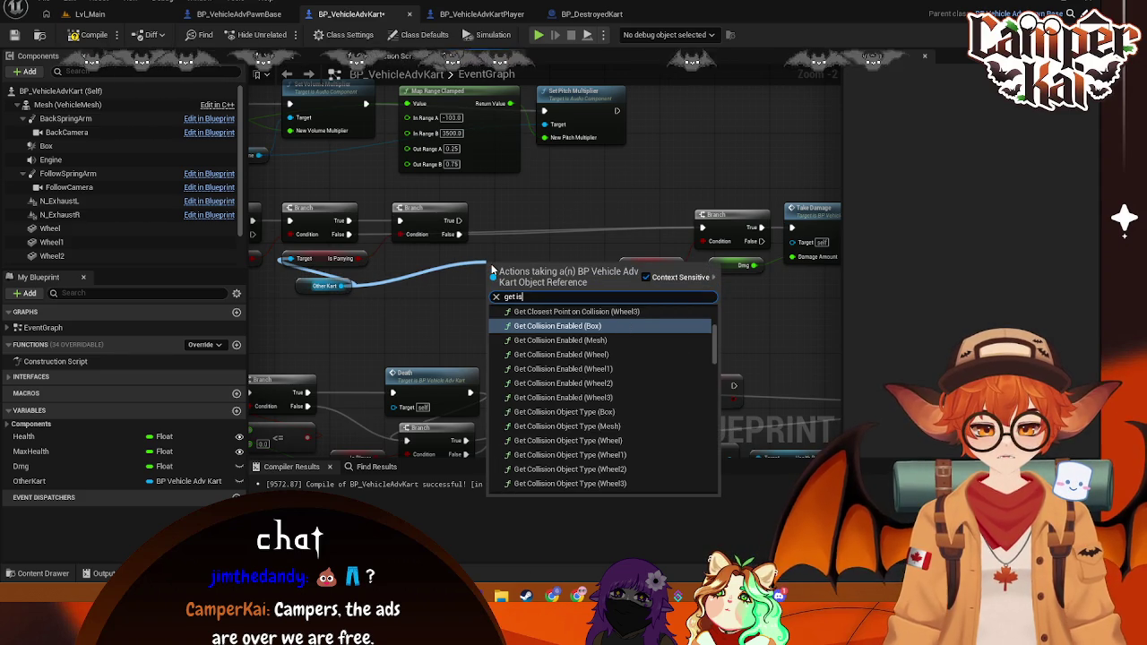
{"action": "type", "text": "is char"}
{"action": "left_click", "coordinate": [529, 332]}
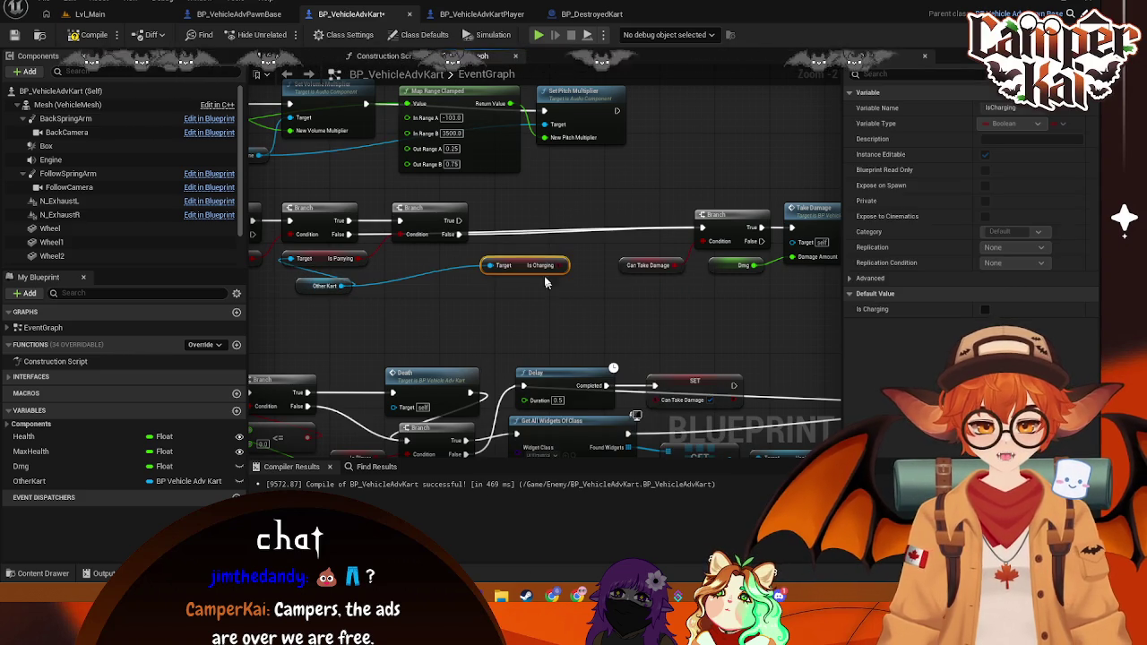
Step: Add a Branch on Is Charging, fed by the previous Branch's True output
{"action": "mouse_move", "coordinate": [524, 265]}
{"action": "left_mouse_down"}
{"action": "mouse_move", "coordinate": [423, 258]}
{"action": "mouse_move", "coordinate": [515, 234]}
{"action": "left_mouse_up"}
{"action": "type", "text": "branch"}
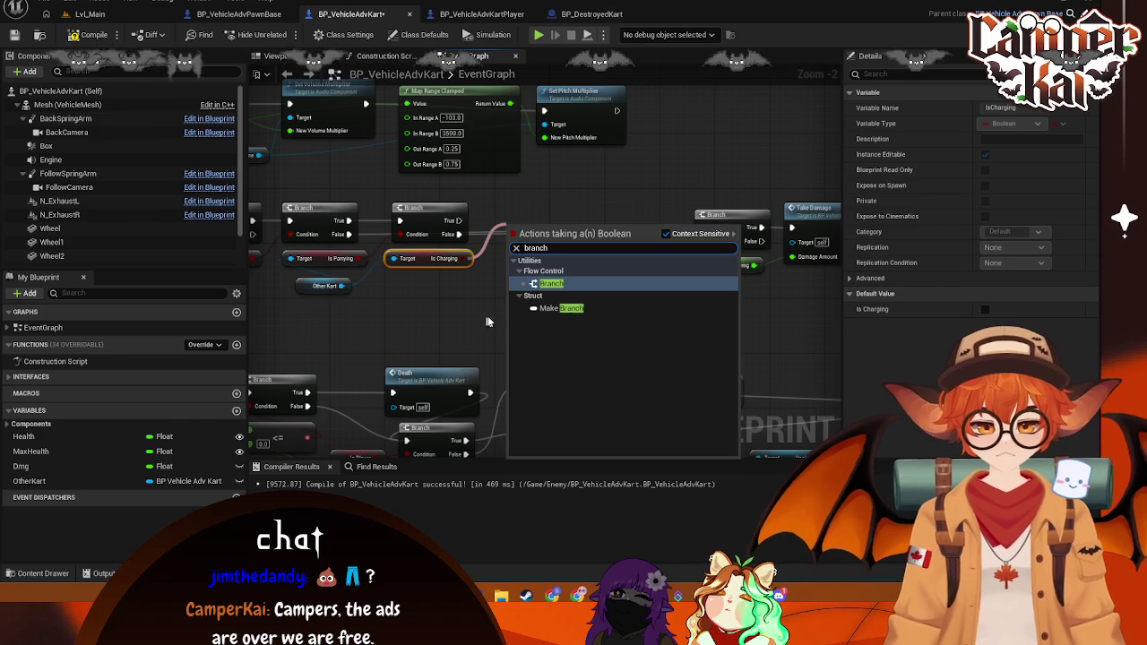
{"action": "left_click", "coordinate": [548, 283]}
{"action": "mouse_move", "coordinate": [459, 219]}
{"action": "left_mouse_down"}
{"action": "mouse_move", "coordinate": [508, 241]}
{"action": "mouse_move", "coordinate": [584, 226]}
{"action": "mouse_move", "coordinate": [574, 229]}
{"action": "mouse_move", "coordinate": [766, 247]}
{"action": "mouse_move", "coordinate": [703, 227]}
{"action": "left_mouse_up"}
{"action": "mouse_move", "coordinate": [542, 215]}
{"action": "left_mouse_down"}
{"action": "mouse_move", "coordinate": [655, 263]}
{"action": "mouse_move", "coordinate": [587, 250]}
{"action": "left_mouse_up"}
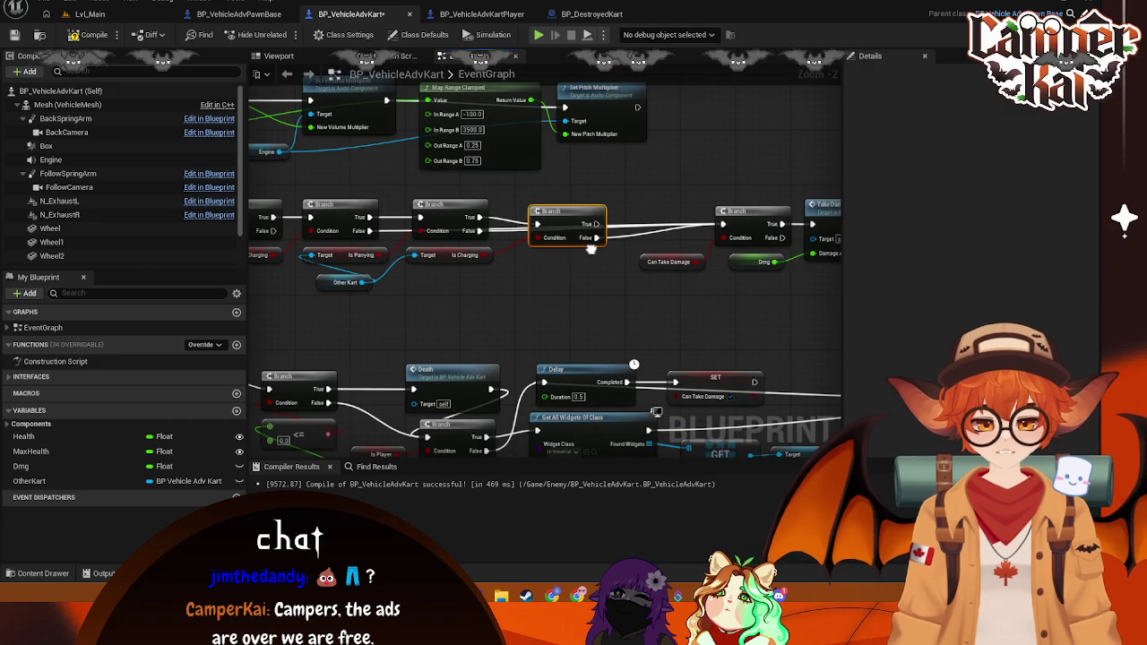
{"action": "left_click_drag", "start_coordinate": [584, 299], "coordinate": [529, 297]}
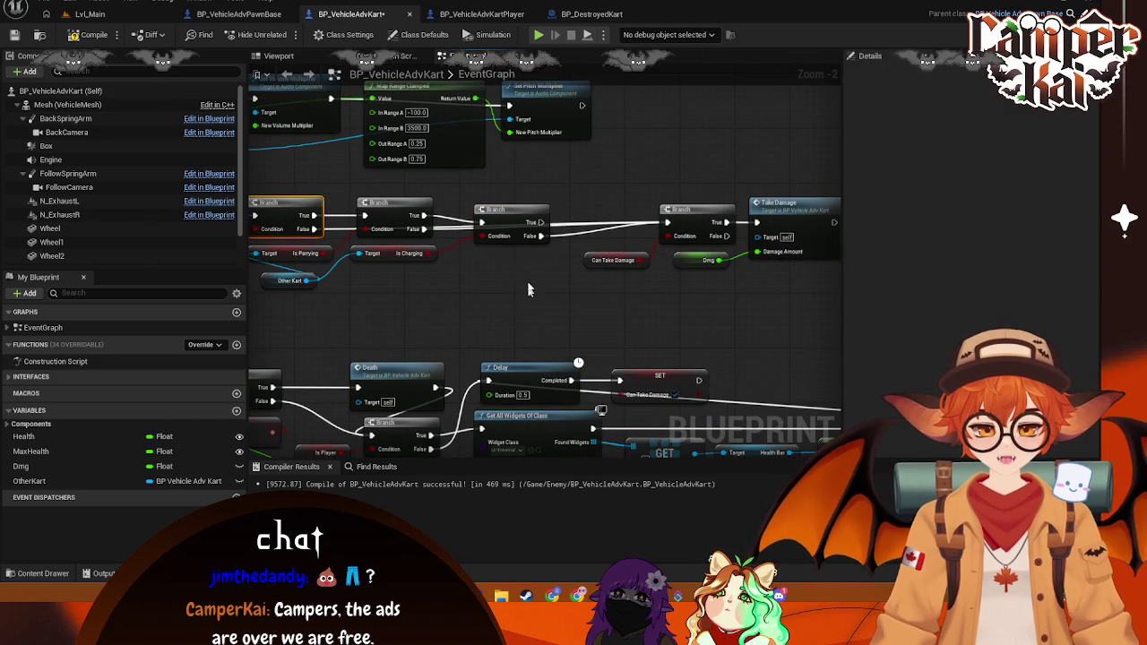
{"action": "left_click_drag", "start_coordinate": [509, 216], "coordinate": [495, 209]}
{"action": "mouse_move", "coordinate": [845, 181]}
{"action": "left_mouse_down"}
{"action": "mouse_move", "coordinate": [785, 174]}
{"action": "mouse_move", "coordinate": [518, 269]}
{"action": "left_mouse_up"}
{"action": "left_click_drag", "start_coordinate": [640, 217], "coordinate": [535, 218]}
{"action": "mouse_move", "coordinate": [251, 299]}
{"action": "left_mouse_down"}
{"action": "mouse_move", "coordinate": [428, 296]}
{"action": "mouse_move", "coordinate": [417, 304]}
{"action": "left_mouse_up"}
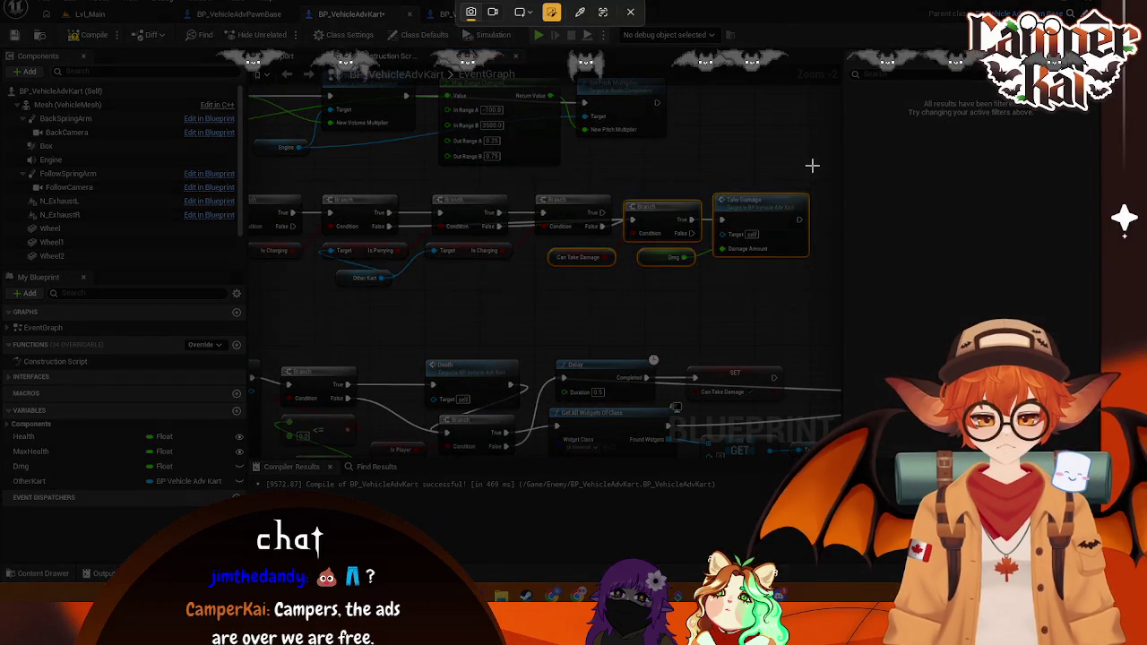
{"action": "mouse_move", "coordinate": [813, 166]}
{"action": "left_mouse_down"}
{"action": "mouse_move", "coordinate": [281, 340]}
{"action": "mouse_move", "coordinate": [252, 299]}
{"action": "left_mouse_up"}
{"action": "left_click", "coordinate": [388, 309]}
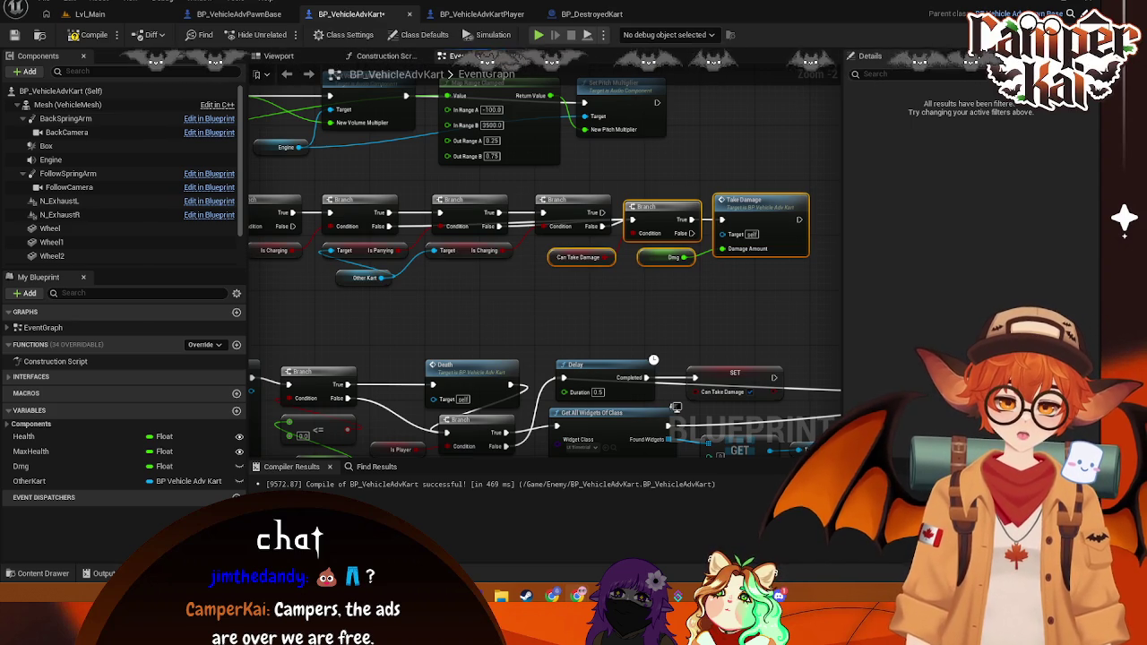
{"action": "left_click_drag", "start_coordinate": [485, 279], "coordinate": [473, 314]}
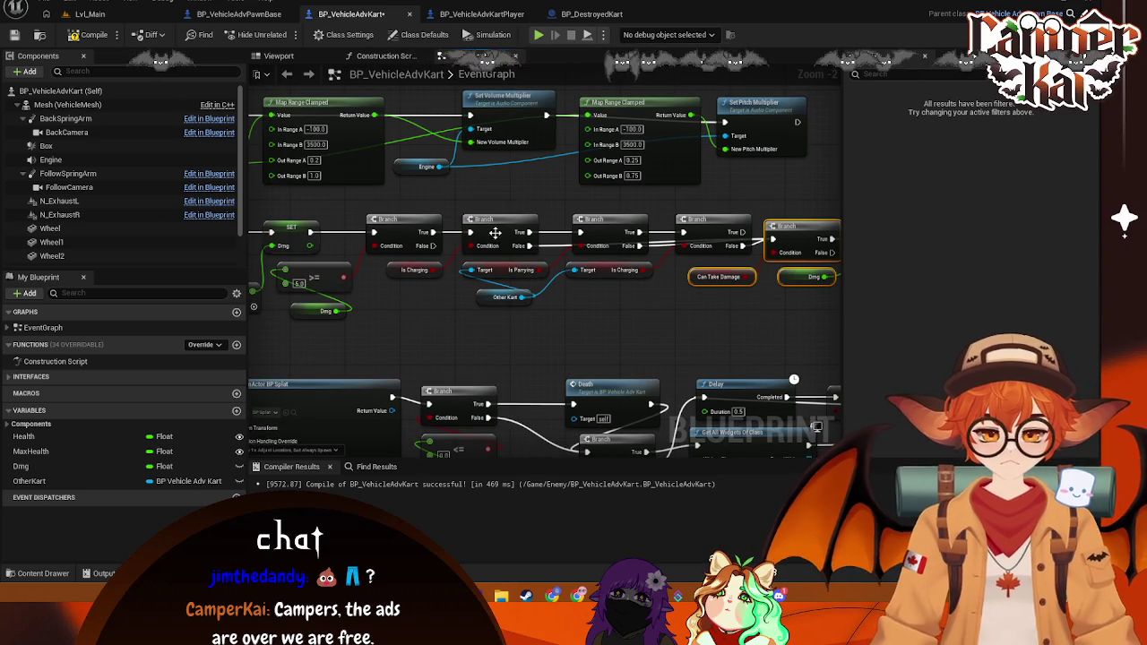
{"action": "mouse_move", "coordinate": [604, 232]}
{"action": "left_mouse_down"}
{"action": "mouse_move", "coordinate": [474, 265]}
{"action": "mouse_move", "coordinate": [488, 240]}
{"action": "mouse_move", "coordinate": [482, 264]}
{"action": "left_mouse_up"}
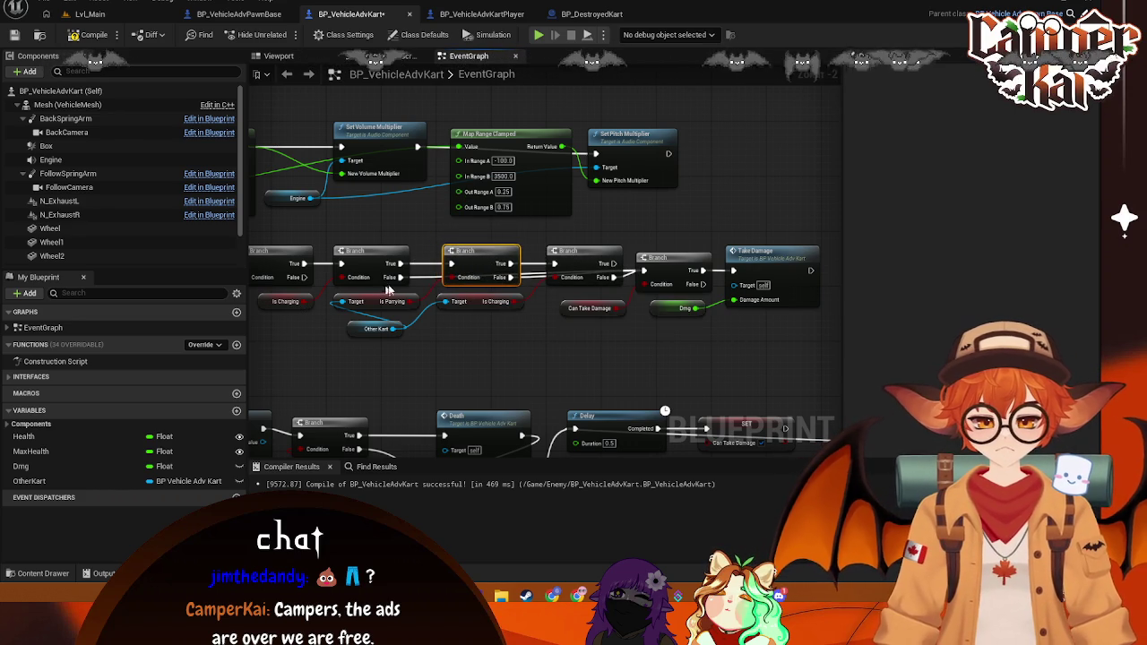
{"action": "left_click_drag", "start_coordinate": [448, 269], "coordinate": [456, 256]}
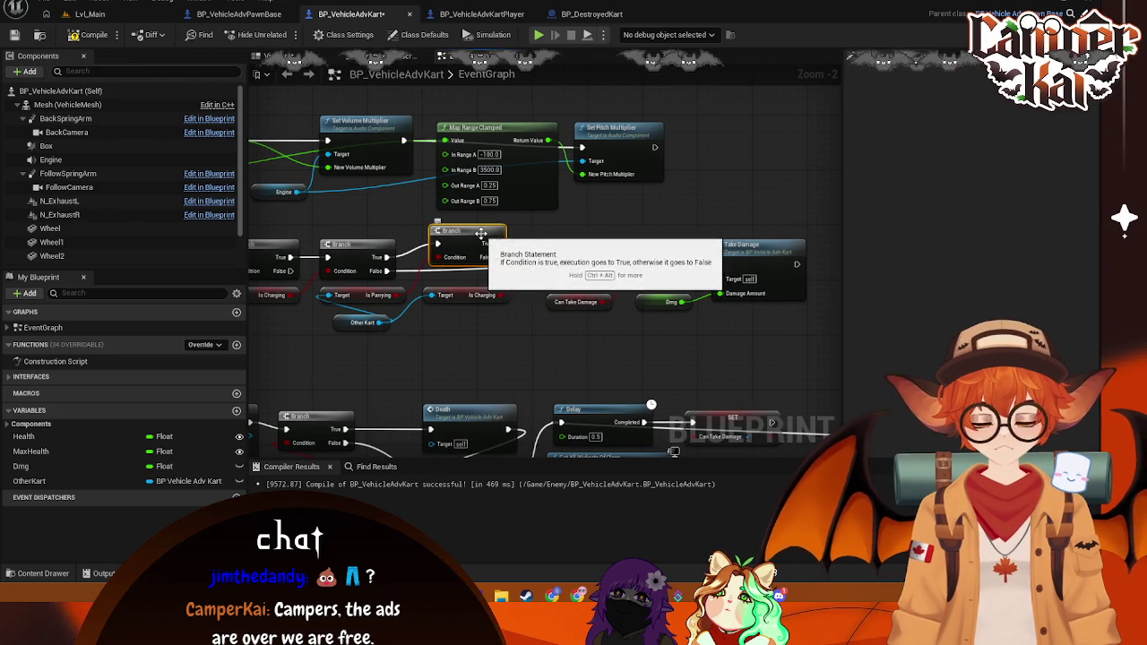
Step: Break the second Branch's False link and line the Branch nodes up in a row
{"action": "left_click_drag", "start_coordinate": [571, 244], "coordinate": [566, 231]}
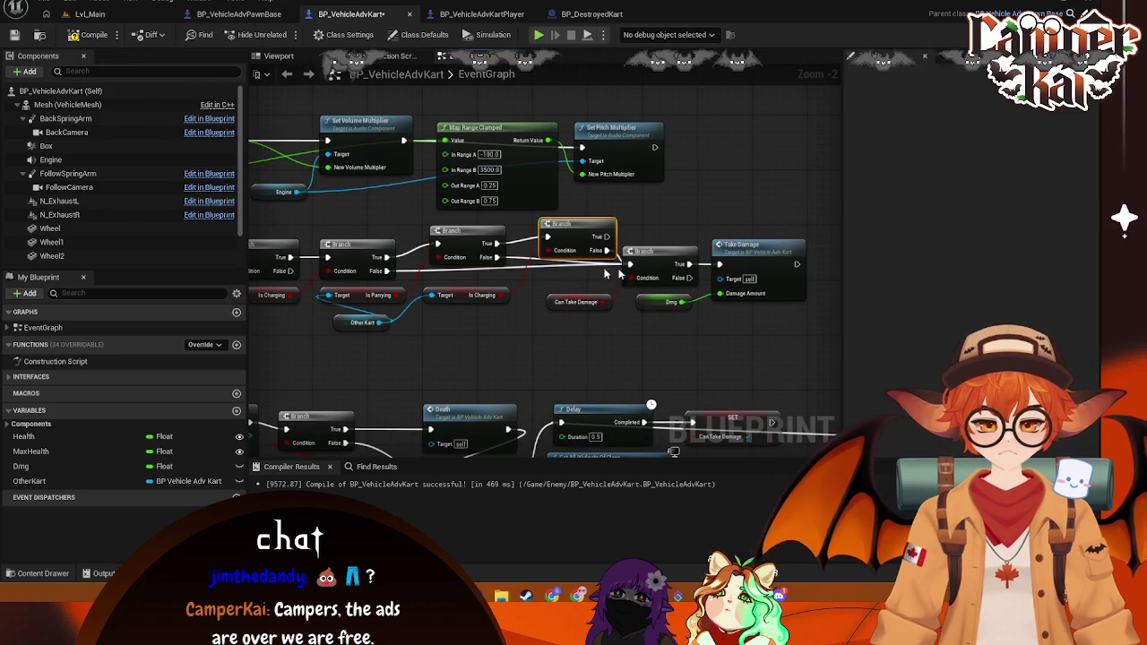
{"action": "right_click", "coordinate": [384, 275]}
{"action": "left_click", "coordinate": [421, 306]}
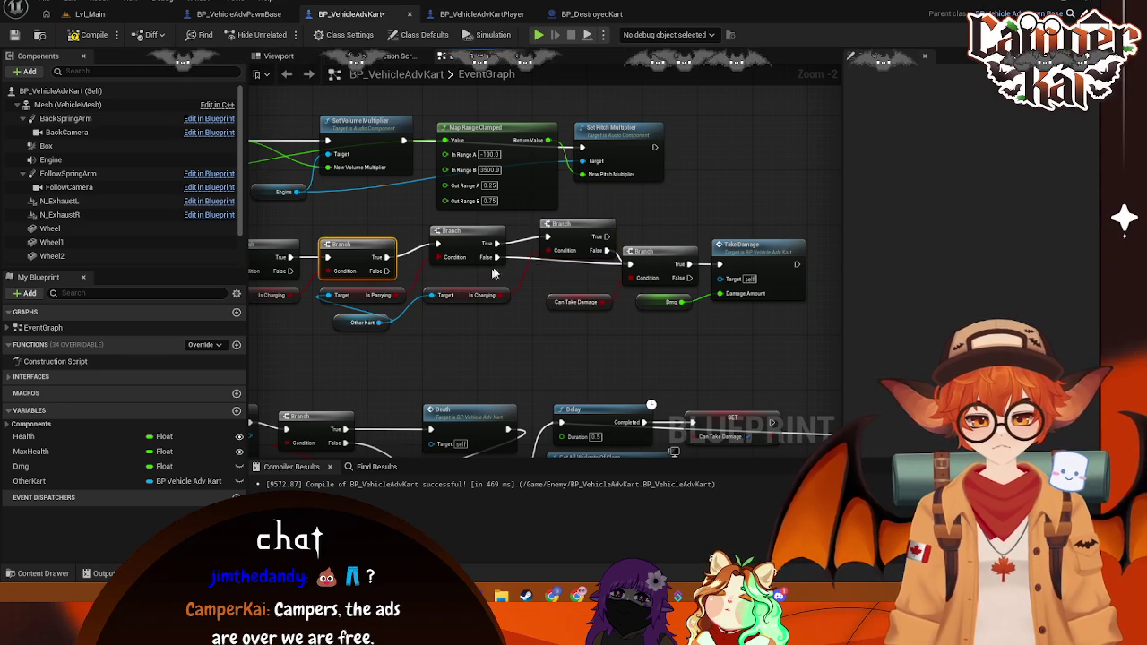
{"action": "left_click_drag", "start_coordinate": [583, 237], "coordinate": [583, 253]}
{"action": "left_click_drag", "start_coordinate": [478, 235], "coordinate": [488, 249]}
{"action": "mouse_move", "coordinate": [276, 343]}
{"action": "left_mouse_down"}
{"action": "mouse_move", "coordinate": [420, 297]}
{"action": "mouse_move", "coordinate": [559, 293]}
{"action": "mouse_move", "coordinate": [478, 298]}
{"action": "left_mouse_up"}
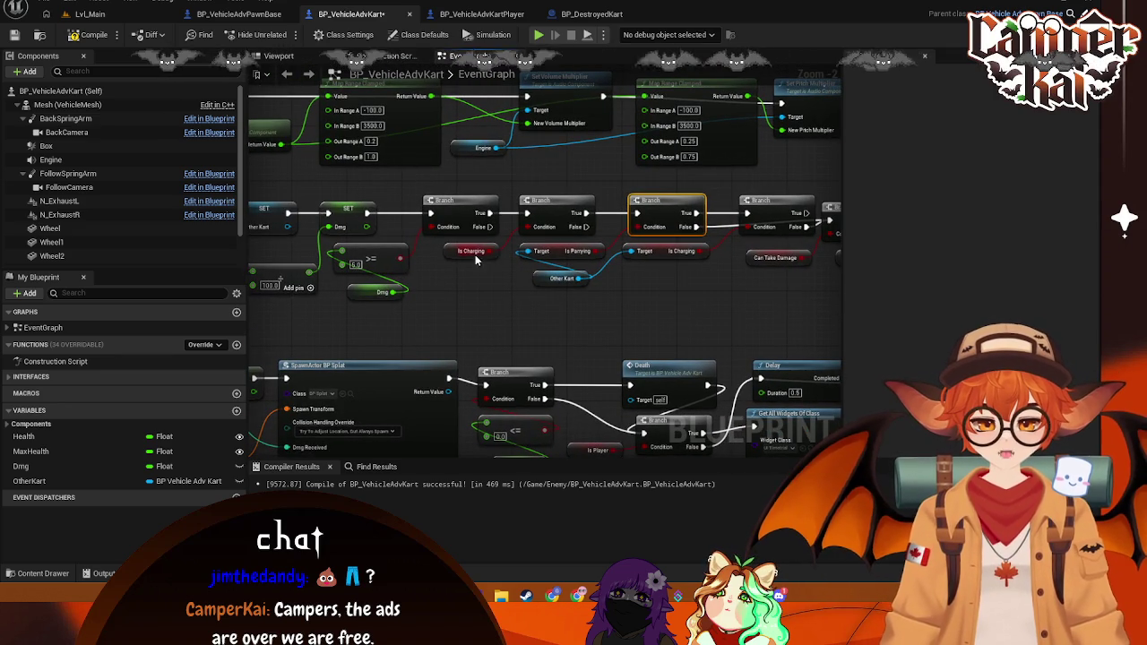
{"action": "left_click_drag", "start_coordinate": [454, 259], "coordinate": [447, 258]}
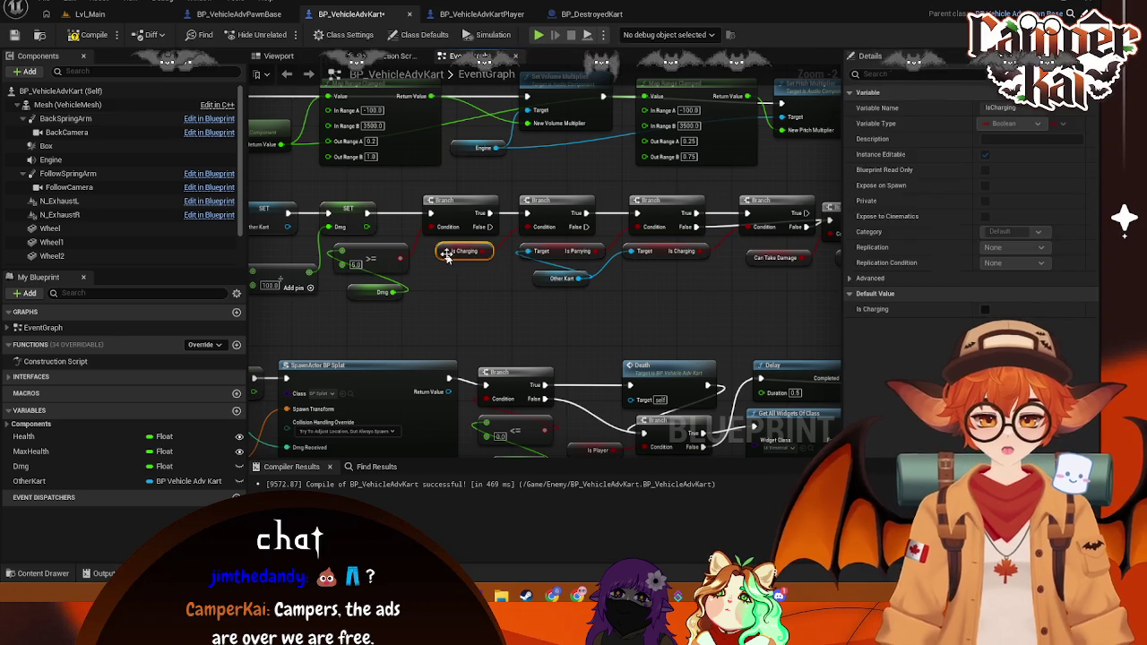
{"action": "mouse_move", "coordinate": [546, 252]}
{"action": "left_mouse_down"}
{"action": "mouse_move", "coordinate": [421, 256]}
{"action": "mouse_move", "coordinate": [438, 275]}
{"action": "mouse_move", "coordinate": [367, 260]}
{"action": "left_mouse_up"}
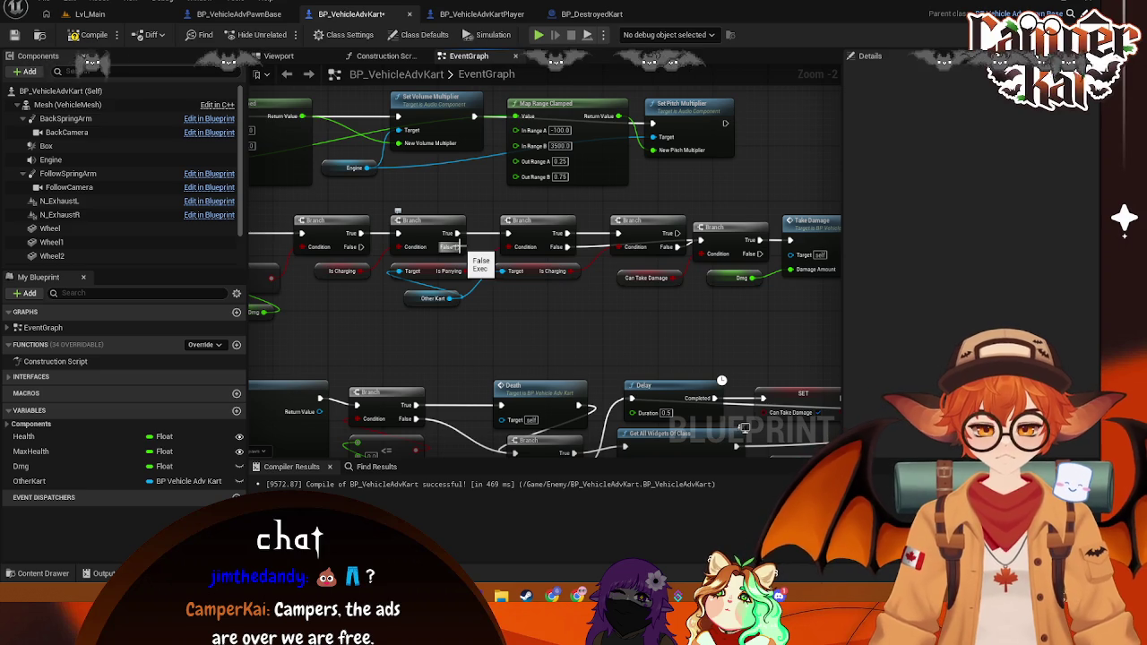
Step: Wire the Is Parrying Branch's True output into the Is Charging Branch and align it
{"action": "mouse_move", "coordinate": [455, 246]}
{"action": "left_mouse_down"}
{"action": "mouse_move", "coordinate": [520, 274]}
{"action": "mouse_move", "coordinate": [569, 267]}
{"action": "mouse_move", "coordinate": [618, 240]}
{"action": "left_mouse_up"}
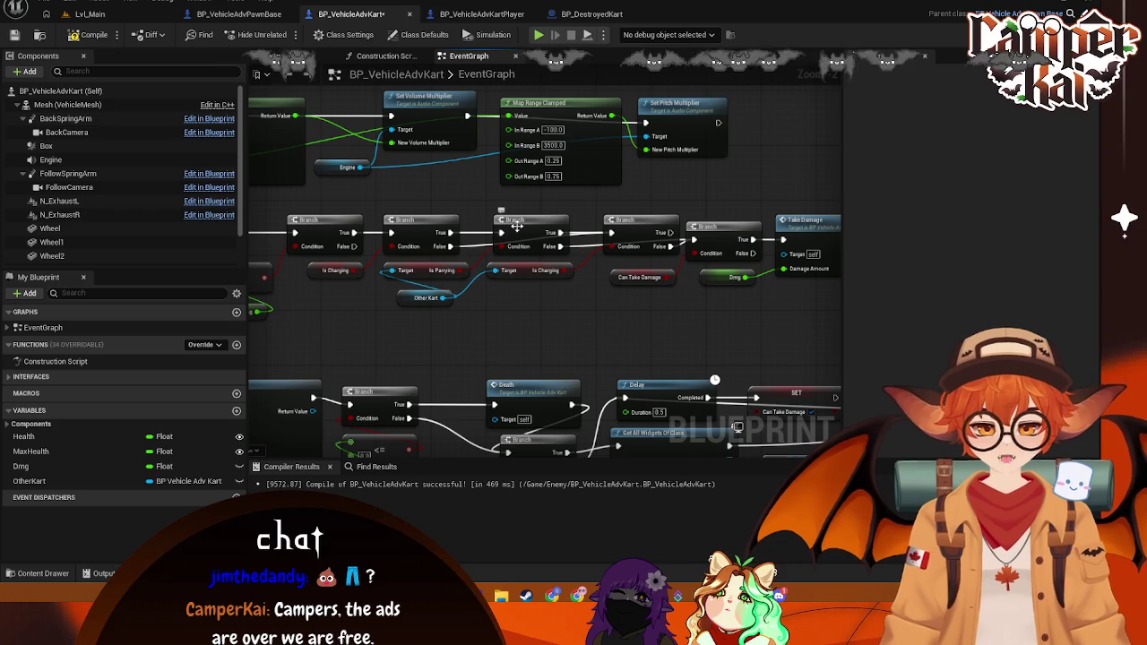
{"action": "left_click", "coordinate": [515, 231]}
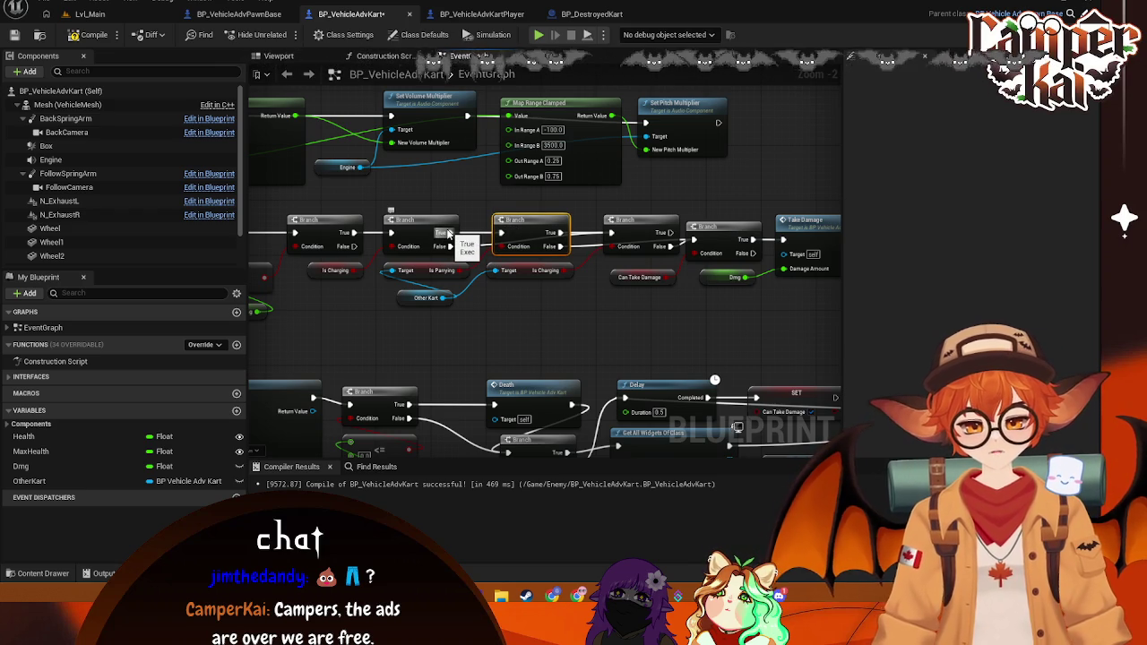
{"action": "left_click_drag", "start_coordinate": [449, 234], "coordinate": [494, 233]}
{"action": "left_click_drag", "start_coordinate": [545, 221], "coordinate": [535, 226]}
{"action": "left_click_drag", "start_coordinate": [446, 268], "coordinate": [482, 291]}
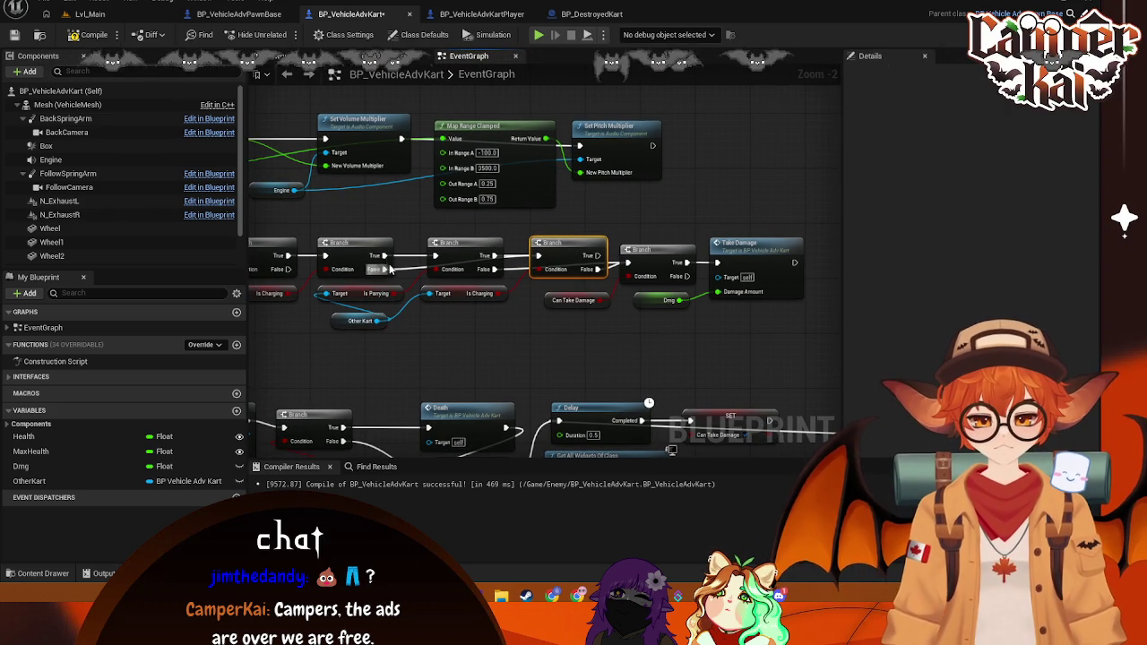
{"action": "left_click", "coordinate": [452, 250]}
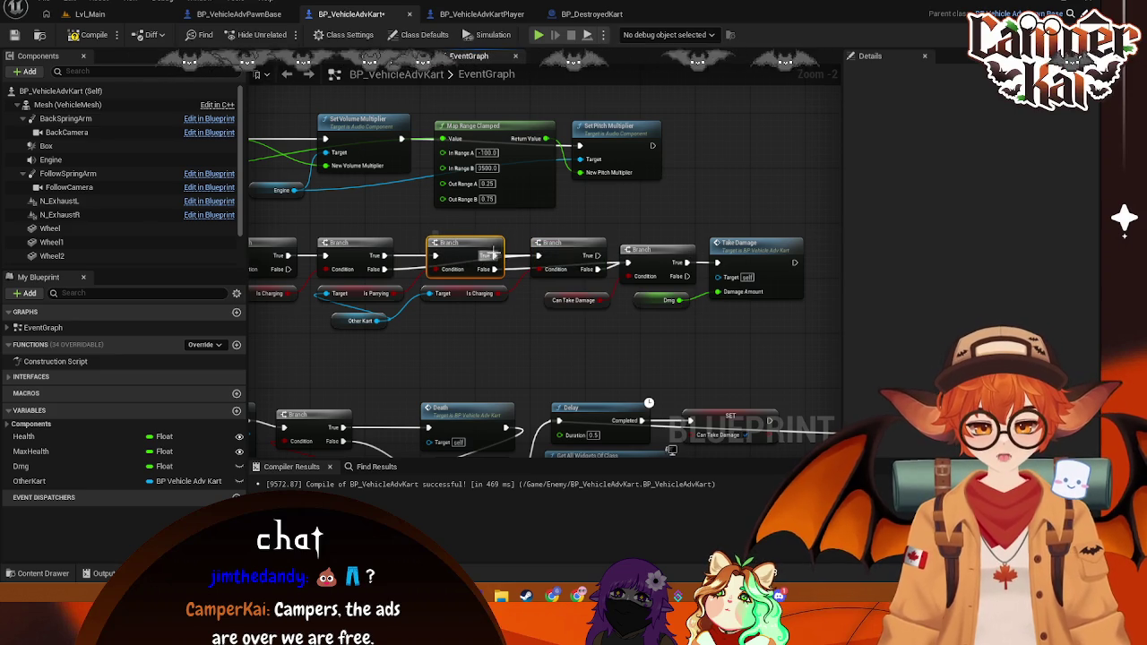
{"action": "right_click", "coordinate": [495, 255]}
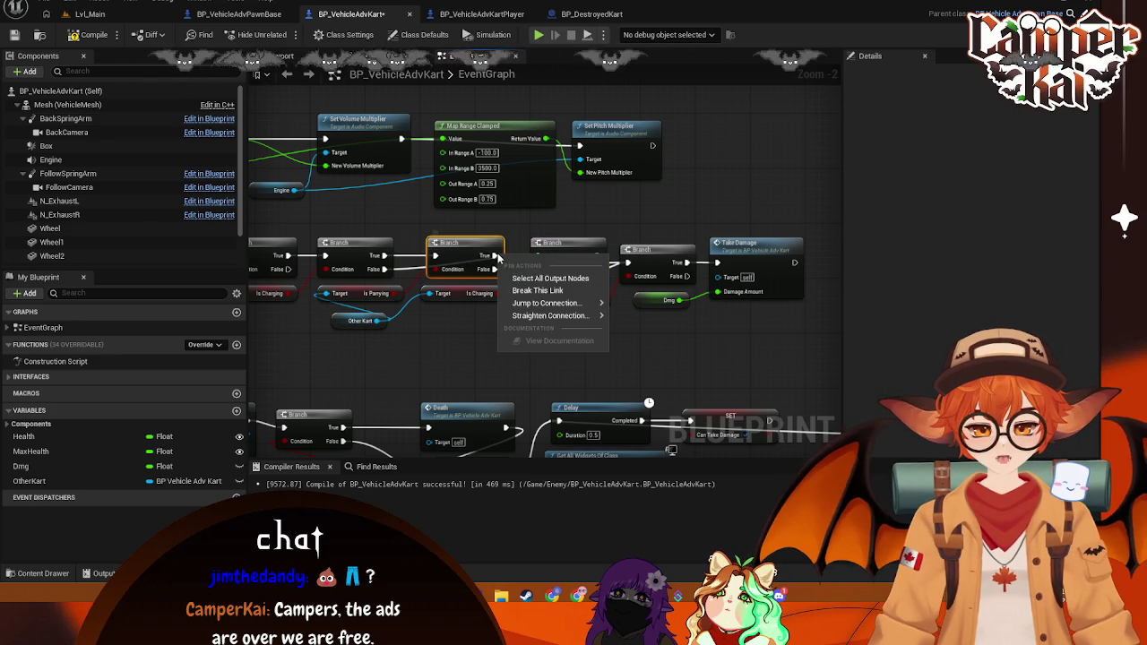
Step: Break the True and False output links of the Is Charging Branch
{"action": "left_click", "coordinate": [520, 292]}
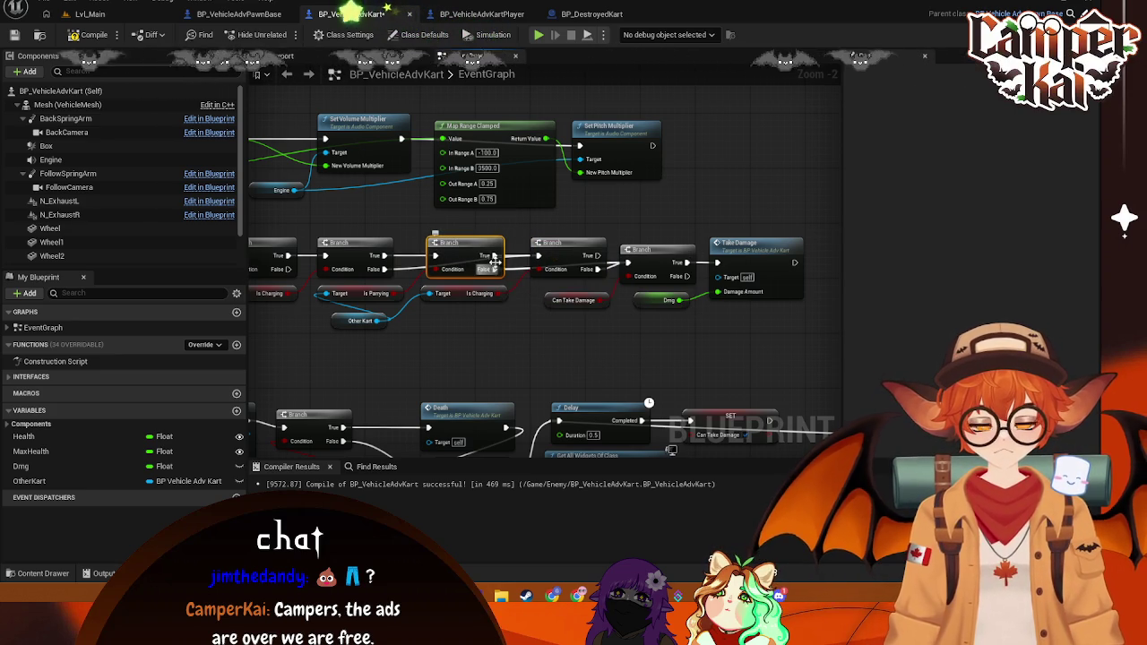
{"action": "right_click", "coordinate": [494, 269]}
{"action": "left_click", "coordinate": [538, 294]}
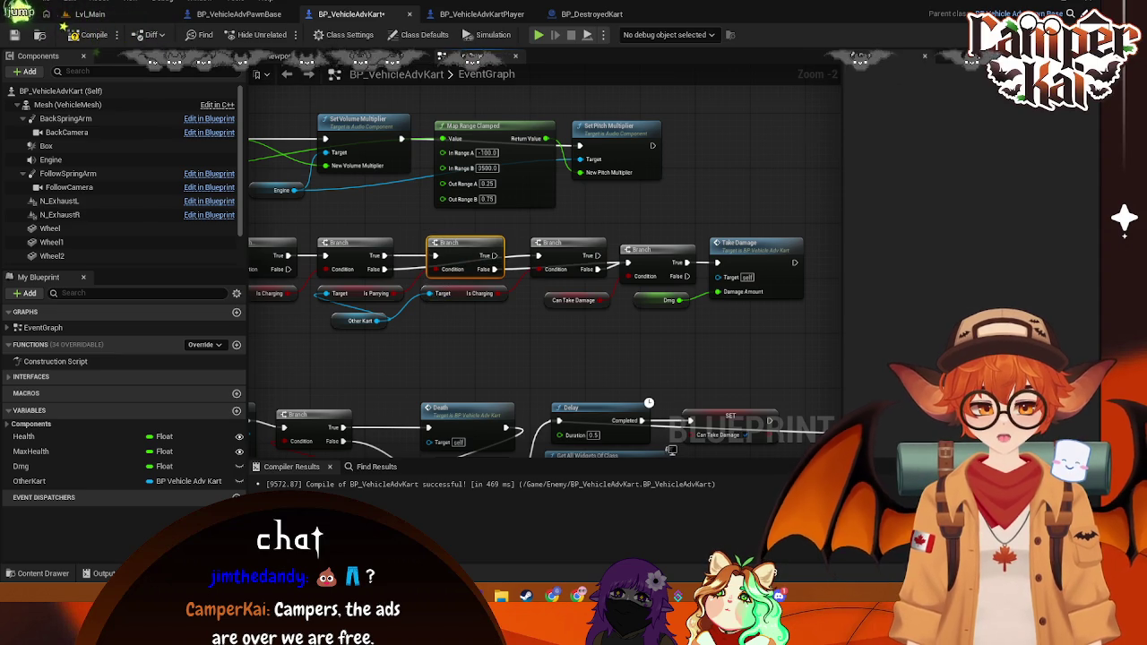
{"action": "left_click_drag", "start_coordinate": [439, 303], "coordinate": [450, 301]}
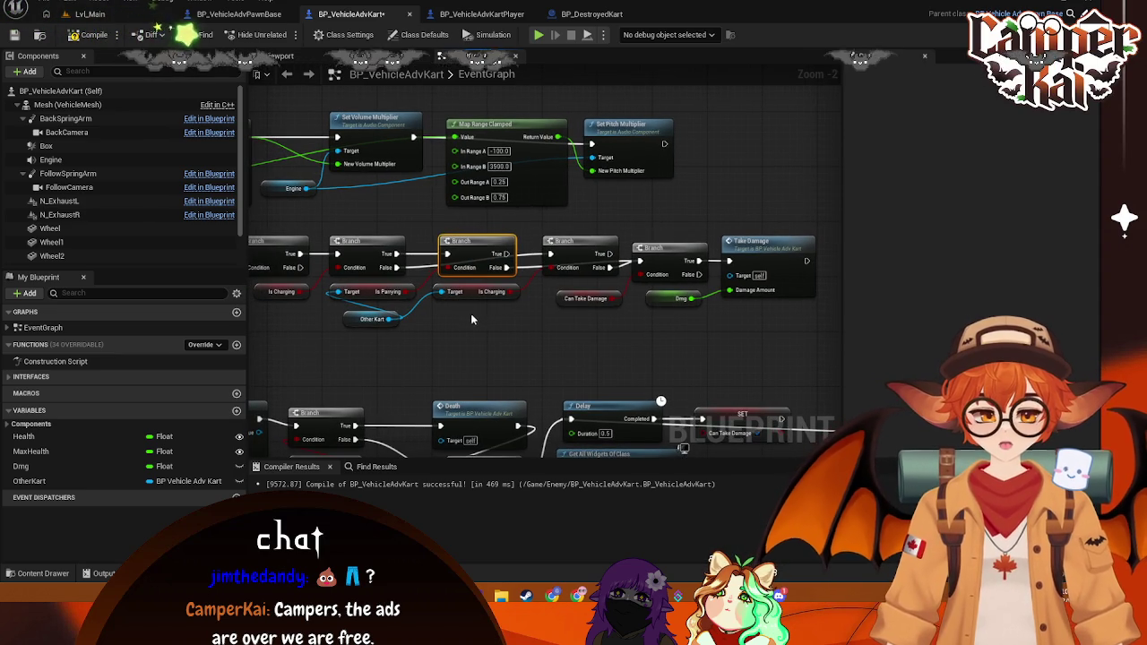
Step: Duplicate the Other Kart getter and wire it to Take Damage's Target
{"action": "left_click", "coordinate": [358, 320]}
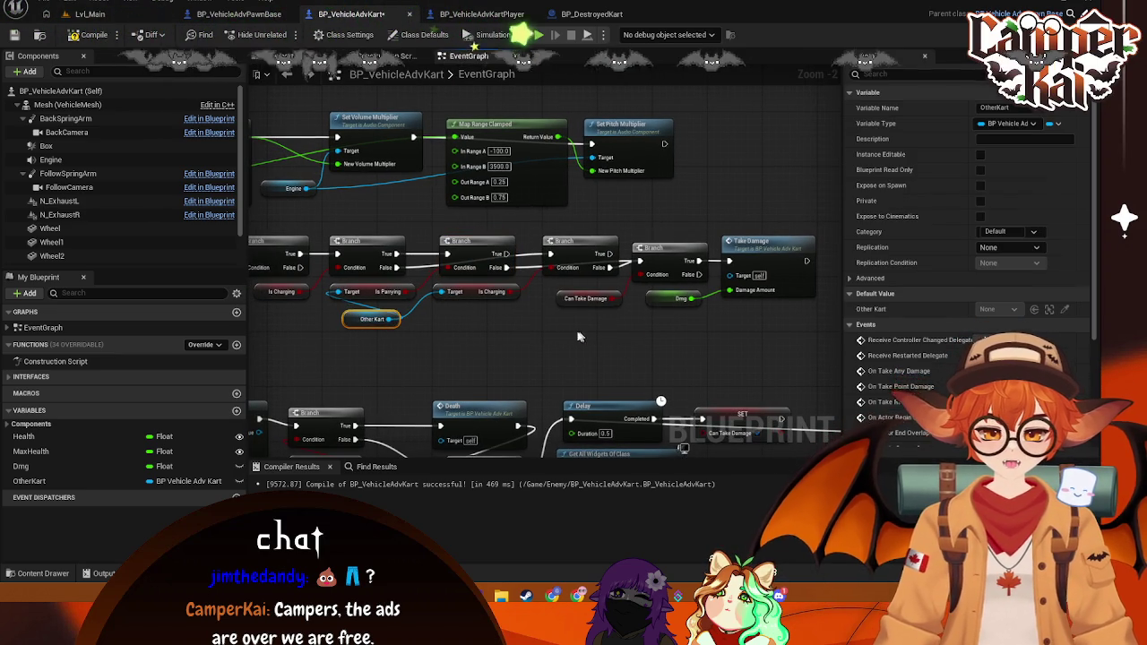
{"action": "key", "text": "ctrl+c"}
{"action": "key", "text": "ctrl+v"}
{"action": "mouse_move", "coordinate": [619, 333]}
{"action": "left_mouse_down"}
{"action": "mouse_move", "coordinate": [650, 334]}
{"action": "mouse_move", "coordinate": [723, 297]}
{"action": "mouse_move", "coordinate": [729, 274]}
{"action": "left_mouse_up"}
{"action": "mouse_move", "coordinate": [676, 303]}
{"action": "left_mouse_down"}
{"action": "mouse_move", "coordinate": [684, 351]}
{"action": "mouse_move", "coordinate": [650, 314]}
{"action": "mouse_move", "coordinate": [662, 302]}
{"action": "left_mouse_up"}
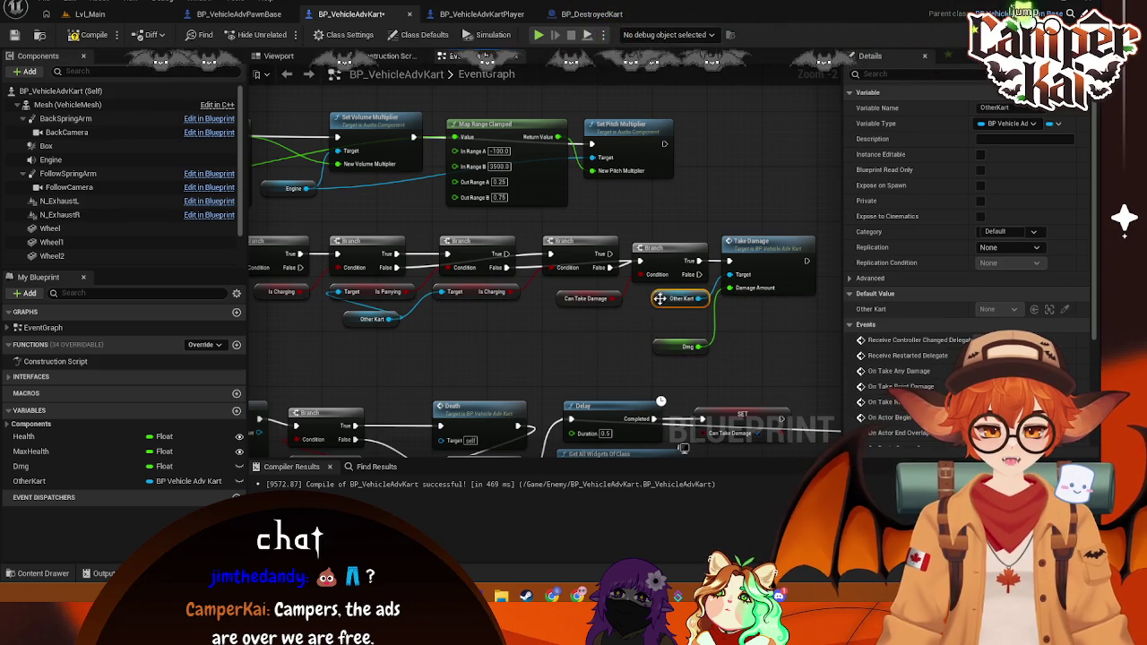
{"action": "left_click", "coordinate": [595, 356]}
Step: Level the second and third Branch nodes with the rest of the chain
{"action": "mouse_move", "coordinate": [473, 352]}
{"action": "left_mouse_down"}
{"action": "mouse_move", "coordinate": [537, 358]}
{"action": "mouse_move", "coordinate": [523, 355]}
{"action": "left_mouse_up"}
{"action": "mouse_move", "coordinate": [421, 270]}
{"action": "left_mouse_down"}
{"action": "mouse_move", "coordinate": [421, 242]}
{"action": "mouse_move", "coordinate": [421, 268]}
{"action": "left_mouse_up"}
{"action": "left_click_drag", "start_coordinate": [532, 260], "coordinate": [527, 252]}
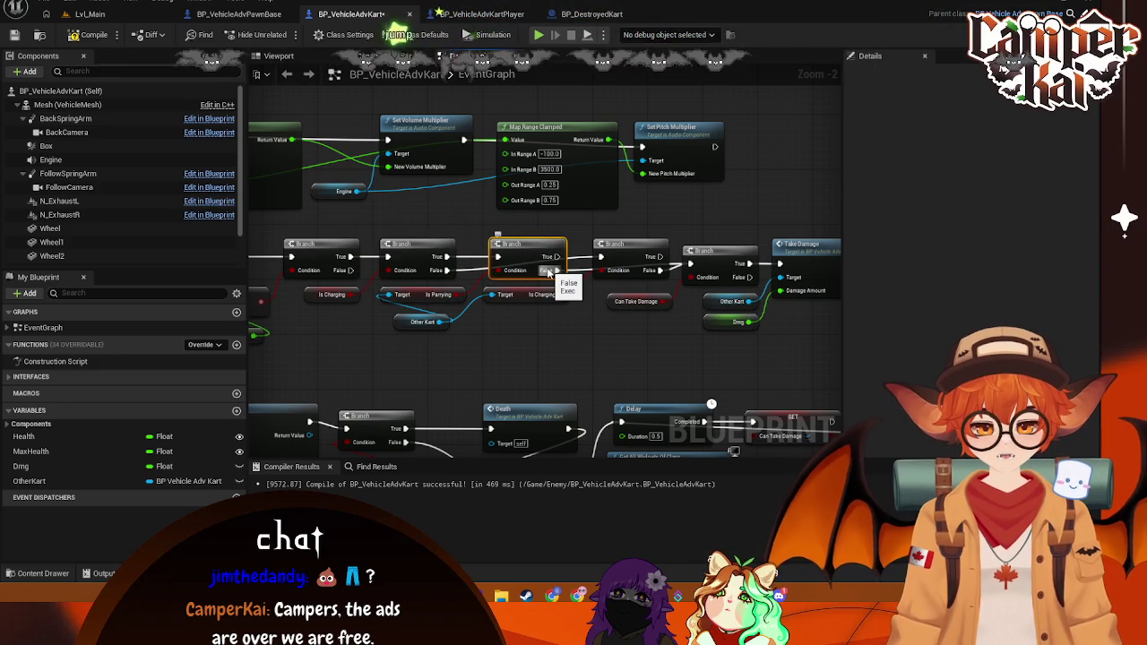
{"action": "left_click_drag", "start_coordinate": [579, 312], "coordinate": [544, 319]}
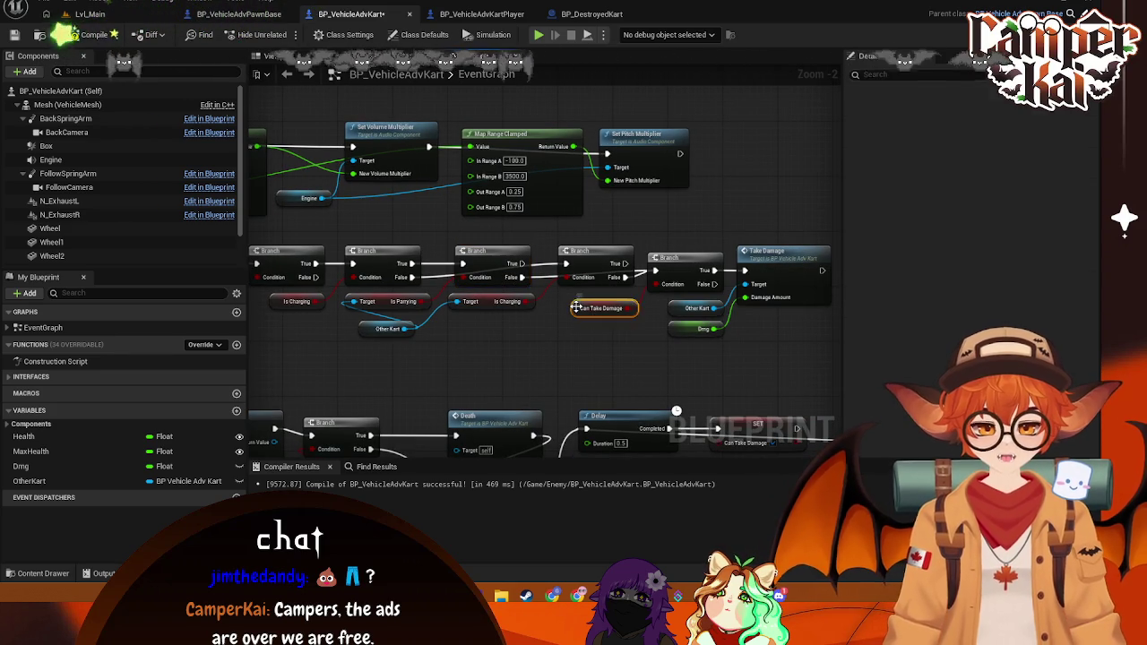
Step: Replace the self Can Take Damage getter with Other Kart's Get Can Take Damage
{"action": "left_click", "coordinate": [576, 308]}
{"action": "key", "text": "Delete"}
{"action": "mouse_move", "coordinate": [405, 329]}
{"action": "left_mouse_down"}
{"action": "mouse_move", "coordinate": [605, 322]}
{"action": "mouse_move", "coordinate": [562, 321]}
{"action": "left_mouse_up"}
{"action": "type", "text": "can take"}
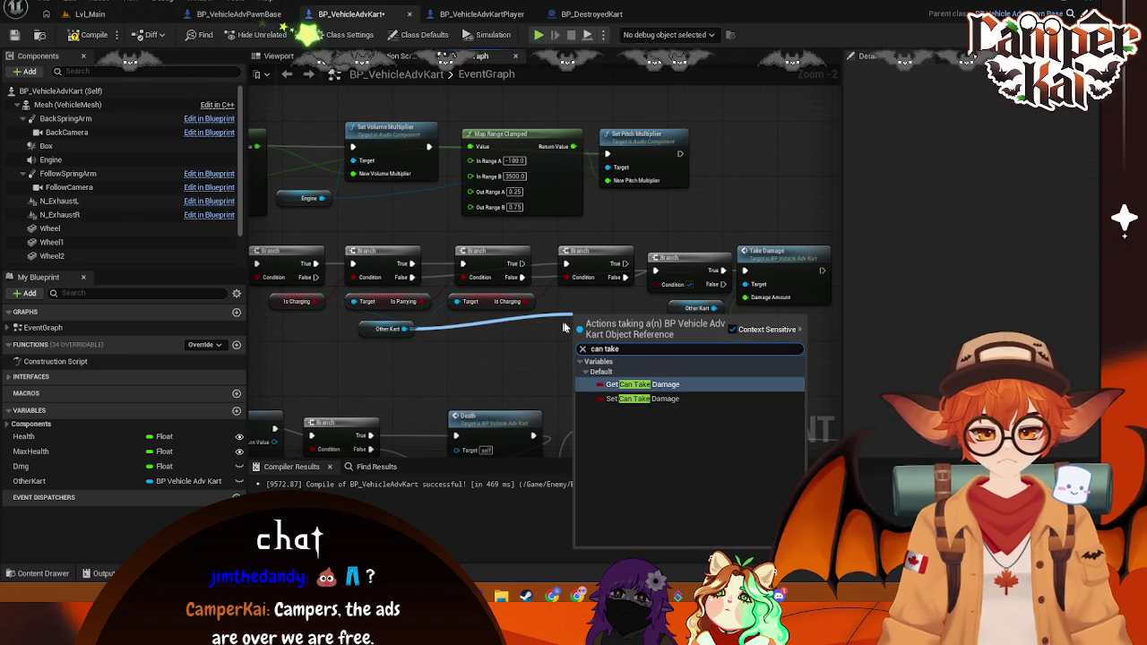
{"action": "left_click", "coordinate": [633, 383]}
{"action": "mouse_move", "coordinate": [610, 321]}
{"action": "left_mouse_down"}
{"action": "mouse_move", "coordinate": [598, 315]}
{"action": "mouse_move", "coordinate": [708, 355]}
{"action": "mouse_move", "coordinate": [671, 317]}
{"action": "mouse_move", "coordinate": [541, 313]}
{"action": "mouse_move", "coordinate": [570, 324]}
{"action": "mouse_move", "coordinate": [549, 330]}
{"action": "left_mouse_up"}
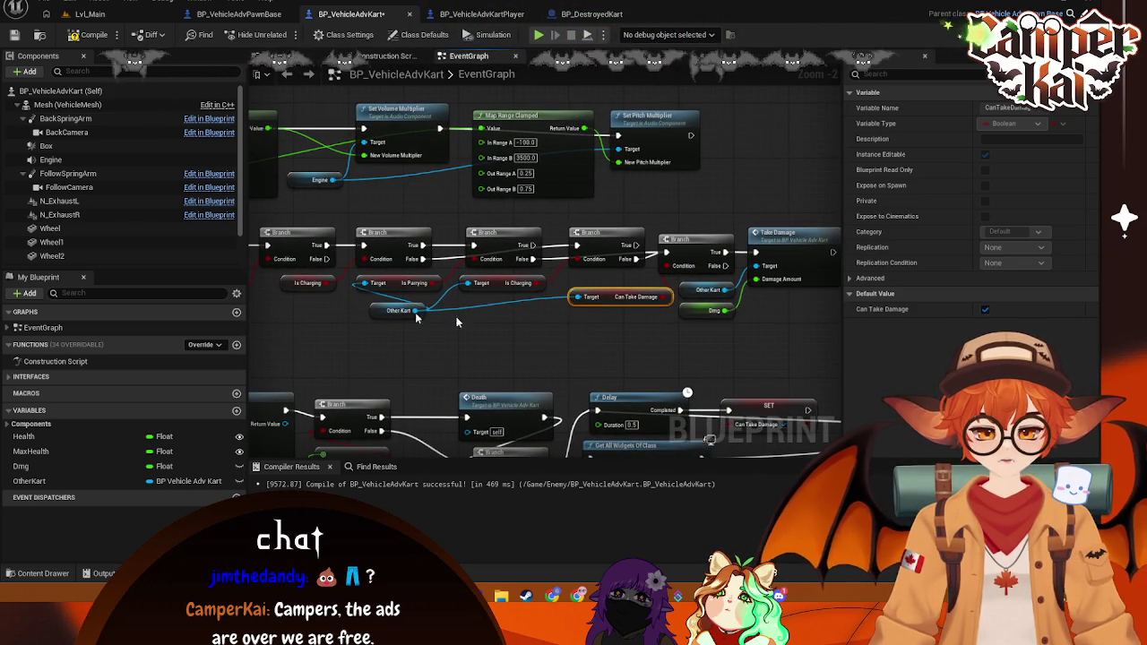
Step: Pull wires from the Is Charging Branch's True and False outputs to add nodes
{"action": "left_click", "coordinate": [497, 248]}
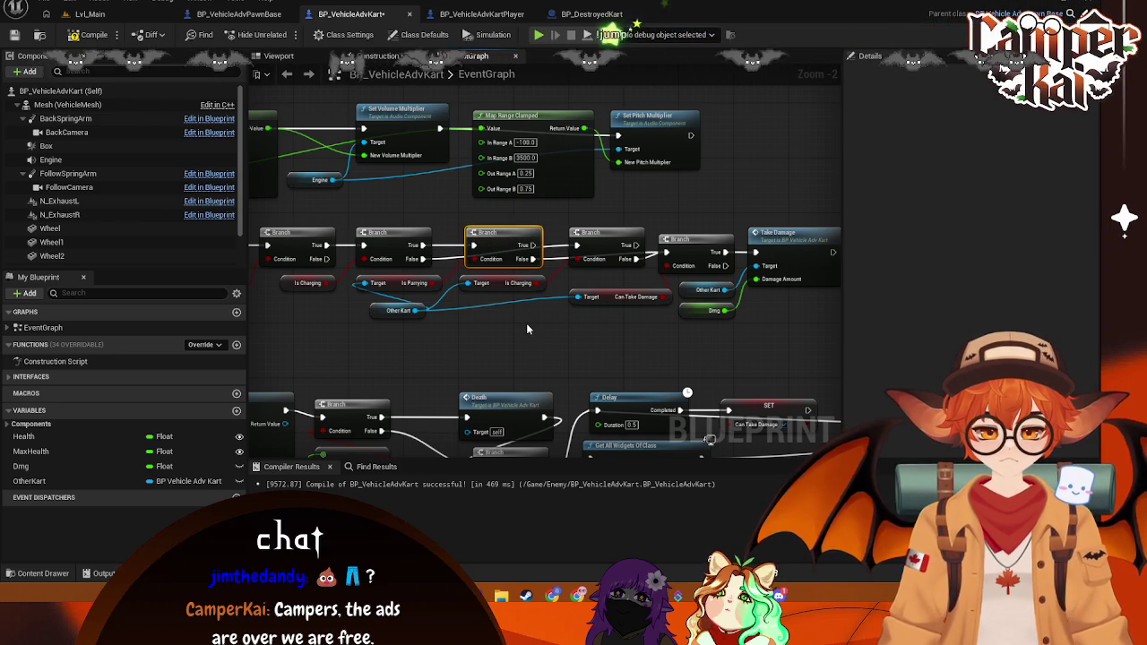
{"action": "mouse_move", "coordinate": [505, 248]}
{"action": "left_mouse_down"}
{"action": "mouse_move", "coordinate": [627, 273]}
{"action": "mouse_move", "coordinate": [740, 327]}
{"action": "mouse_move", "coordinate": [563, 314]}
{"action": "mouse_move", "coordinate": [540, 322]}
{"action": "left_mouse_up"}
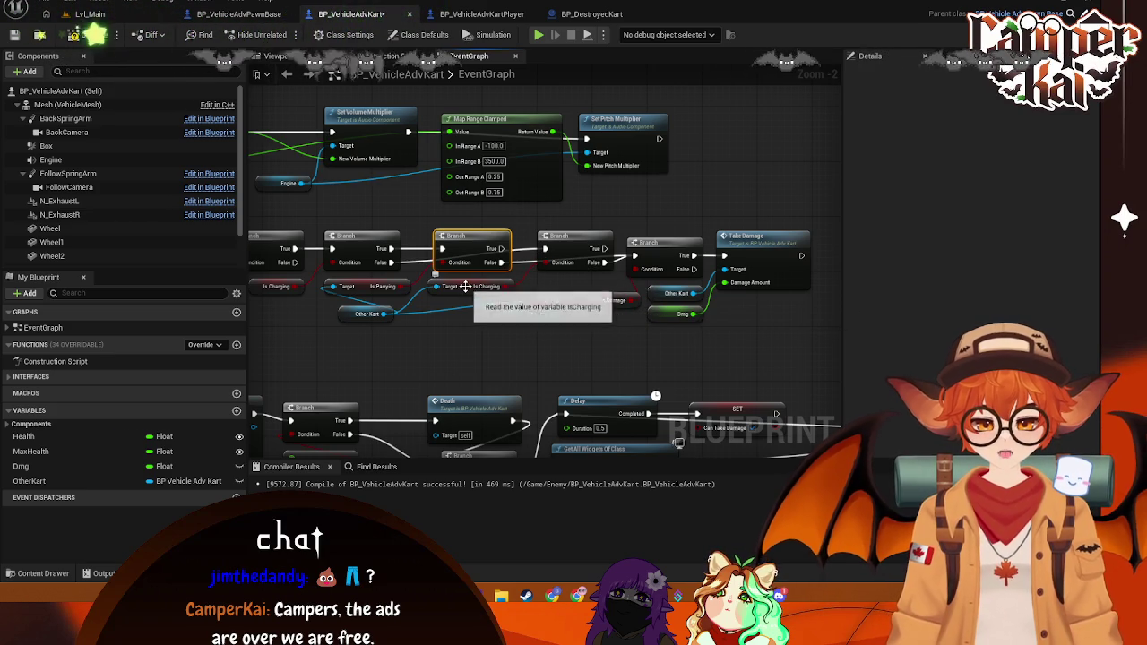
{"action": "mouse_move", "coordinate": [502, 261]}
{"action": "left_mouse_down"}
{"action": "mouse_move", "coordinate": [666, 357]}
{"action": "mouse_move", "coordinate": [697, 328]}
{"action": "mouse_move", "coordinate": [694, 339]}
{"action": "left_mouse_up"}
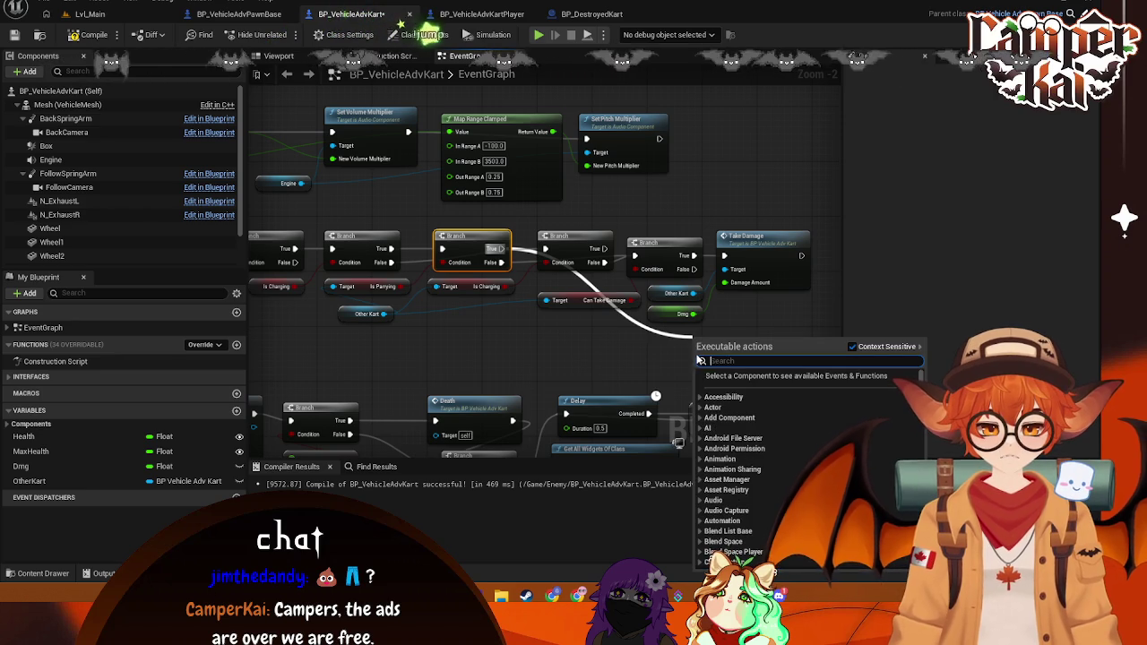
Step: Add a Take Damage node on the False path with Dmg as its amount
{"action": "type", "text": "take"}
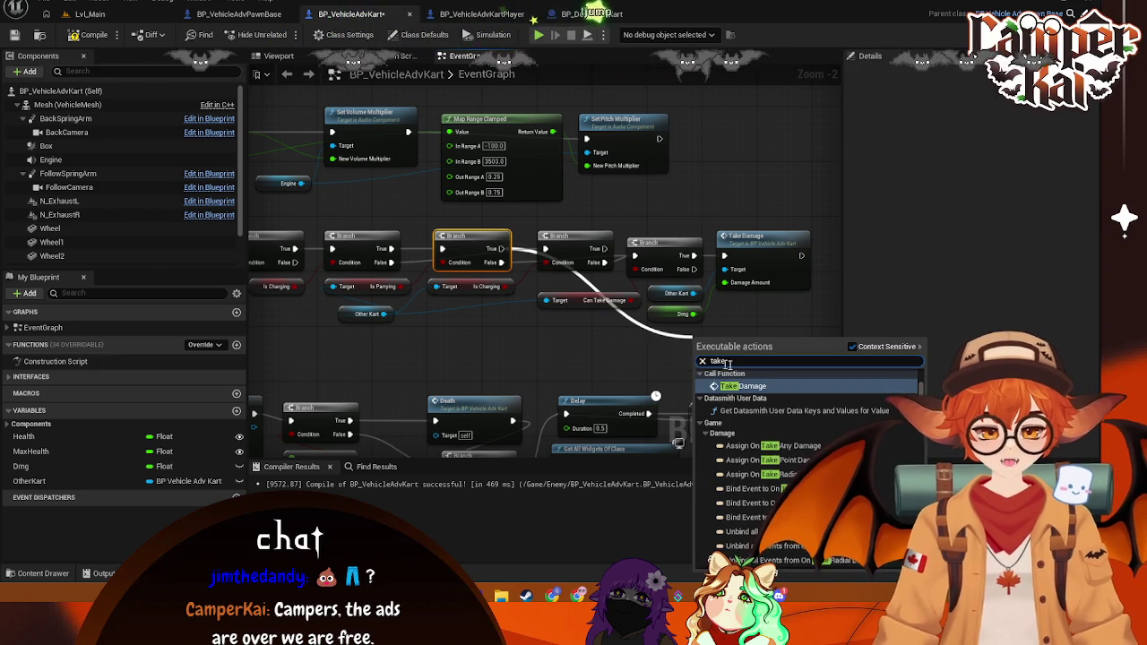
{"action": "left_click", "coordinate": [744, 387]}
{"action": "left_click_drag", "start_coordinate": [692, 313], "coordinate": [731, 354]}
{"action": "left_click_drag", "start_coordinate": [525, 340], "coordinate": [550, 359]}
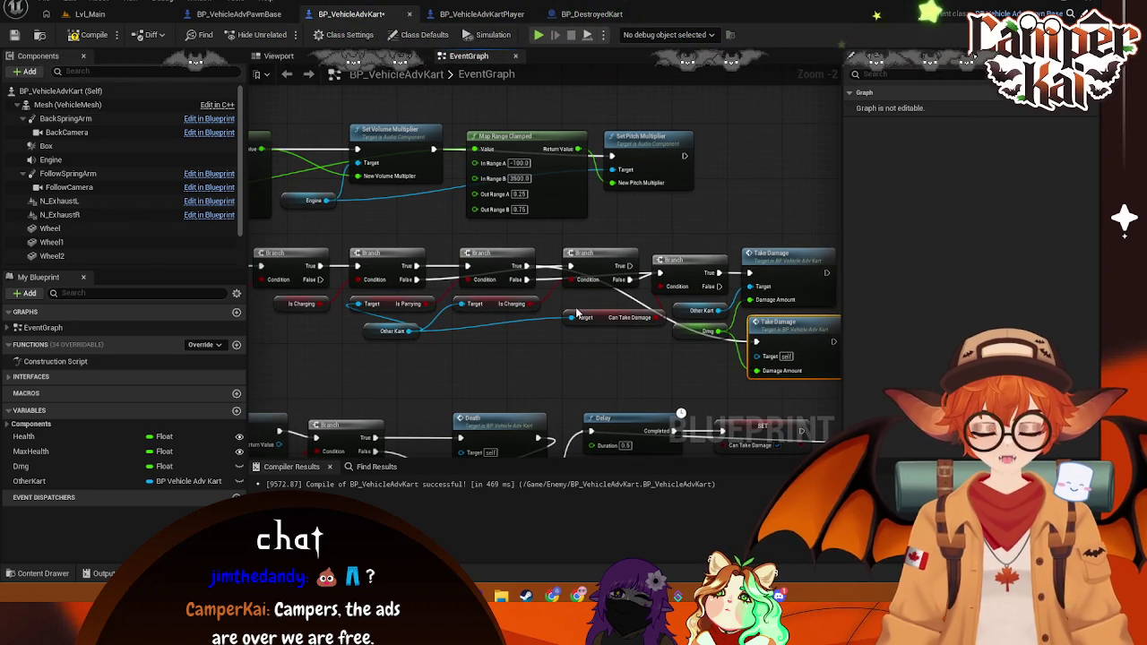
Step: Nudge the right-hand Branch node into line with the others
{"action": "left_click_drag", "start_coordinate": [578, 313], "coordinate": [591, 299]}
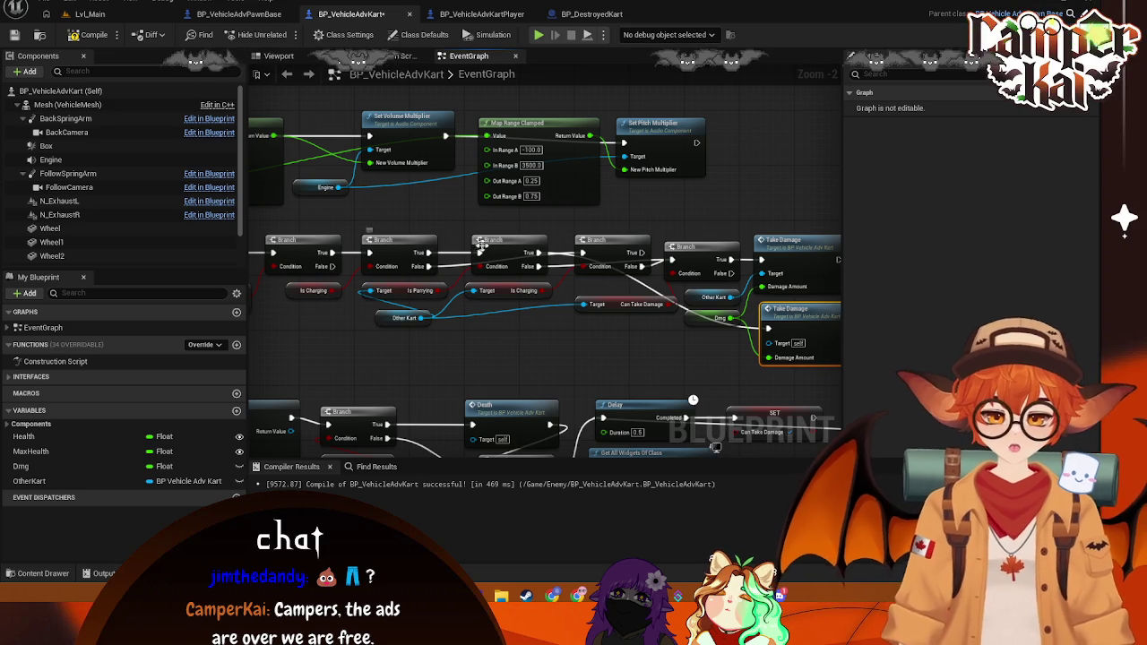
{"action": "left_click", "coordinate": [516, 246]}
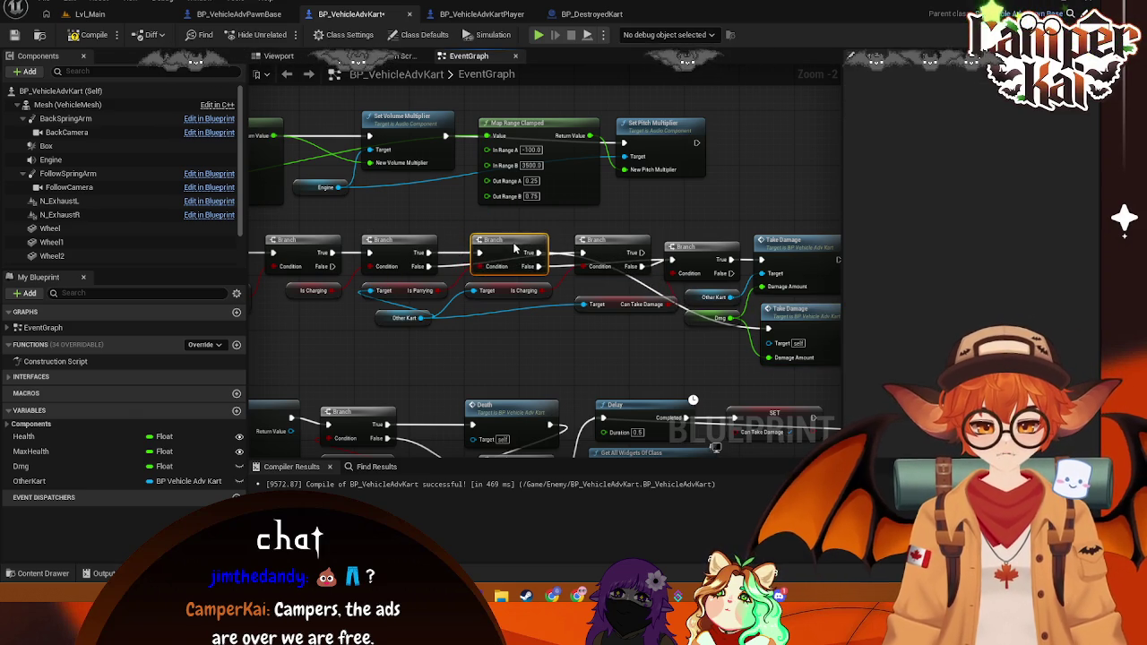
{"action": "left_click_drag", "start_coordinate": [421, 266], "coordinate": [411, 262]}
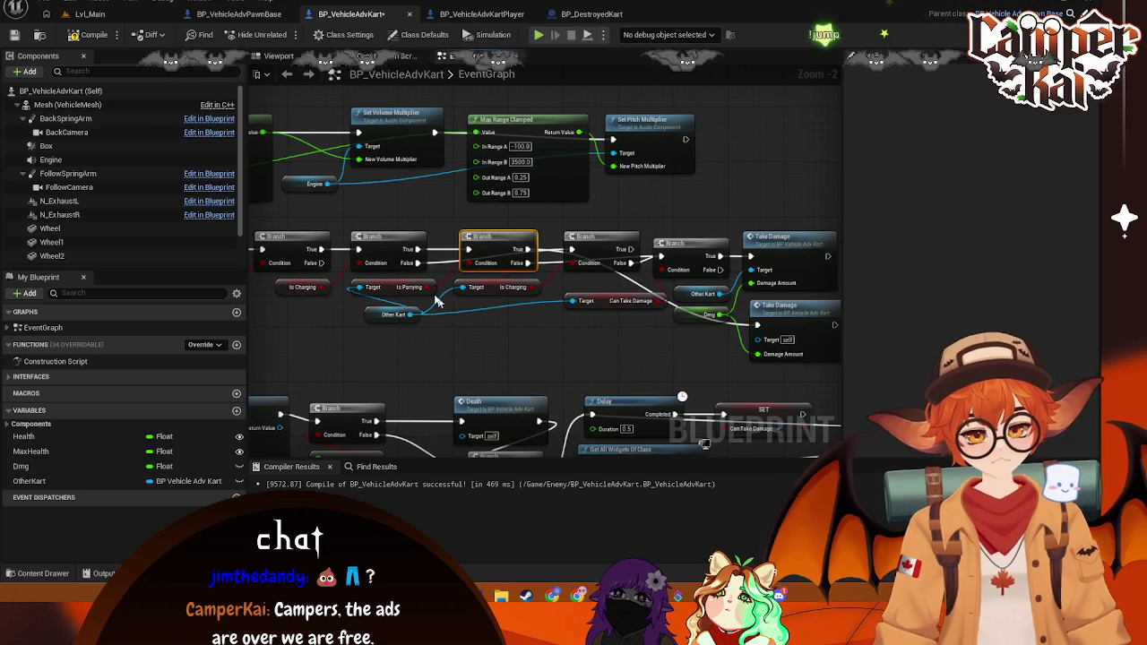
{"action": "left_click_drag", "start_coordinate": [608, 251], "coordinate": [600, 253]}
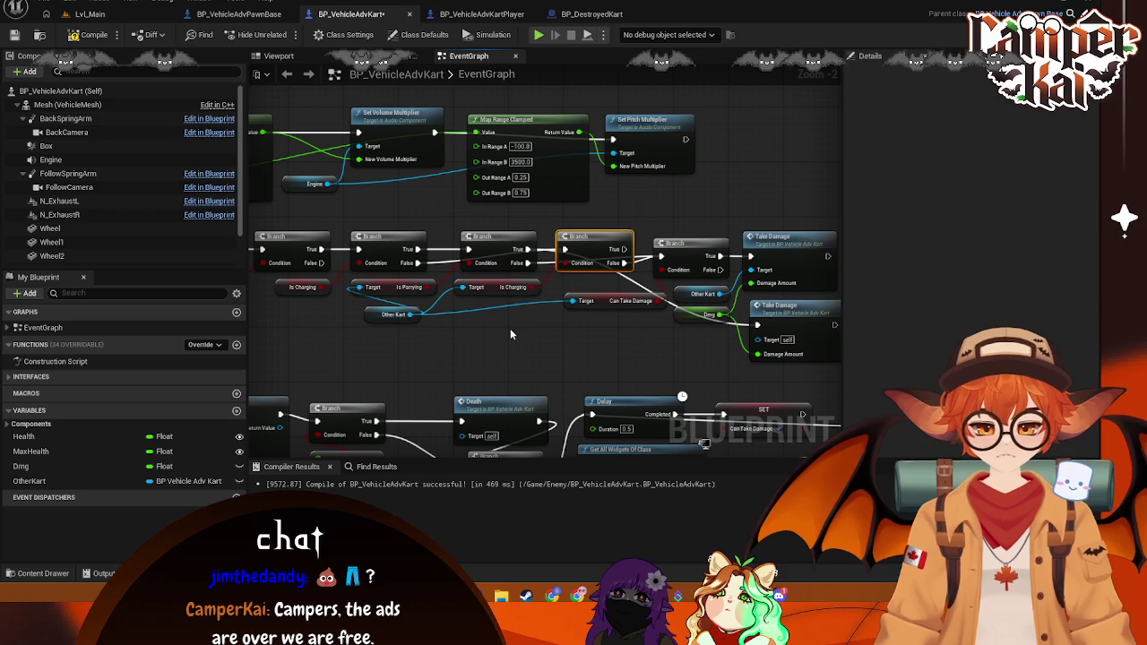
Step: Move the Branch node next to Take Damage
{"action": "mouse_move", "coordinate": [422, 291]}
{"action": "left_mouse_down"}
{"action": "mouse_move", "coordinate": [374, 292]}
{"action": "mouse_move", "coordinate": [407, 293]}
{"action": "left_mouse_up"}
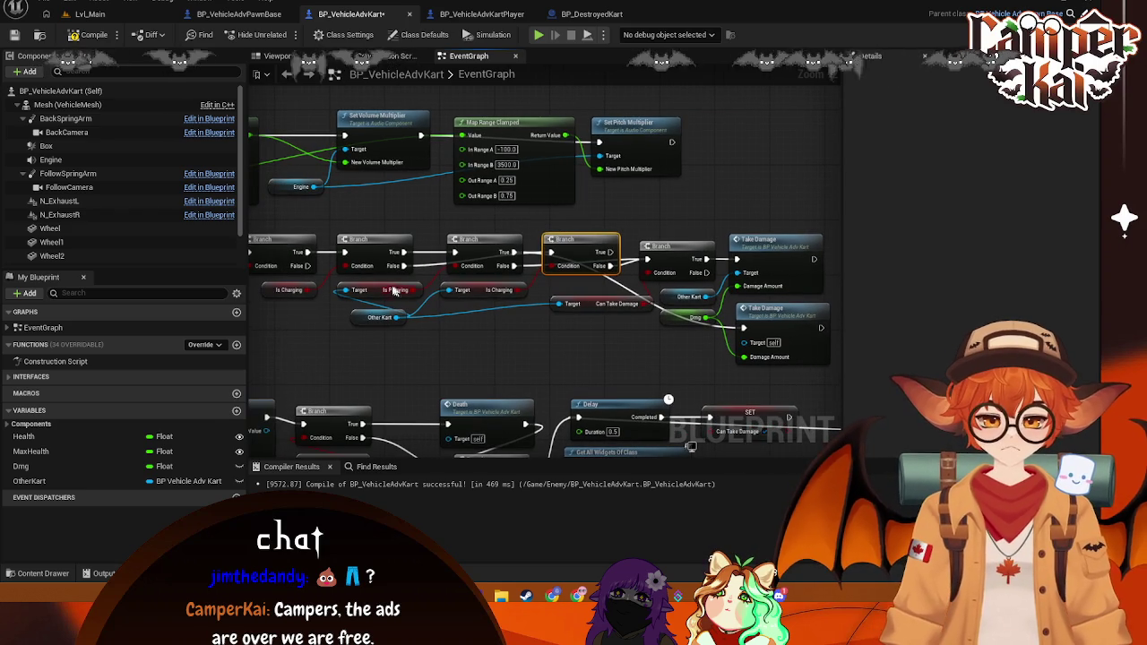
{"action": "left_click_drag", "start_coordinate": [587, 253], "coordinate": [592, 254]}
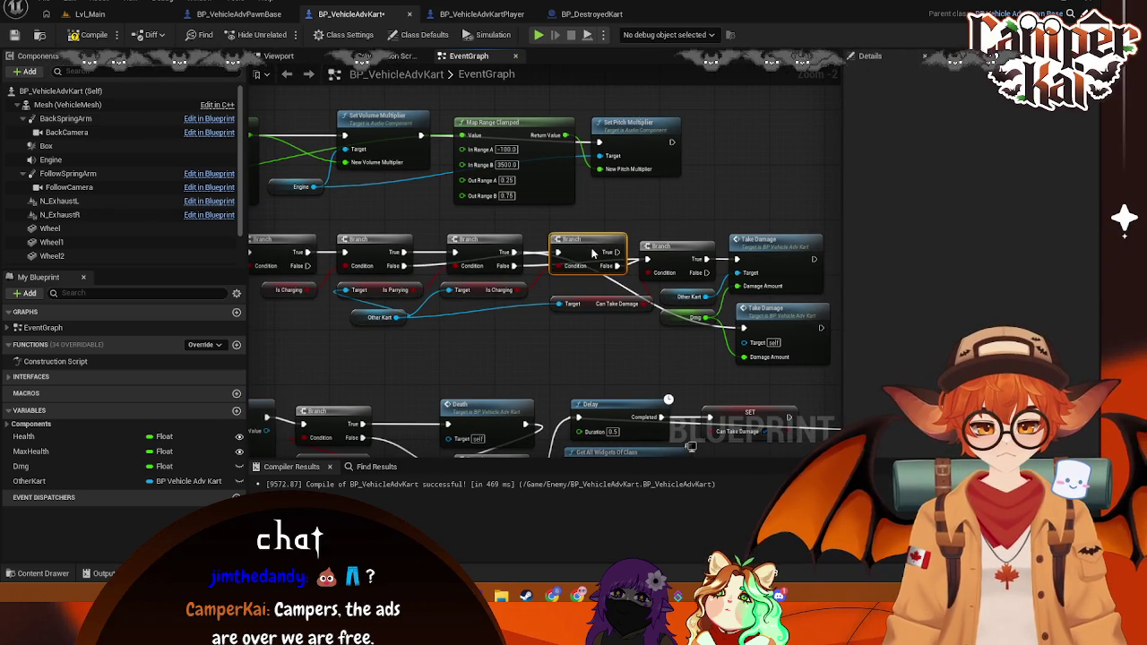
{"action": "left_click_drag", "start_coordinate": [627, 293], "coordinate": [595, 293]}
{"action": "left_click_drag", "start_coordinate": [558, 246], "coordinate": [653, 249]}
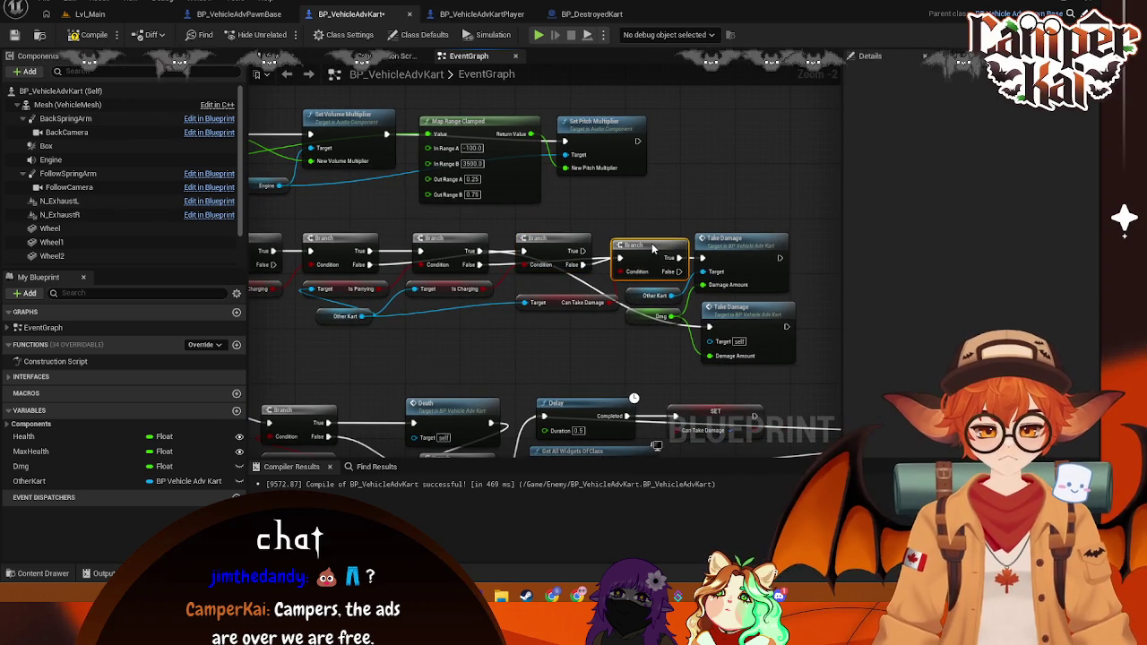
{"action": "left_click", "coordinate": [554, 240]}
Step: Move the Can Take Damage getter left and mark the branch chain for a screenshot
{"action": "left_click_drag", "start_coordinate": [312, 312], "coordinate": [339, 312]}
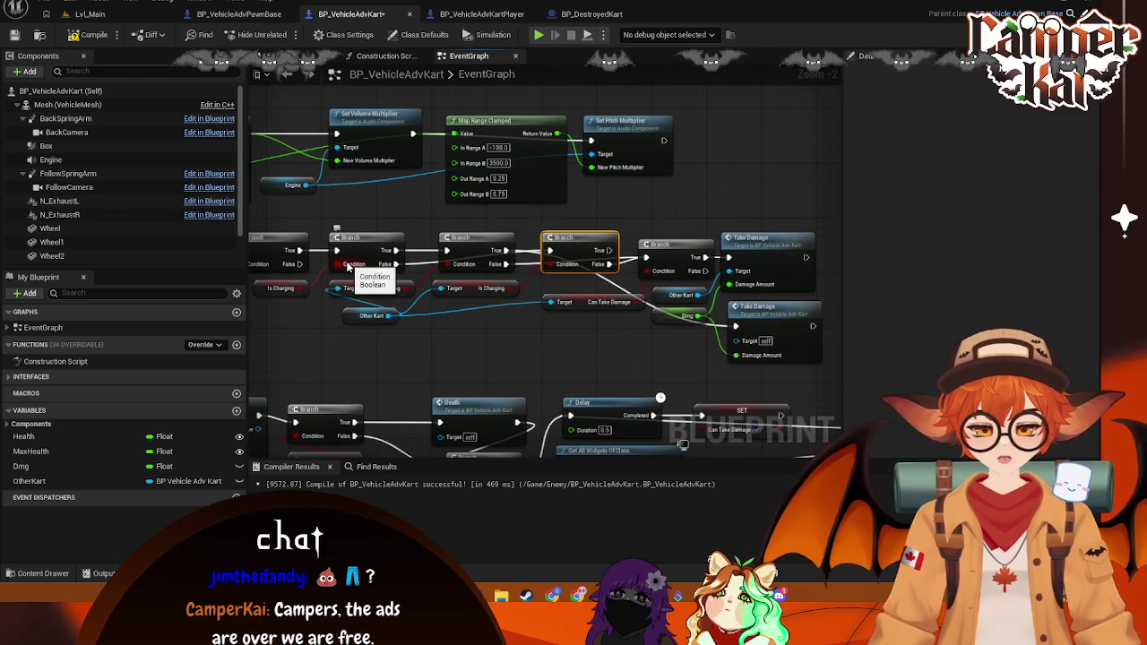
{"action": "left_click_drag", "start_coordinate": [499, 330], "coordinate": [475, 316]}
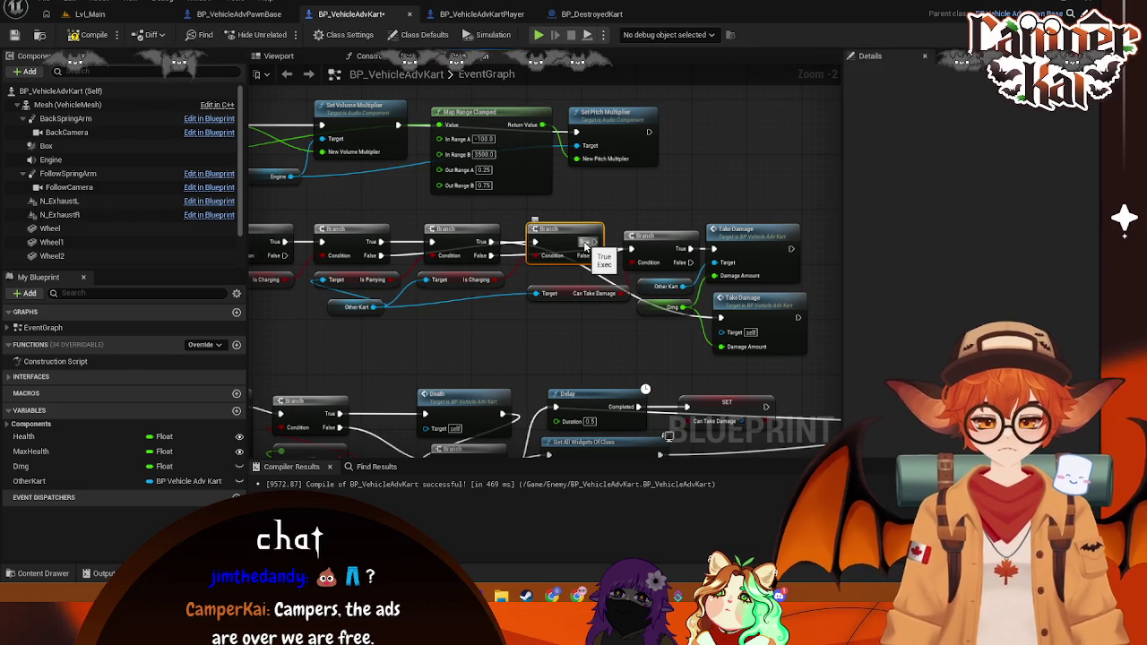
{"action": "left_click", "coordinate": [570, 296]}
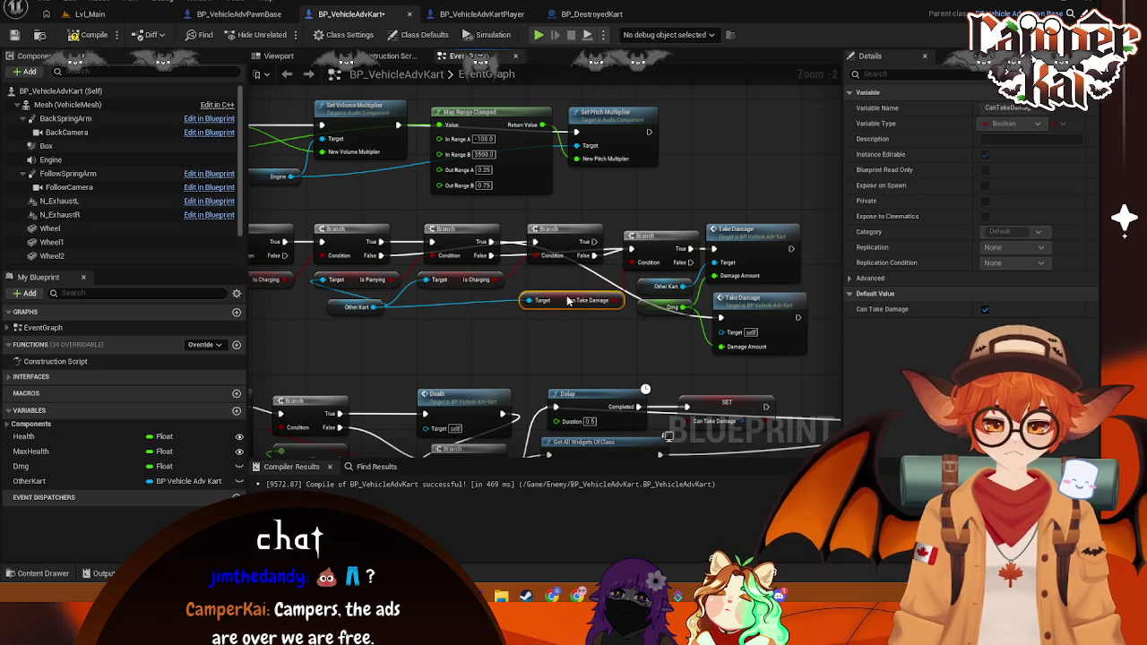
{"action": "mouse_move", "coordinate": [567, 300]}
{"action": "left_mouse_down"}
{"action": "mouse_move", "coordinate": [541, 306]}
{"action": "mouse_move", "coordinate": [560, 300]}
{"action": "left_mouse_up"}
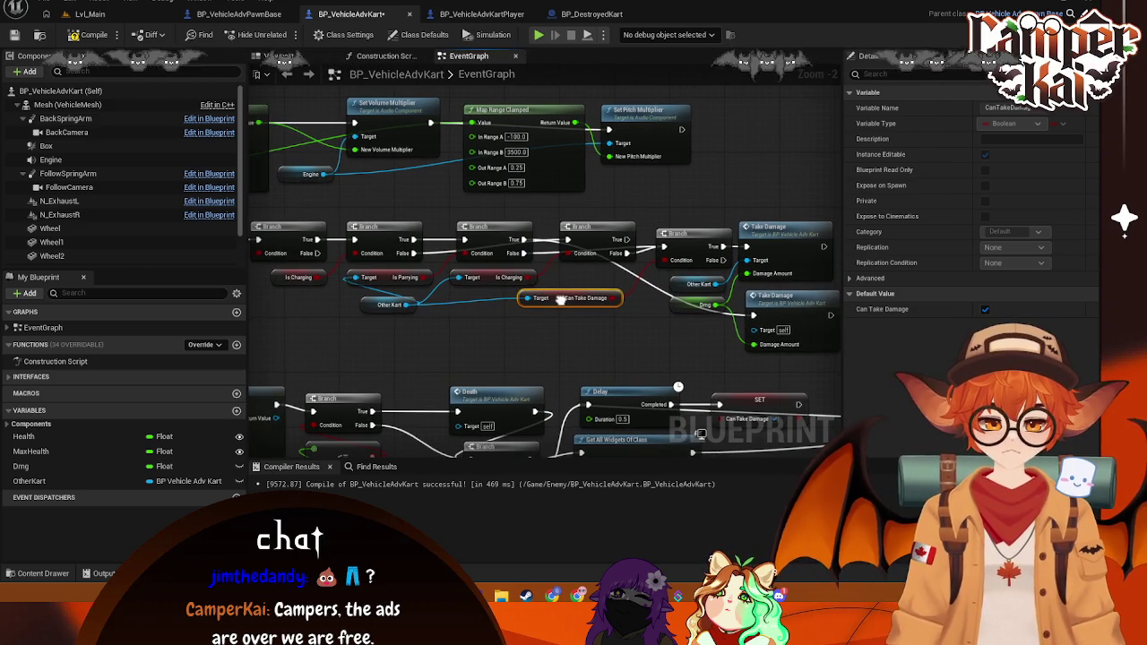
{"action": "left_click", "coordinate": [763, 295]}
{"action": "left_click", "coordinate": [668, 353]}
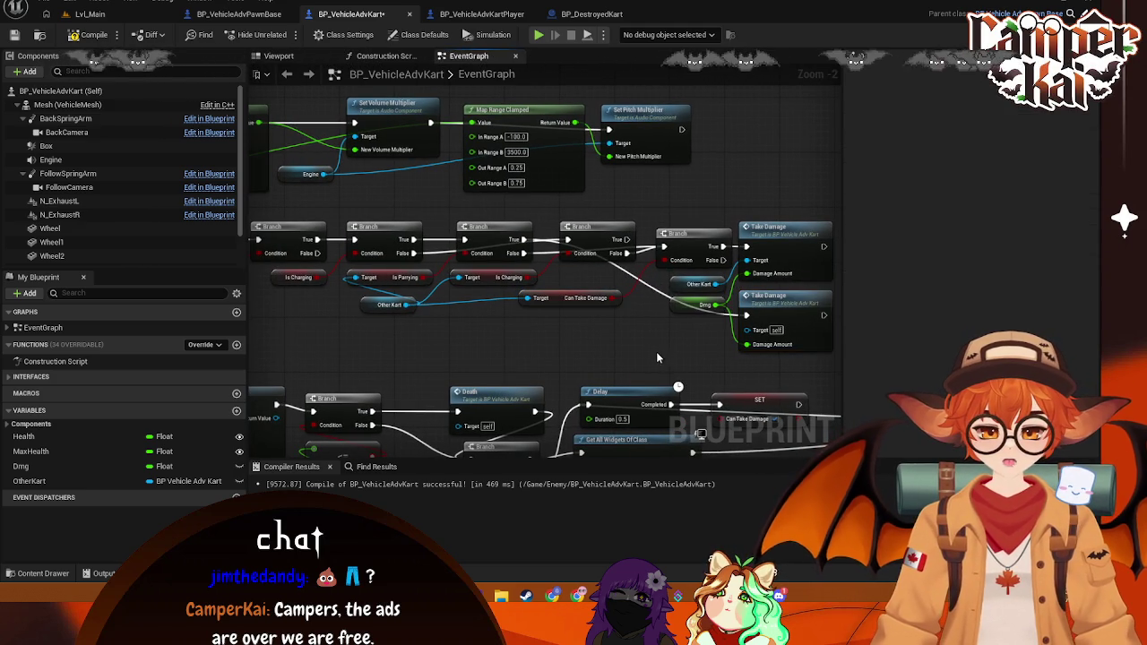
{"action": "key", "text": "Print"}
{"action": "mouse_move", "coordinate": [836, 194]}
{"action": "left_mouse_down"}
{"action": "mouse_move", "coordinate": [743, 340]}
{"action": "mouse_move", "coordinate": [249, 362]}
{"action": "left_mouse_up"}
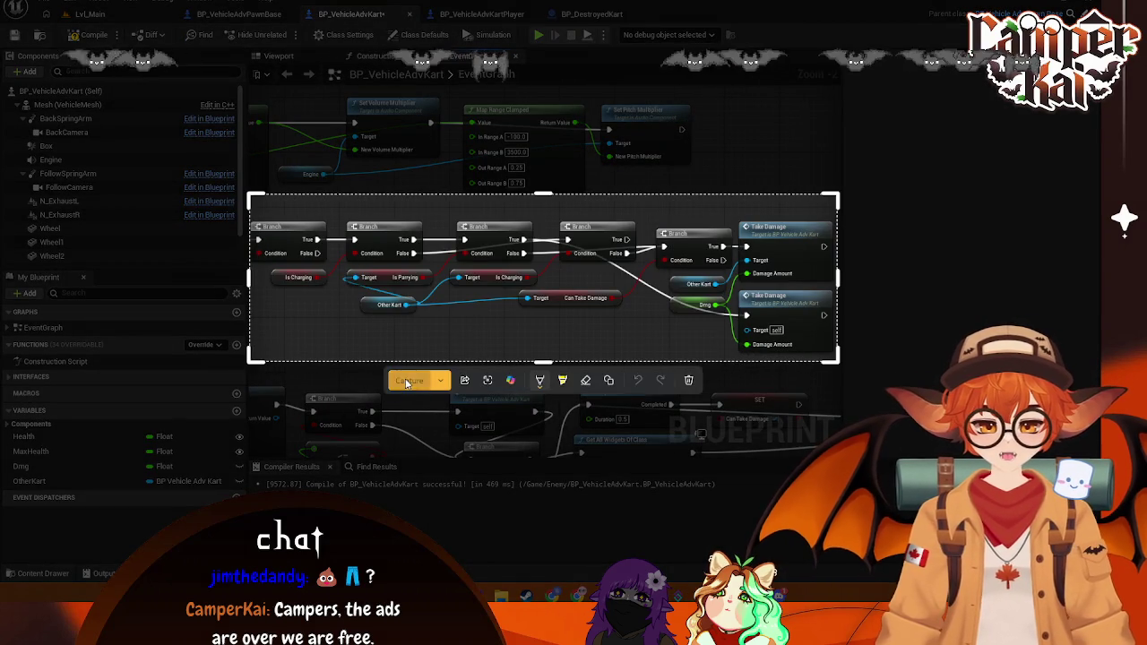
Step: Capture the screenshot, set the Other Kart getter beside Is Charging, and compile BP_VehicleAdvKart
{"action": "left_click", "coordinate": [408, 383]}
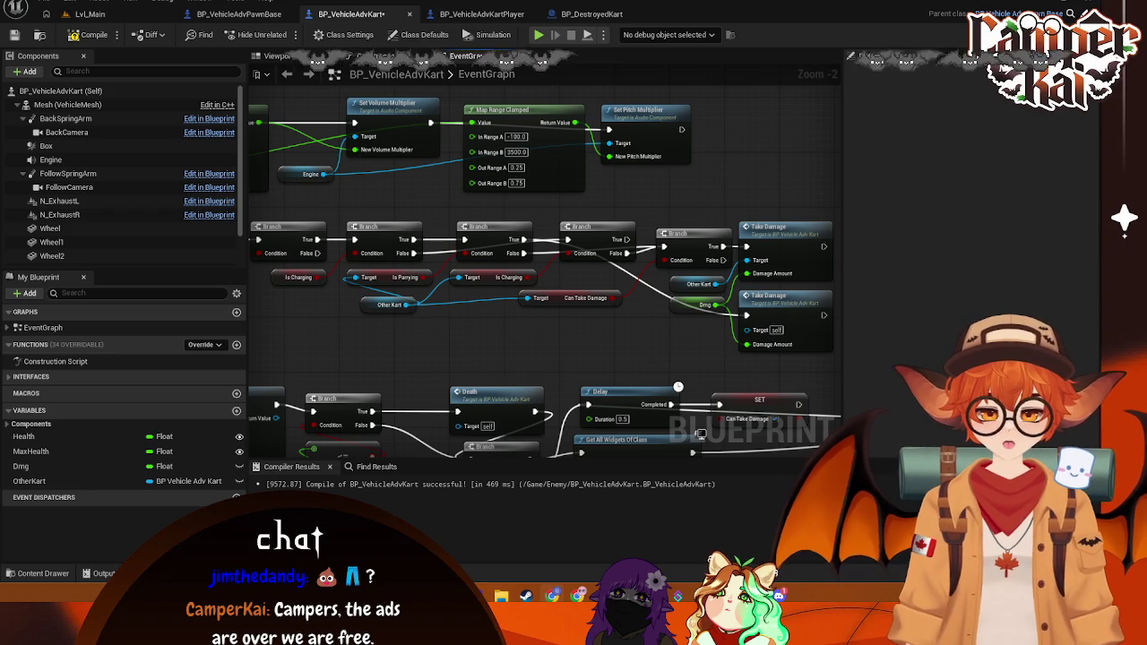
{"action": "left_click_drag", "start_coordinate": [368, 308], "coordinate": [280, 302]}
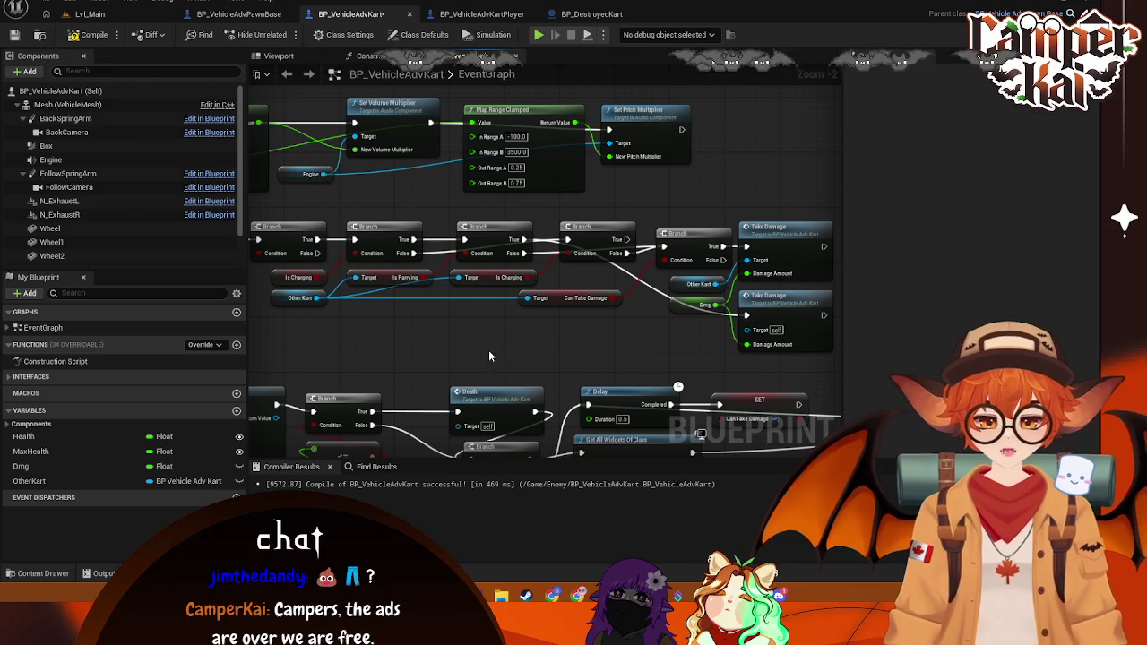
{"action": "left_click", "coordinate": [489, 351]}
{"action": "left_click", "coordinate": [87, 34]}
Step: Play-test the Lvl_Main level from the title menu and select the BP_CrimKart0 kart
{"action": "left_click", "coordinate": [90, 14]}
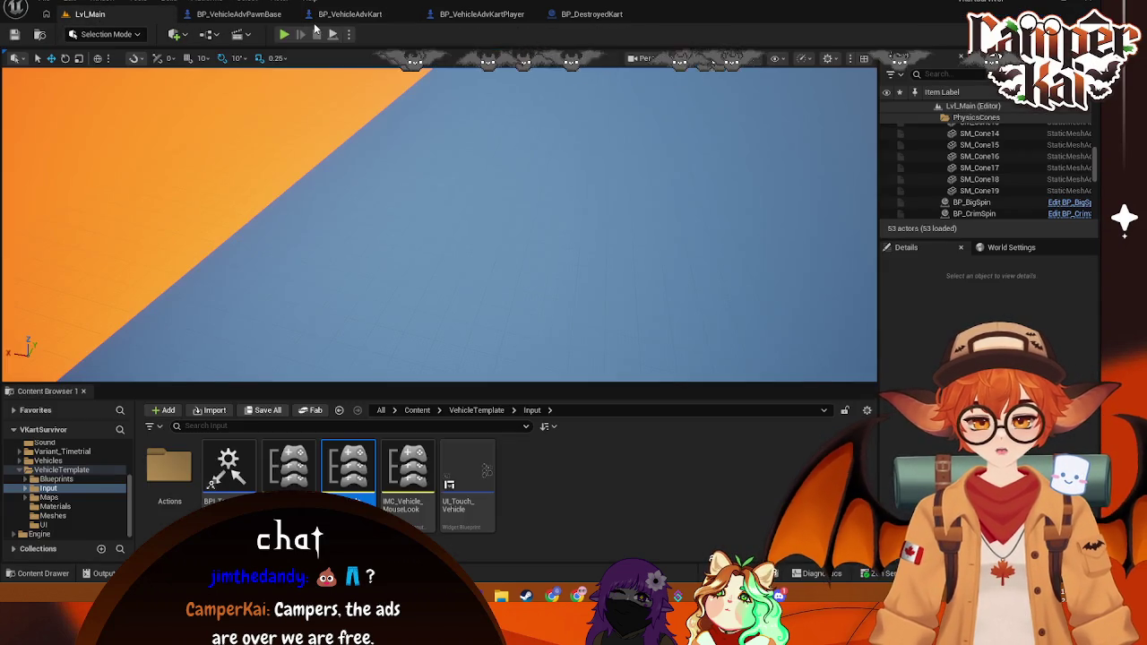
{"action": "left_click", "coordinate": [284, 36]}
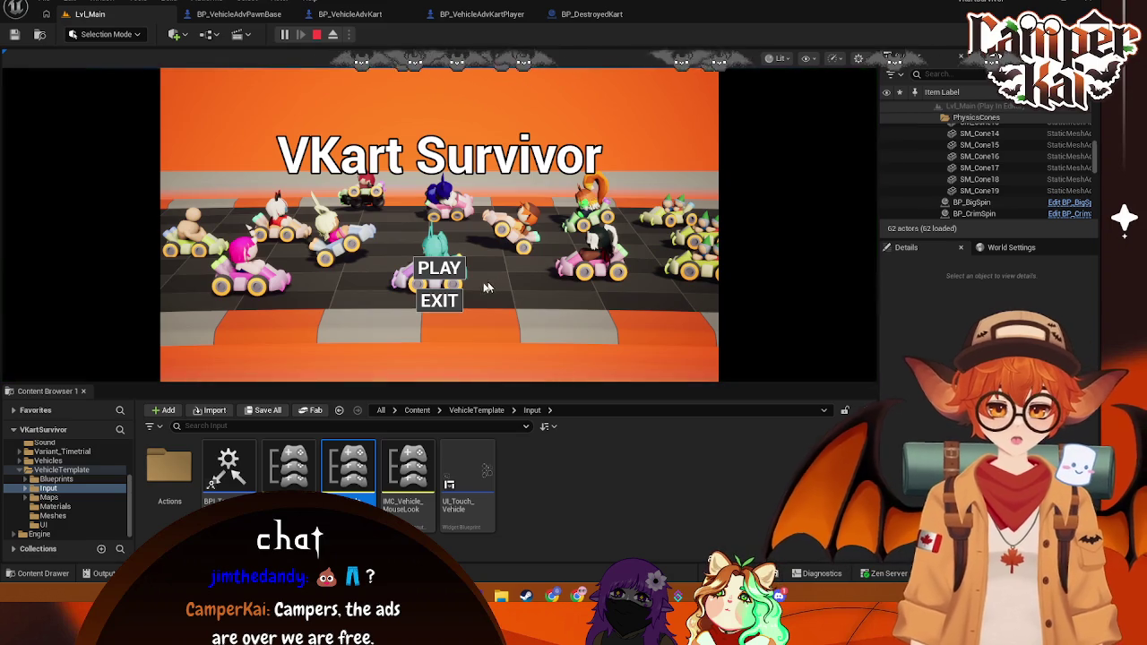
{"action": "left_click", "coordinate": [445, 267]}
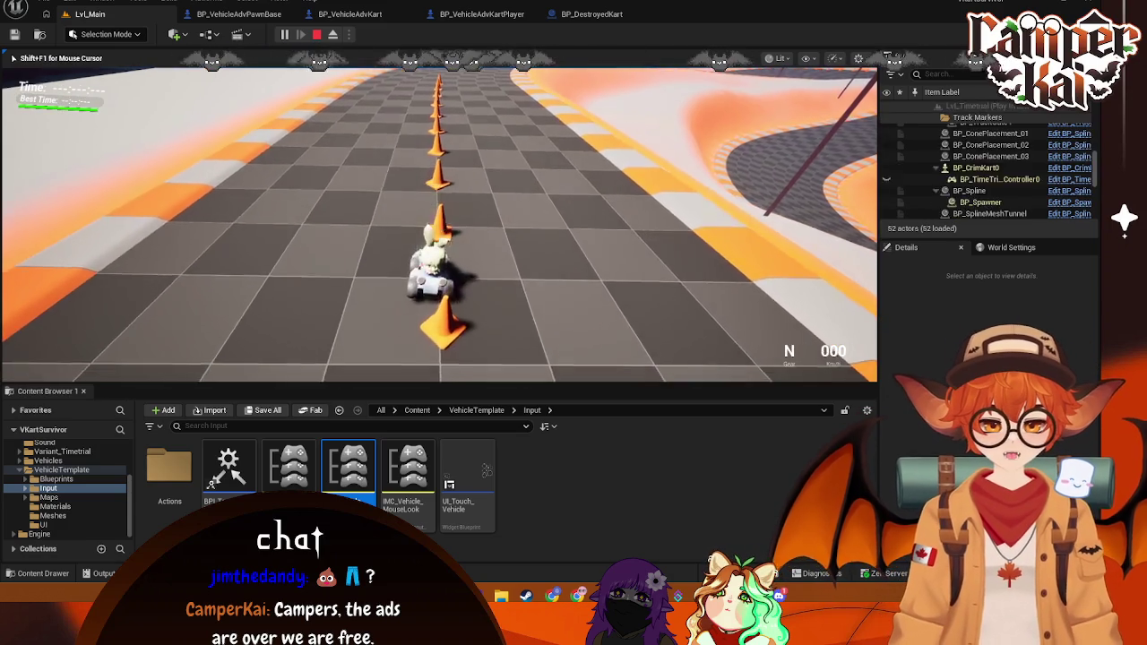
{"action": "left_click", "coordinate": [994, 167]}
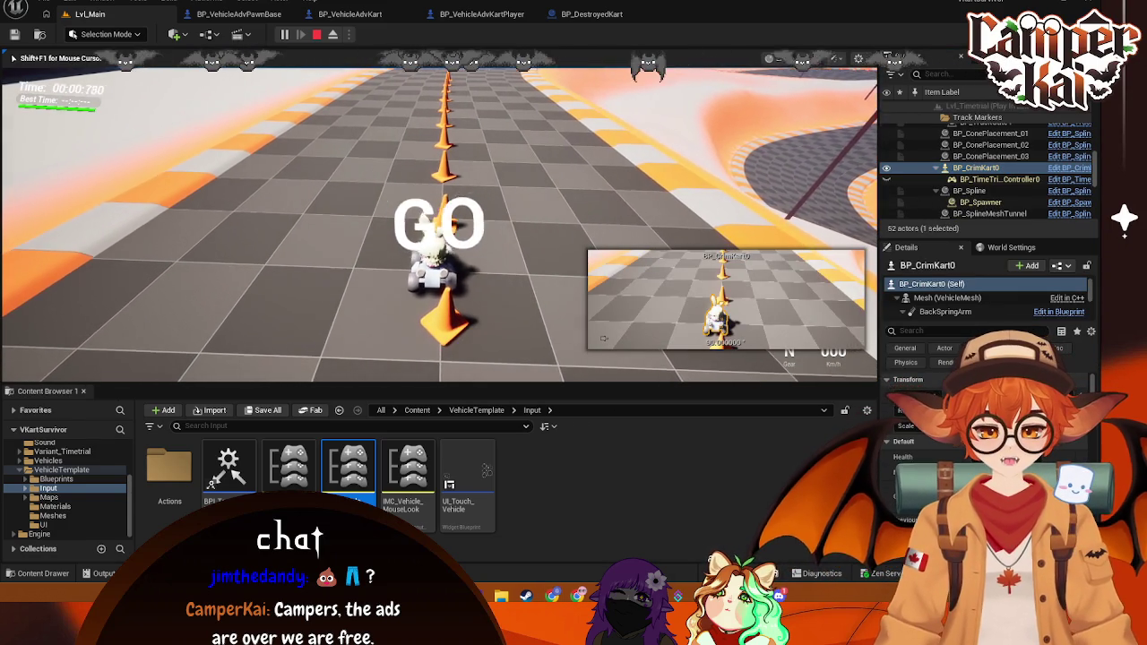
Step: Drive the kart through the cone line, then reverse and swing it around onto the track
{"action": "key", "text": "w"}
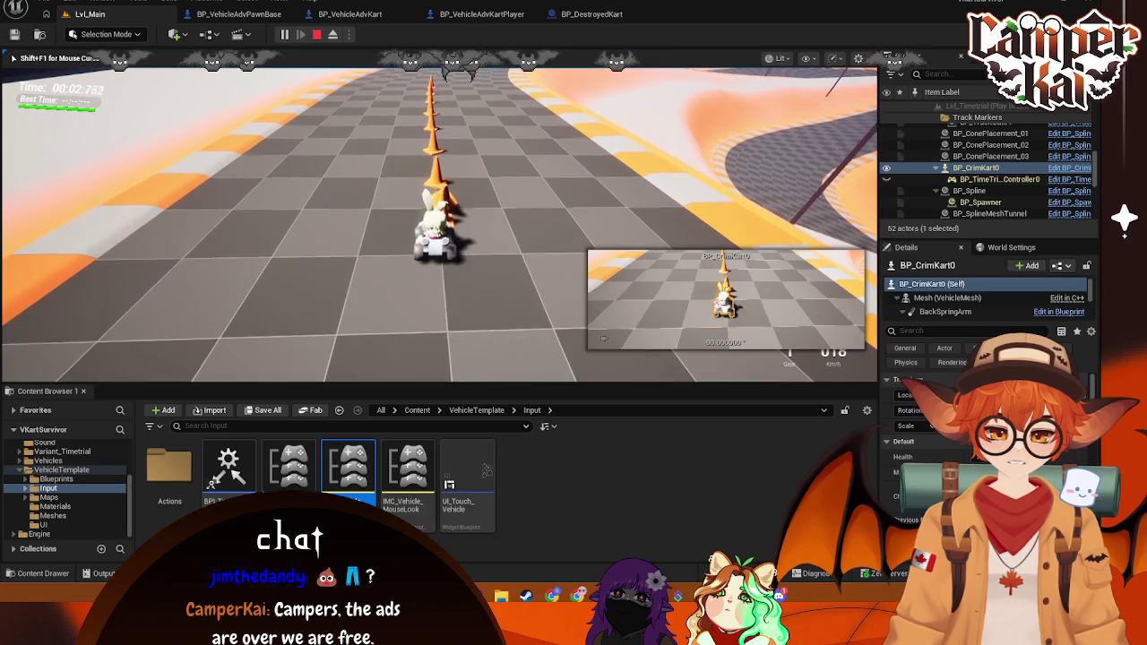
{"action": "key", "text": "w"}
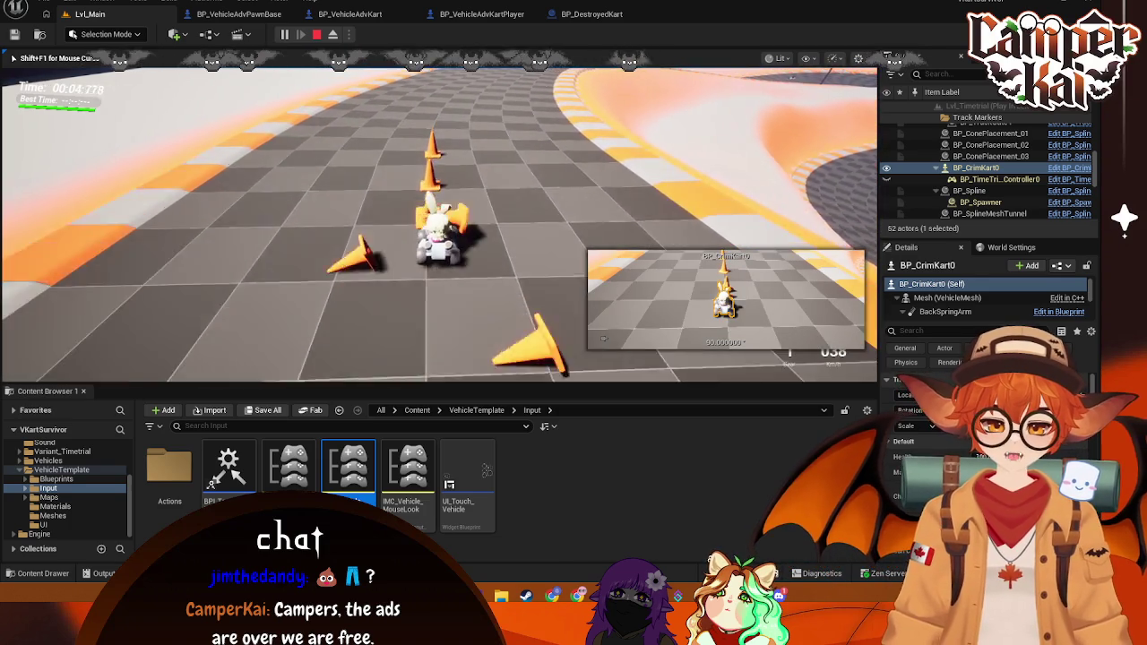
{"action": "key", "text": "w"}
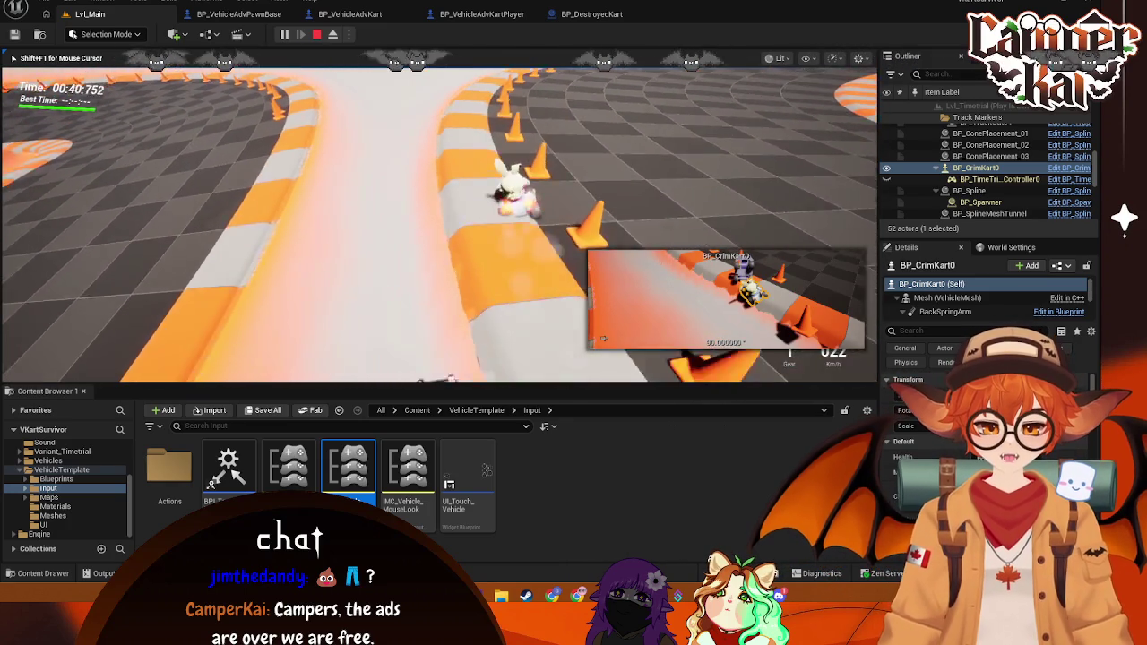
{"action": "key", "text": "s"}
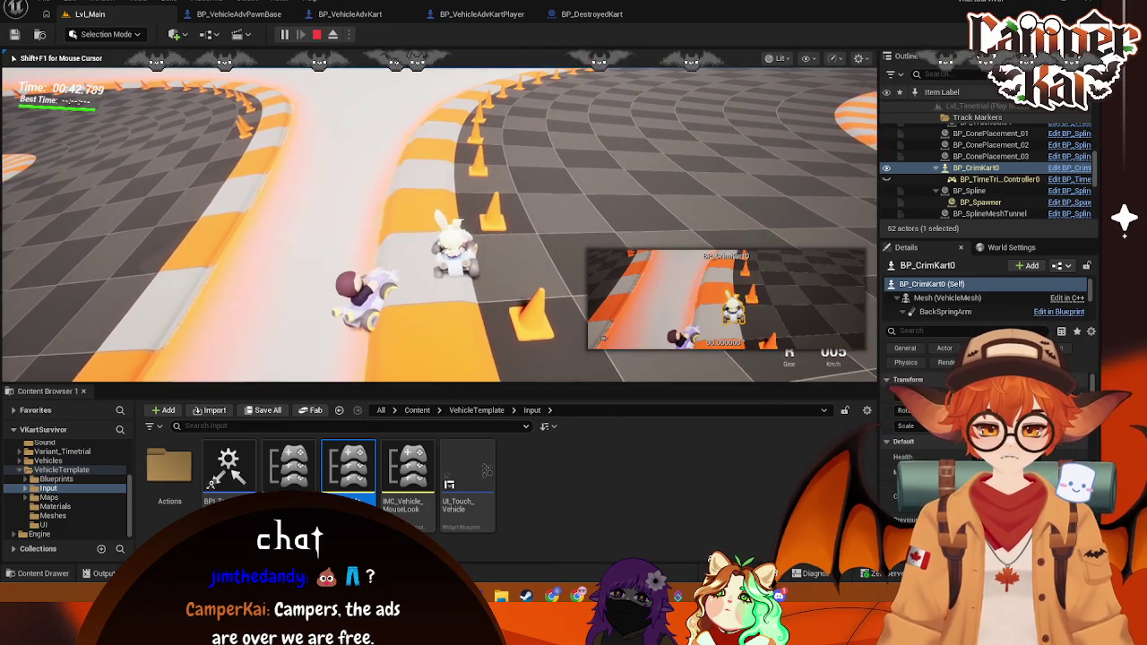
{"action": "key", "text": "a"}
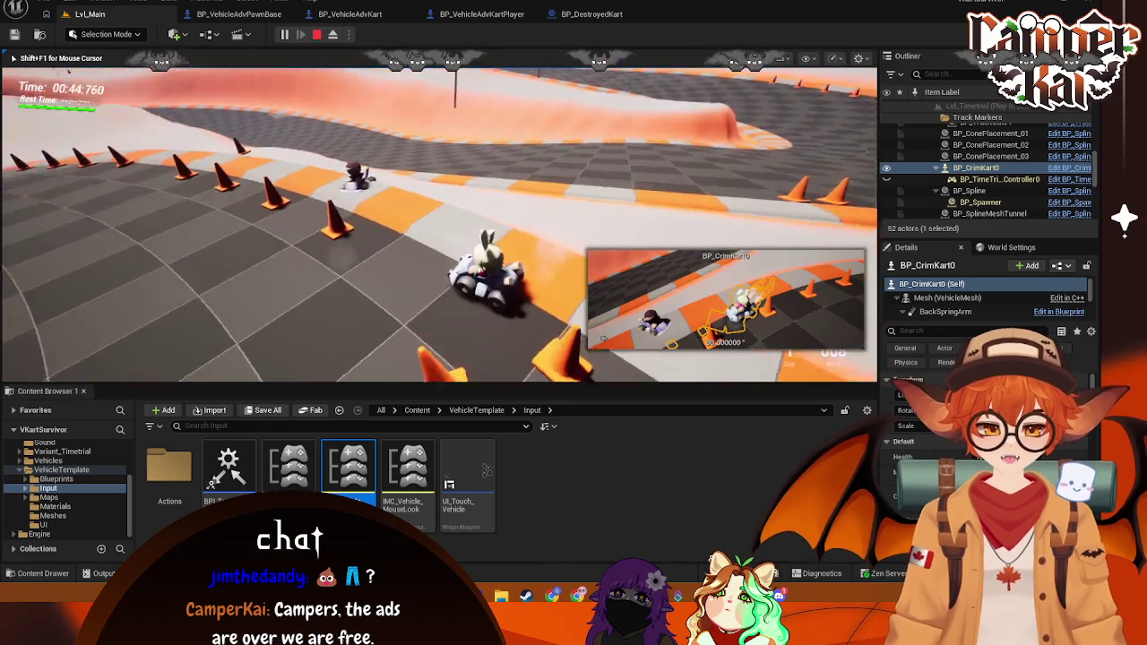
{"action": "key", "text": "w"}
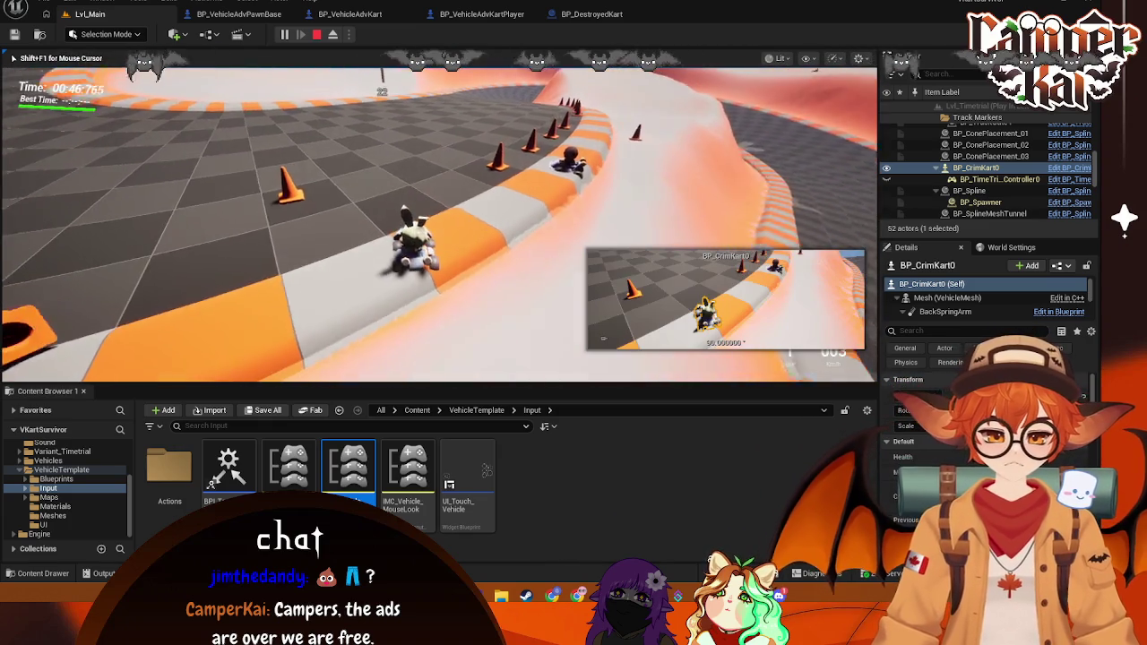
Step: Steer the kart toward the curved track, then end the play-test and return to the BP_VehicleAdvKart graph
{"action": "key", "text": "s"}
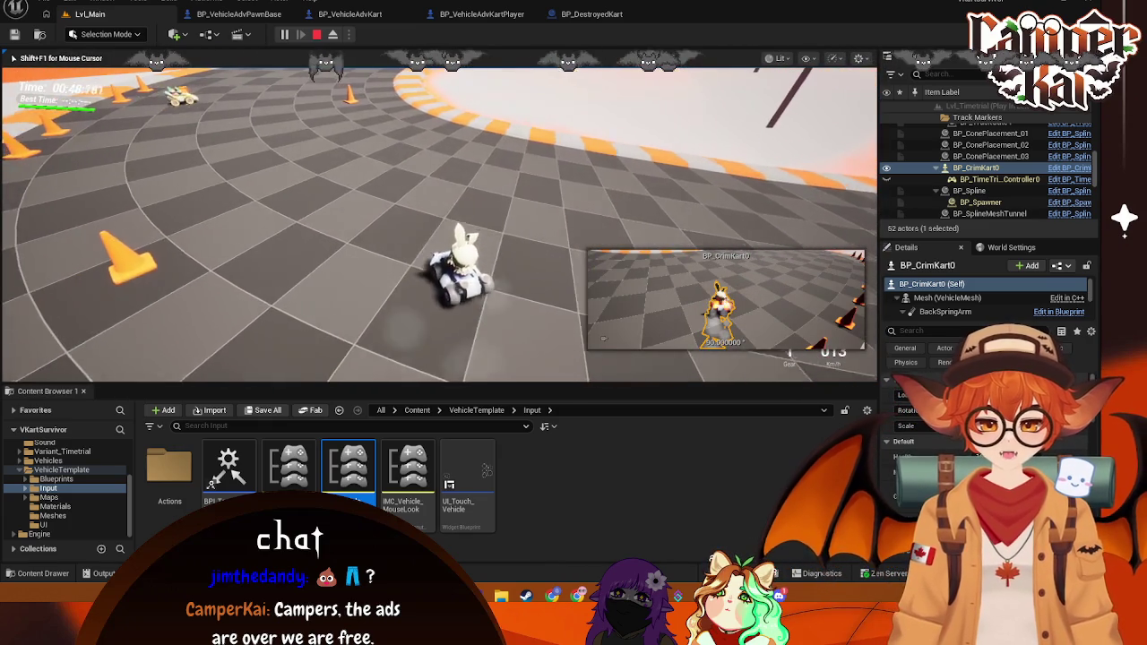
{"action": "key", "text": "w"}
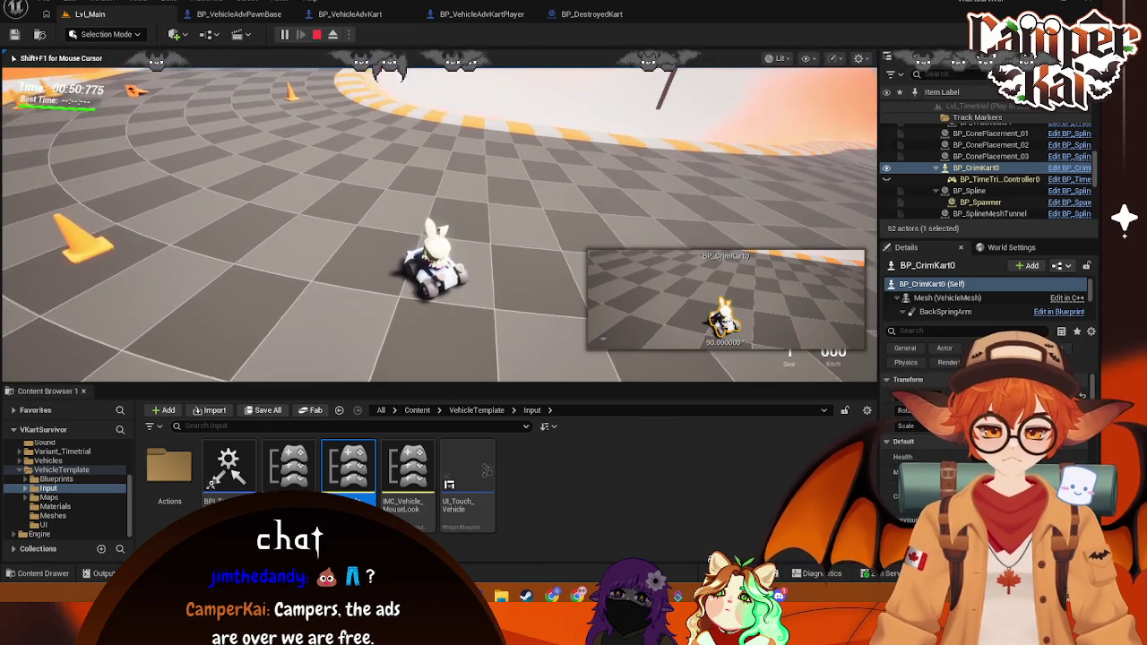
{"action": "key", "text": "a"}
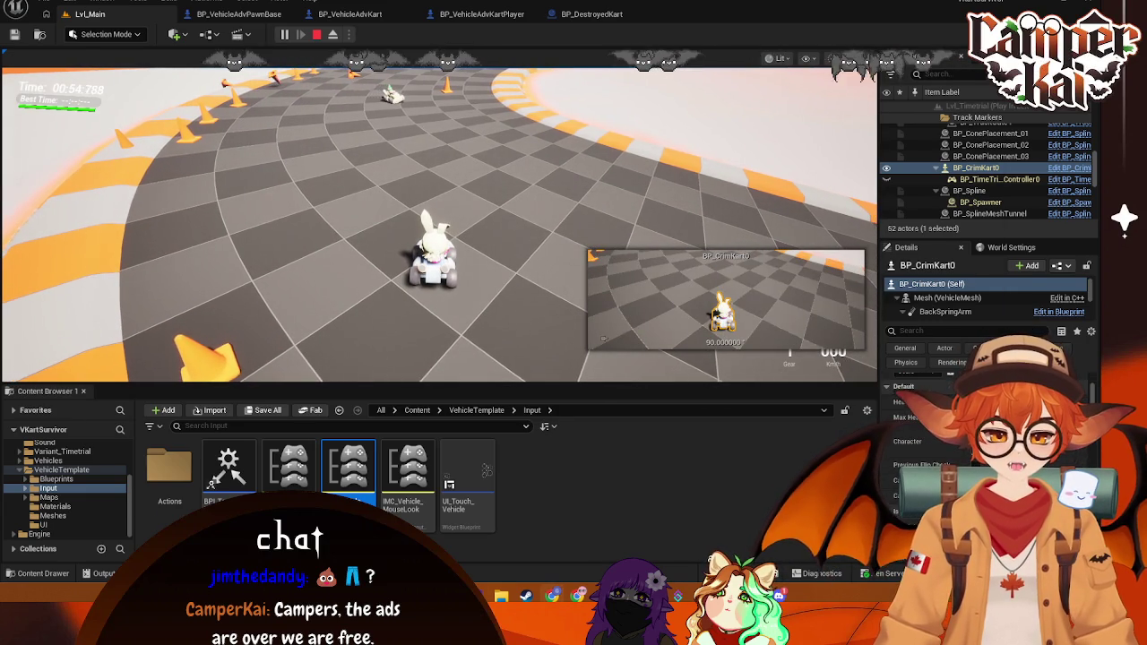
{"action": "key", "text": "s"}
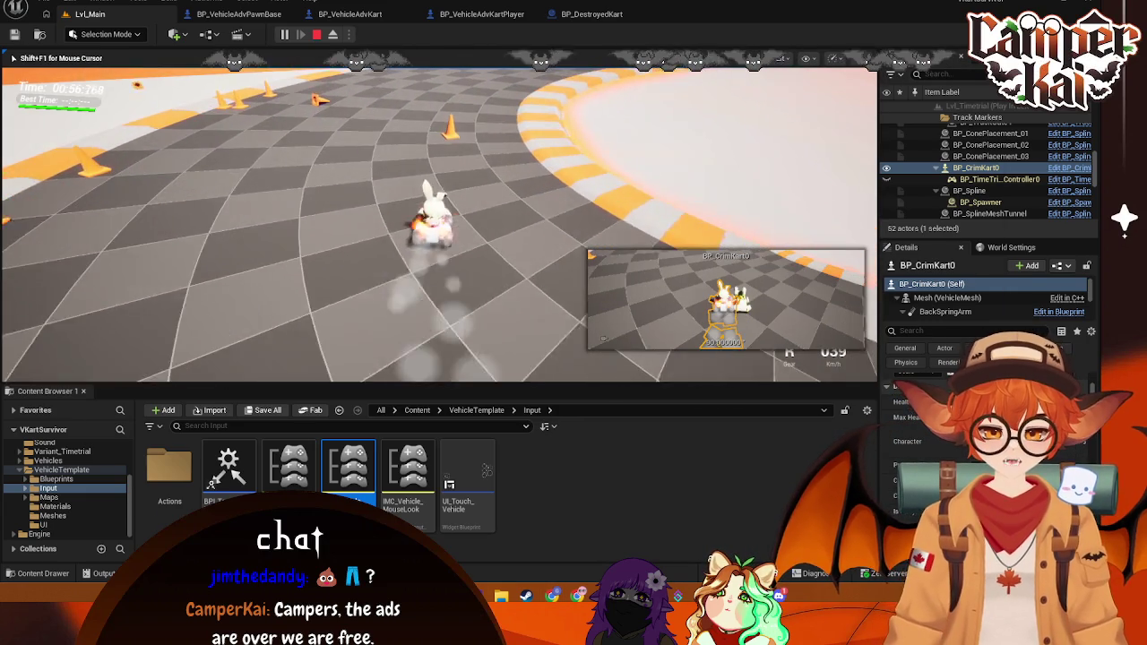
{"action": "key", "text": "w"}
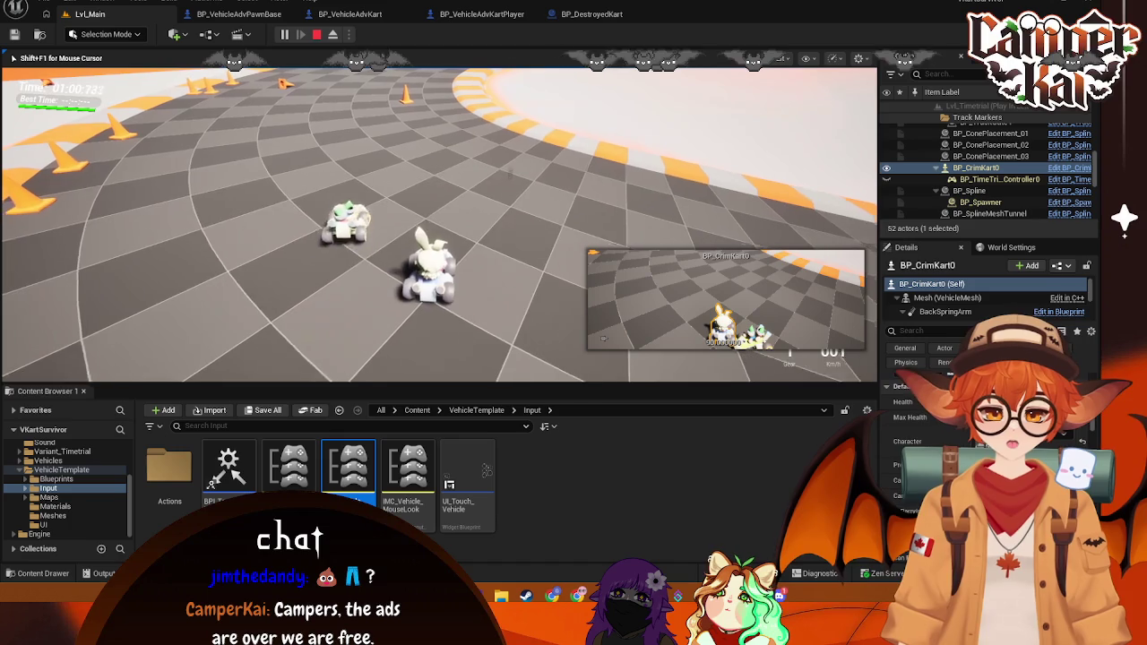
{"action": "key", "text": "Escape"}
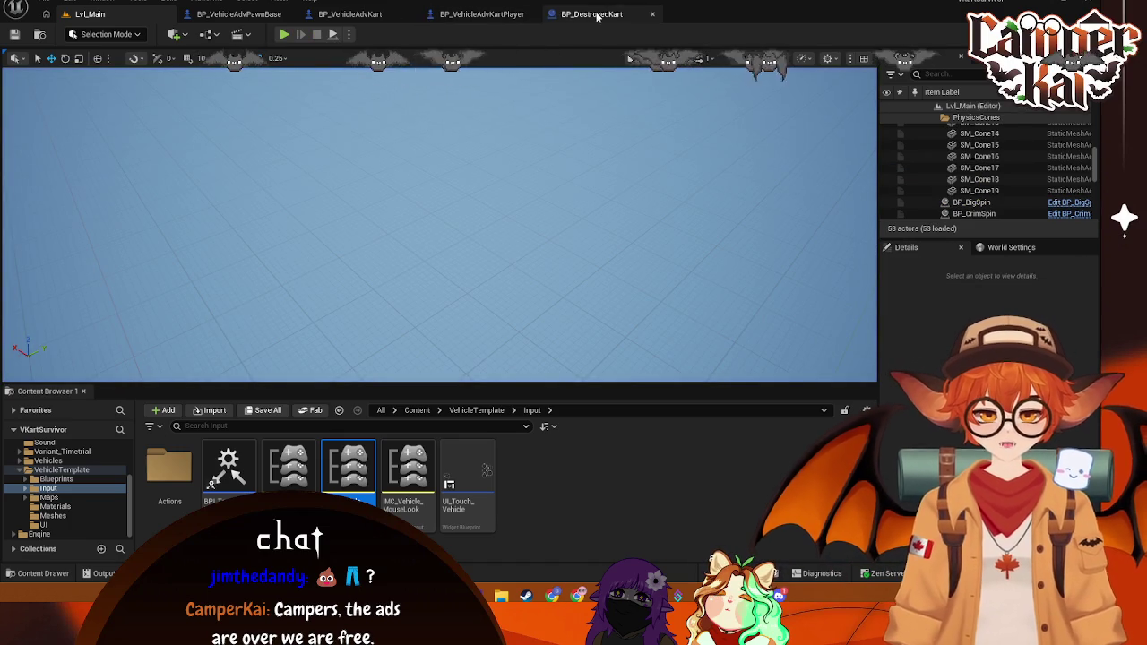
{"action": "left_click", "coordinate": [370, 17]}
Step: Fit the event graph in view and move the whole overlap event row up to the top
{"action": "left_click_drag", "start_coordinate": [490, 322], "coordinate": [564, 311]}
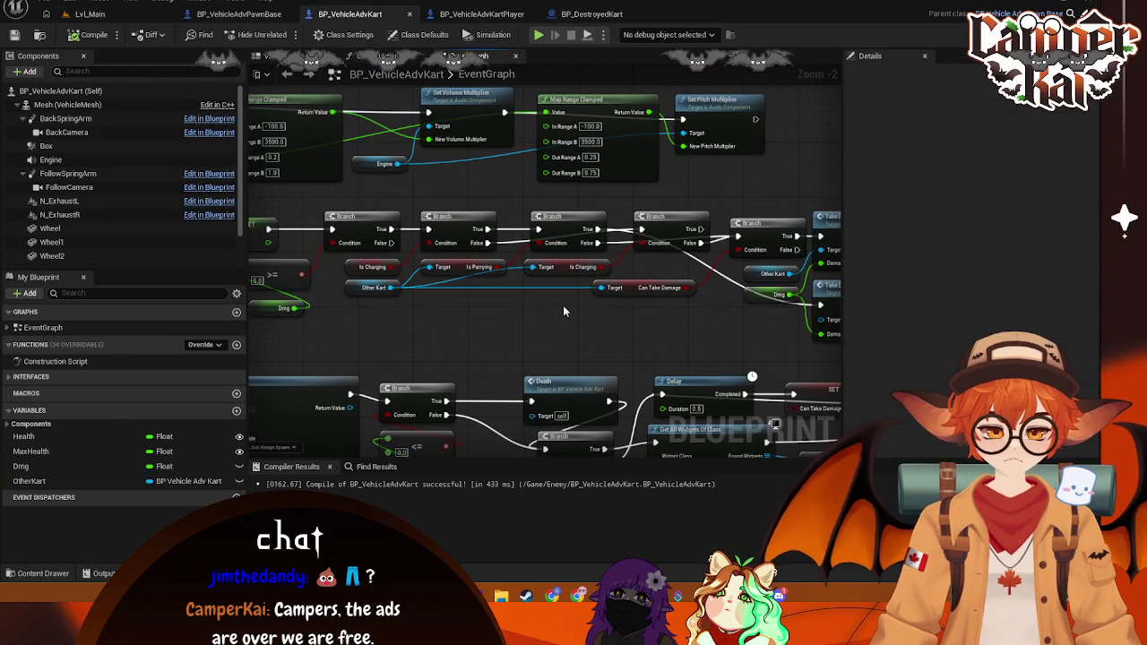
{"action": "left_click_drag", "start_coordinate": [438, 323], "coordinate": [433, 307]}
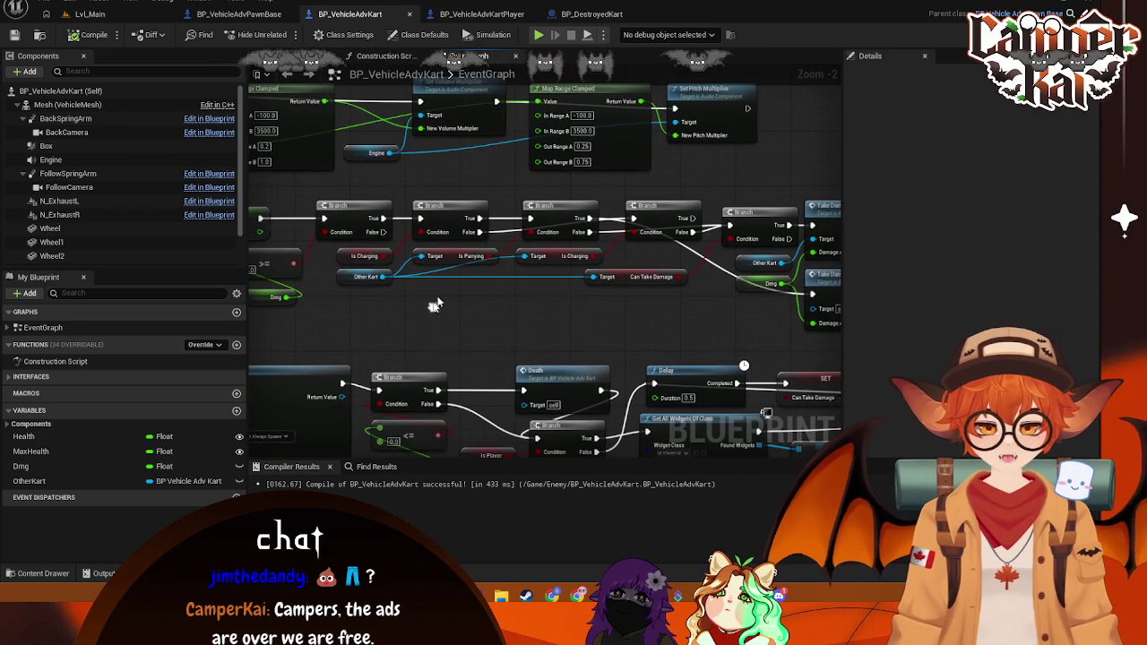
{"action": "scroll", "coordinate": [614, 229], "scroll_direction": "down", "scroll_amount": 1}
{"action": "scroll", "coordinate": [587, 314], "scroll_direction": "down", "scroll_amount": 1}
{"action": "key", "text": "Home"}
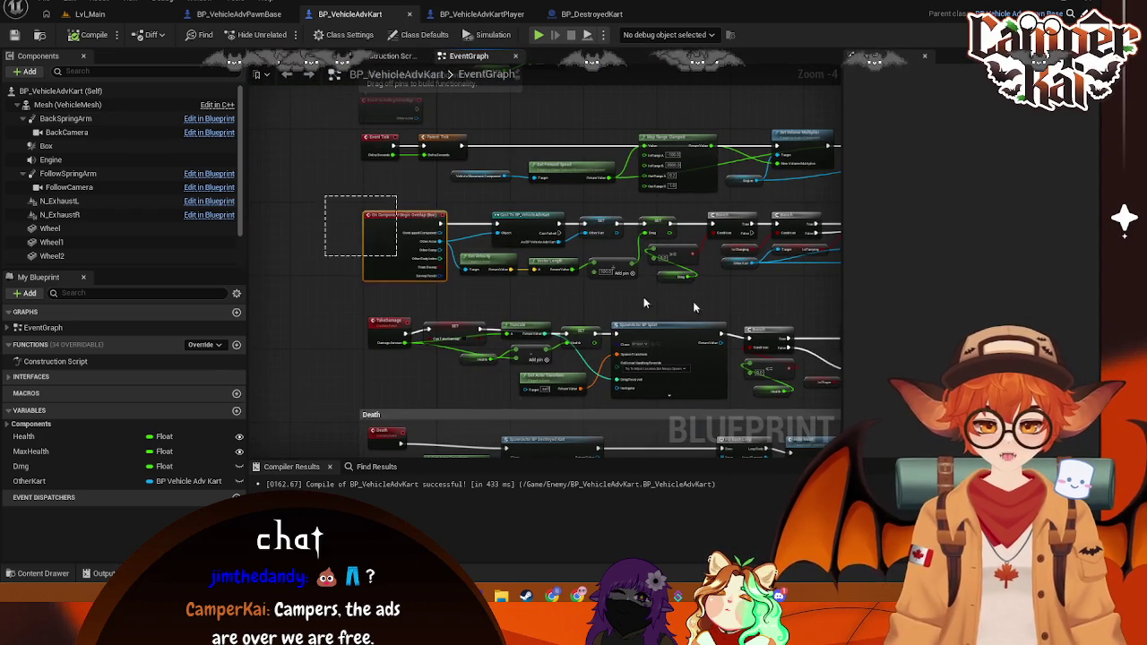
{"action": "scroll", "coordinate": [524, 292], "scroll_direction": "up", "scroll_amount": 1}
{"action": "left_click_drag", "start_coordinate": [251, 204], "coordinate": [762, 327]}
{"action": "scroll", "coordinate": [437, 256], "scroll_direction": "up", "scroll_amount": 1}
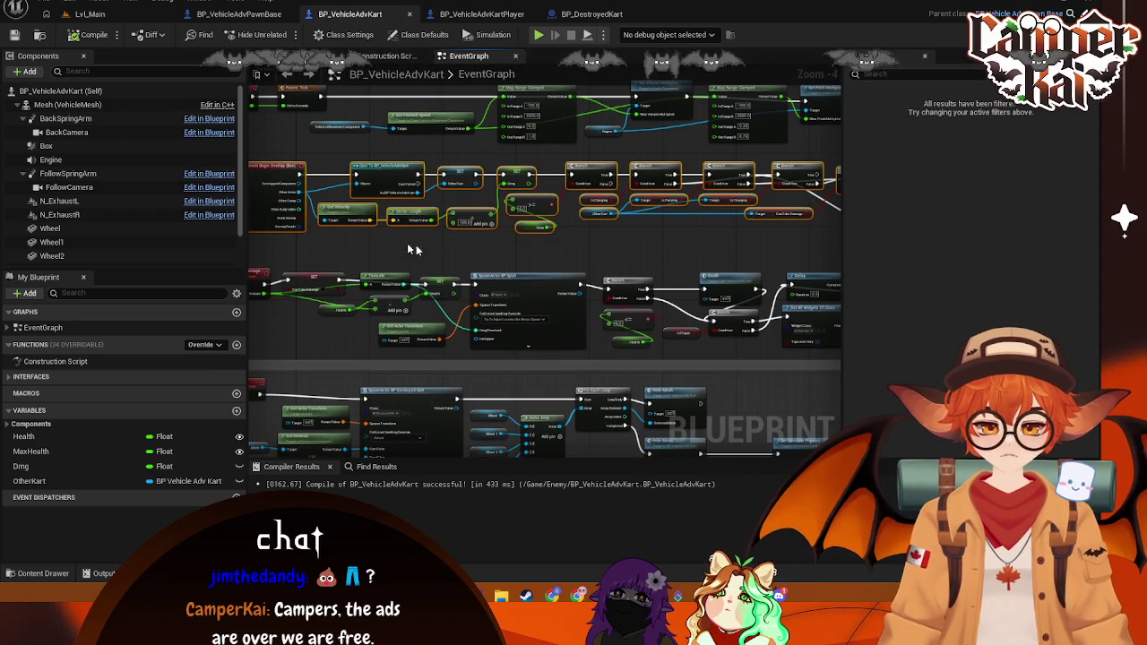
{"action": "mouse_move", "coordinate": [272, 171]}
{"action": "left_mouse_down"}
{"action": "mouse_move", "coordinate": [249, 79]}
{"action": "mouse_move", "coordinate": [681, 179]}
{"action": "mouse_move", "coordinate": [825, 98]}
{"action": "mouse_move", "coordinate": [762, 446]}
{"action": "mouse_move", "coordinate": [532, 358]}
{"action": "mouse_move", "coordinate": [269, 175]}
{"action": "mouse_move", "coordinate": [592, 108]}
{"action": "mouse_move", "coordinate": [452, 199]}
{"action": "mouse_move", "coordinate": [385, 178]}
{"action": "mouse_move", "coordinate": [399, 147]}
{"action": "mouse_move", "coordinate": [407, 156]}
{"action": "left_mouse_up"}
Step: Select the Dmg getter and trailing Branch chain, and shift the Cast To BP_VehicleAdvKart node left
{"action": "scroll", "coordinate": [583, 350], "scroll_direction": "down", "scroll_amount": 1}
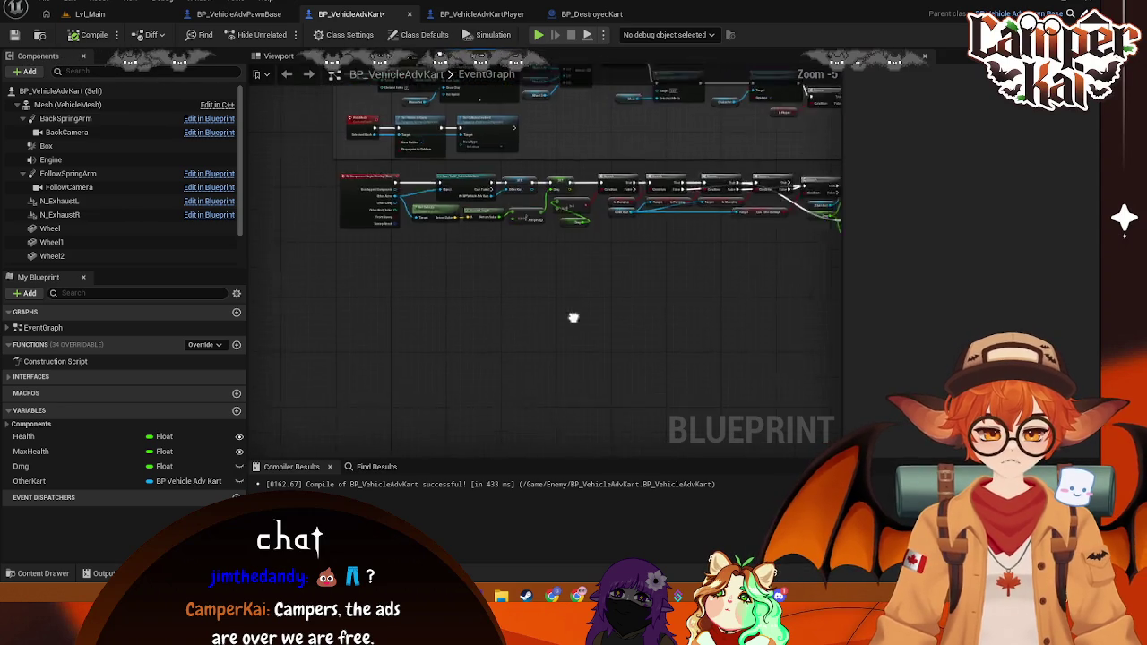
{"action": "mouse_move", "coordinate": [799, 318]}
{"action": "left_mouse_down"}
{"action": "mouse_move", "coordinate": [493, 320]}
{"action": "mouse_move", "coordinate": [508, 172]}
{"action": "left_mouse_up"}
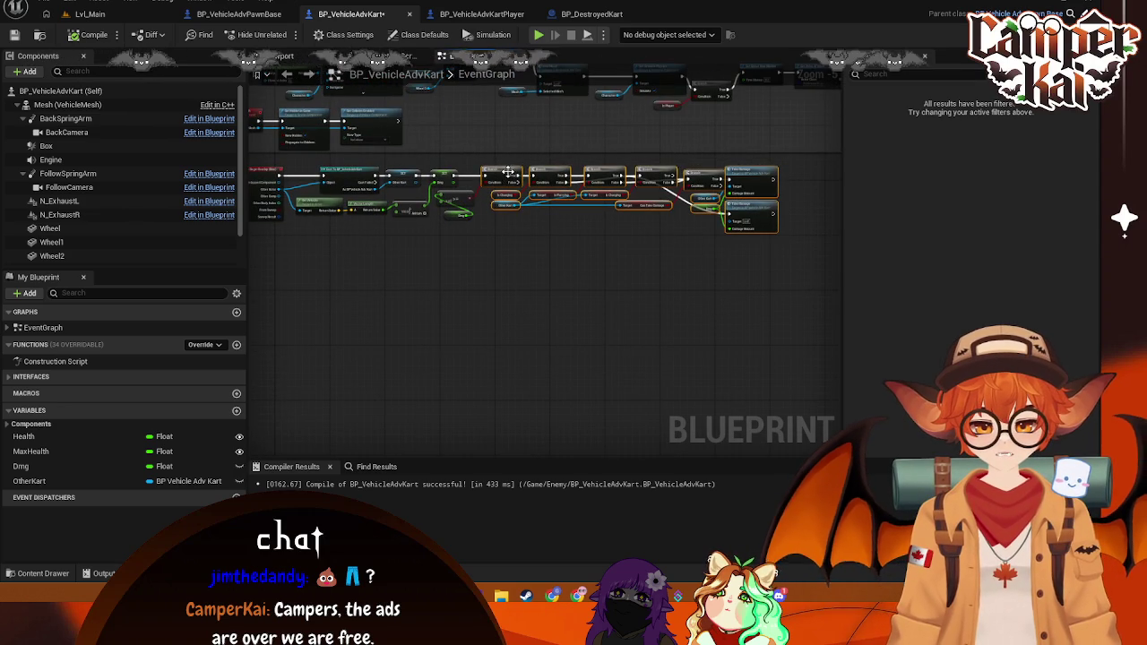
{"action": "left_click", "coordinate": [457, 213]}
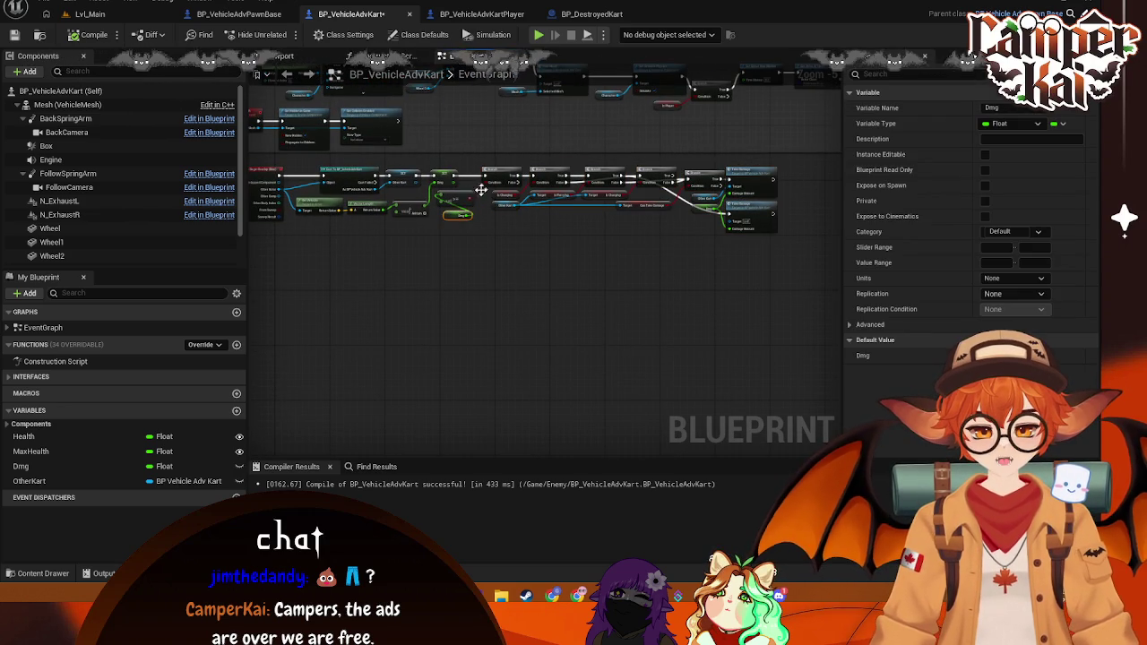
{"action": "mouse_move", "coordinate": [779, 274]}
{"action": "left_mouse_down"}
{"action": "mouse_move", "coordinate": [460, 161]}
{"action": "mouse_move", "coordinate": [494, 176]}
{"action": "mouse_move", "coordinate": [494, 327]}
{"action": "left_mouse_up"}
{"action": "scroll", "coordinate": [493, 358], "scroll_direction": "up", "scroll_amount": 3}
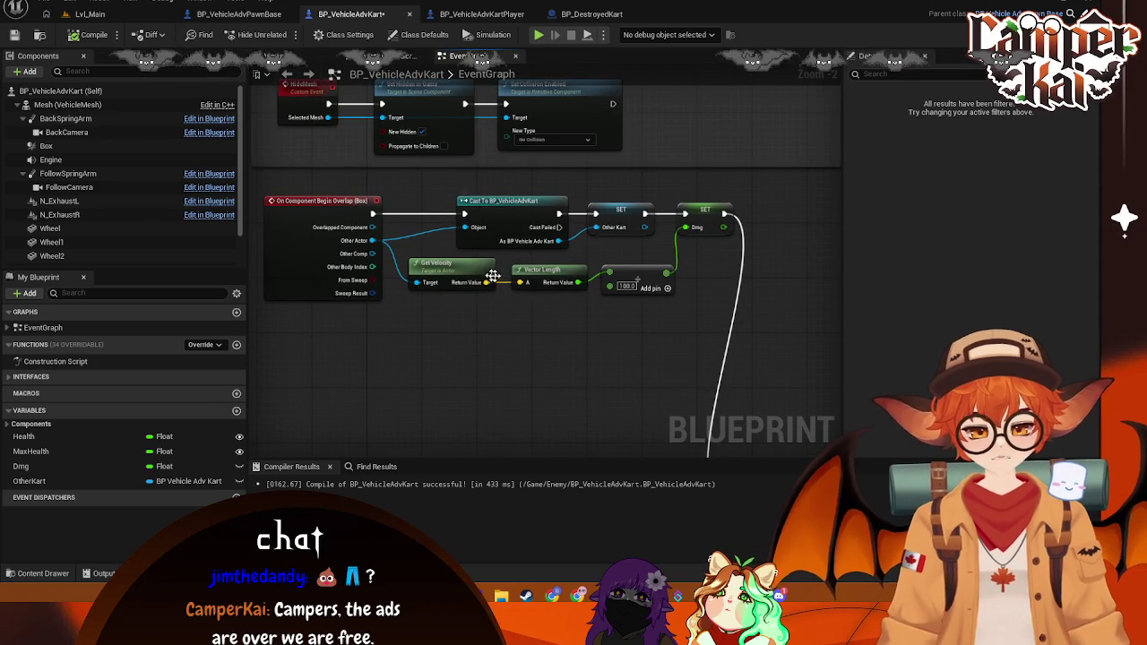
{"action": "mouse_move", "coordinate": [524, 228]}
{"action": "left_mouse_down"}
{"action": "mouse_move", "coordinate": [479, 216]}
{"action": "mouse_move", "coordinate": [491, 221]}
{"action": "left_mouse_up"}
Step: Shift the two SET nodes and the Add node left to close the gap
{"action": "mouse_move", "coordinate": [749, 199]}
{"action": "left_mouse_down"}
{"action": "mouse_move", "coordinate": [627, 286]}
{"action": "mouse_move", "coordinate": [583, 300]}
{"action": "left_mouse_up"}
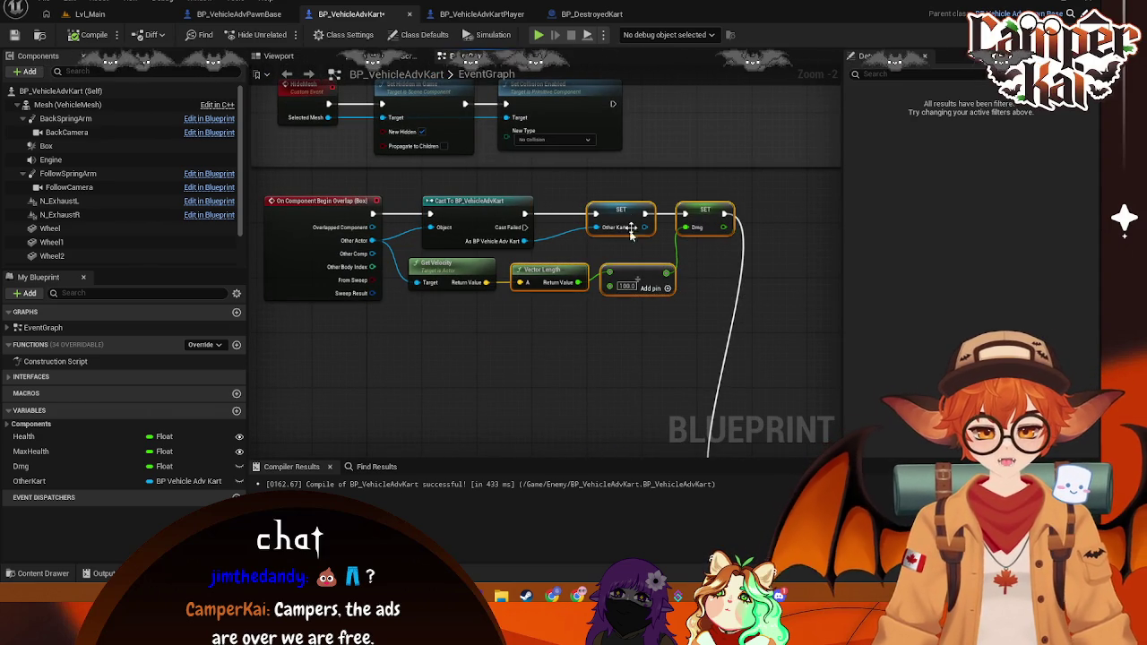
{"action": "left_click_drag", "start_coordinate": [638, 227], "coordinate": [602, 226]}
{"action": "scroll", "coordinate": [575, 350], "scroll_direction": "down", "scroll_amount": 1}
{"action": "mouse_move", "coordinate": [574, 350]}
{"action": "left_mouse_down"}
{"action": "mouse_move", "coordinate": [493, 248]}
{"action": "mouse_move", "coordinate": [562, 167]}
{"action": "mouse_move", "coordinate": [557, 133]}
{"action": "left_mouse_up"}
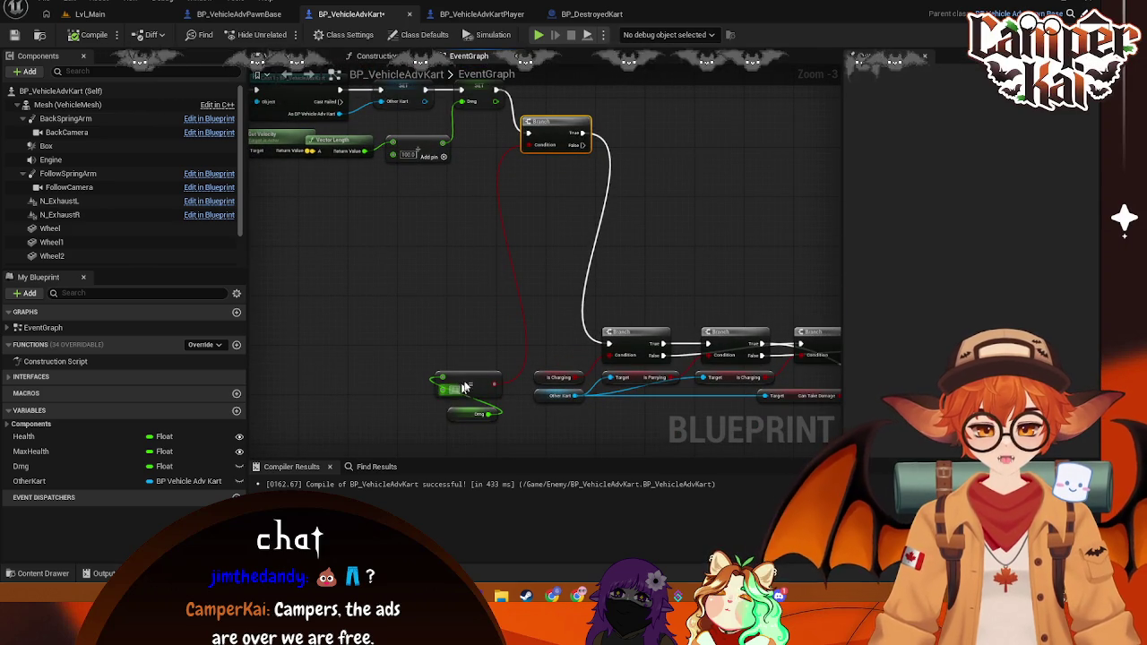
Step: Move the Dmg >= comparison and getter up beside the first Branch, then wire from its True output
{"action": "left_click_drag", "start_coordinate": [380, 329], "coordinate": [497, 438]}
{"action": "mouse_move", "coordinate": [477, 384]}
{"action": "left_mouse_down"}
{"action": "mouse_move", "coordinate": [474, 179]}
{"action": "mouse_move", "coordinate": [415, 199]}
{"action": "left_mouse_up"}
{"action": "left_click_drag", "start_coordinate": [549, 321], "coordinate": [334, 289]}
{"action": "mouse_move", "coordinate": [312, 240]}
{"action": "left_mouse_down"}
{"action": "mouse_move", "coordinate": [435, 263]}
{"action": "mouse_move", "coordinate": [586, 261]}
{"action": "mouse_move", "coordinate": [589, 303]}
{"action": "left_mouse_up"}
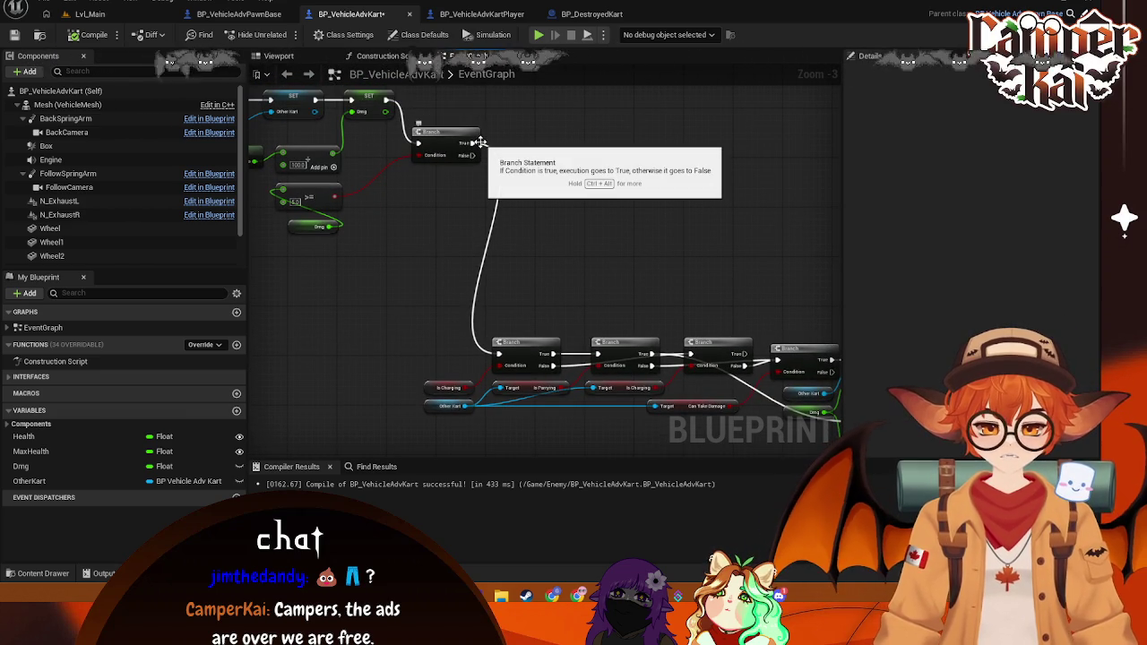
{"action": "mouse_move", "coordinate": [481, 144]}
{"action": "left_mouse_down"}
{"action": "mouse_move", "coordinate": [511, 151]}
{"action": "mouse_move", "coordinate": [580, 240]}
{"action": "left_mouse_up"}
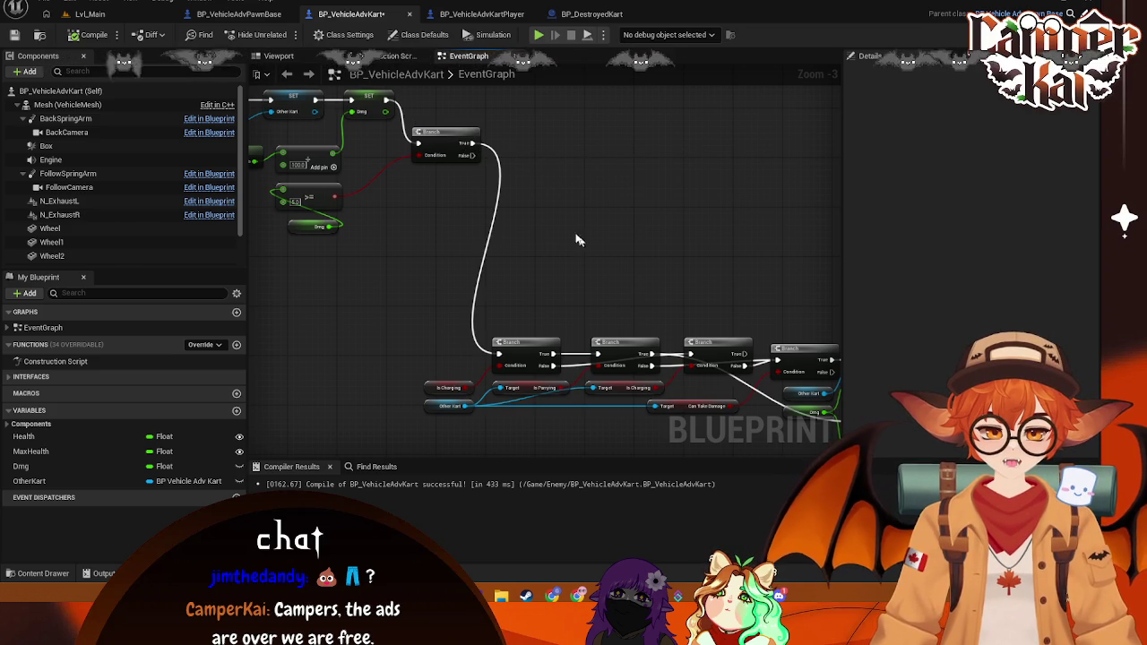
Step: Move the Is Charging Branch, its getter and the Is Parrying Branch up after the first Branch
{"action": "left_click_drag", "start_coordinate": [468, 145], "coordinate": [517, 195]}
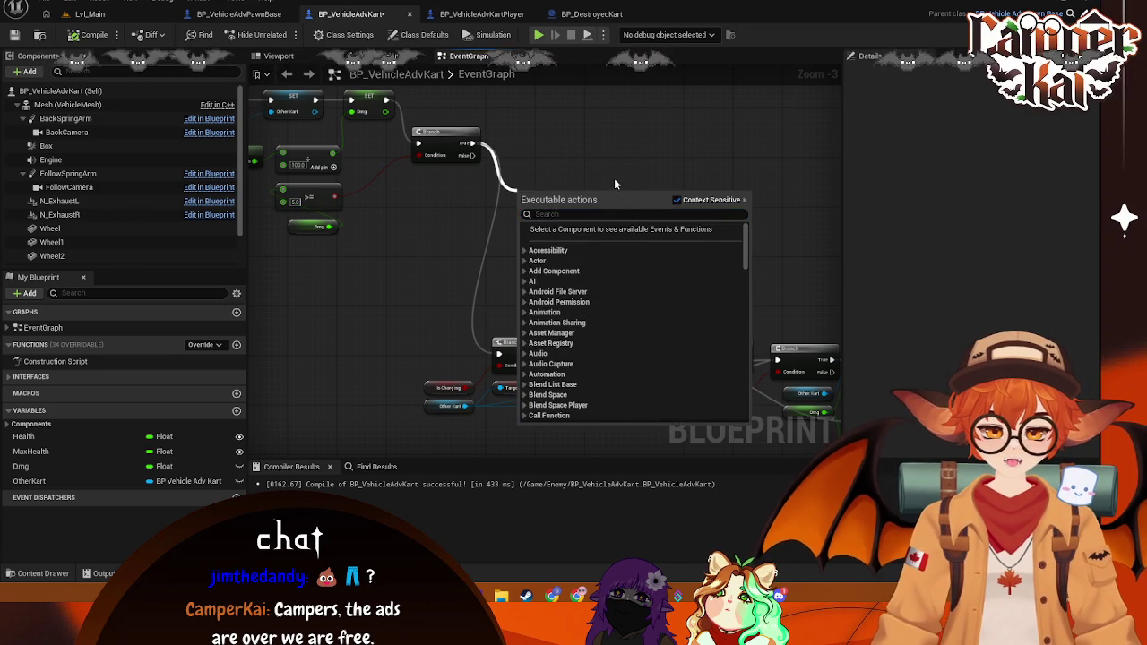
{"action": "left_click", "coordinate": [614, 177]}
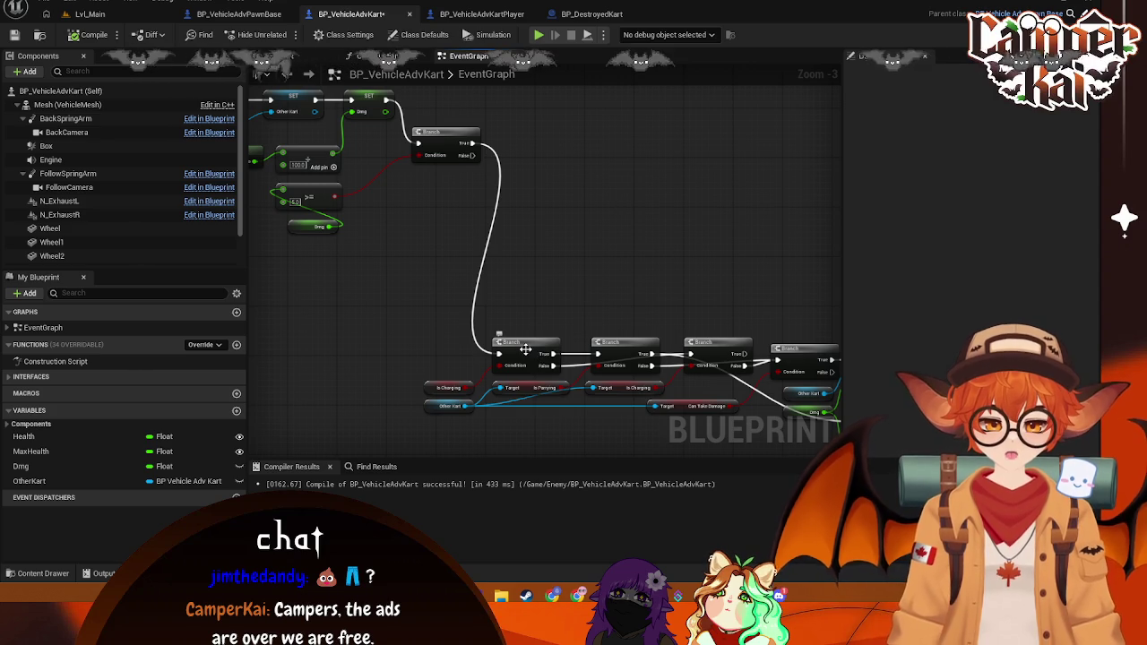
{"action": "left_click_drag", "start_coordinate": [522, 345], "coordinate": [517, 168]}
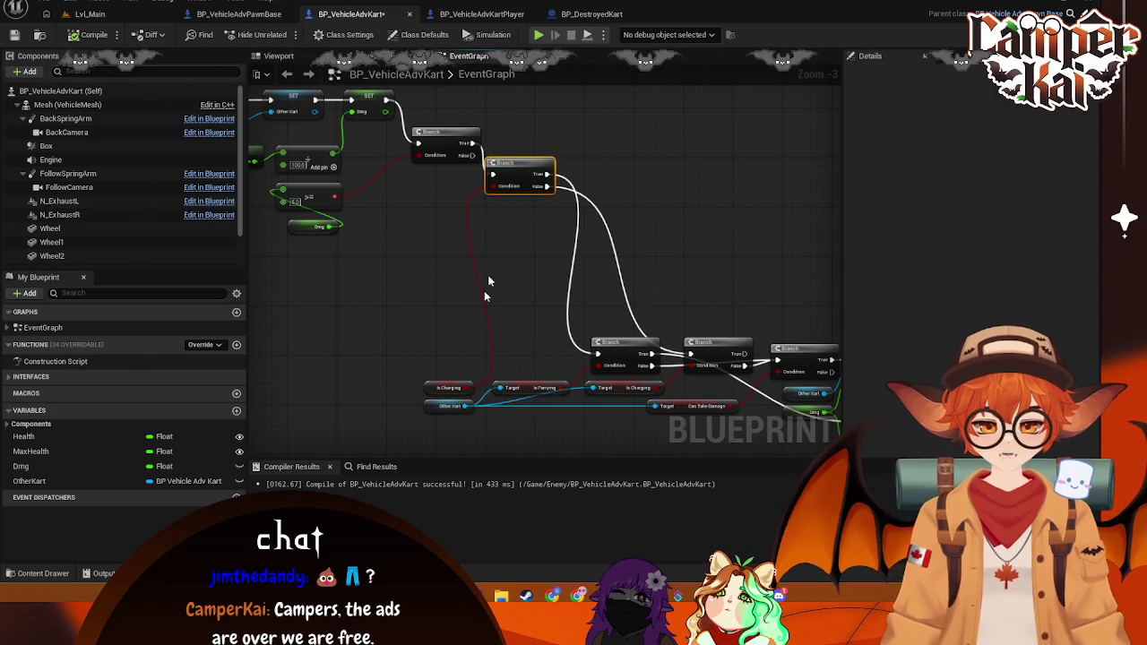
{"action": "left_click_drag", "start_coordinate": [435, 387], "coordinate": [418, 208]}
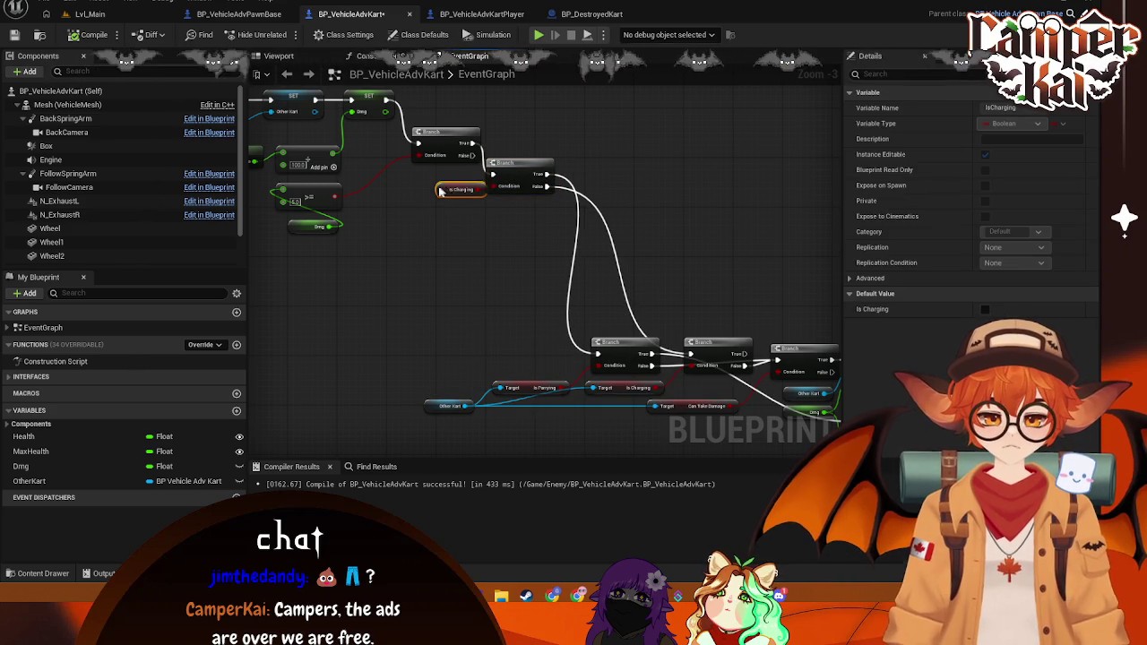
{"action": "left_click", "coordinate": [668, 194]}
{"action": "left_click_drag", "start_coordinate": [656, 205], "coordinate": [565, 233]}
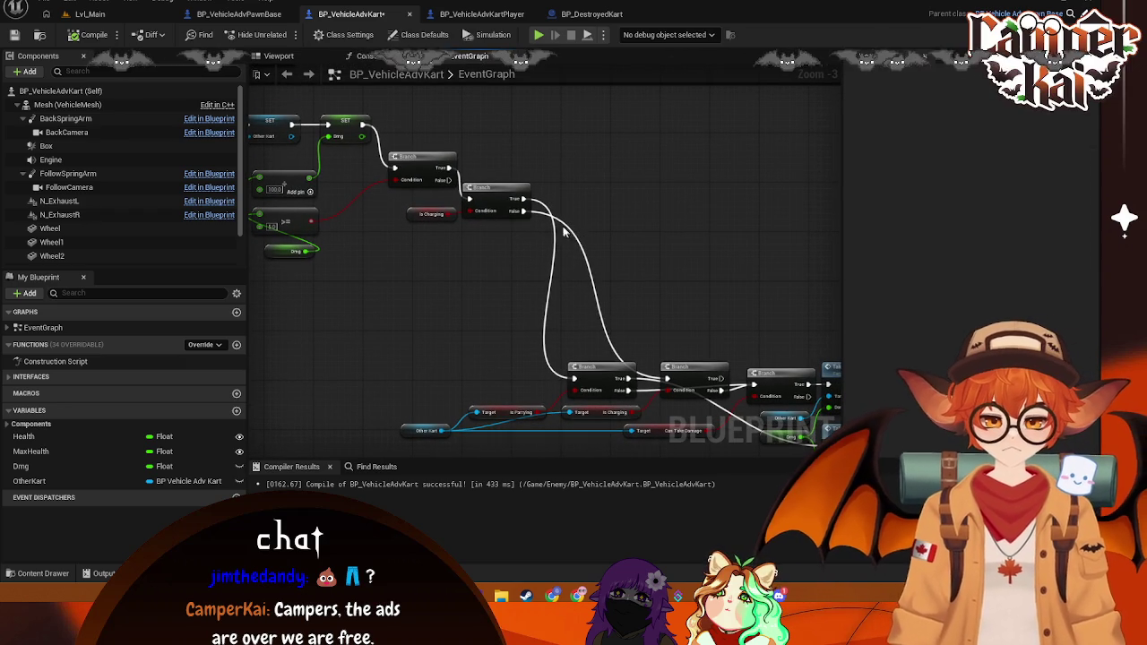
{"action": "right_click", "coordinate": [518, 212]}
{"action": "mouse_move", "coordinate": [597, 372]}
{"action": "left_mouse_down"}
{"action": "mouse_move", "coordinate": [590, 223]}
{"action": "mouse_move", "coordinate": [612, 163]}
{"action": "mouse_move", "coordinate": [607, 118]}
{"action": "mouse_move", "coordinate": [626, 123]}
{"action": "left_mouse_up"}
Step: Add two new OtherKart getters from My Blueprint, one feeding Can Take Damage's Target
{"action": "mouse_move", "coordinate": [361, 362]}
{"action": "left_mouse_down"}
{"action": "mouse_move", "coordinate": [450, 422]}
{"action": "mouse_move", "coordinate": [526, 300]}
{"action": "mouse_move", "coordinate": [501, 356]}
{"action": "mouse_move", "coordinate": [547, 75]}
{"action": "mouse_move", "coordinate": [546, 160]}
{"action": "left_mouse_up"}
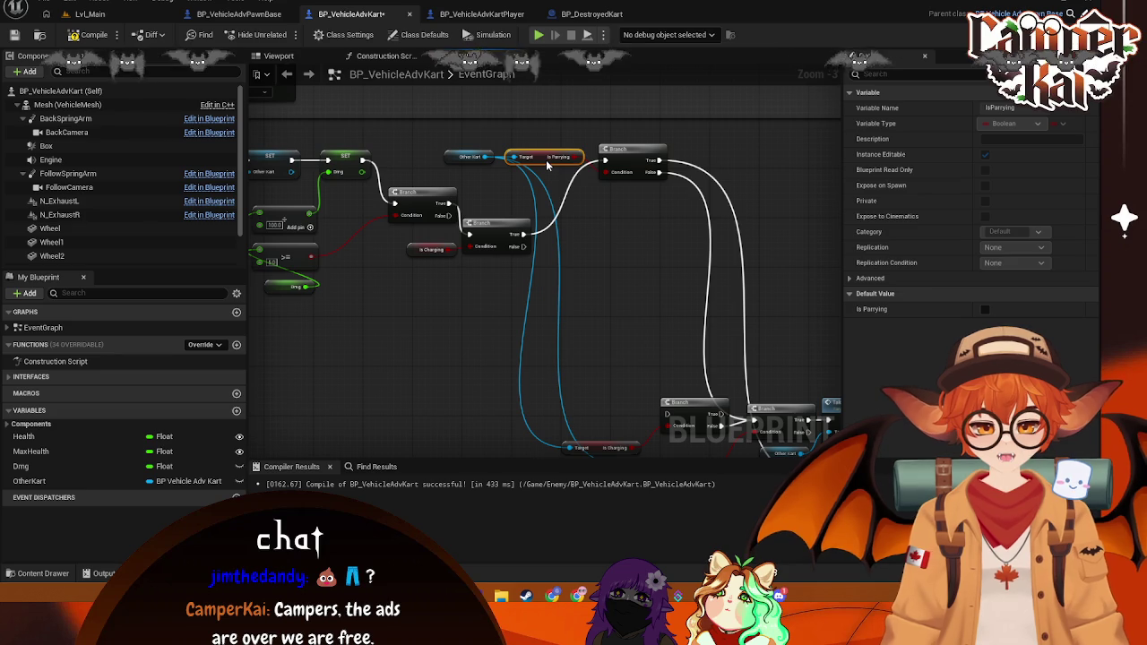
{"action": "left_click", "coordinate": [29, 481]}
{"action": "scroll", "coordinate": [446, 314], "scroll_direction": "down", "scroll_amount": 2}
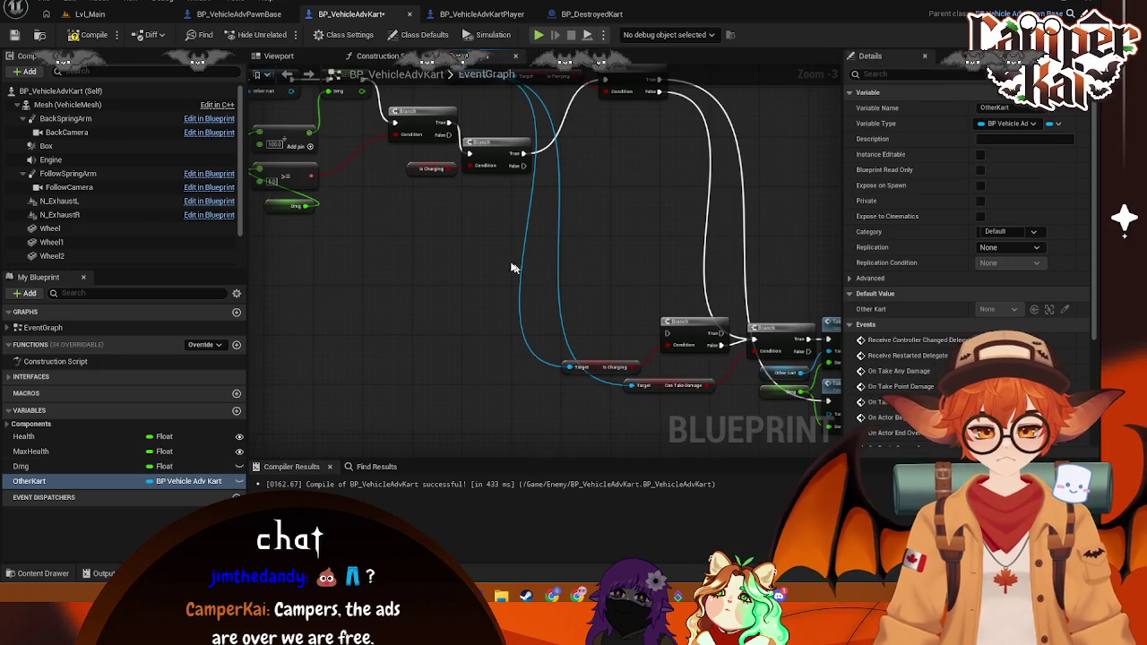
{"action": "mouse_move", "coordinate": [29, 481]}
{"action": "left_mouse_down"}
{"action": "mouse_move", "coordinate": [378, 320]}
{"action": "mouse_move", "coordinate": [427, 282]}
{"action": "mouse_move", "coordinate": [546, 342]}
{"action": "mouse_move", "coordinate": [567, 370]}
{"action": "mouse_move", "coordinate": [457, 291]}
{"action": "mouse_move", "coordinate": [522, 348]}
{"action": "mouse_move", "coordinate": [475, 361]}
{"action": "left_mouse_up"}
{"action": "left_click", "coordinate": [449, 295]}
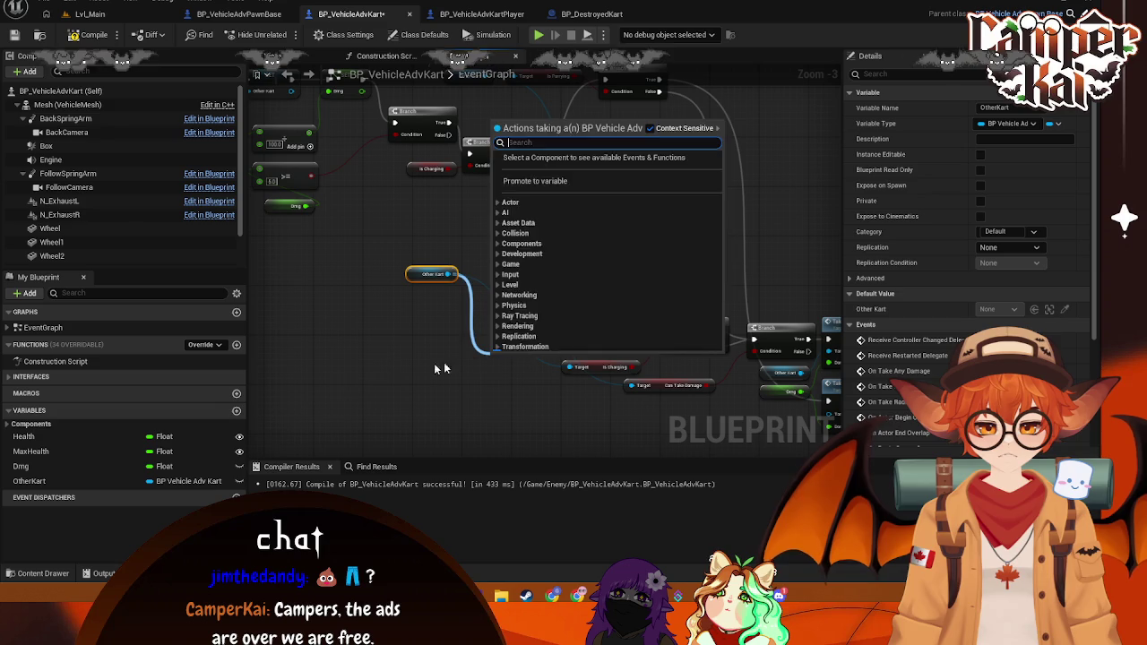
{"action": "left_click", "coordinate": [475, 361]}
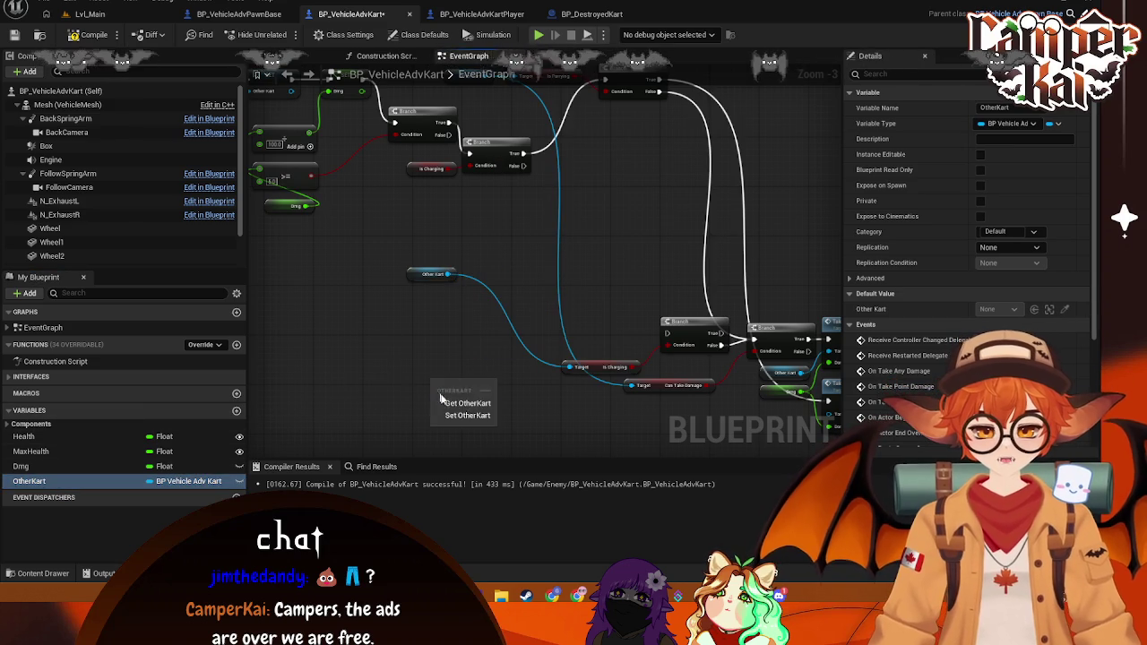
{"action": "left_click", "coordinate": [467, 403]}
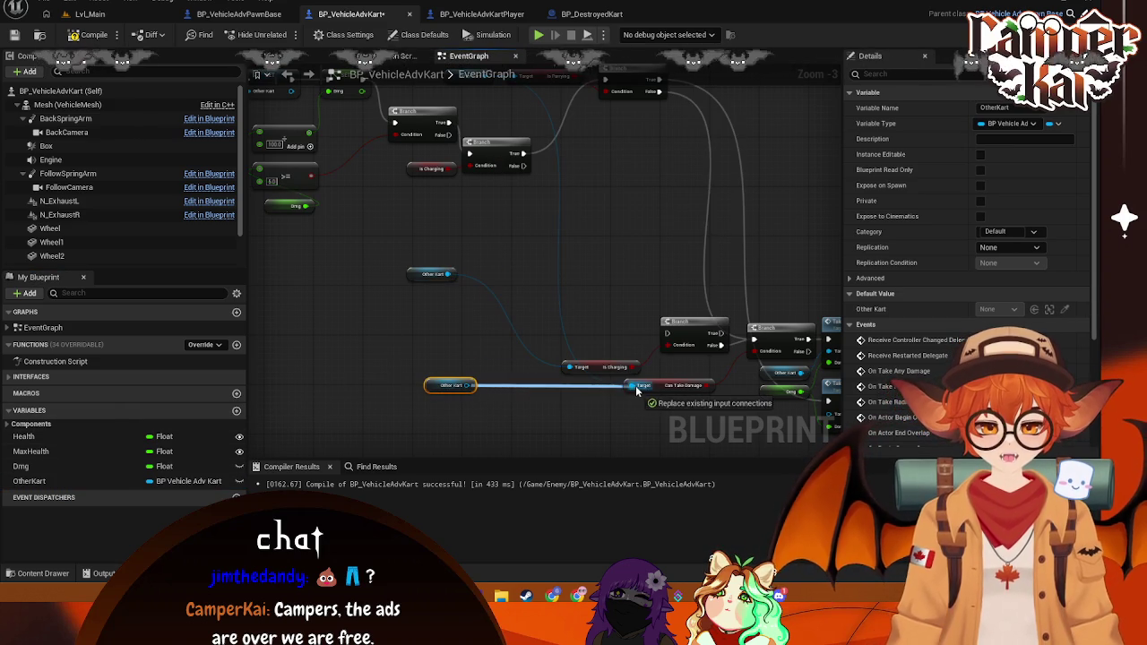